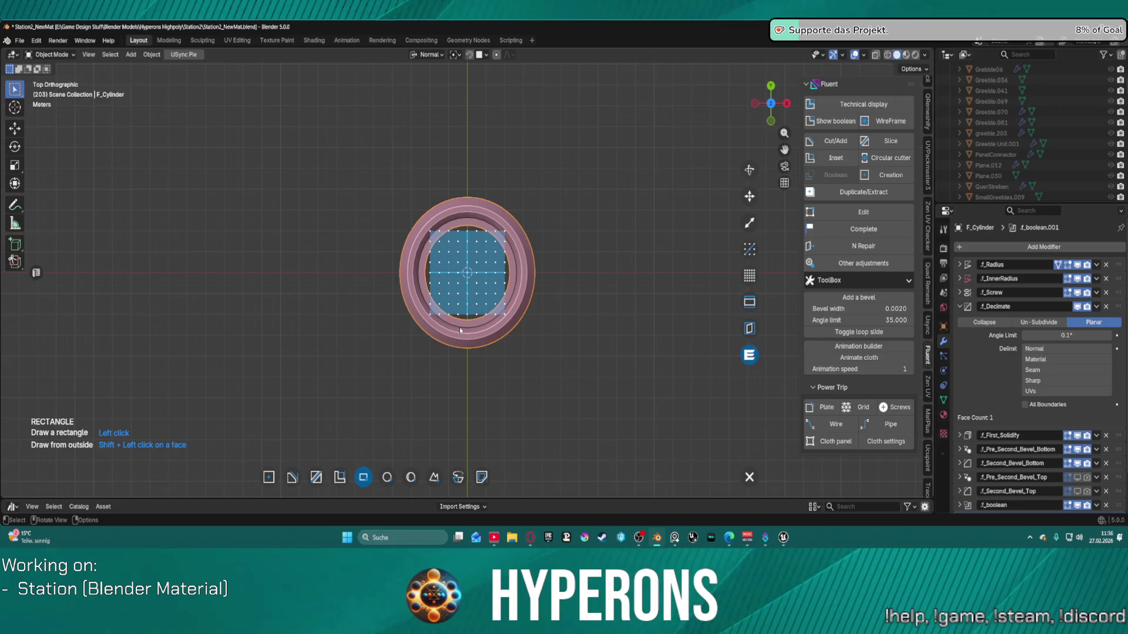
# Step: Cancel the rectangle cutter preview, frame the ring, and restart the Fluent rectangle cutter
pyautogui.press('Escape')
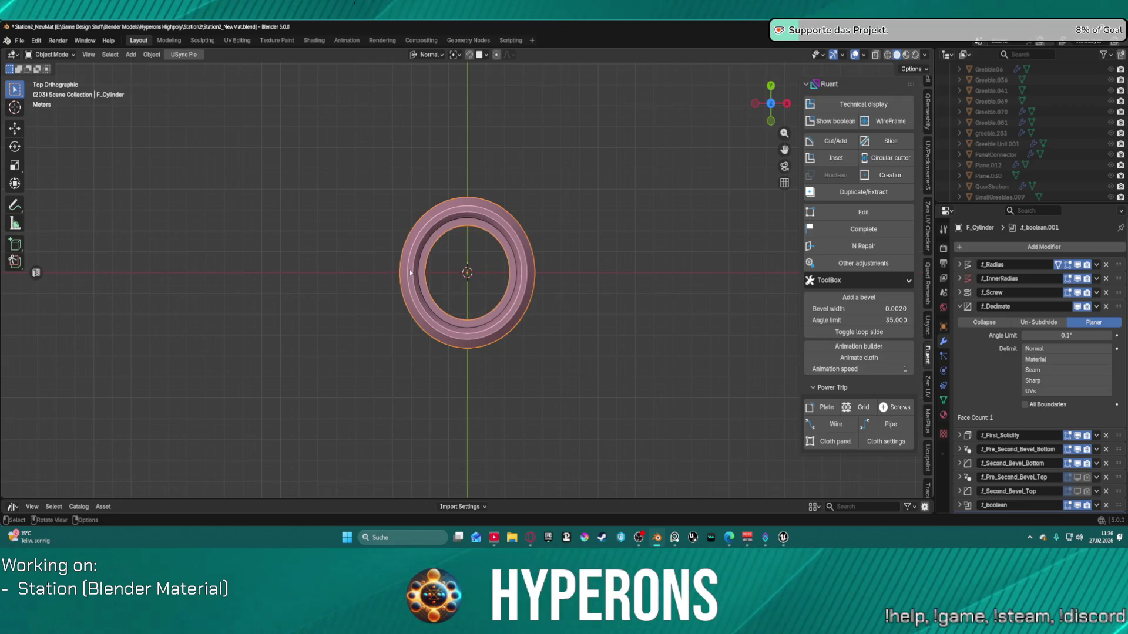
pyautogui.press('f')
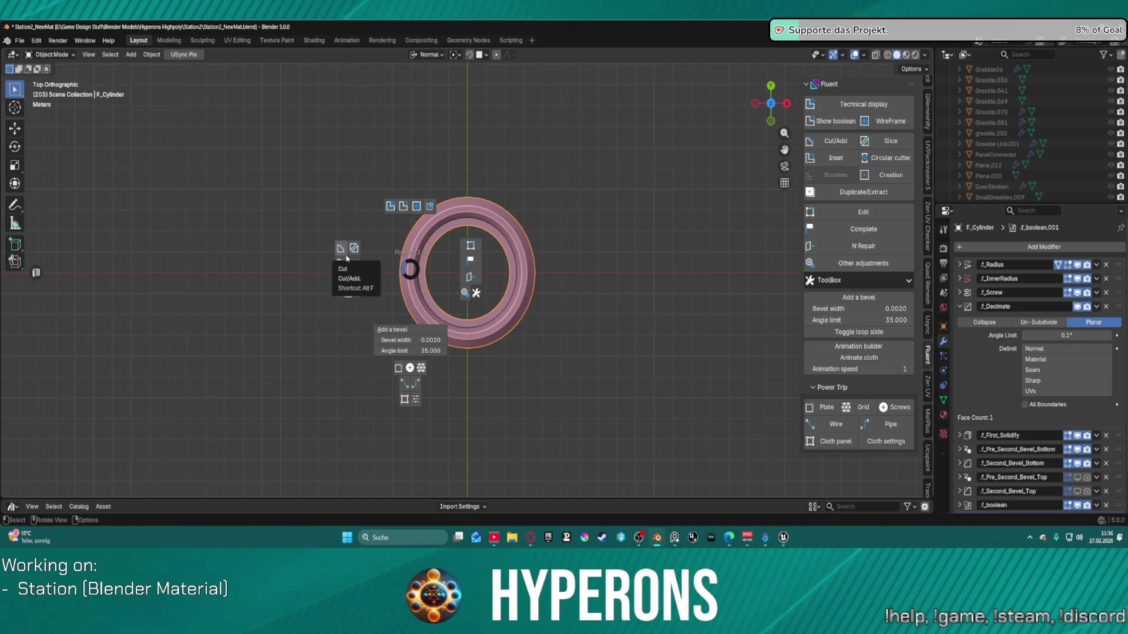
pyautogui.click(345, 256)
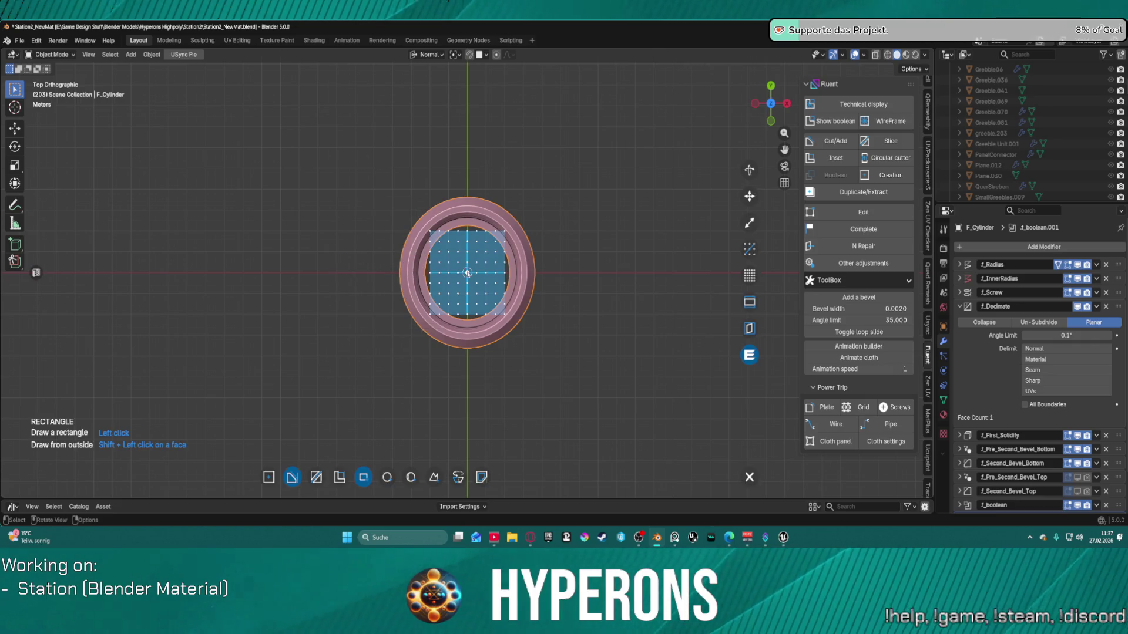
pyautogui.press('Escape')
pyautogui.press('KP_Decimal')
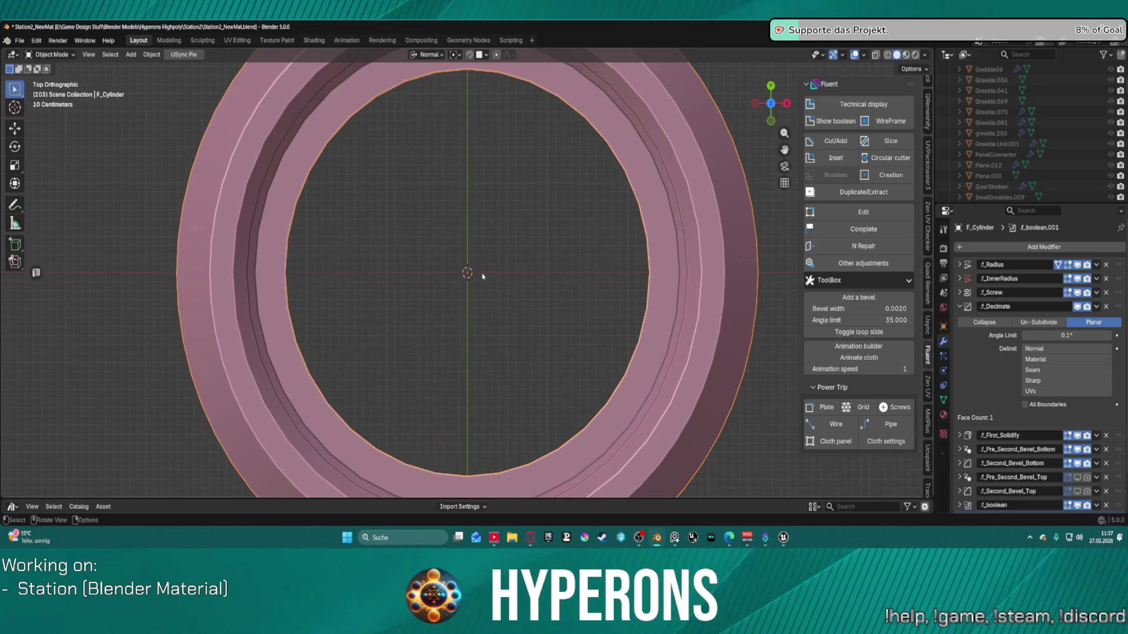
pyautogui.scroll(-1, 399, 276)
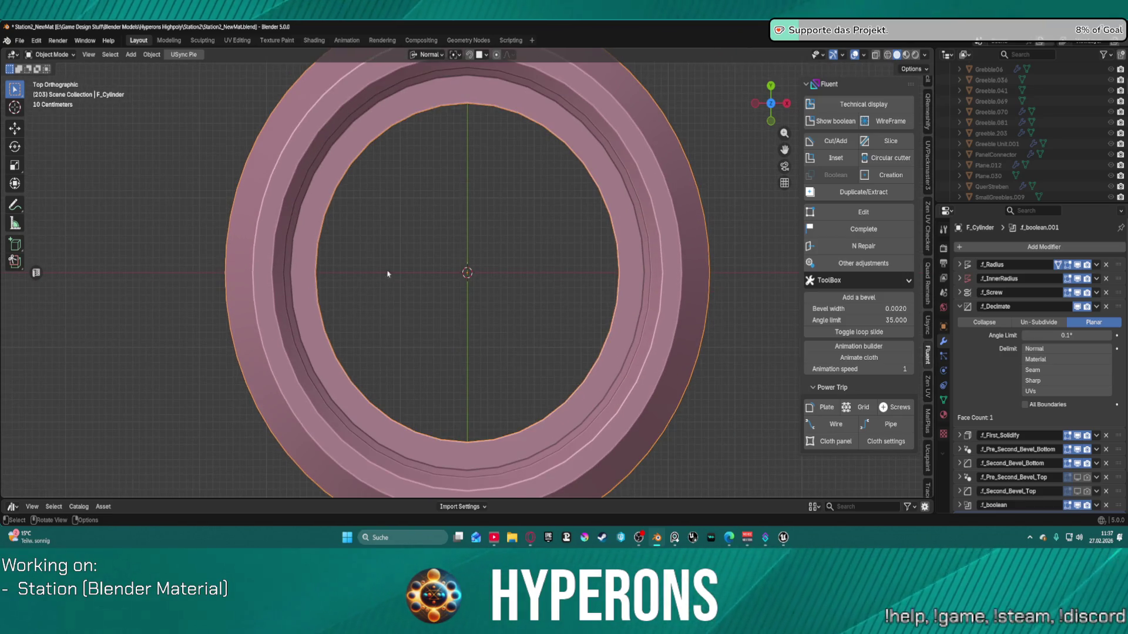
pyautogui.rightClick(320, 217)
pyautogui.click(339, 216)
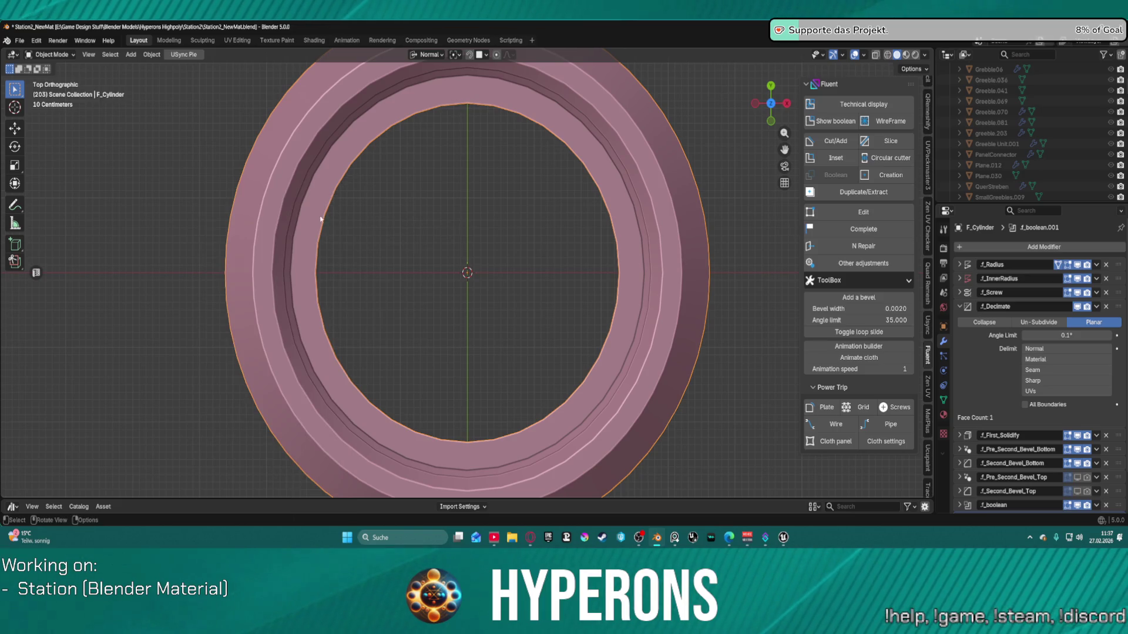
pyautogui.press('f')
pyautogui.click(256, 198)
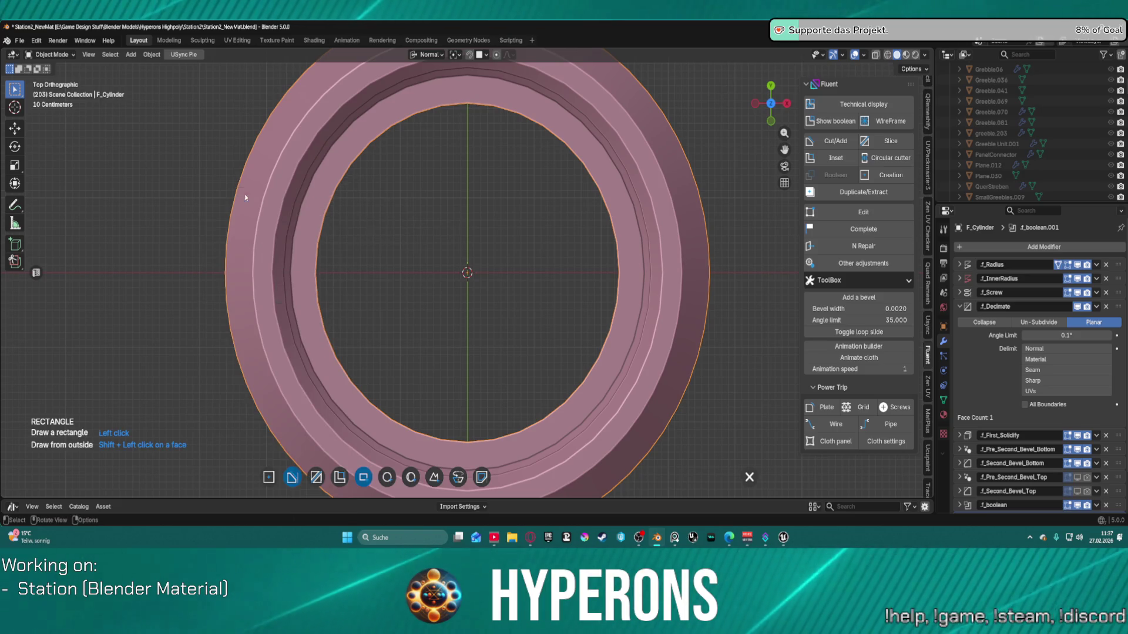
# Step: Bring up the snapping grid over the ring's centre and raise its resolution for denser points
pyautogui.click(311, 238)
pyautogui.scroll(-2, 312, 239)
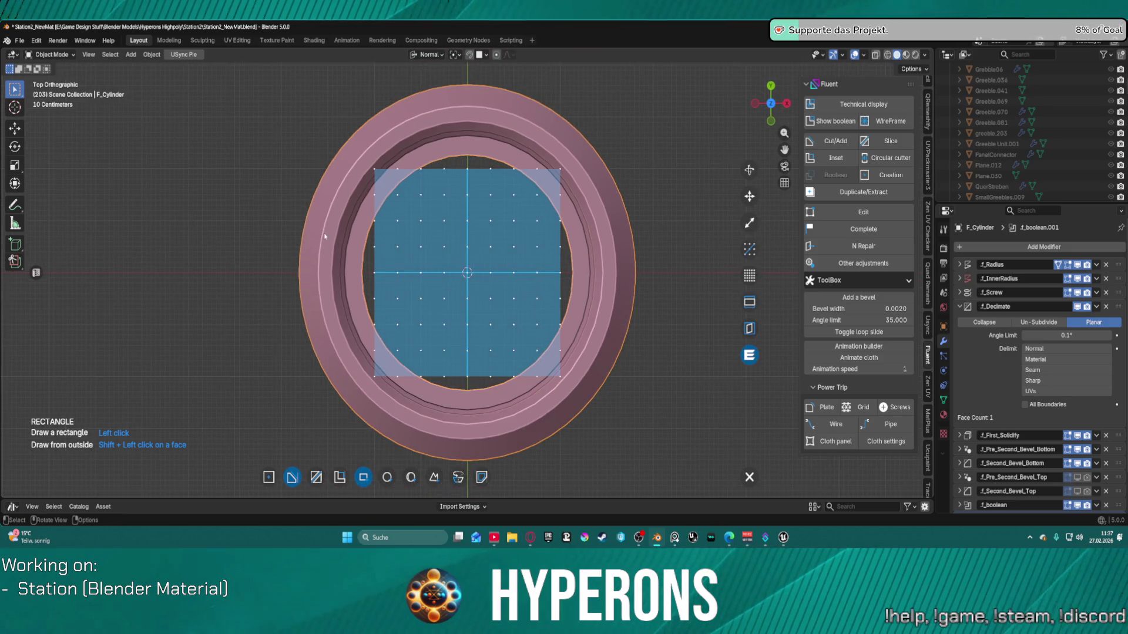
pyautogui.scroll(1, 324, 236)
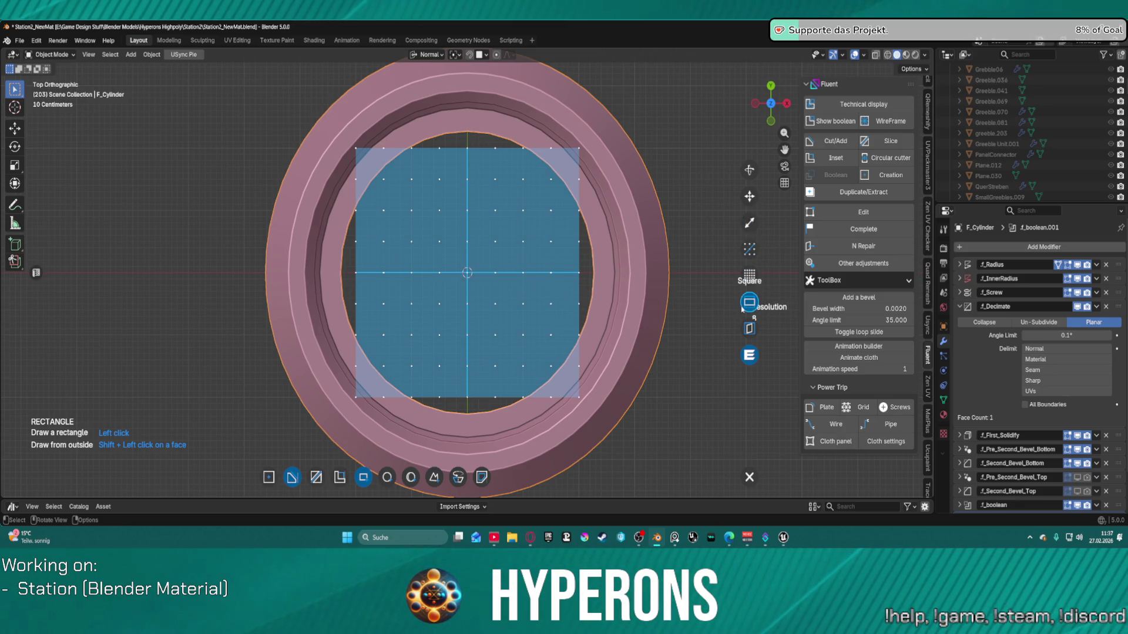
pyautogui.scroll(-6, 642, 271)
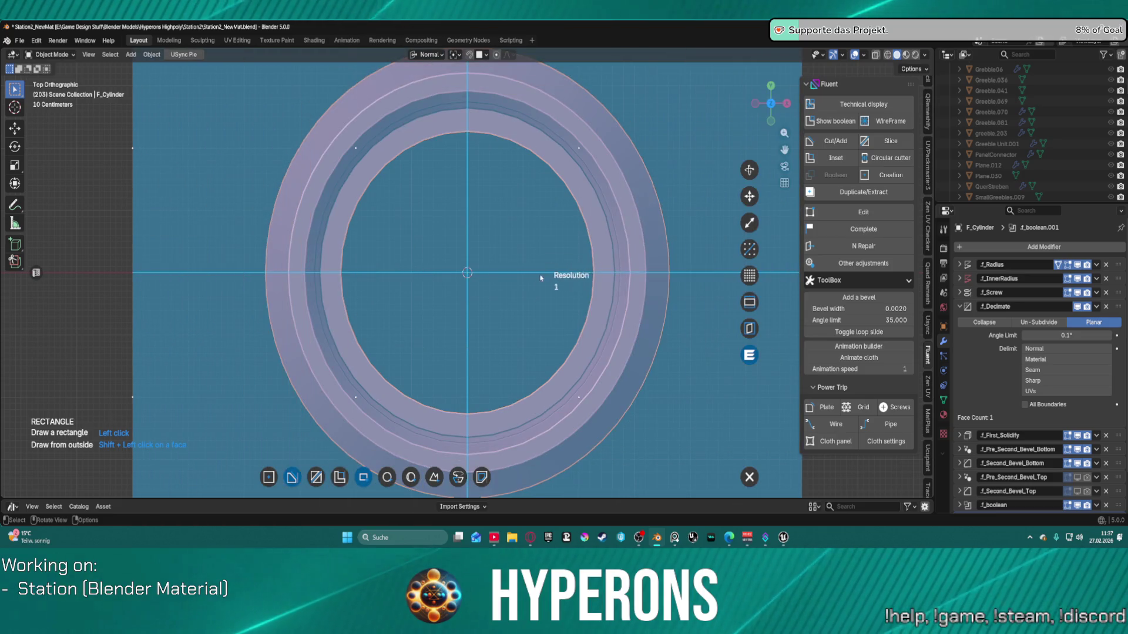
pyautogui.scroll(-1, 545, 281)
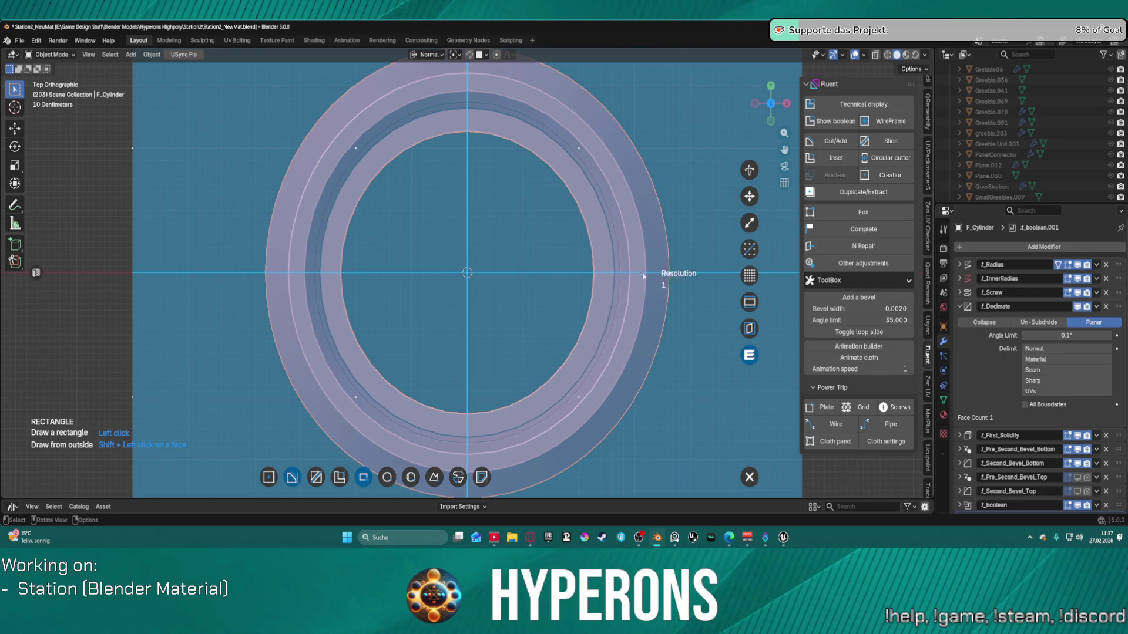
pyautogui.scroll(8, 568, 263)
pyautogui.scroll(1, 573, 264)
pyautogui.scroll(1, 583, 271)
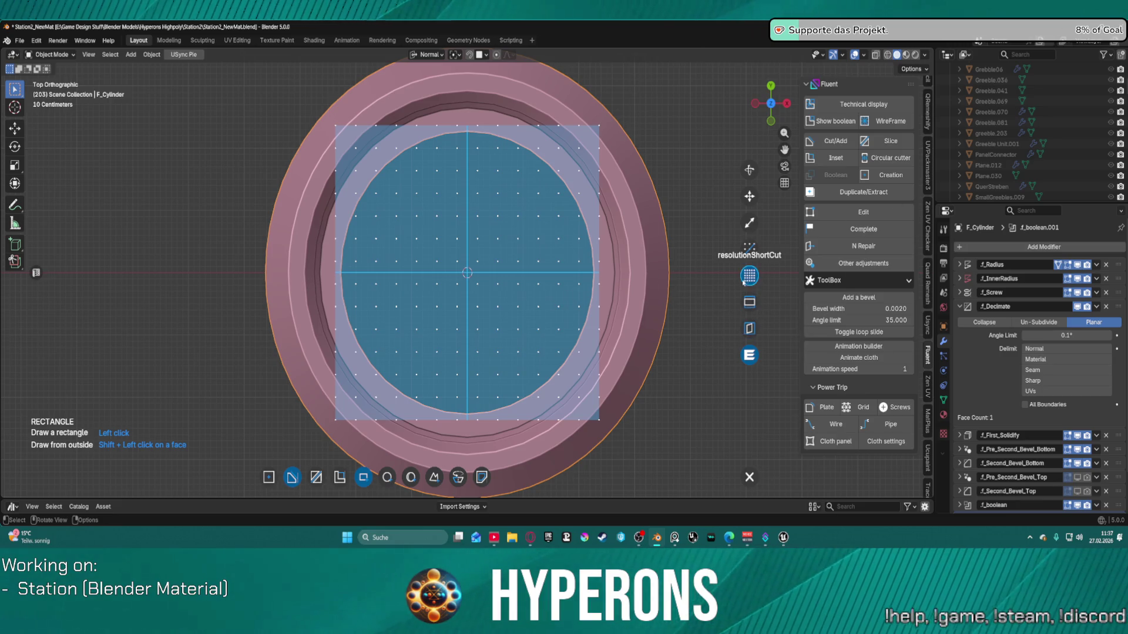
pyautogui.click(753, 281)
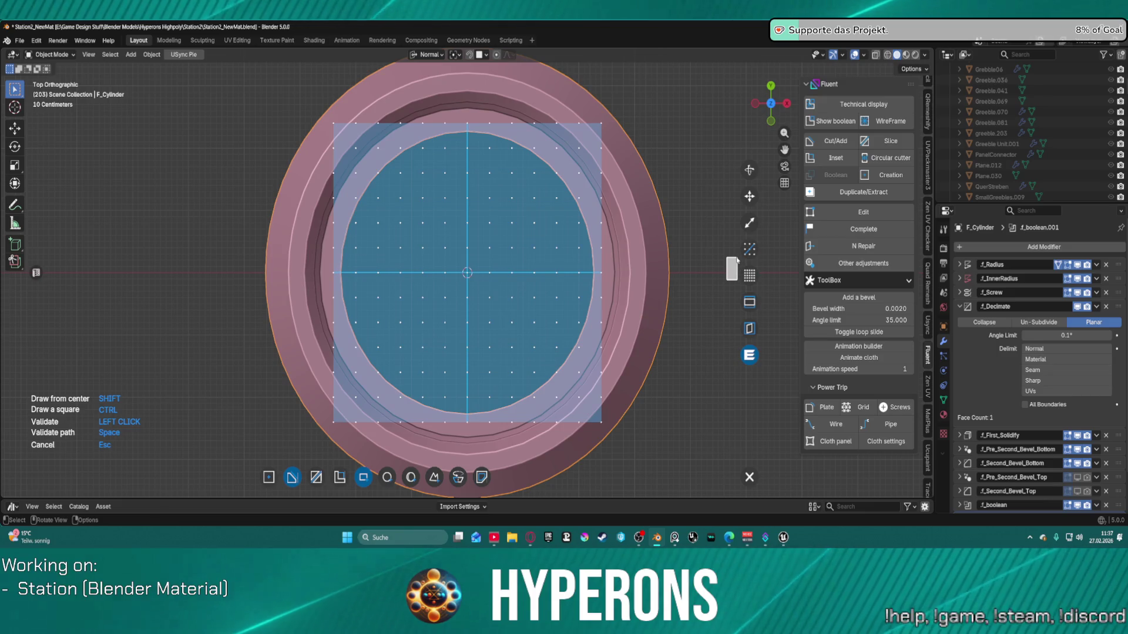
# Step: Switch the cutter to circle shape and drop the snapping grid resolution to 2
pyautogui.click(733, 261)
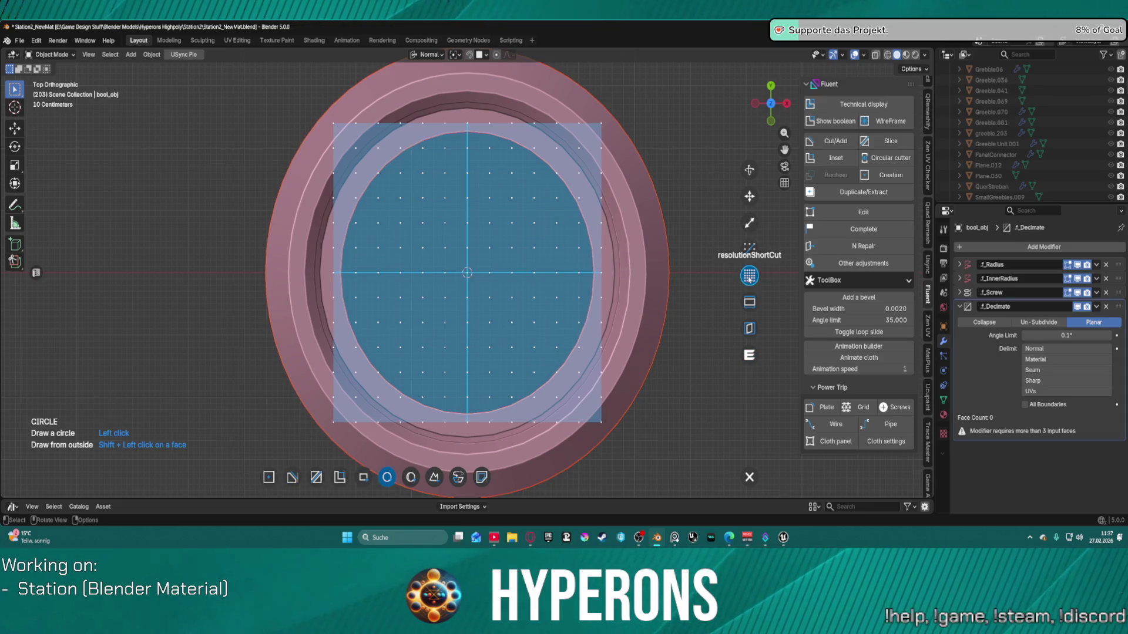
pyautogui.click(748, 276)
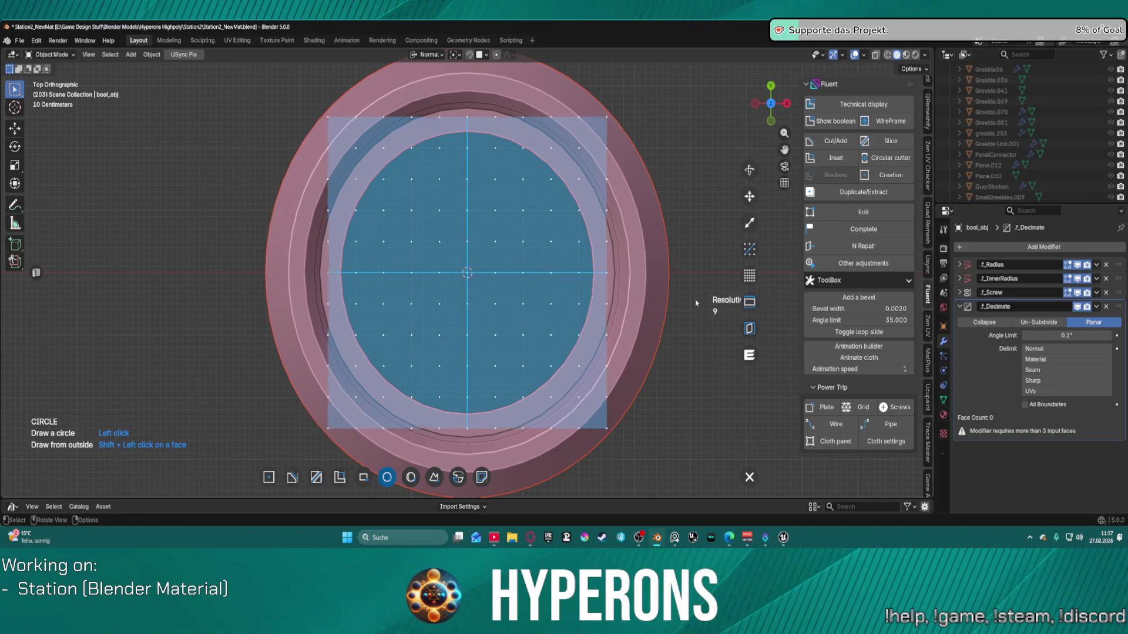
pyautogui.moveTo(595, 301)
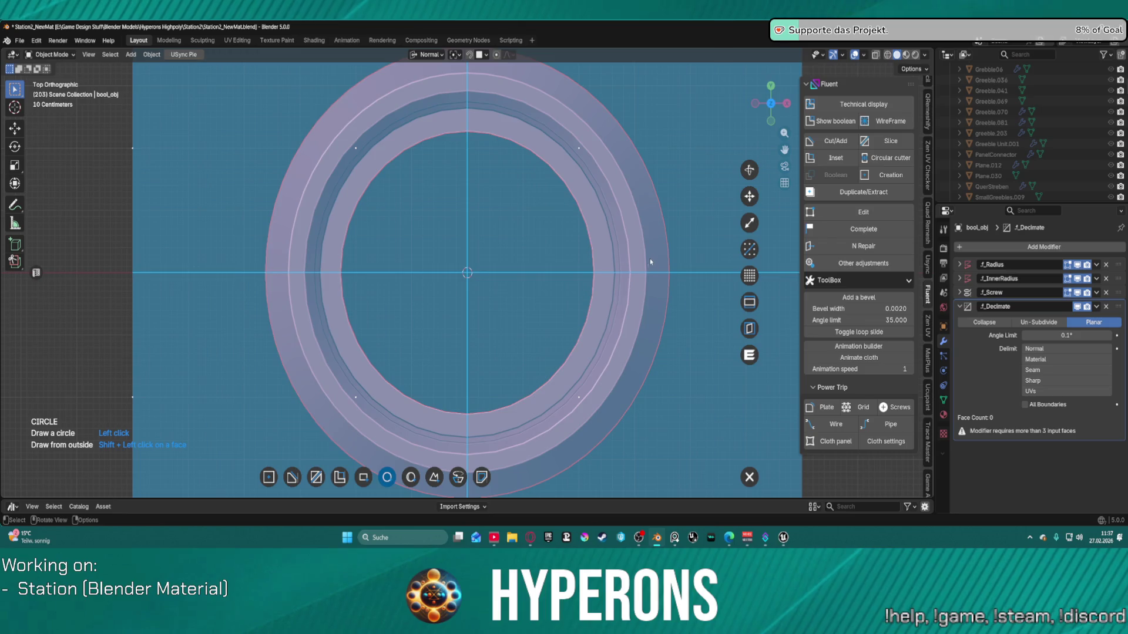
pyautogui.scroll(-4, 651, 262)
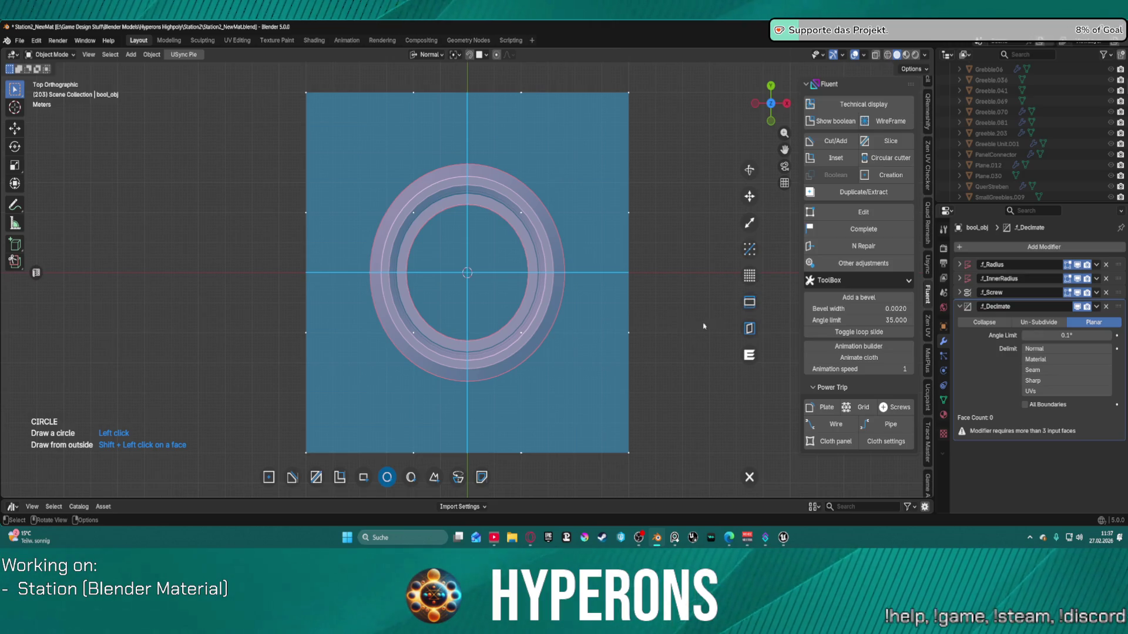
pyautogui.click(603, 314)
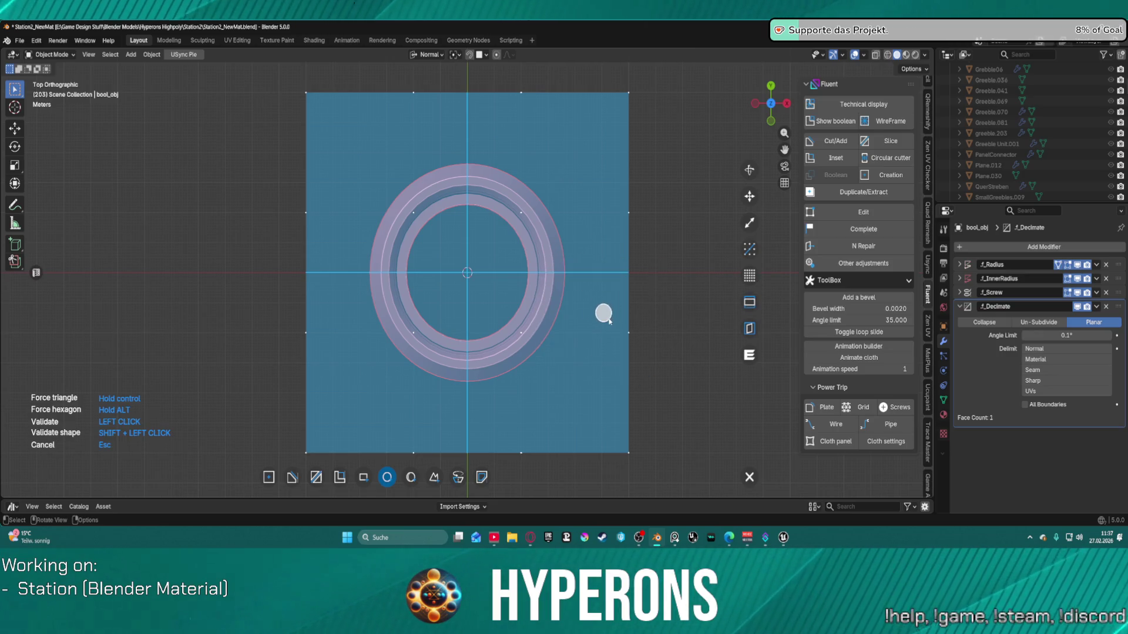
# Step: Cancel the circle being drawn, zoom around the ring, and switch the cutter back to rectangle
pyautogui.press('Escape')
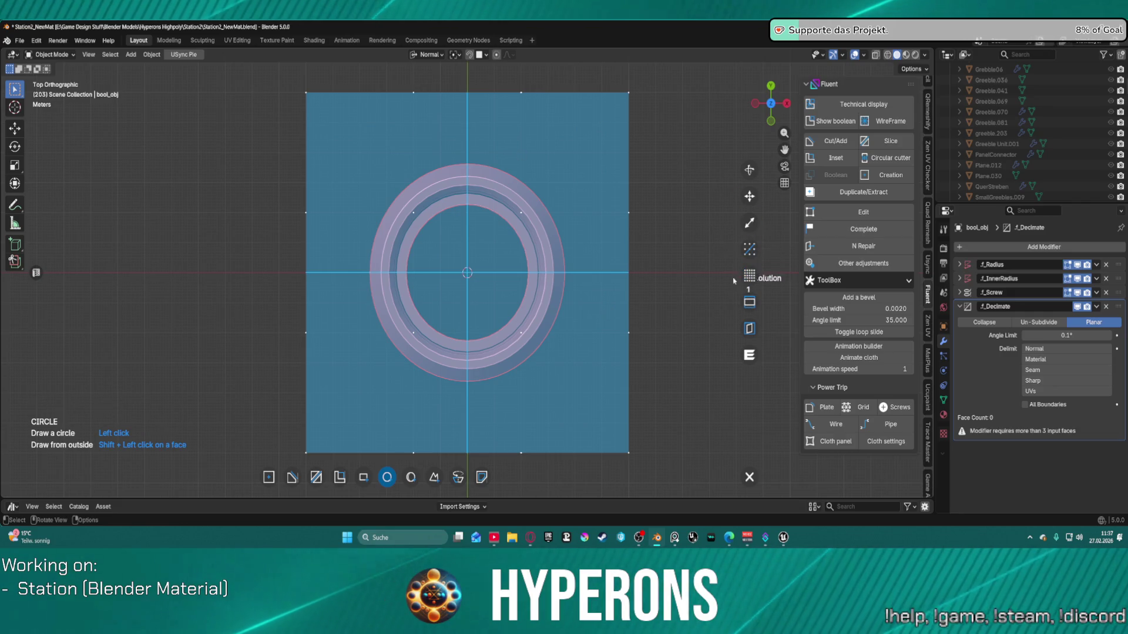
pyautogui.scroll(3, 666, 272)
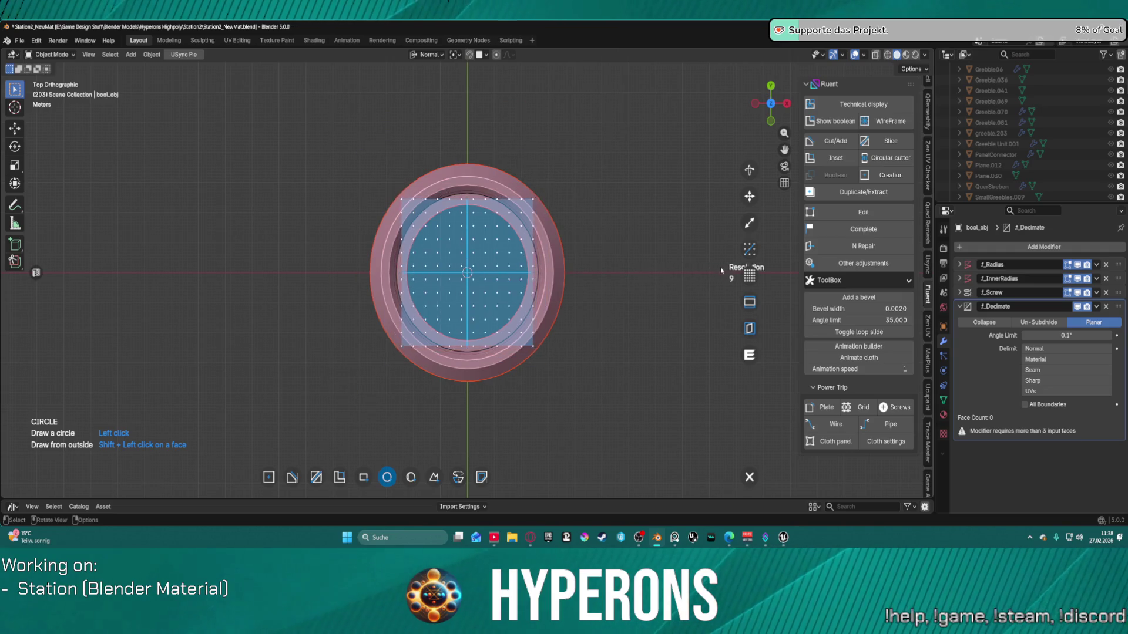
pyautogui.scroll(-2, 470, 303)
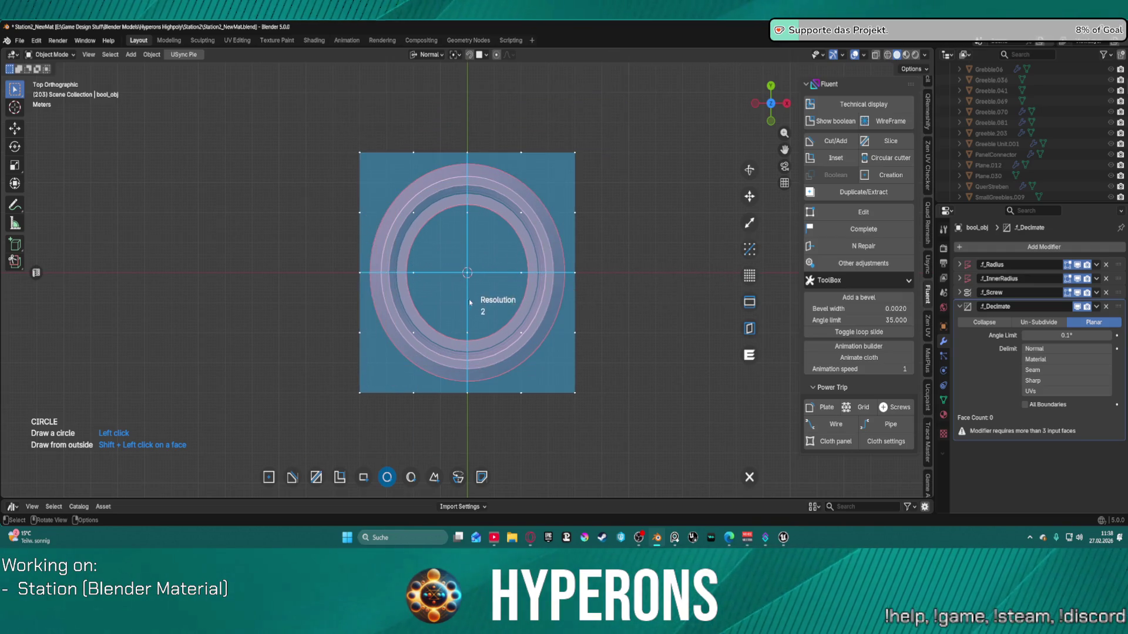
pyautogui.scroll(6, 495, 297)
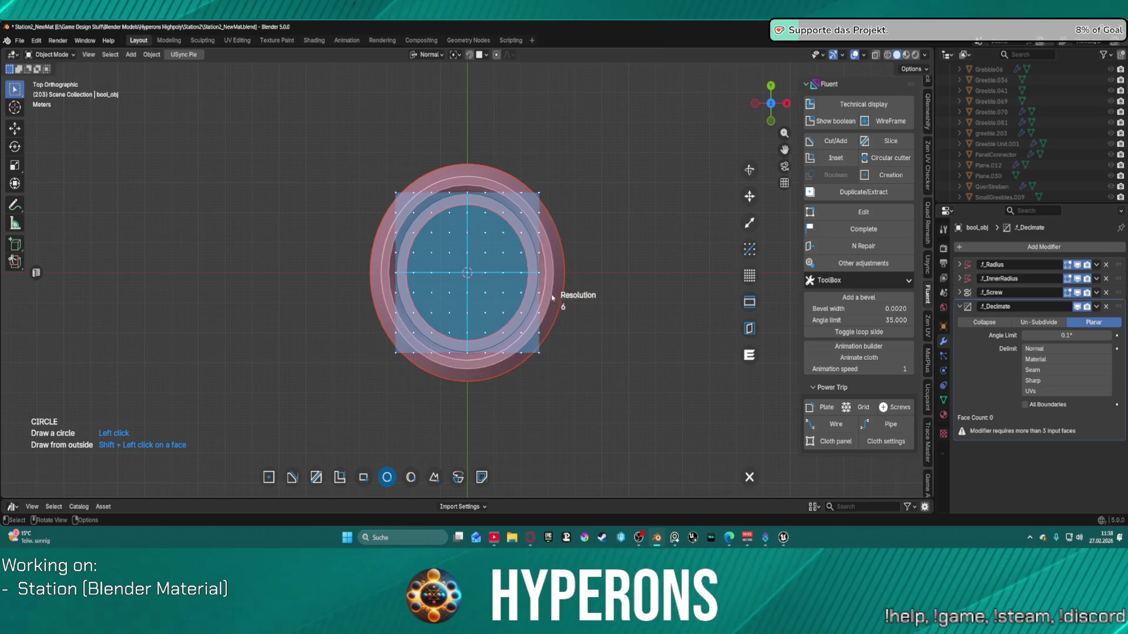
pyautogui.scroll(-4, 555, 294)
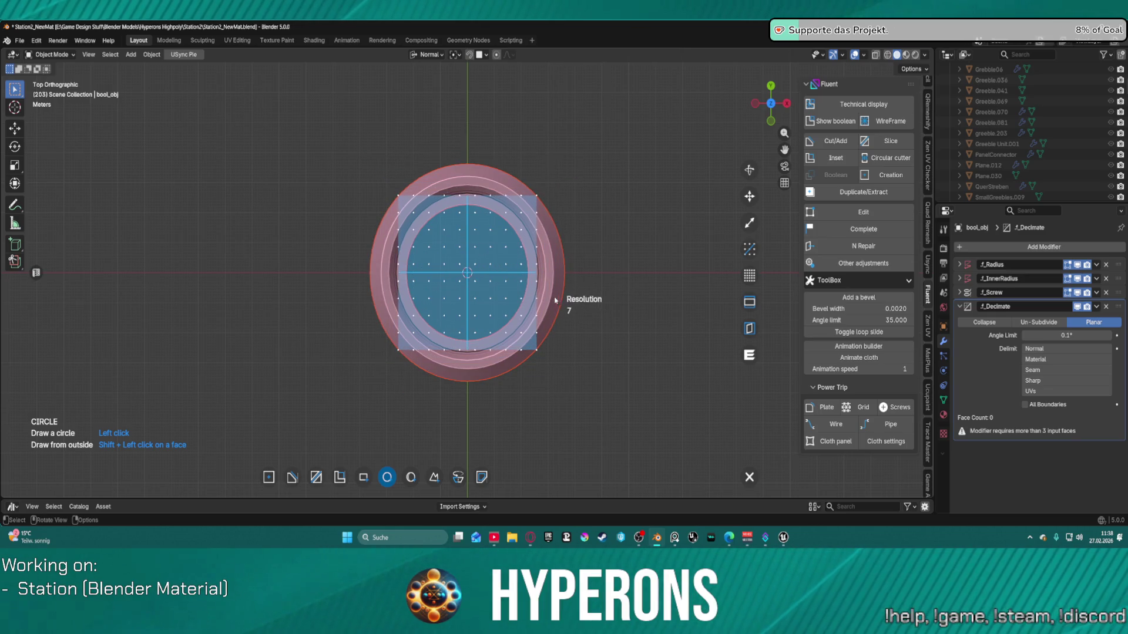
pyautogui.scroll(-2, 485, 288)
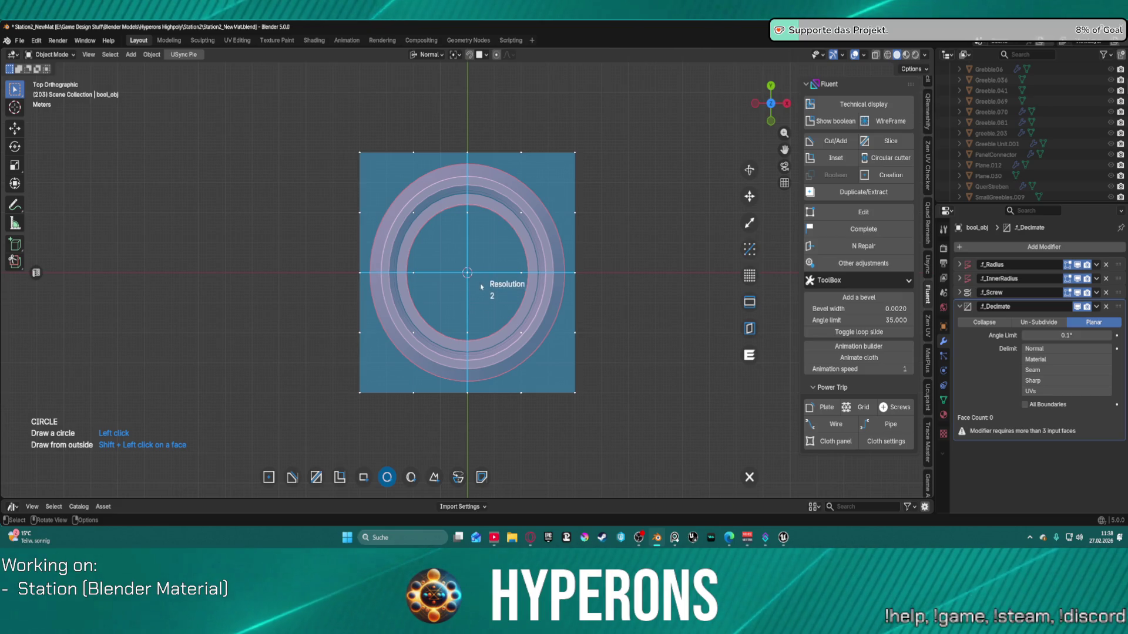
pyautogui.scroll(12, 463, 289)
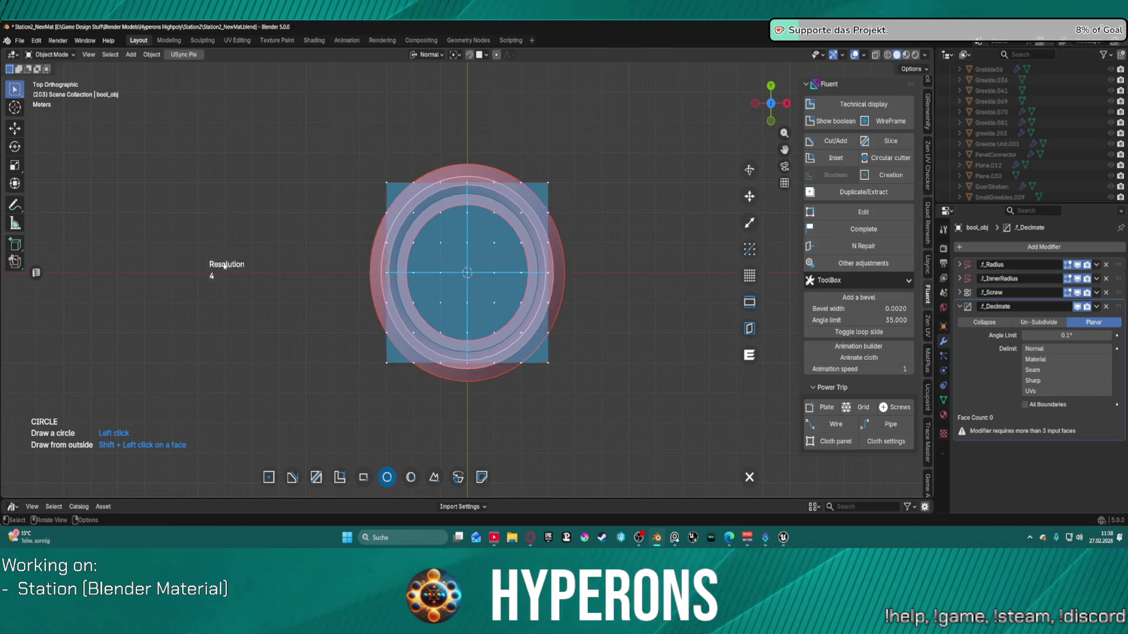
pyautogui.scroll(6, 652, 256)
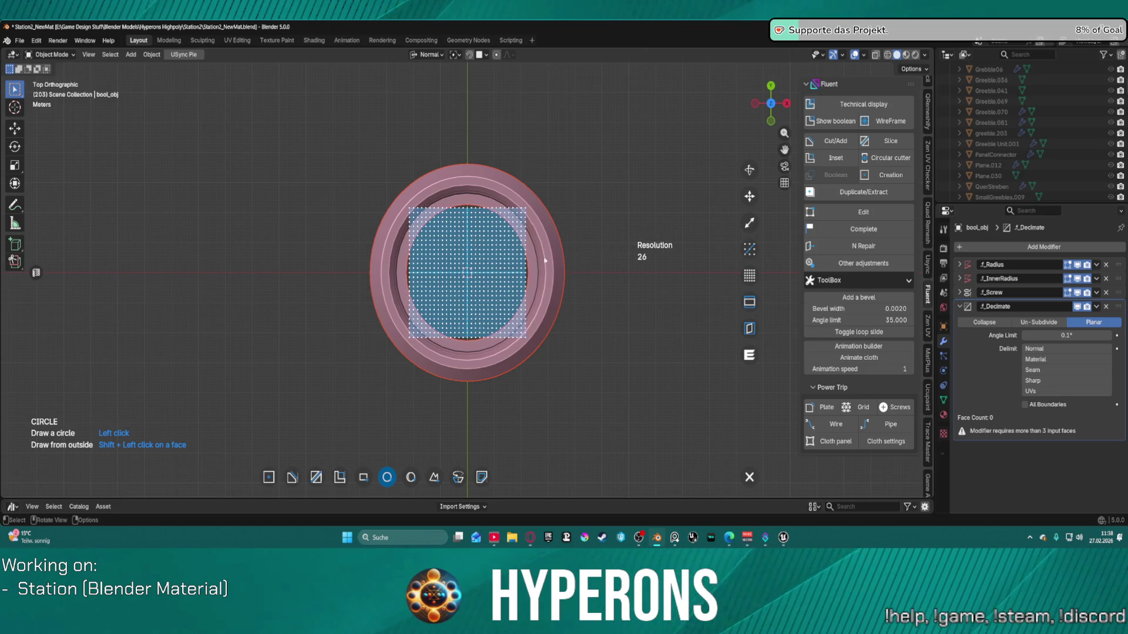
pyautogui.scroll(-11, 423, 267)
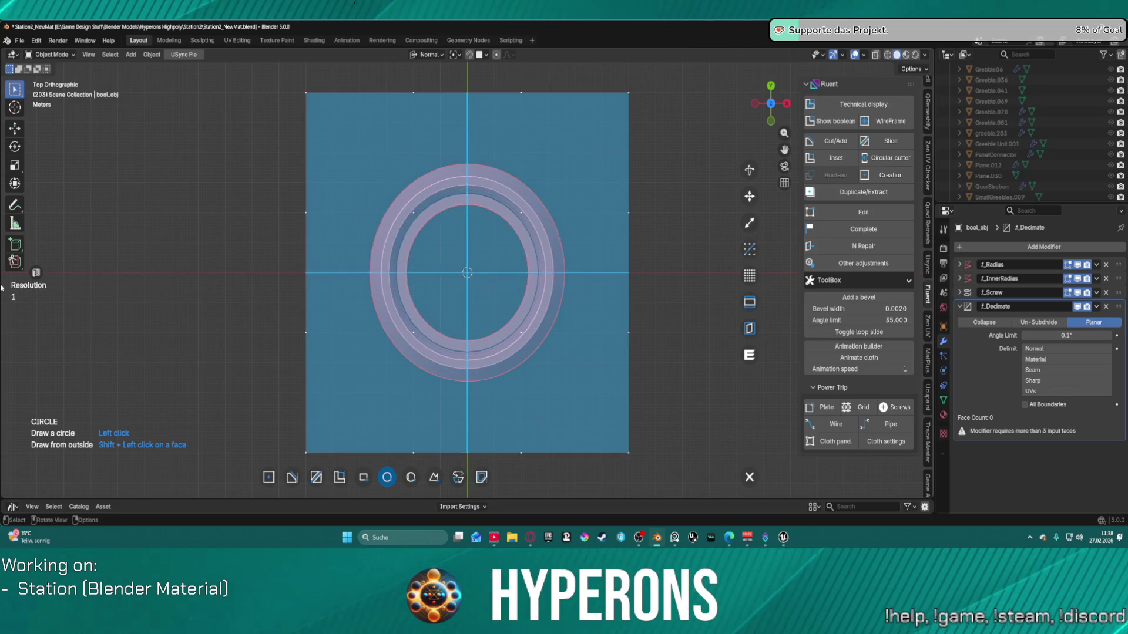
pyautogui.scroll(8, 165, 288)
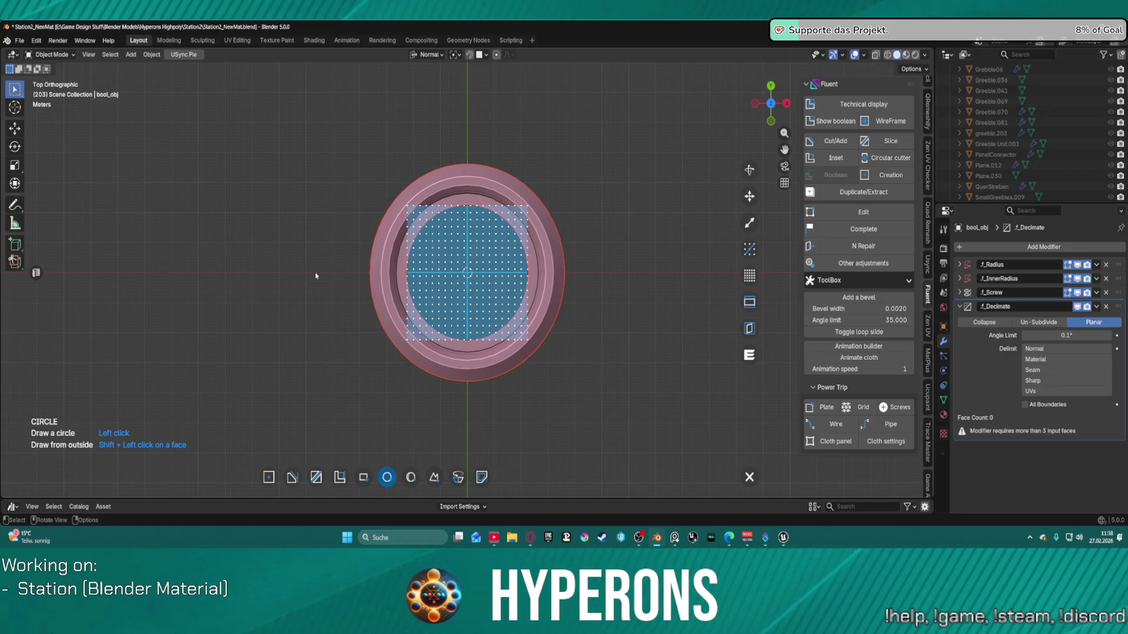
pyautogui.keyDown('ctrl'); pyautogui.scroll(3, 426, 278); pyautogui.keyUp('ctrl')
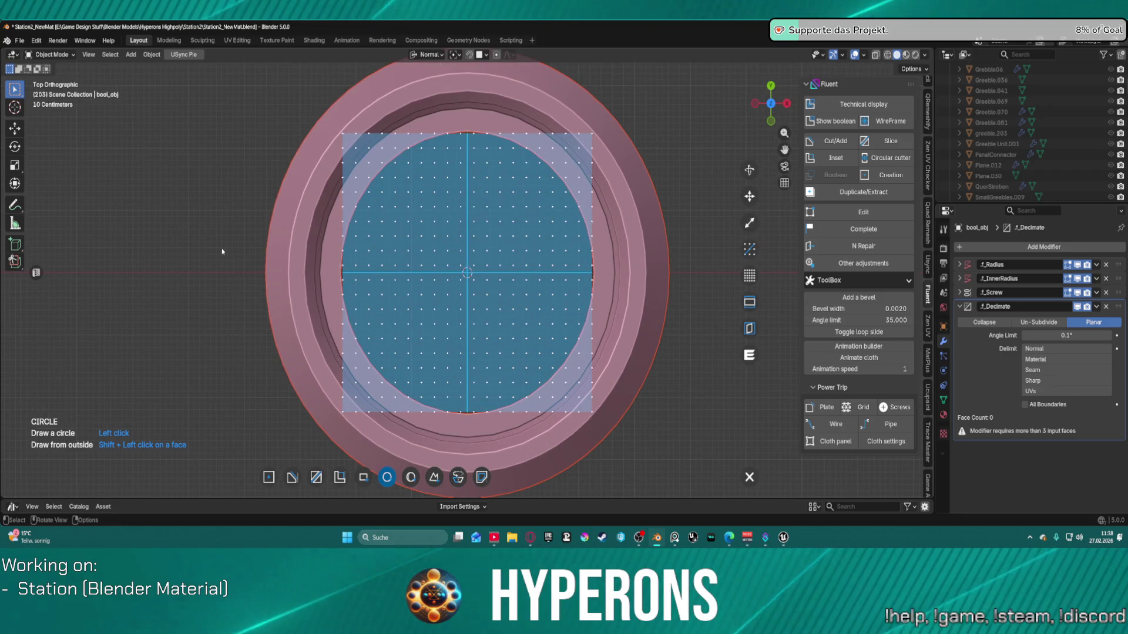
pyautogui.click(363, 477)
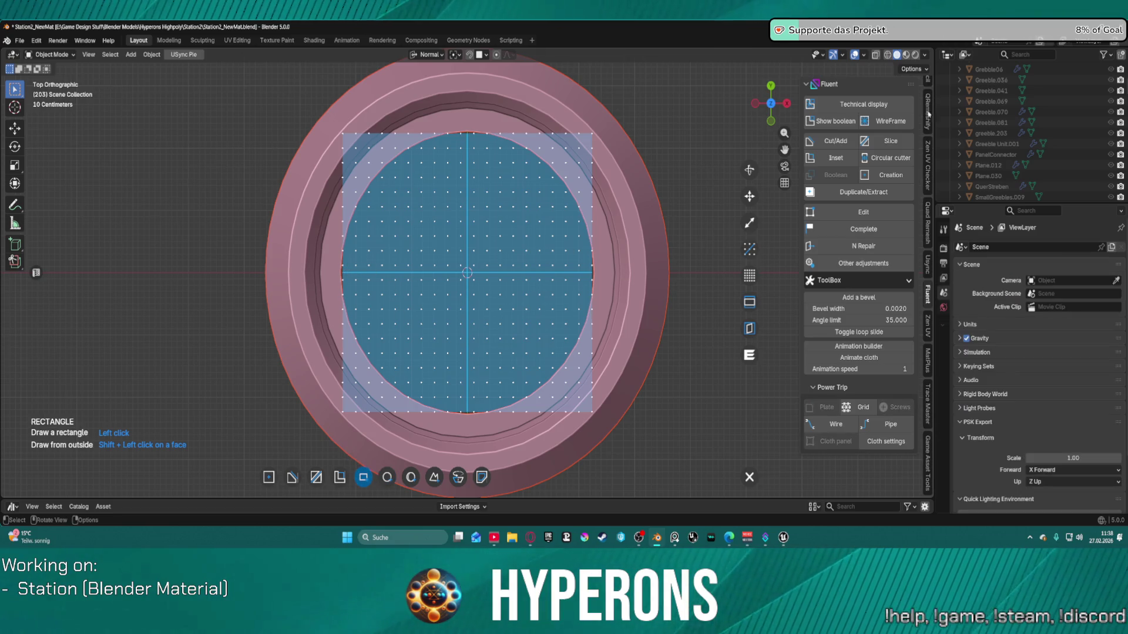
# Step: Set the drawing grid resolution to 1 and align the grid to two ring vertices
pyautogui.click(748, 282)
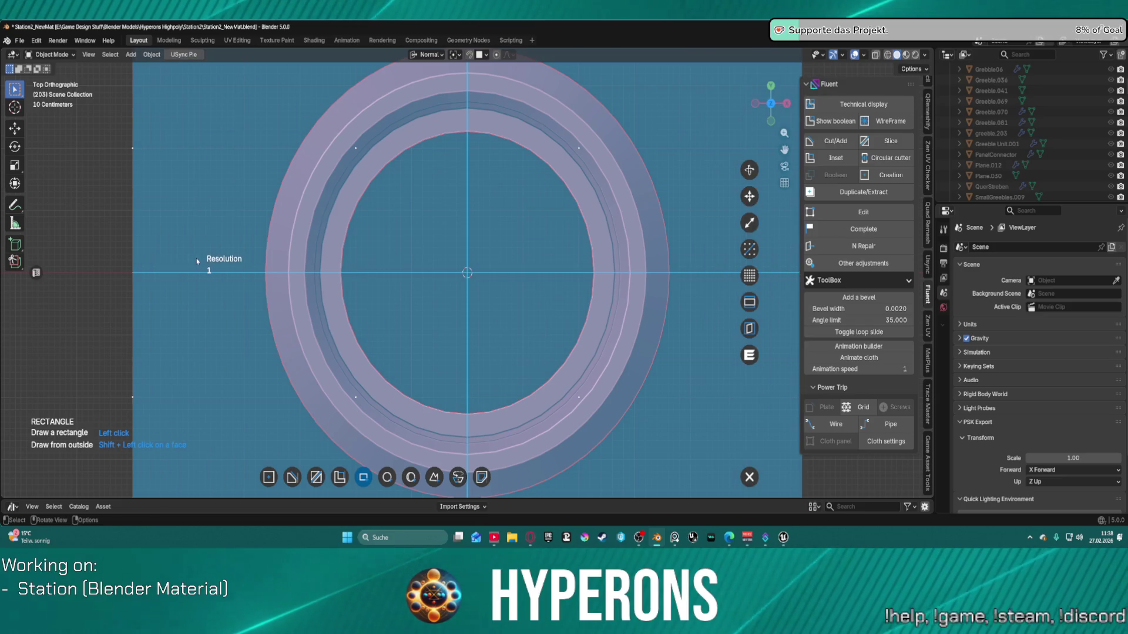
pyautogui.click(253, 227)
pyautogui.scroll(-2, 253, 228)
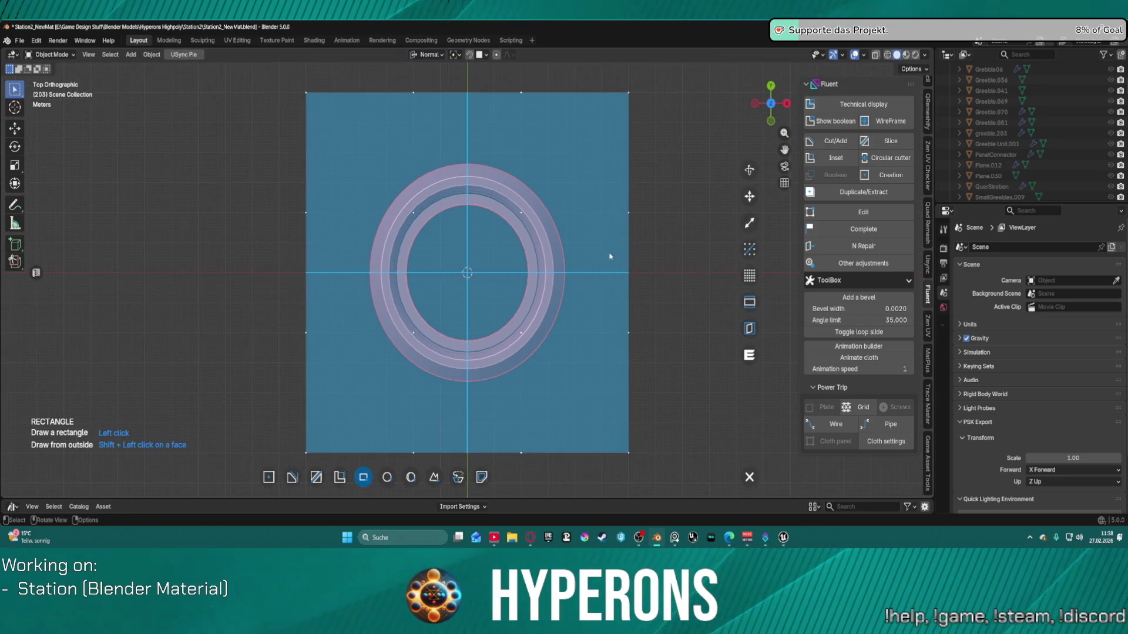
pyautogui.scroll(1, 629, 268)
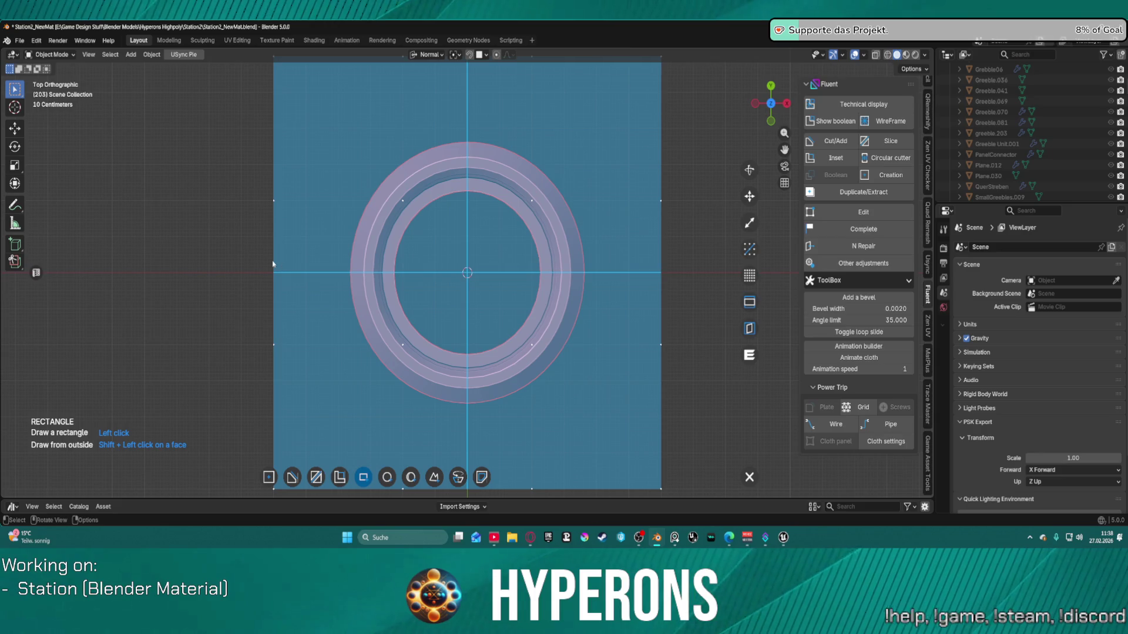
pyautogui.scroll(4, 246, 268)
pyautogui.scroll(-1, 173, 279)
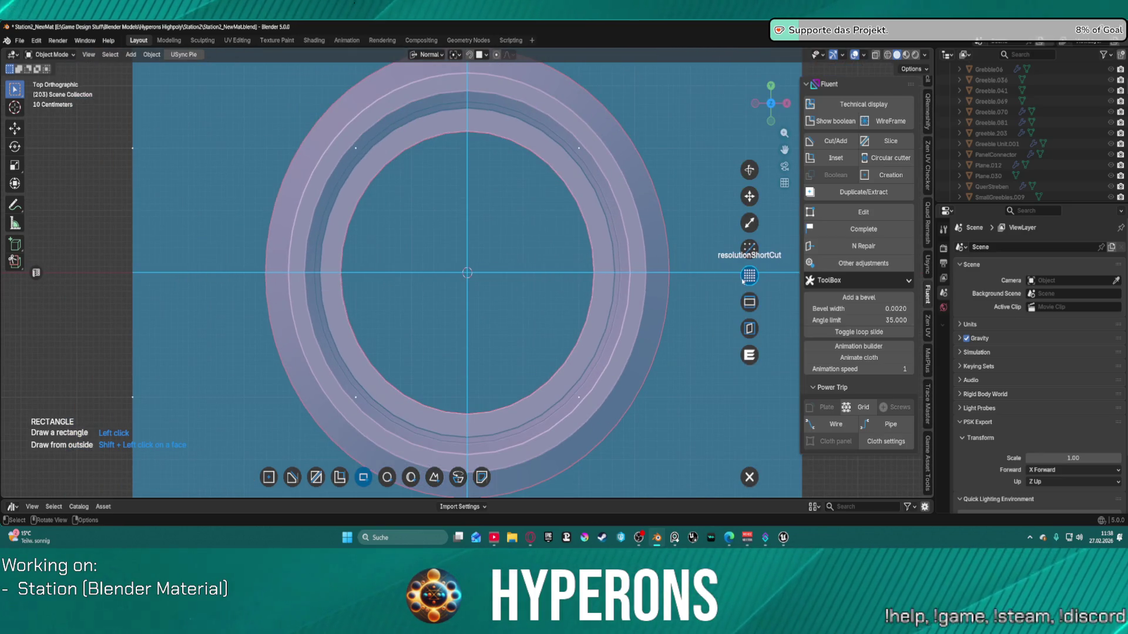
pyautogui.click(746, 254)
pyautogui.scroll(-4, 747, 255)
pyautogui.scroll(3, 729, 257)
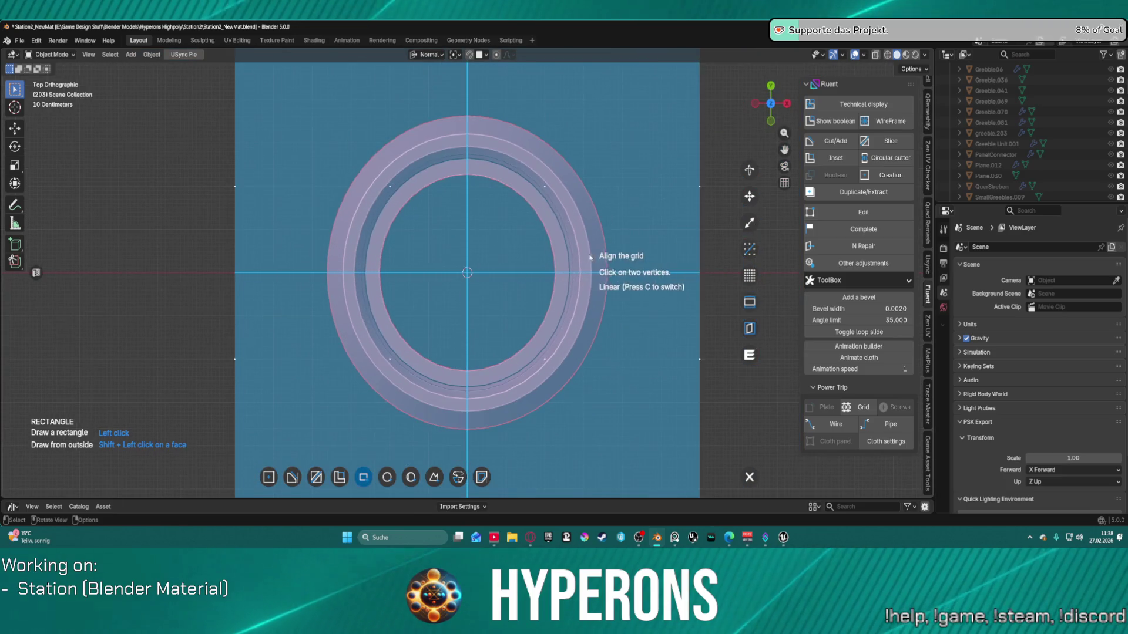
pyautogui.click(763, 276)
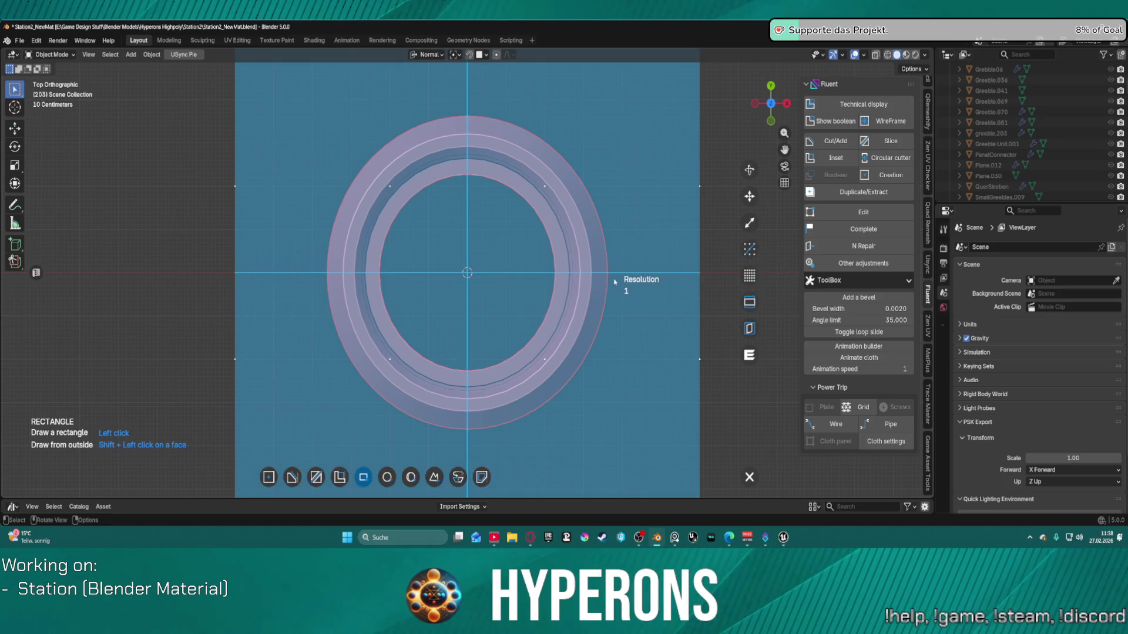
pyautogui.scroll(-1, 467, 272)
# Step: Draw a small rectangle notch on the rim's left edge, confirm its thickness, and validate
pyautogui.click(341, 288)
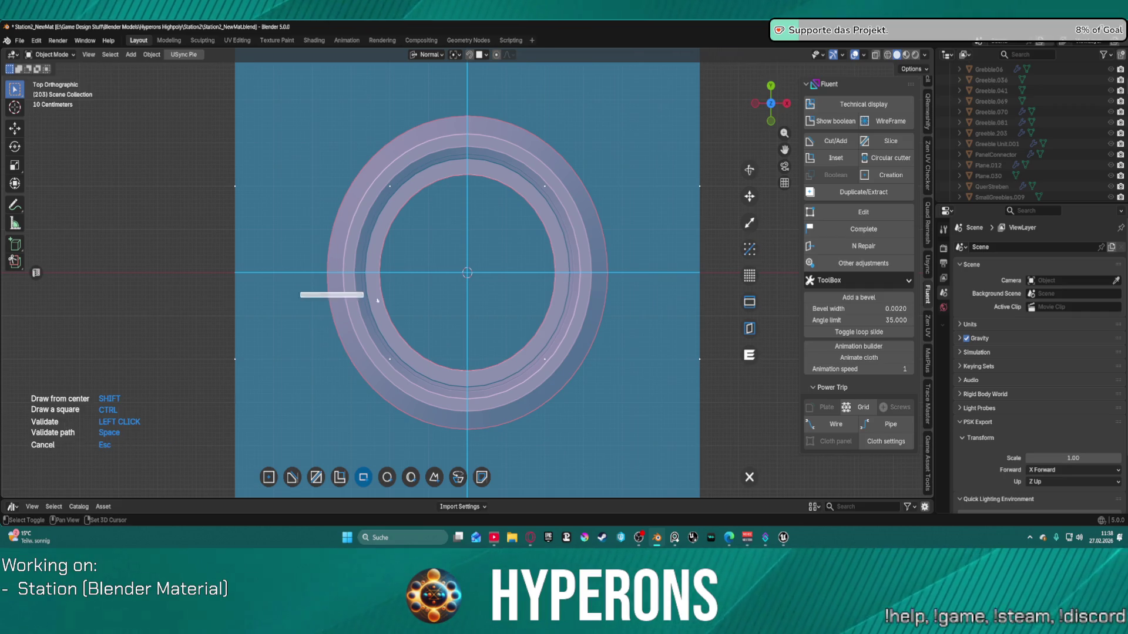
pyautogui.click(325, 300)
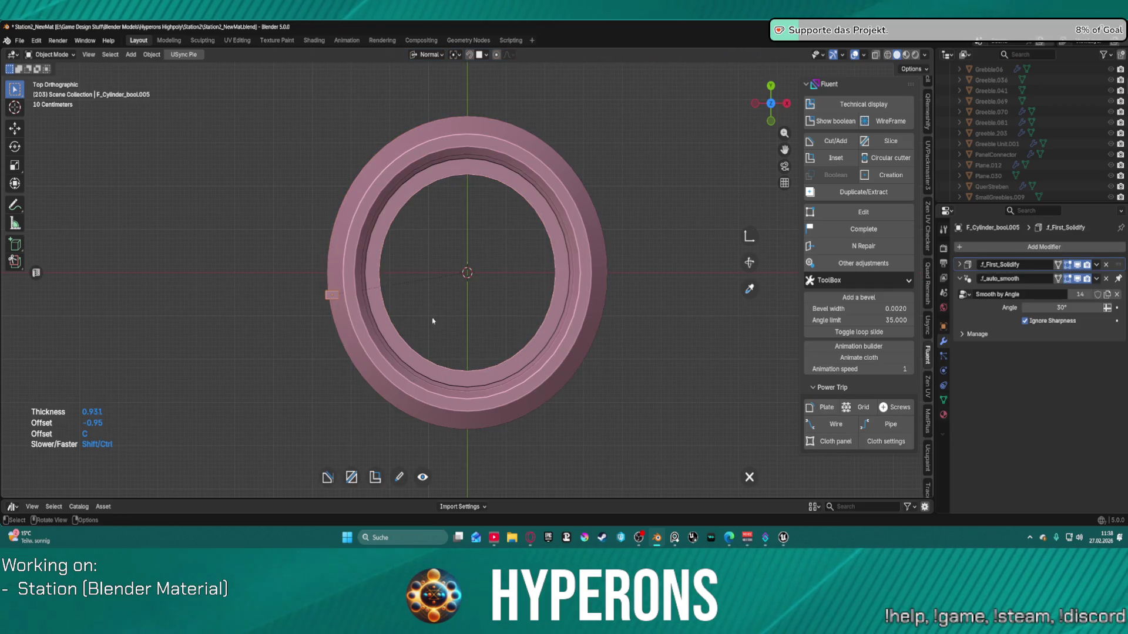
pyautogui.click(539, 236)
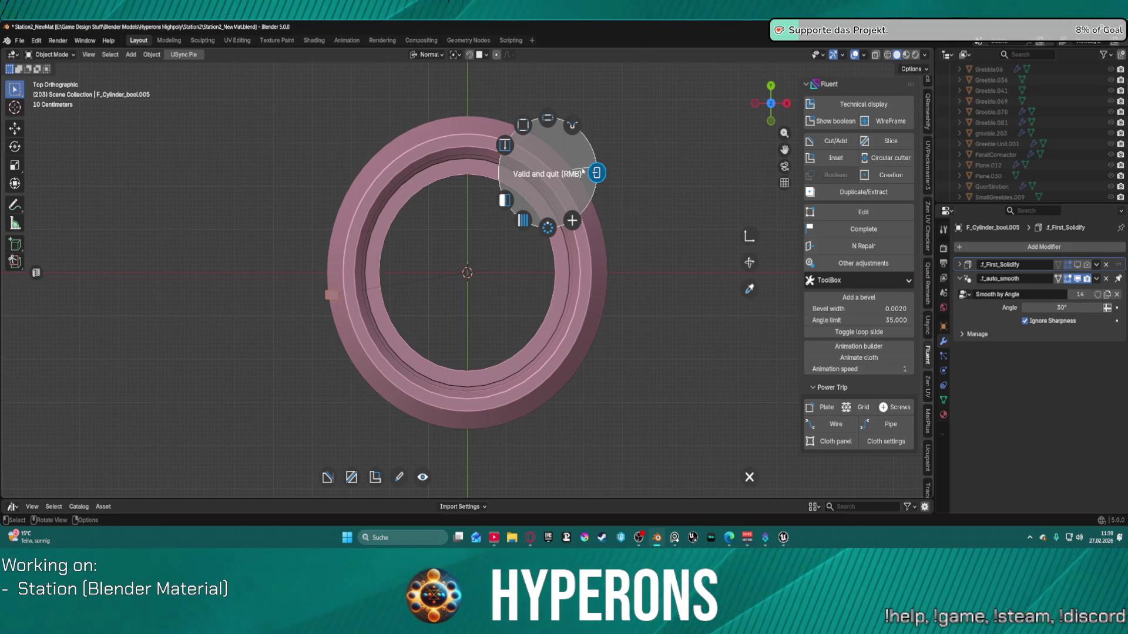
pyautogui.click(598, 171)
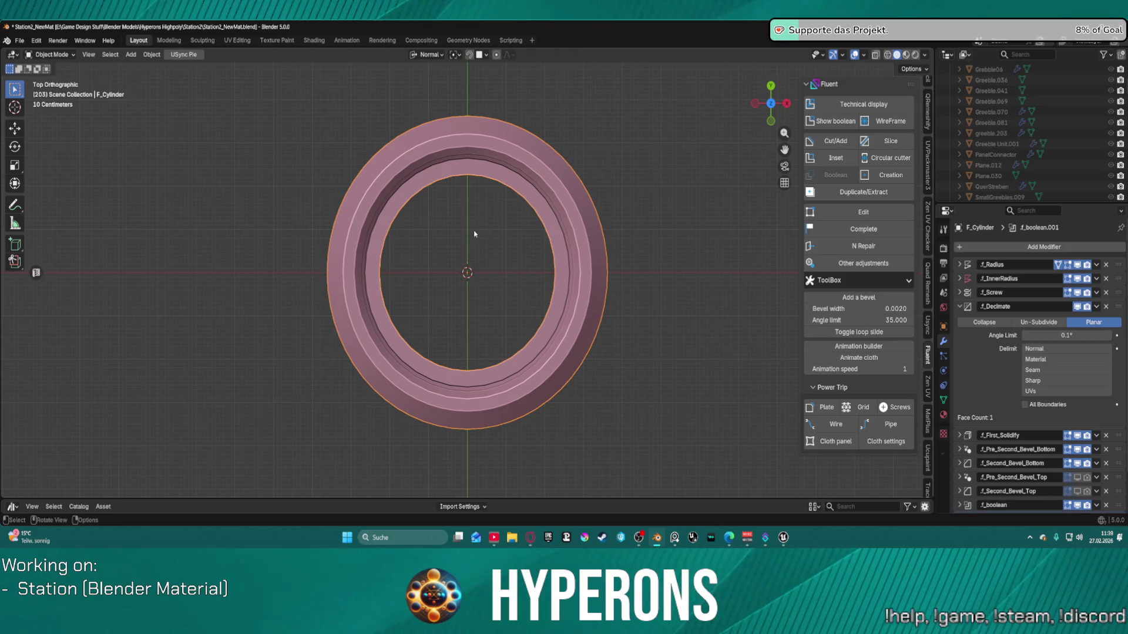
# Step: Start a new Fluent rectangle cut and lay its drawing grid over the ring
pyautogui.press('f')
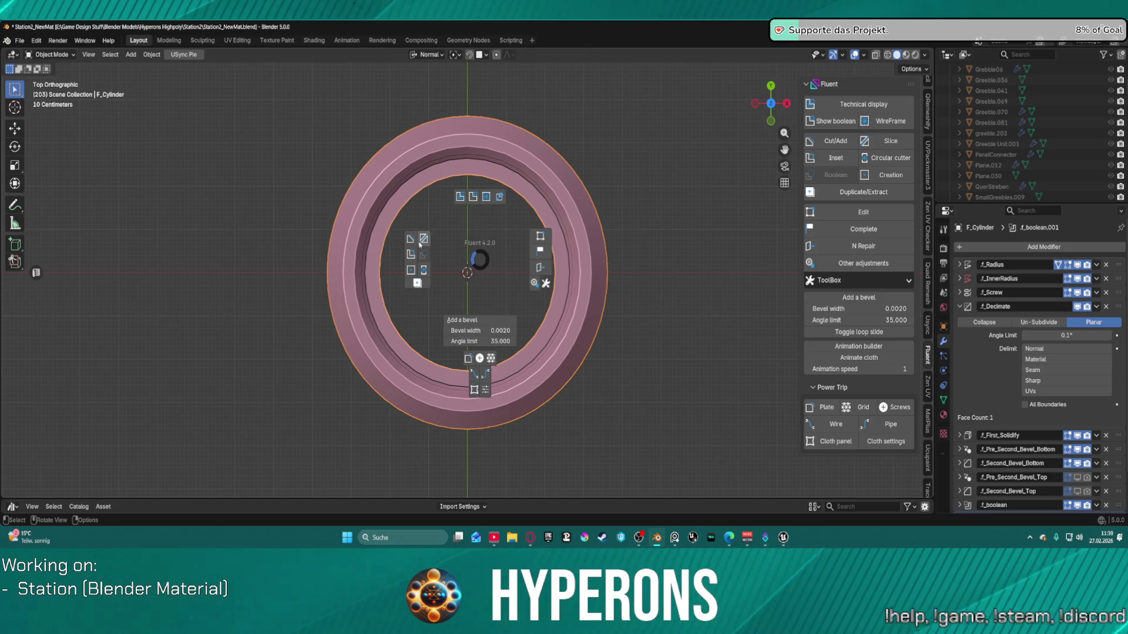
pyautogui.click(415, 238)
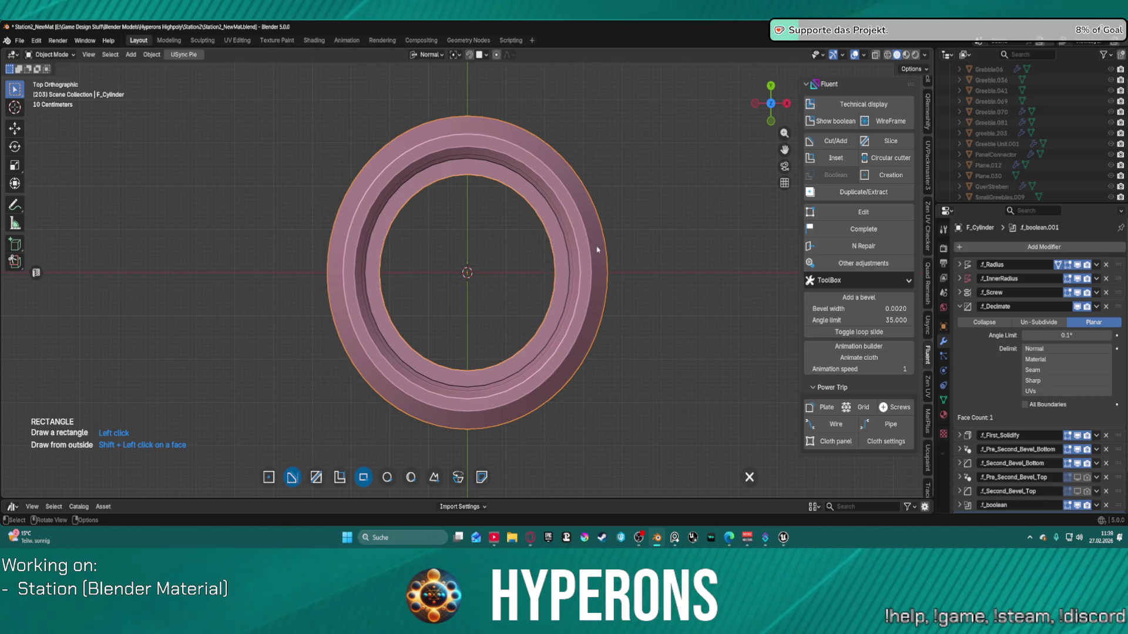
pyautogui.click(590, 270)
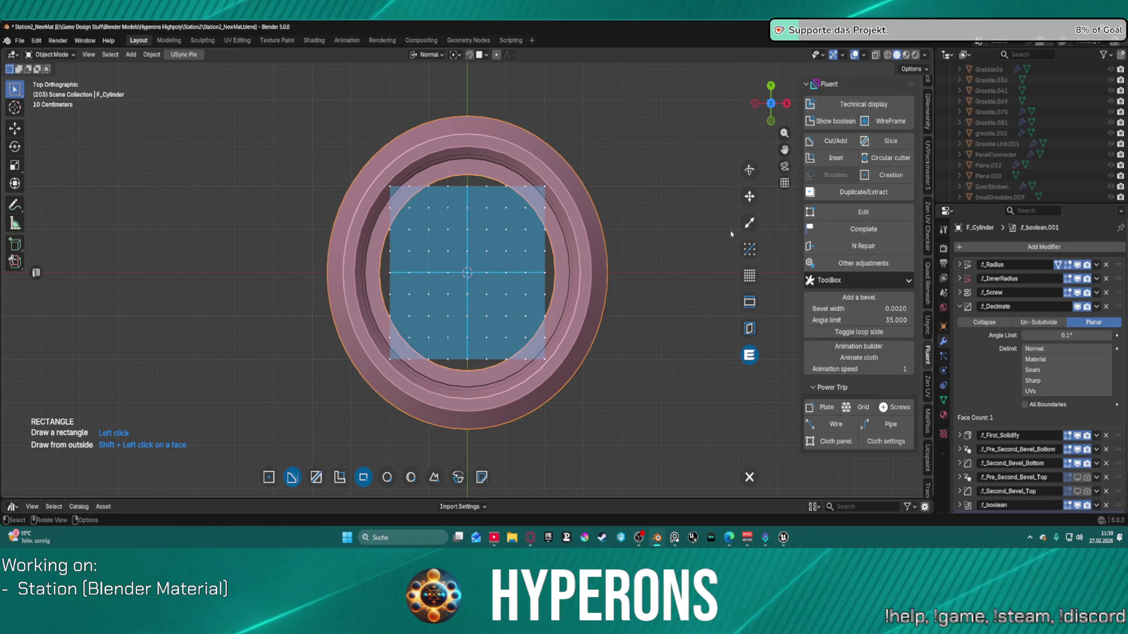
# Step: Make the drawing grid much denser, then discard the accidental circle cutter on the ring's right side
pyautogui.click(749, 275)
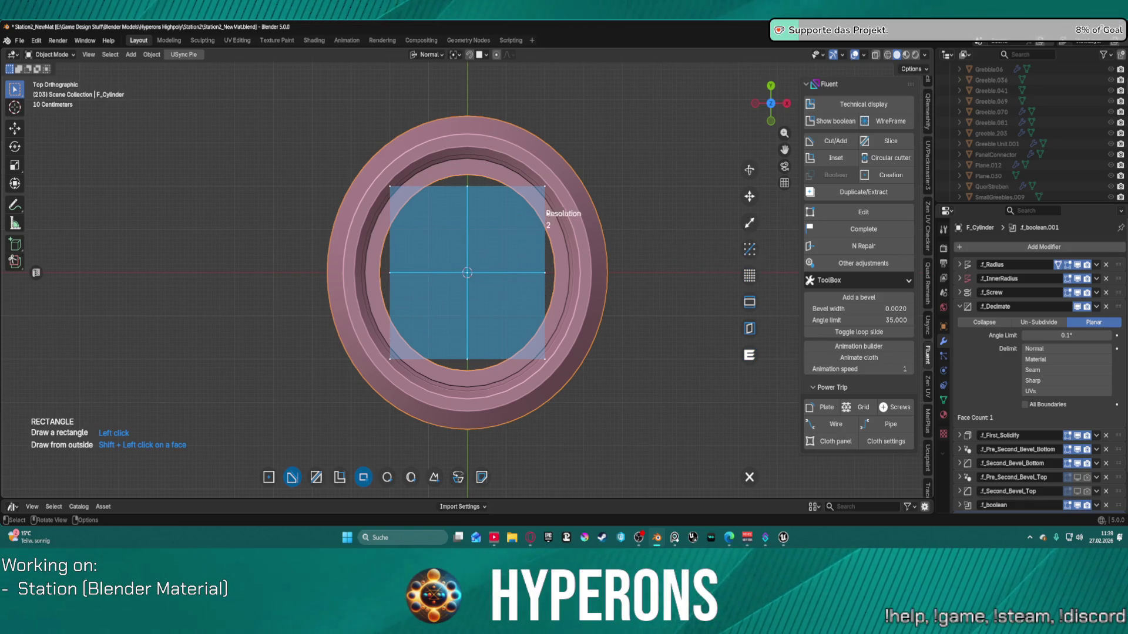
pyautogui.click(750, 355)
pyautogui.click(585, 216)
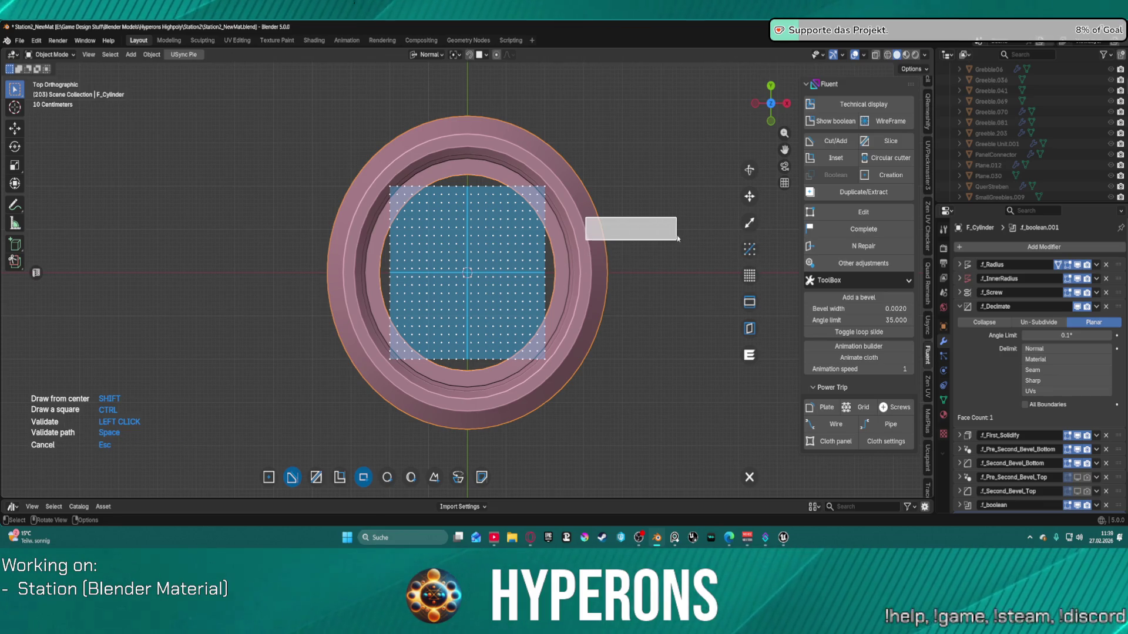
pyautogui.press('c')
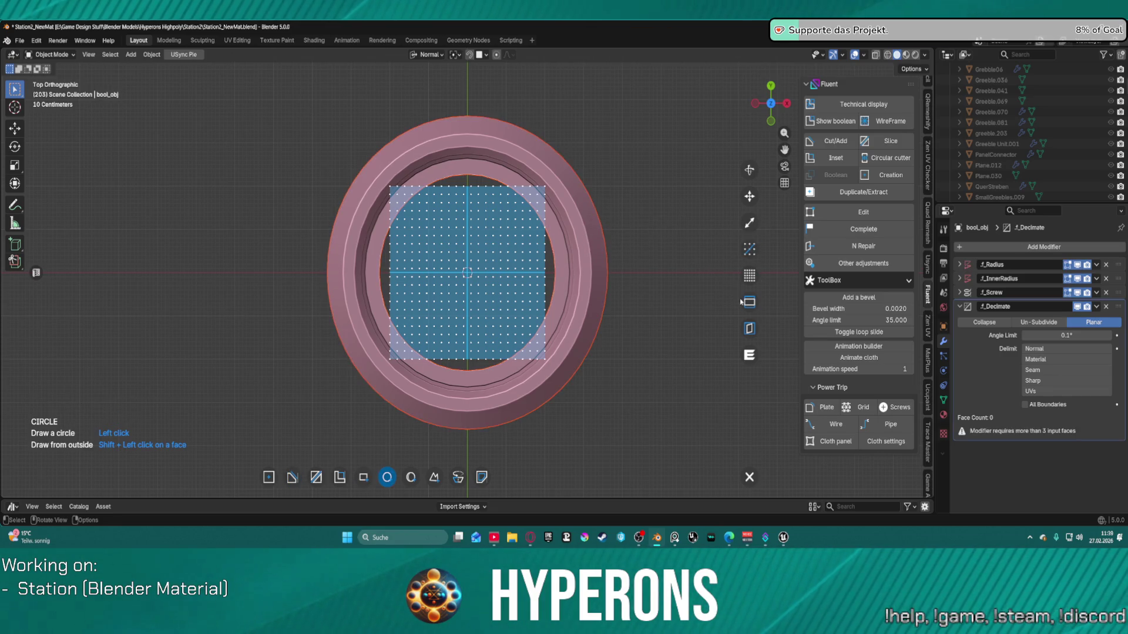
pyautogui.click(543, 308)
pyautogui.click(531, 319)
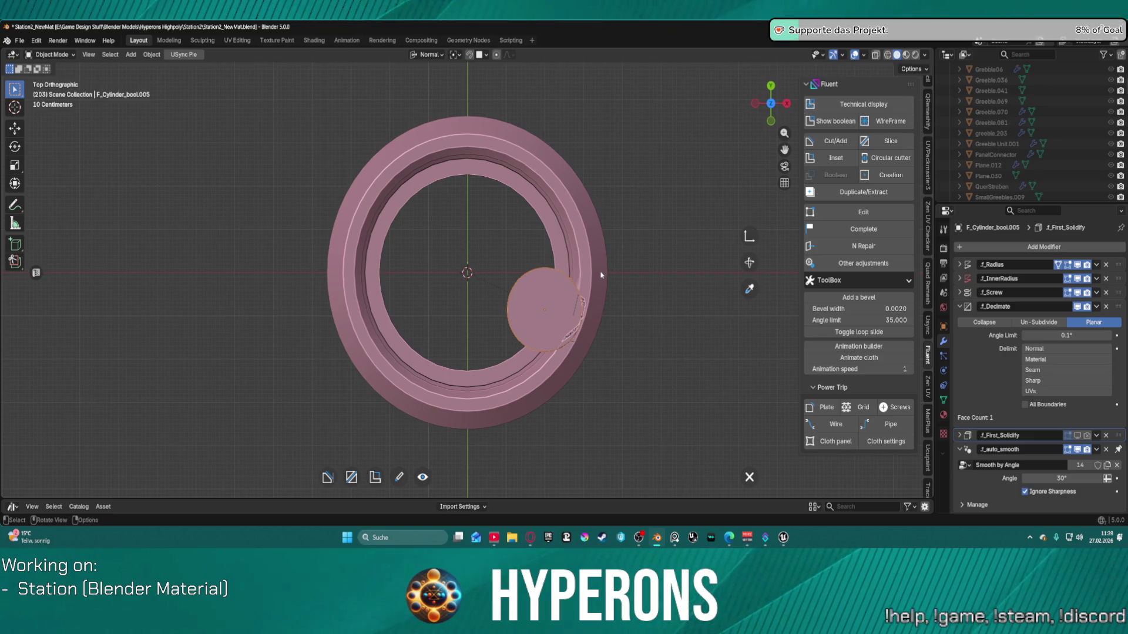
pyautogui.press('Escape')
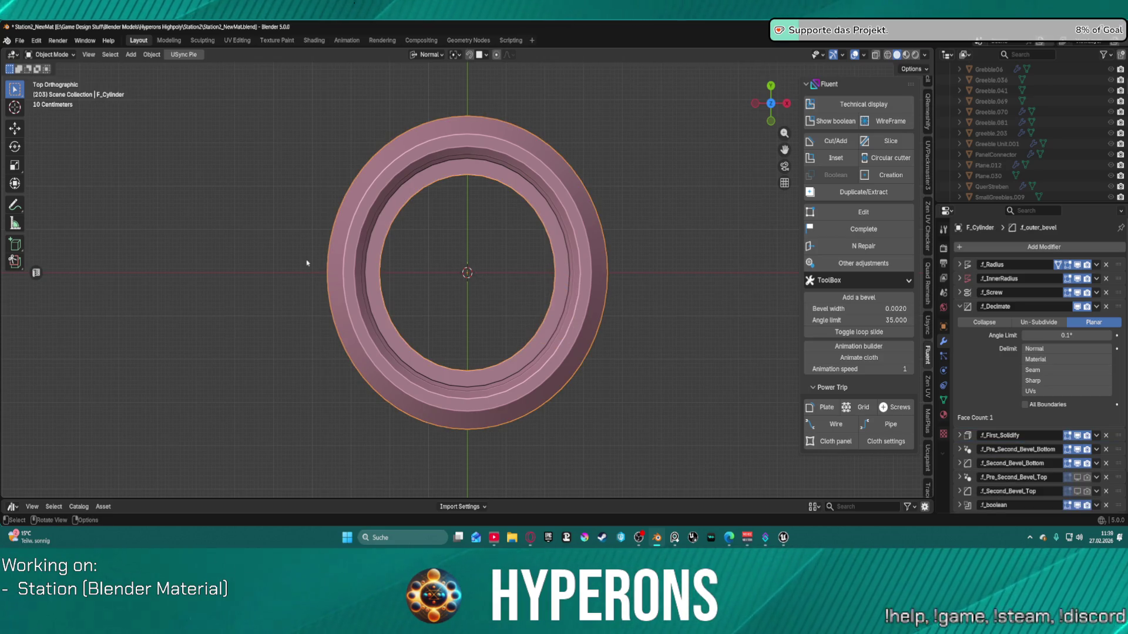
# Step: Start a rectangle cut with its grid over the ring, switch to circle, then leave the tool
pyautogui.press('f')
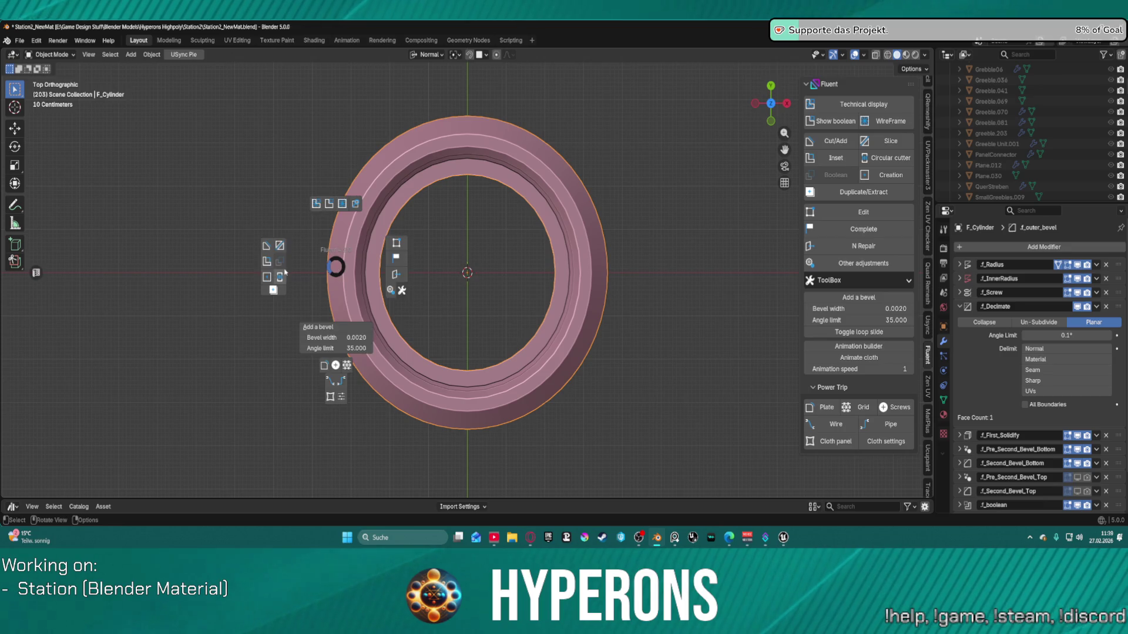
pyautogui.click(272, 246)
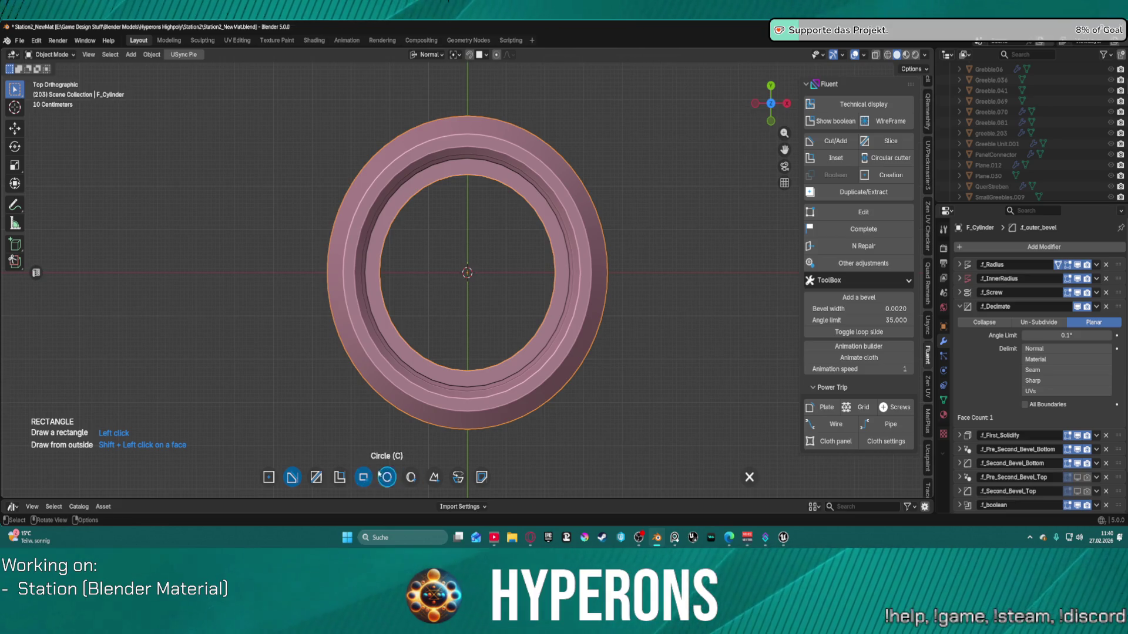
pyautogui.click(351, 265)
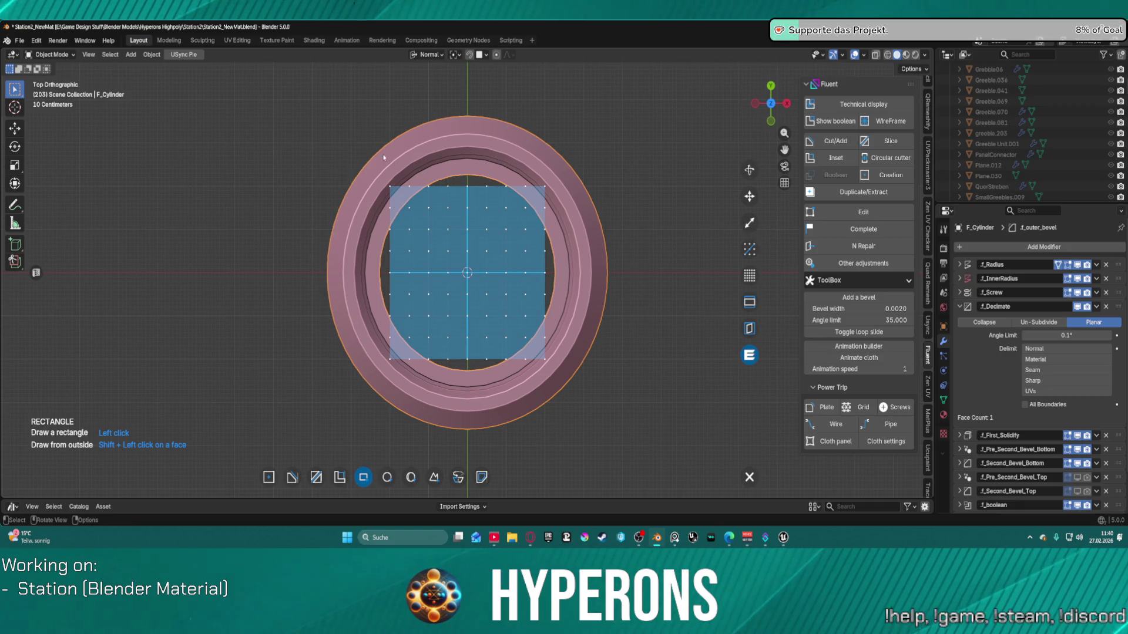
pyautogui.scroll(-7, 452, 177)
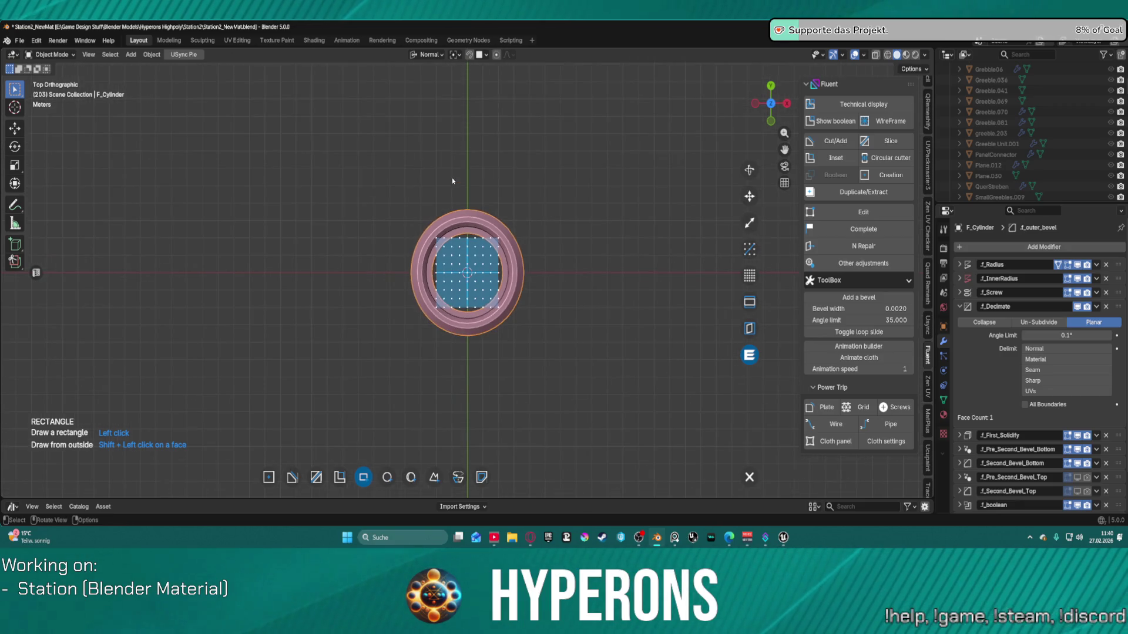
pyautogui.press('c')
pyautogui.press('Escape')
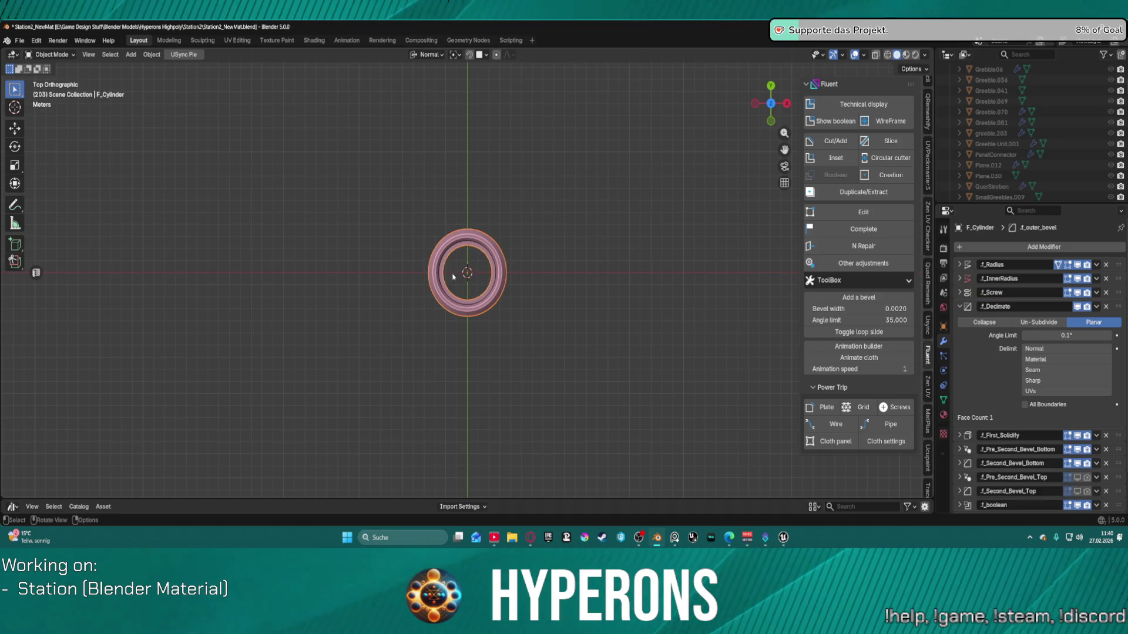
# Step: Restart the rectangle cut, constrain it to a square, and switch the cutter to circle
pyautogui.press('f')
pyautogui.click(291, 230)
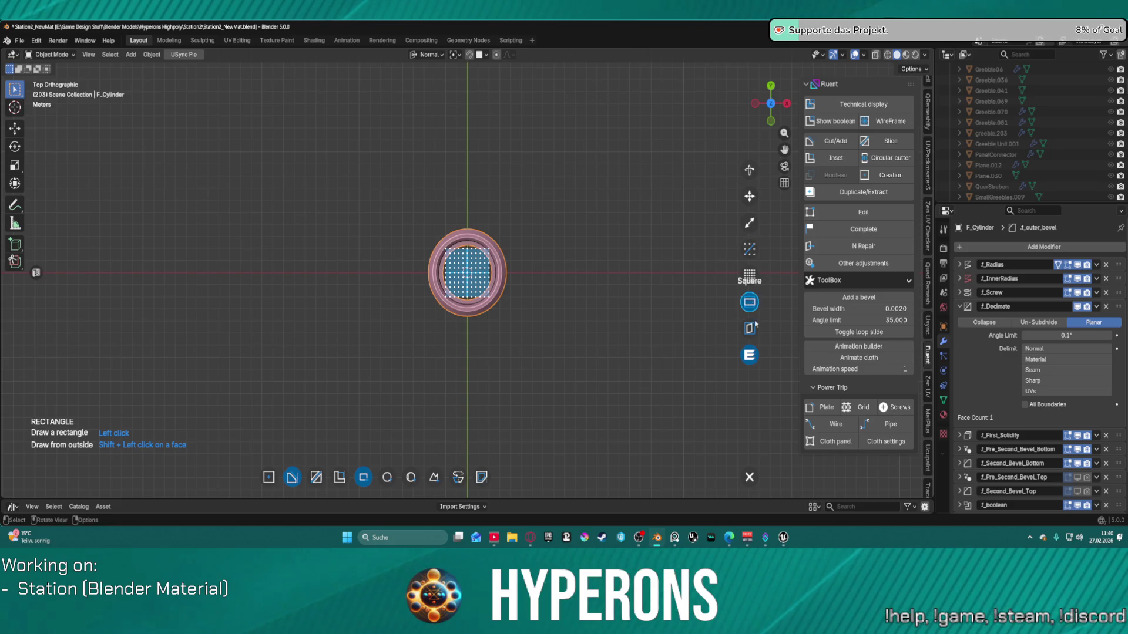
pyautogui.click(750, 303)
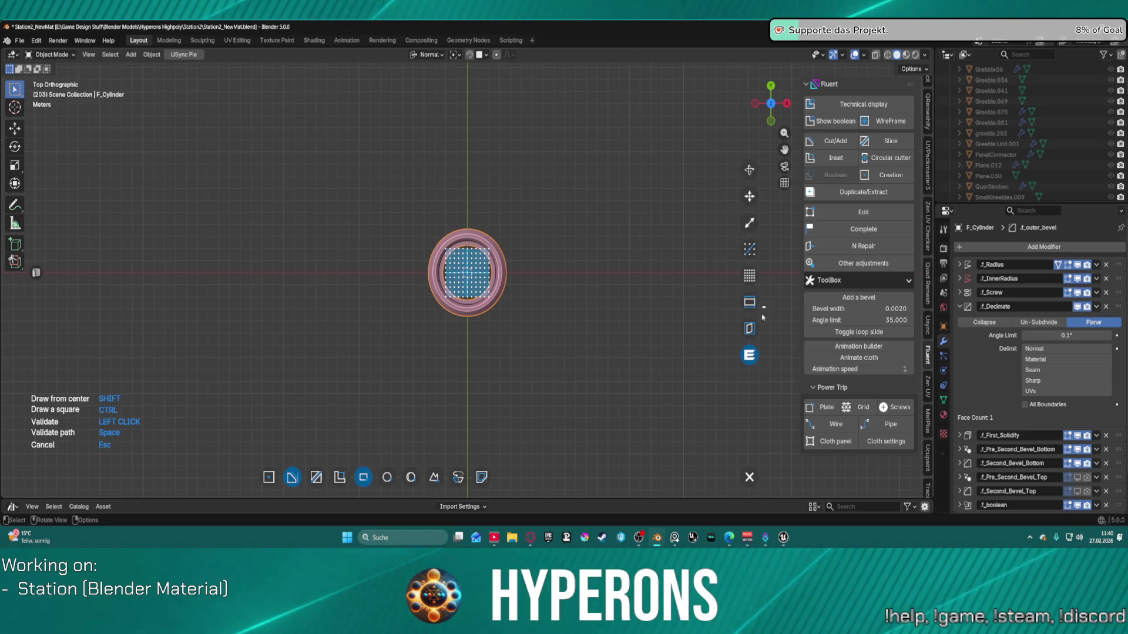
pyautogui.click(762, 307)
pyautogui.press('c')
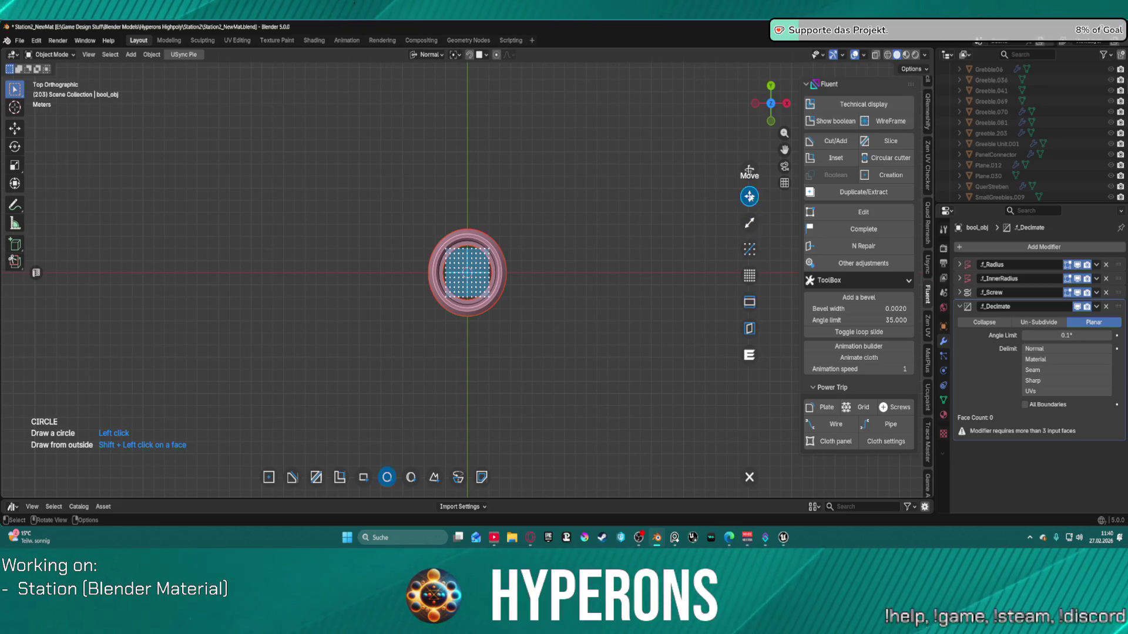
# Step: Place the circle cutter's drawing plane at the ring's centre and stretch it wider and taller
pyautogui.scroll(8, 428, 260)
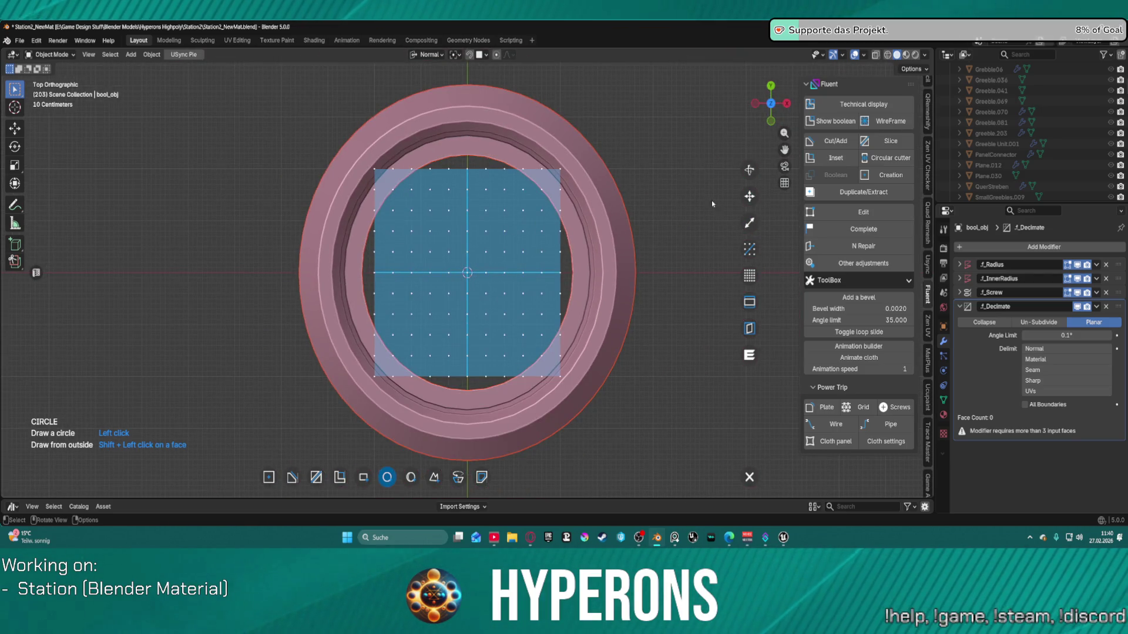
pyautogui.click(467, 272)
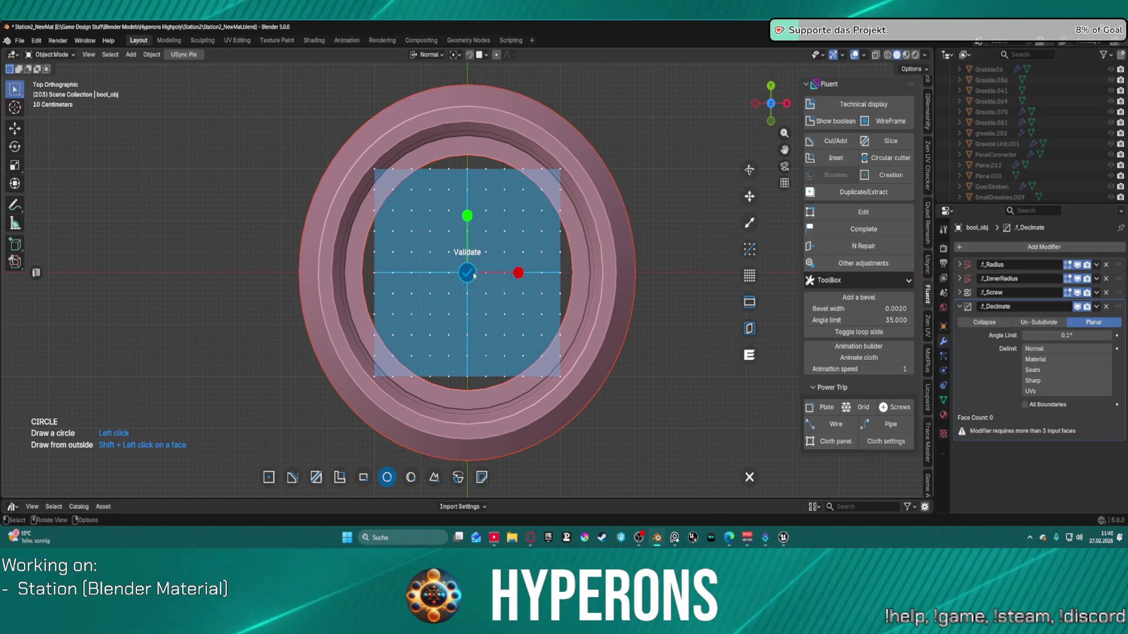
pyautogui.click(473, 274)
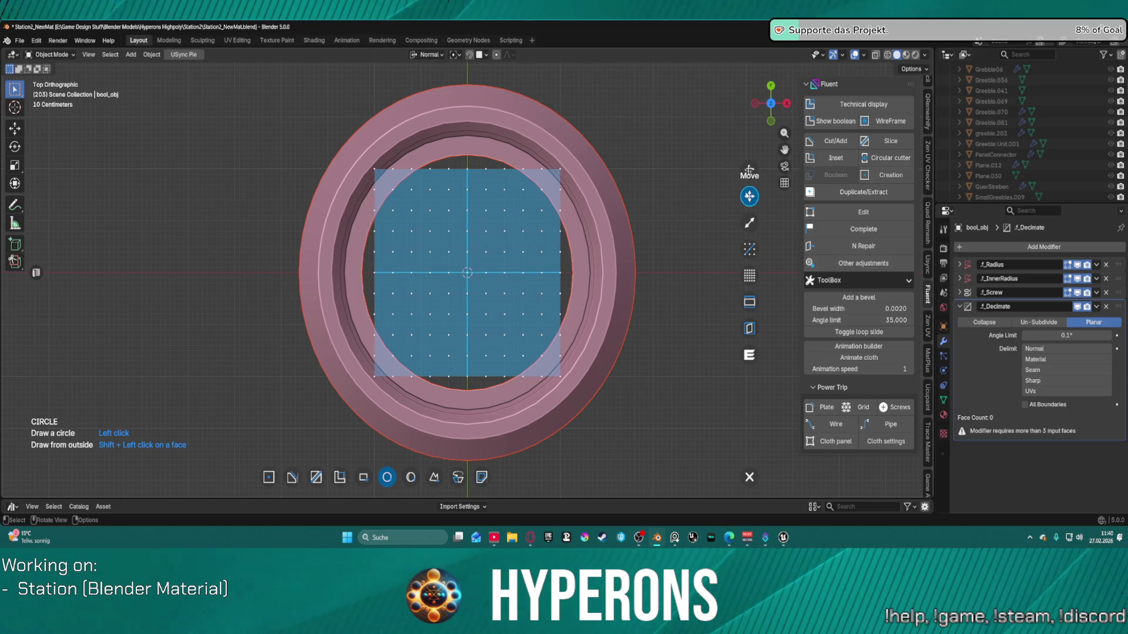
pyautogui.click(467, 273)
pyautogui.moveTo(519, 273)
pyautogui.mouseDown()
pyautogui.moveTo(657, 211)
pyautogui.moveTo(570, 235)
pyautogui.moveTo(607, 222)
pyautogui.moveTo(670, 245)
pyautogui.mouseUp()
pyautogui.moveTo(468, 216)
pyautogui.mouseDown()
pyautogui.moveTo(517, 202)
pyautogui.moveTo(692, 203)
pyautogui.moveTo(685, 224)
pyautogui.moveTo(767, 247)
pyautogui.mouseUp()
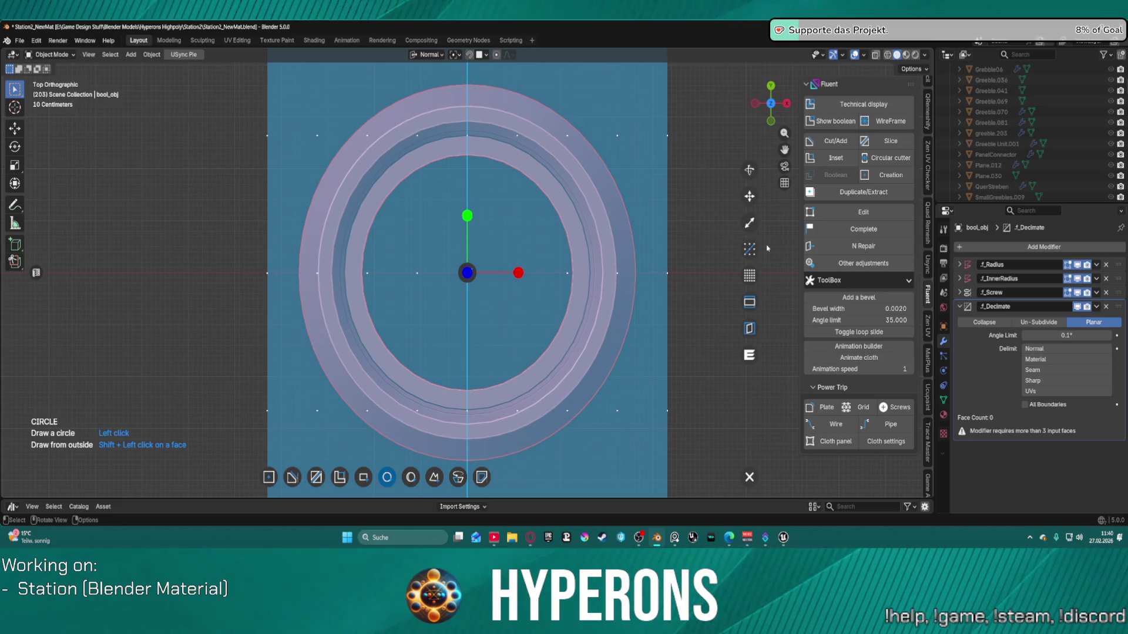
# Step: Align the drawing grid to the centre and a second vertex, align it to view, then cancel
pyautogui.click(750, 249)
pyautogui.scroll(-3, 517, 270)
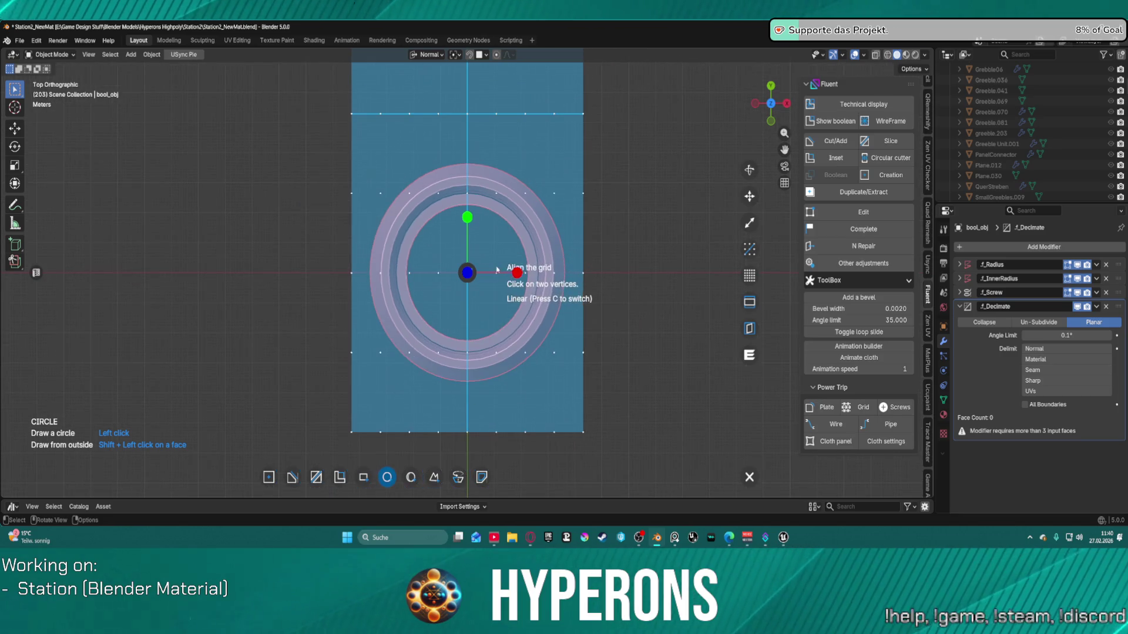
pyautogui.click(468, 273)
pyautogui.scroll(-5, 479, 235)
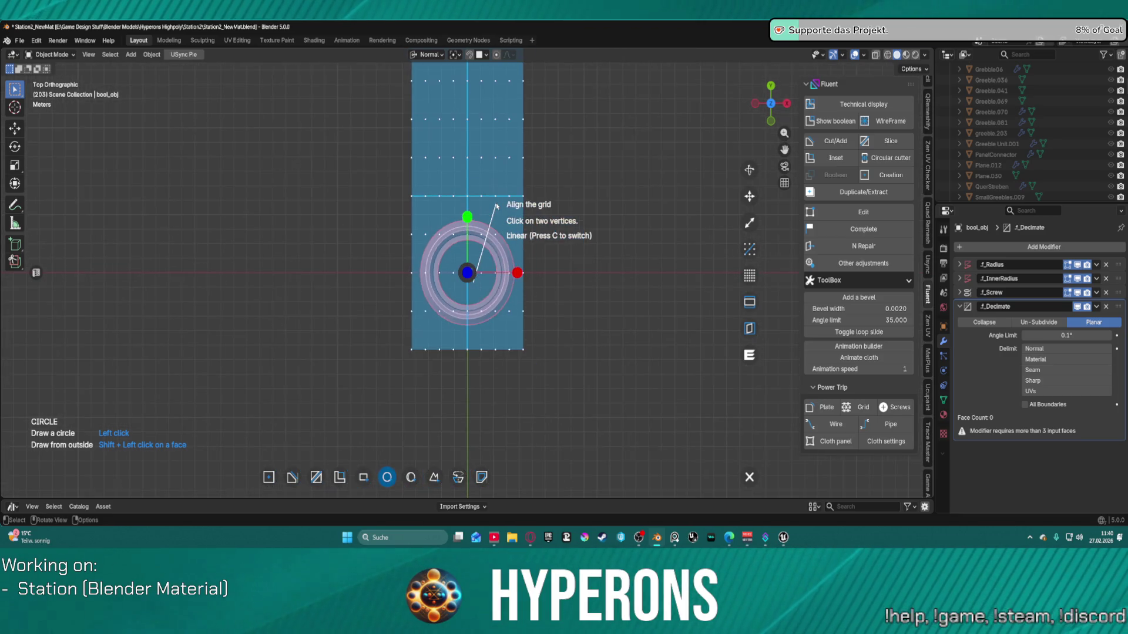
pyautogui.click(742, 202)
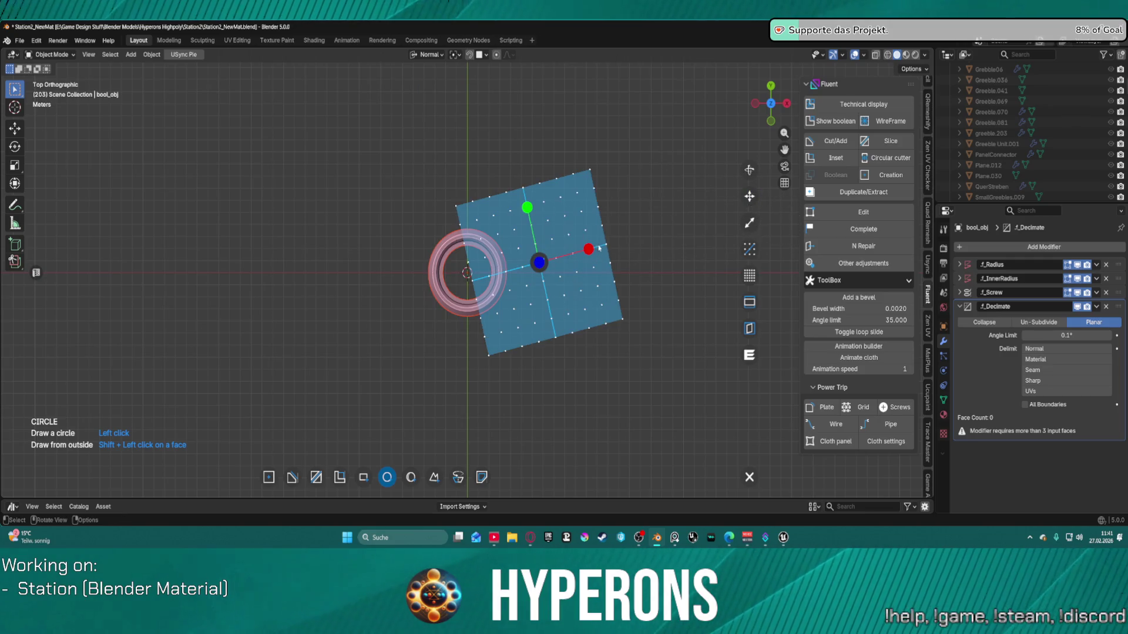
pyautogui.click(750, 330)
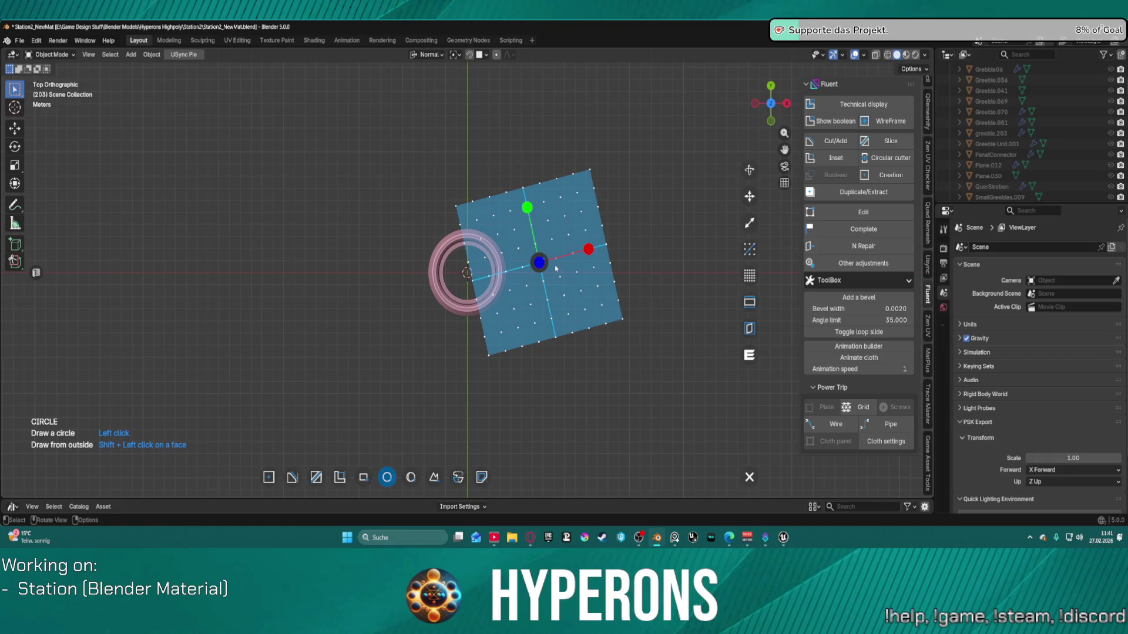
pyautogui.scroll(5, 573, 258)
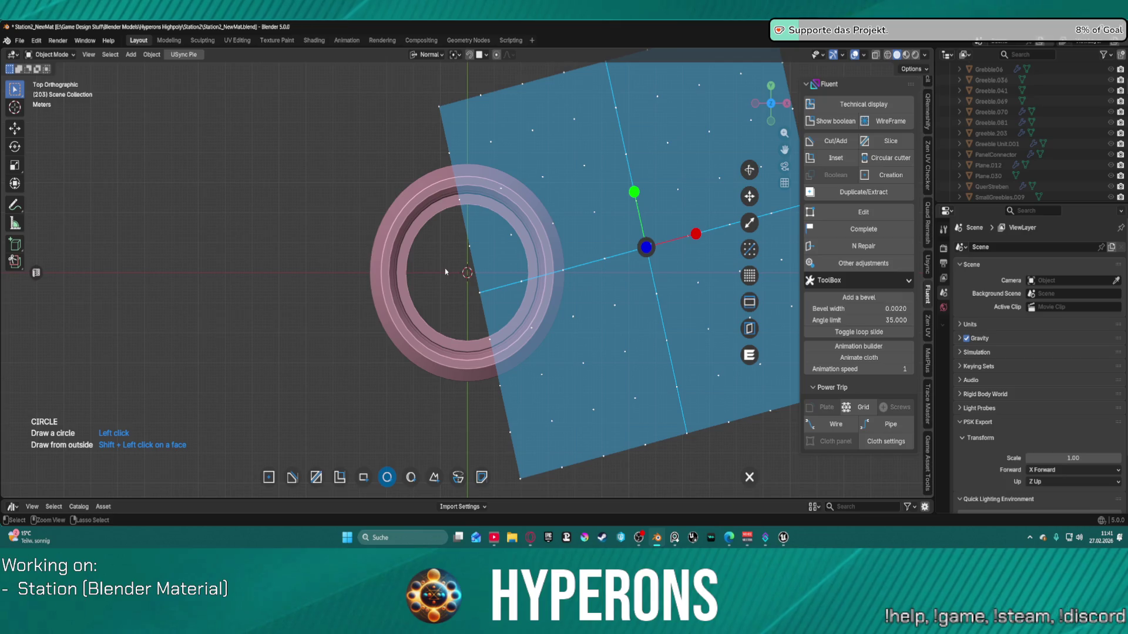
pyautogui.press('Escape')
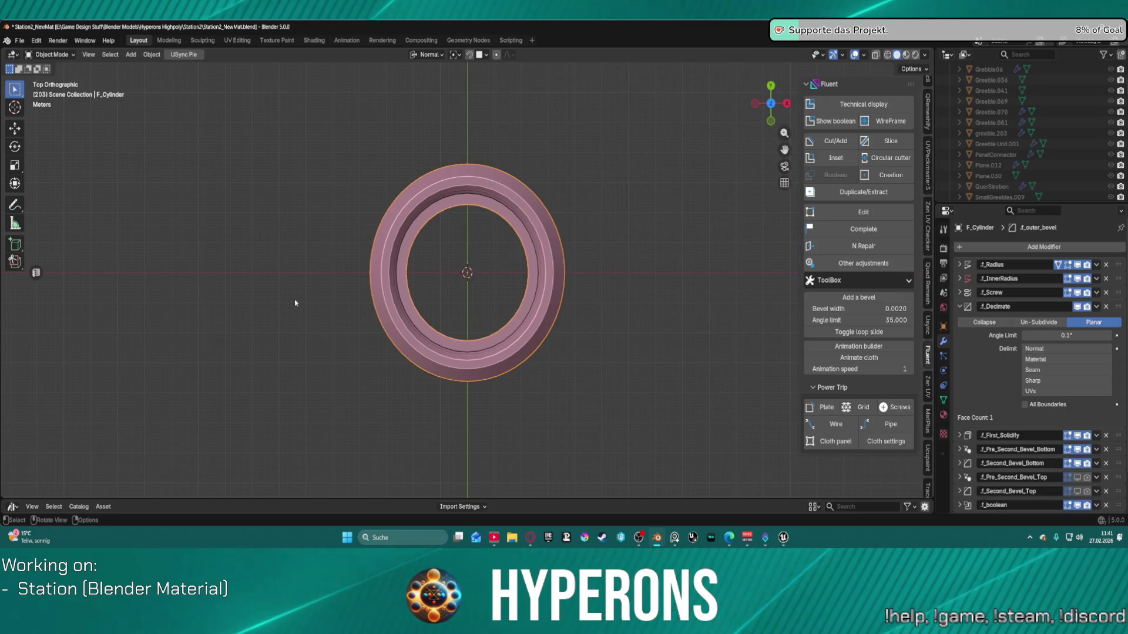
# Step: Start a rectangle cut on the ring with a coarser drawing grid
pyautogui.press('f')
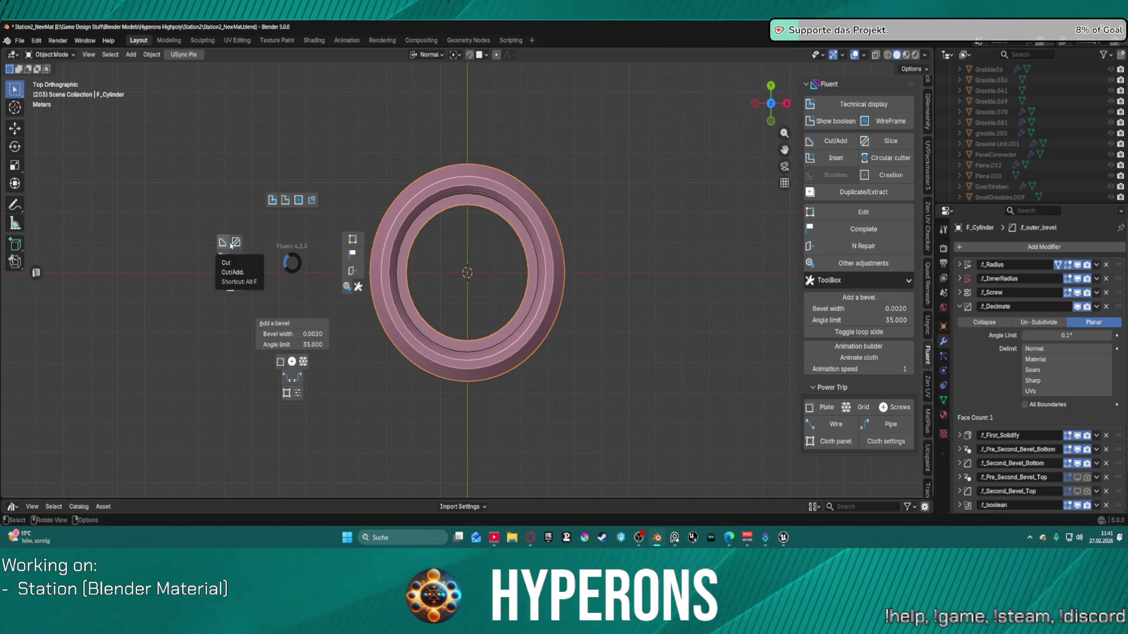
pyautogui.click(222, 242)
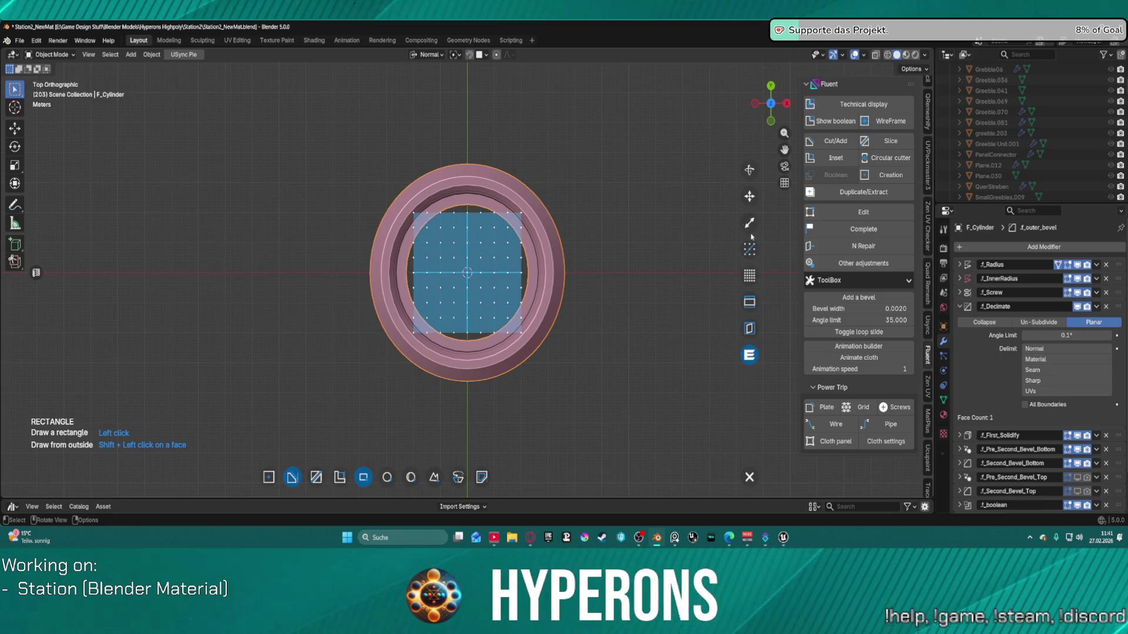
pyautogui.click(749, 276)
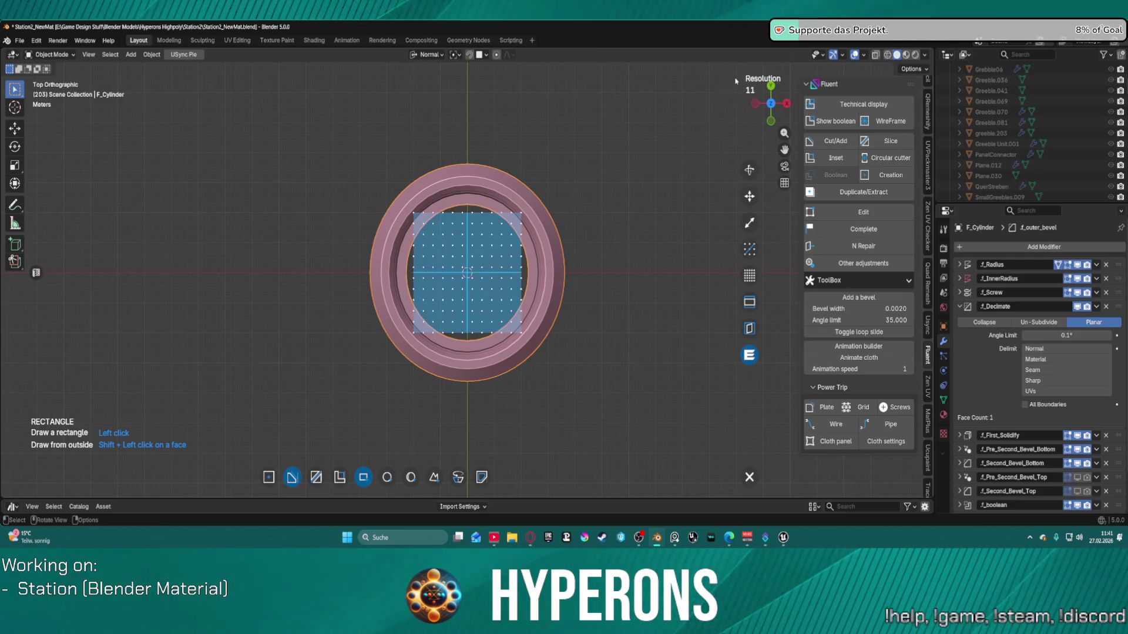
pyautogui.click(749, 198)
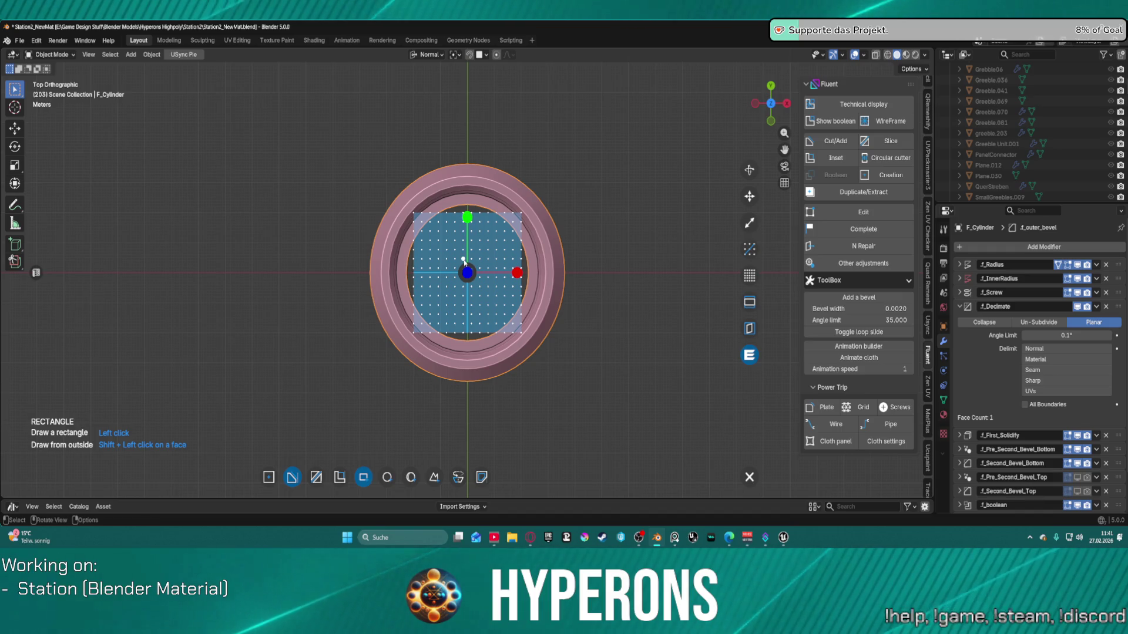
pyautogui.click(475, 274)
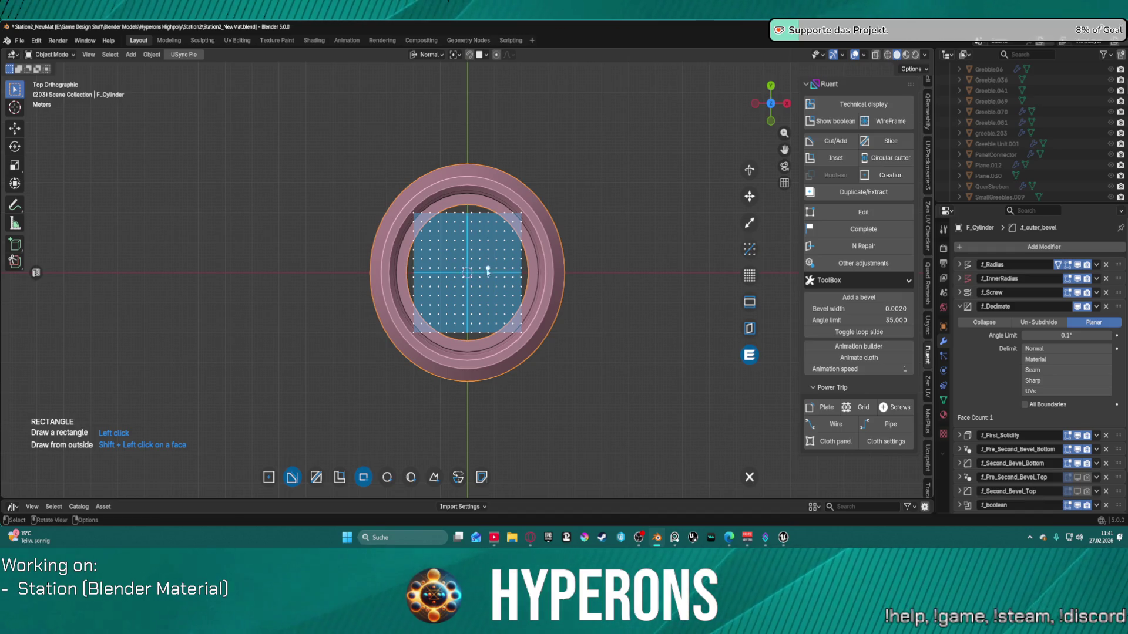
# Step: Stretch the drawing plane wider and taller to cover the whole ring, then confirm it
pyautogui.scroll(3, 494, 297)
pyautogui.scroll(2, 494, 297)
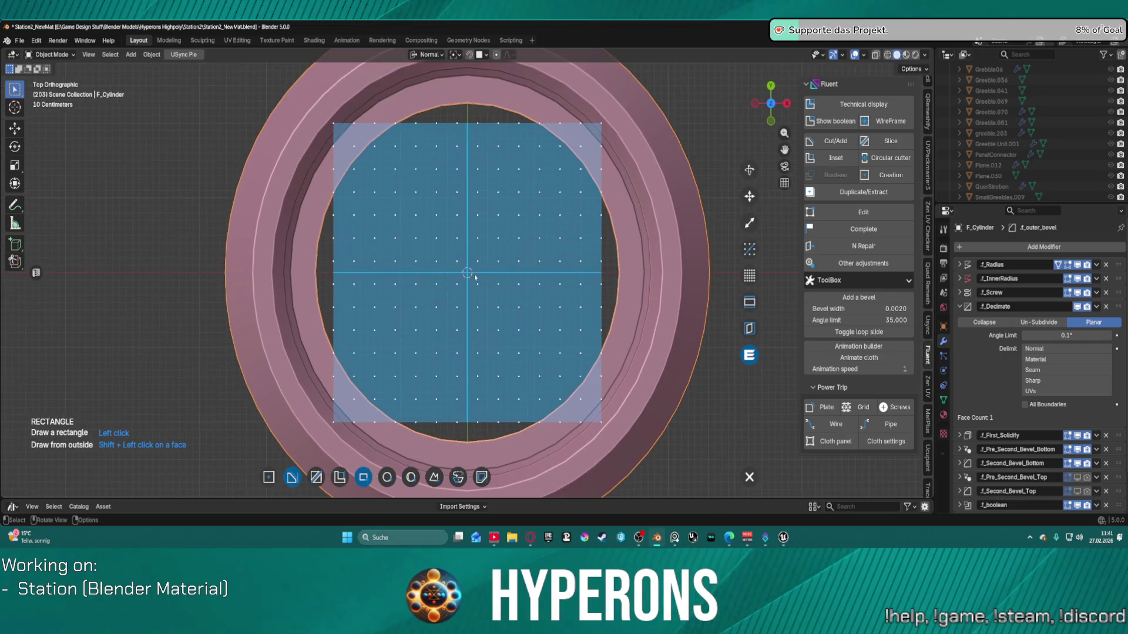
pyautogui.click(749, 222)
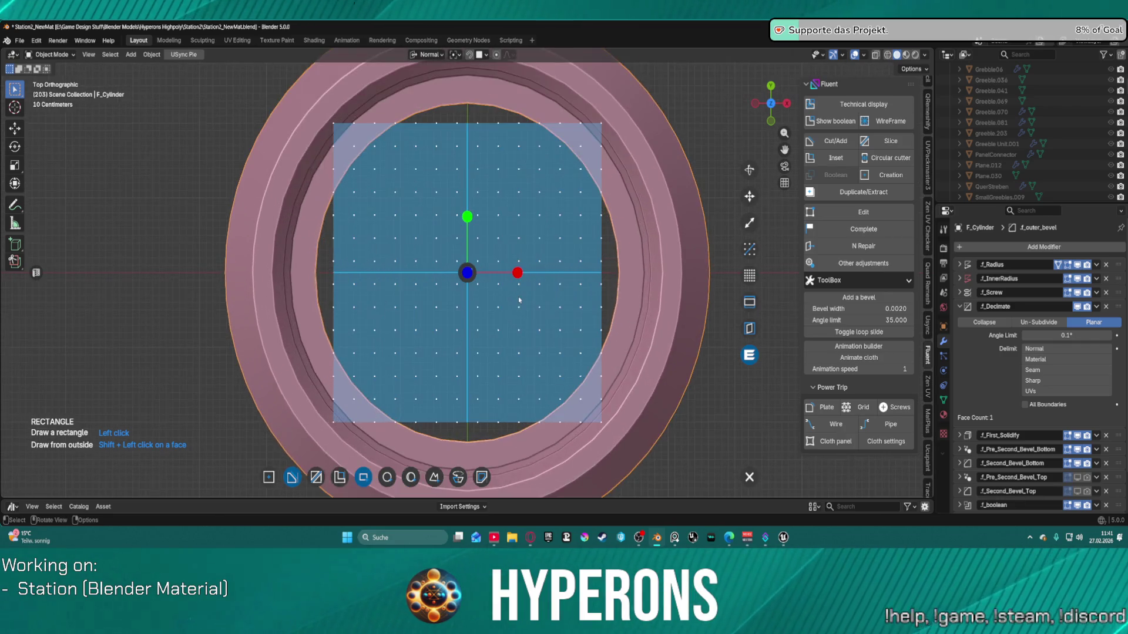
pyautogui.scroll(-1, 519, 300)
pyautogui.moveTo(515, 279)
pyautogui.mouseDown()
pyautogui.moveTo(734, 252)
pyautogui.moveTo(654, 256)
pyautogui.mouseUp()
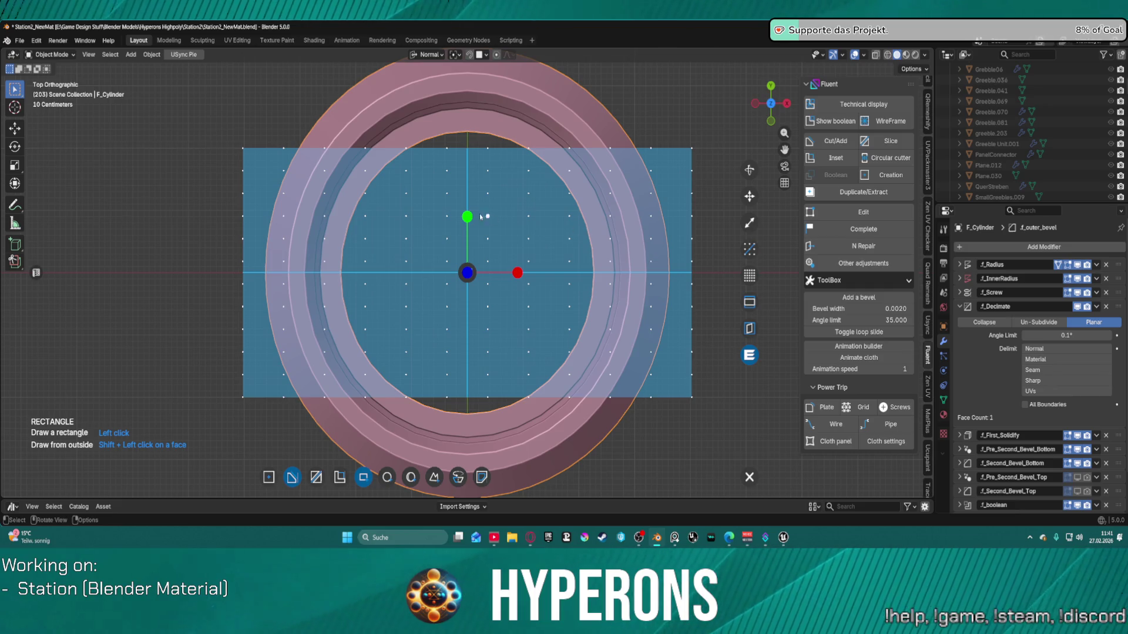
pyautogui.scroll(-2, 487, 202)
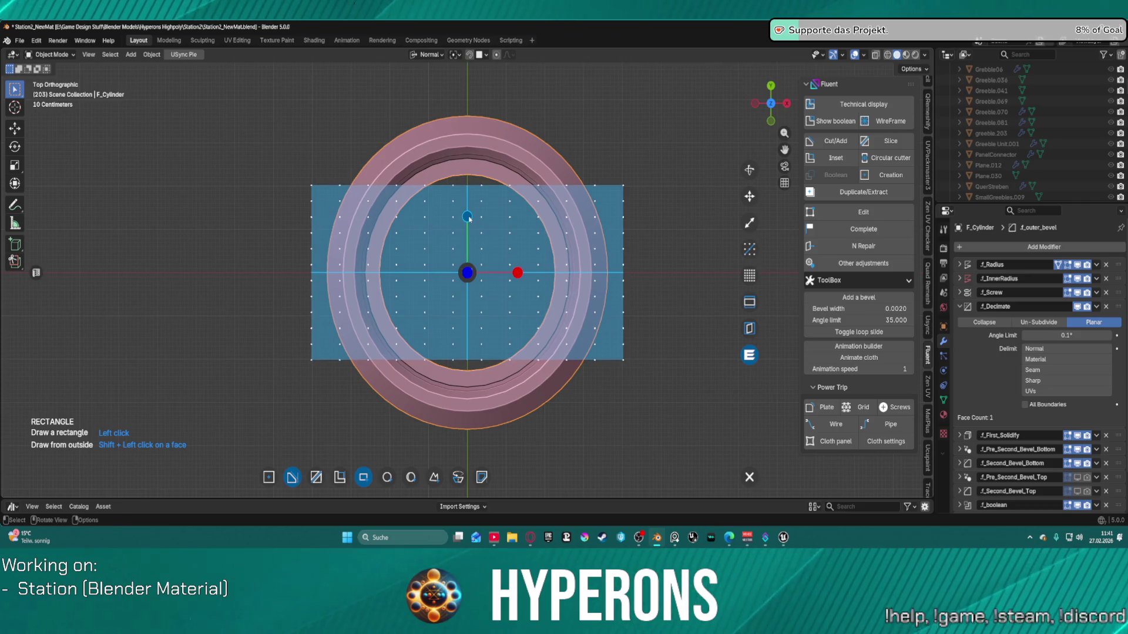
pyautogui.moveTo(467, 217)
pyautogui.mouseDown()
pyautogui.moveTo(475, 194)
pyautogui.moveTo(620, 165)
pyautogui.moveTo(554, 171)
pyautogui.moveTo(597, 163)
pyautogui.mouseUp()
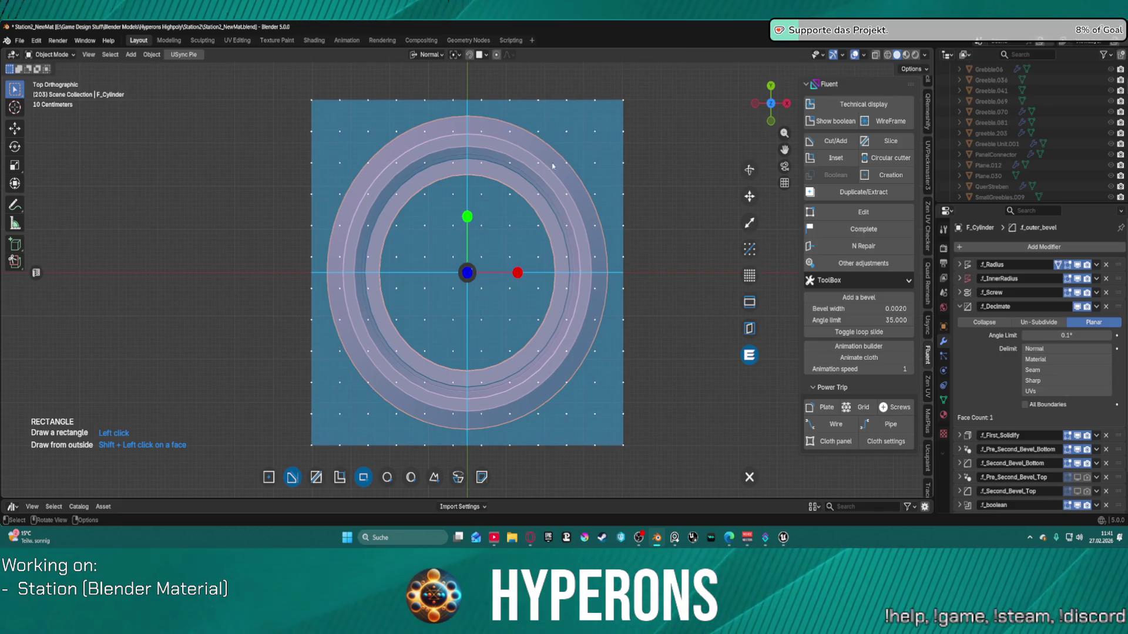
pyautogui.scroll(3, 436, 270)
pyautogui.scroll(-1, 485, 272)
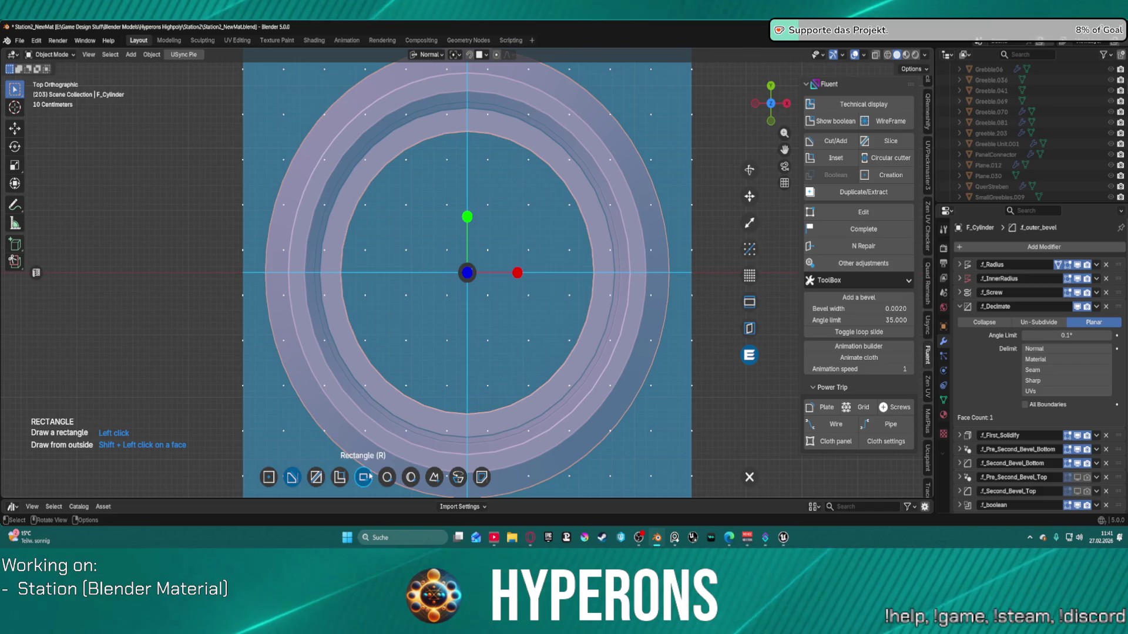
pyautogui.click(472, 267)
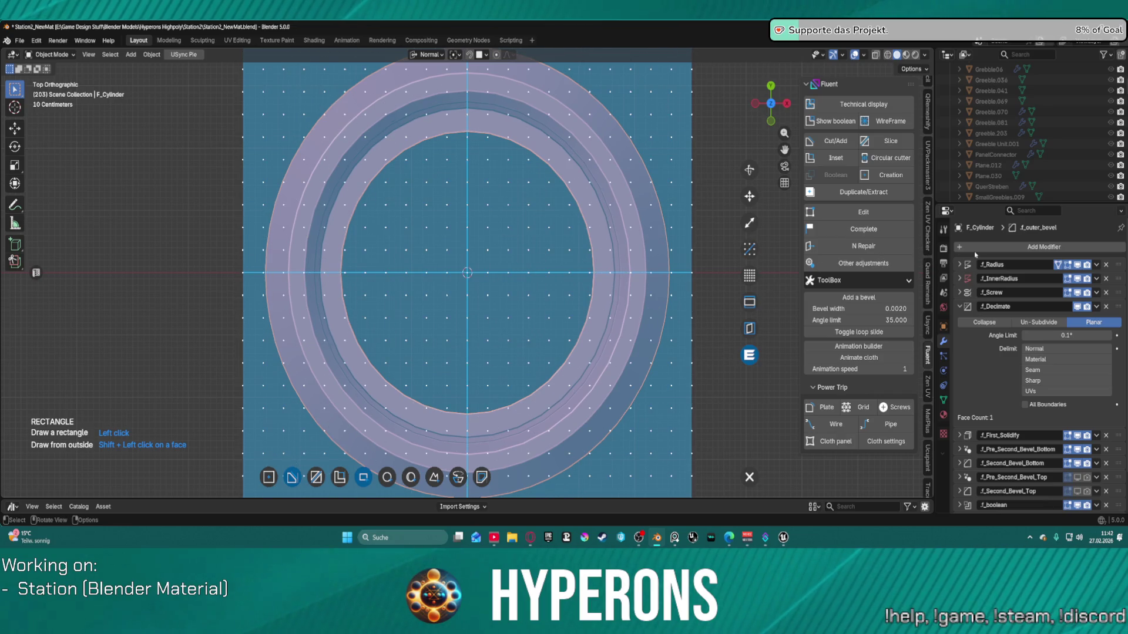
# Step: Draw a thin rectangle strip across the ring, deepen and confirm the cut, then orbit to inspect it
pyautogui.click(244, 251)
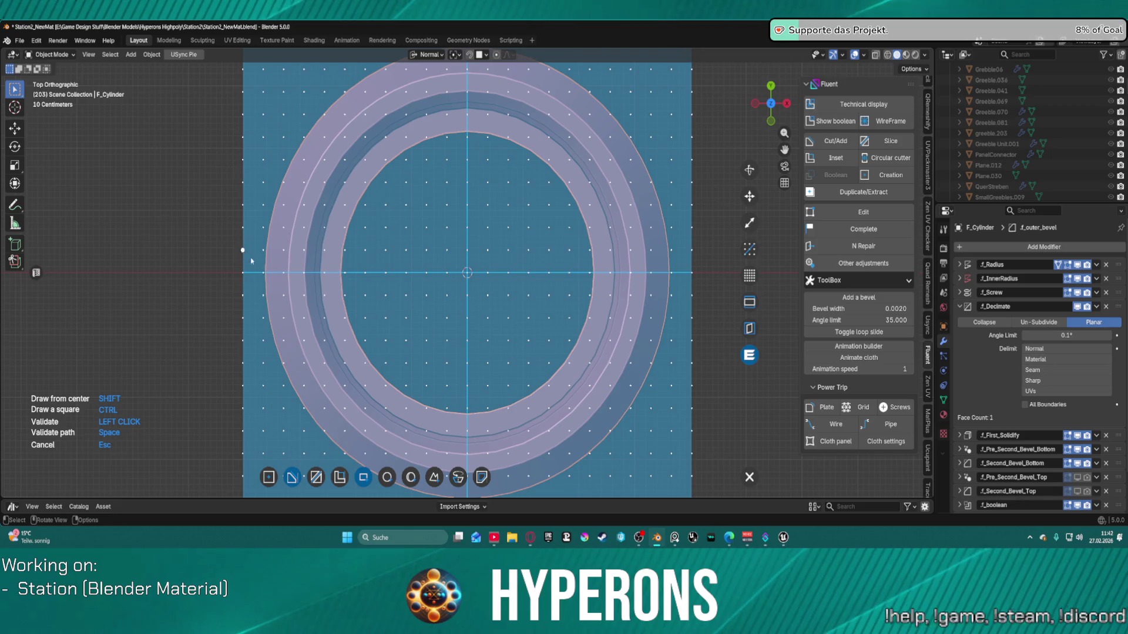
pyautogui.click(691, 297)
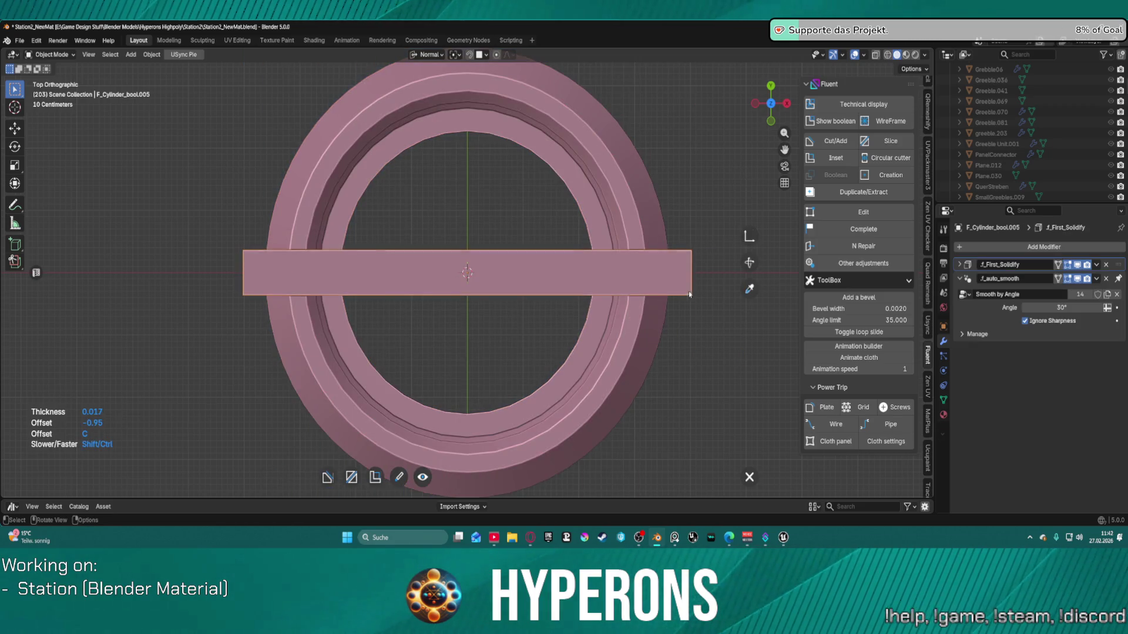
pyautogui.rightClick(657, 282)
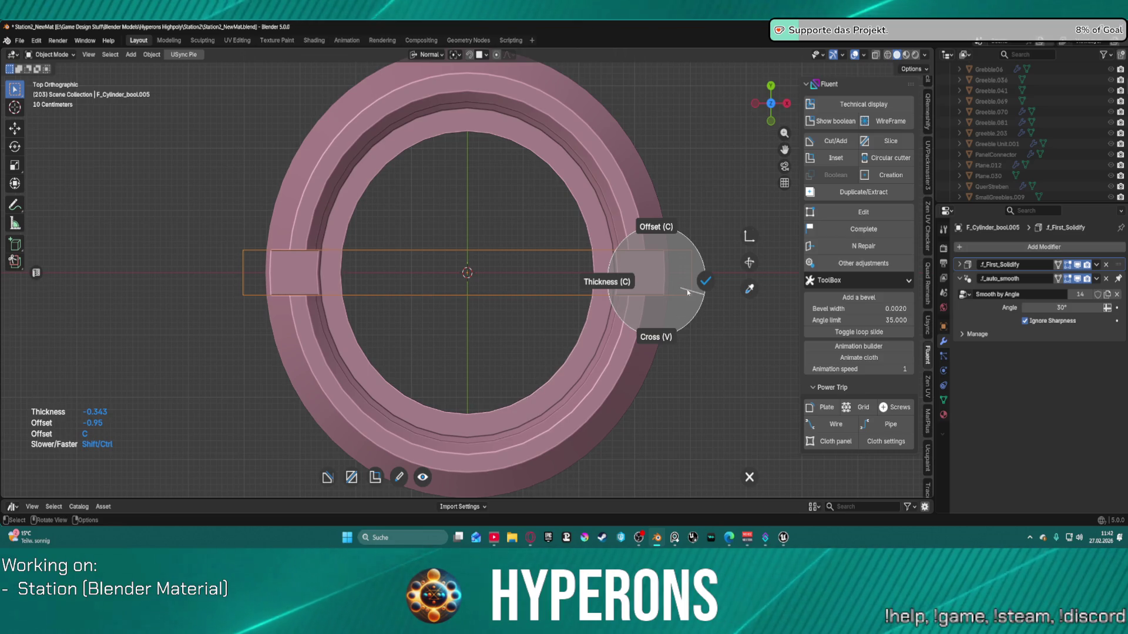
pyautogui.click(701, 282)
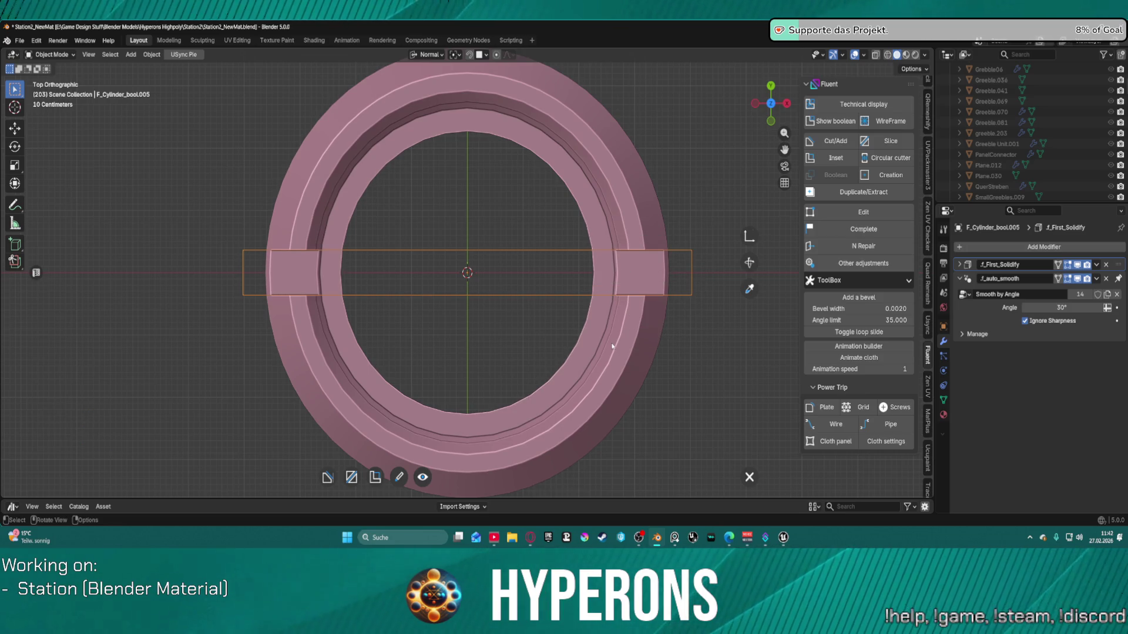
pyautogui.press('KP_2')
pyautogui.press('KP_2')
pyautogui.press('KP_2')
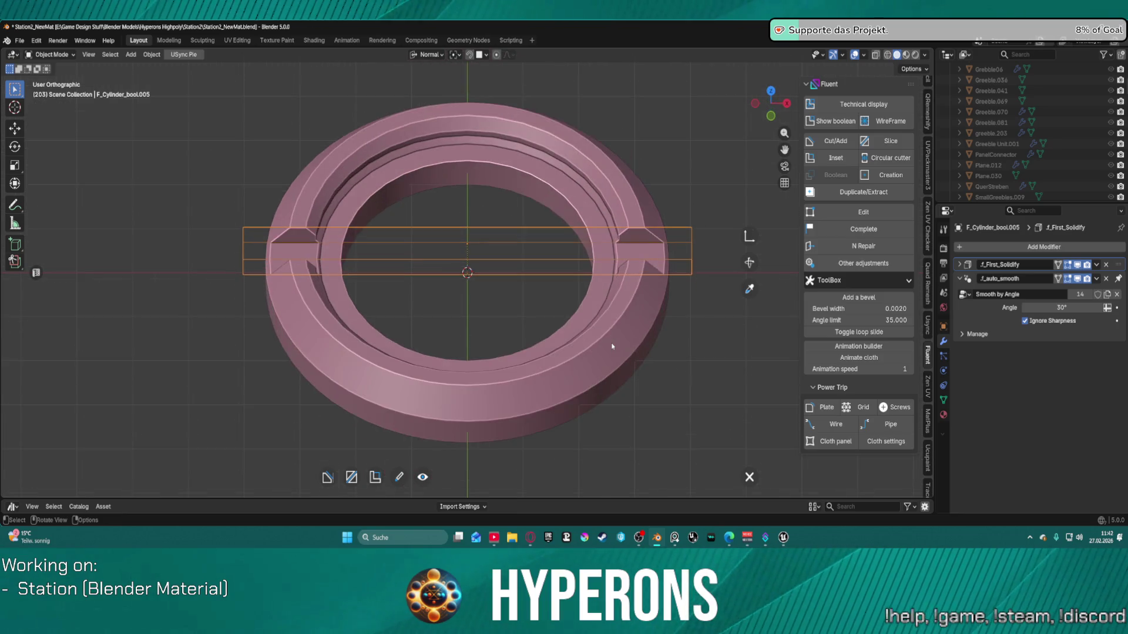
pyautogui.press('KP_2')
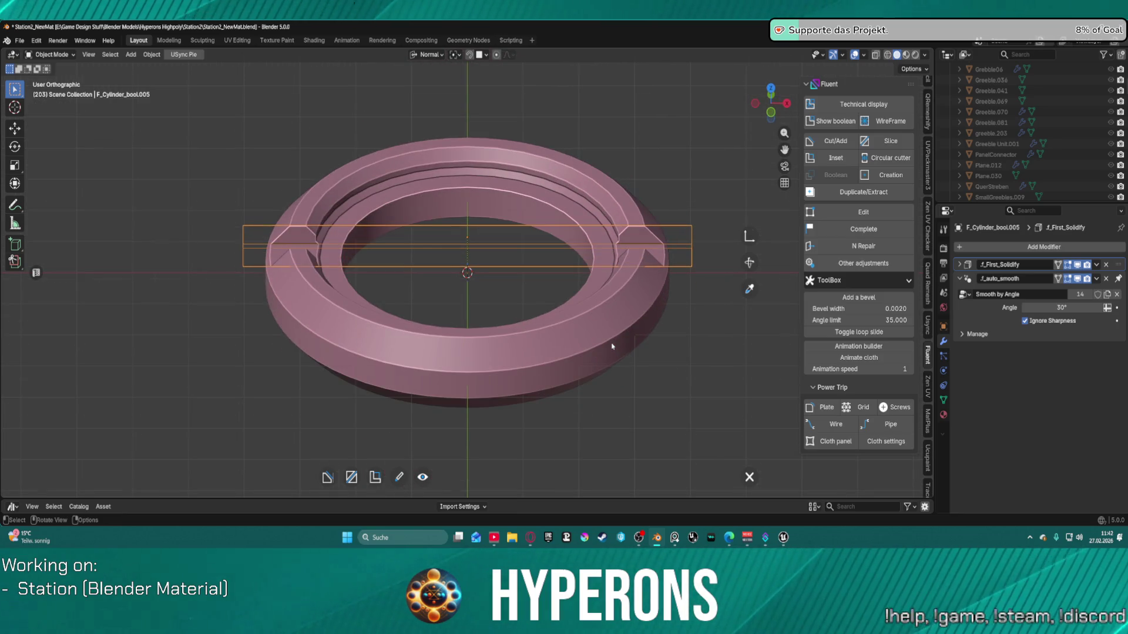
pyautogui.press('KP_4')
pyautogui.press('KP_4')
pyautogui.press('KP_4')
pyautogui.press('KP_5')
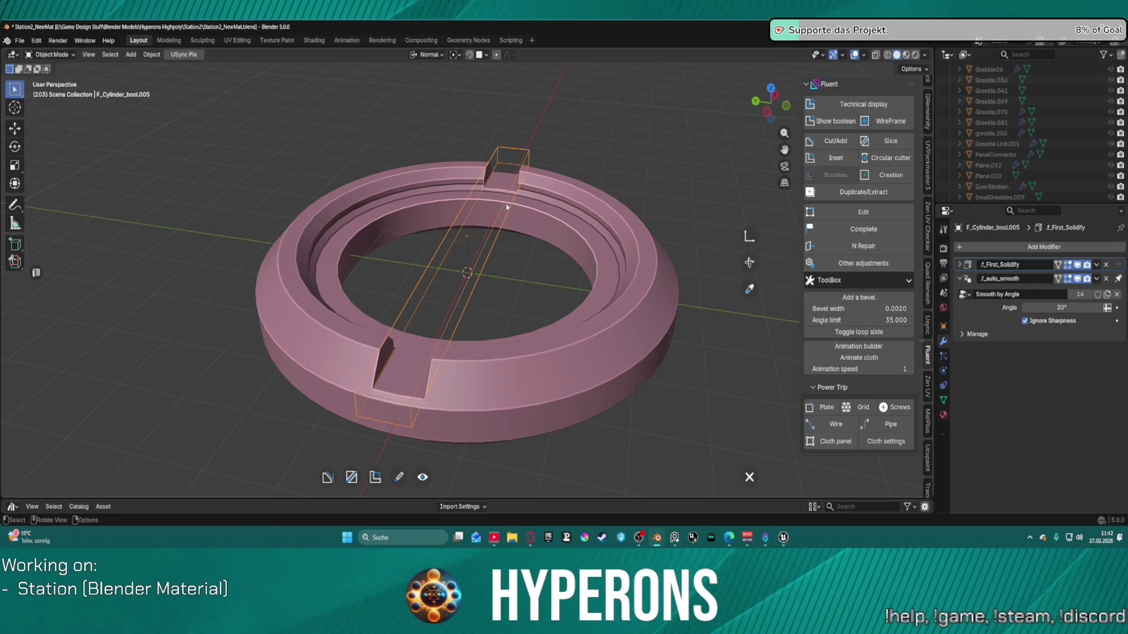
# Step: Mirror the notch cutter to the opposite side of the ring
pyautogui.press('f')
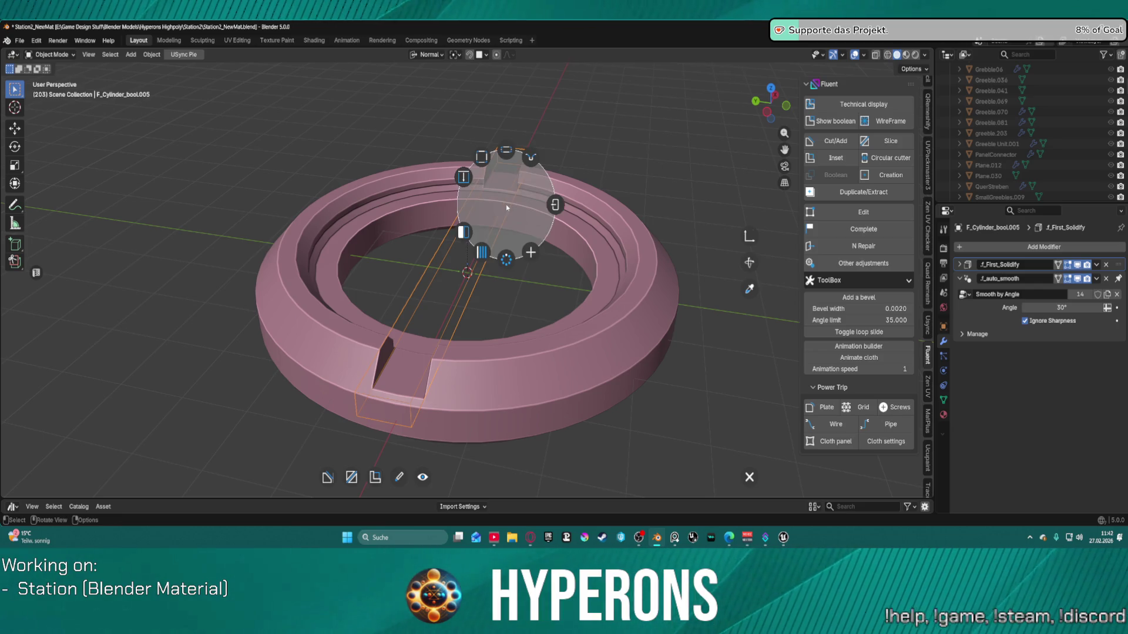
pyautogui.click(468, 233)
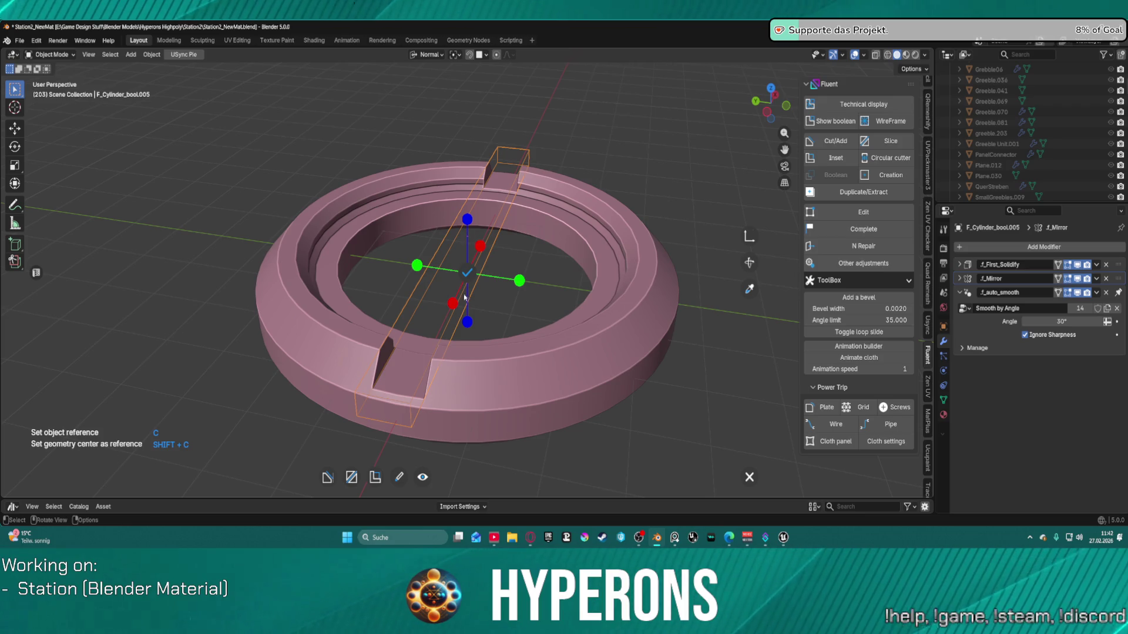
pyautogui.click(465, 323)
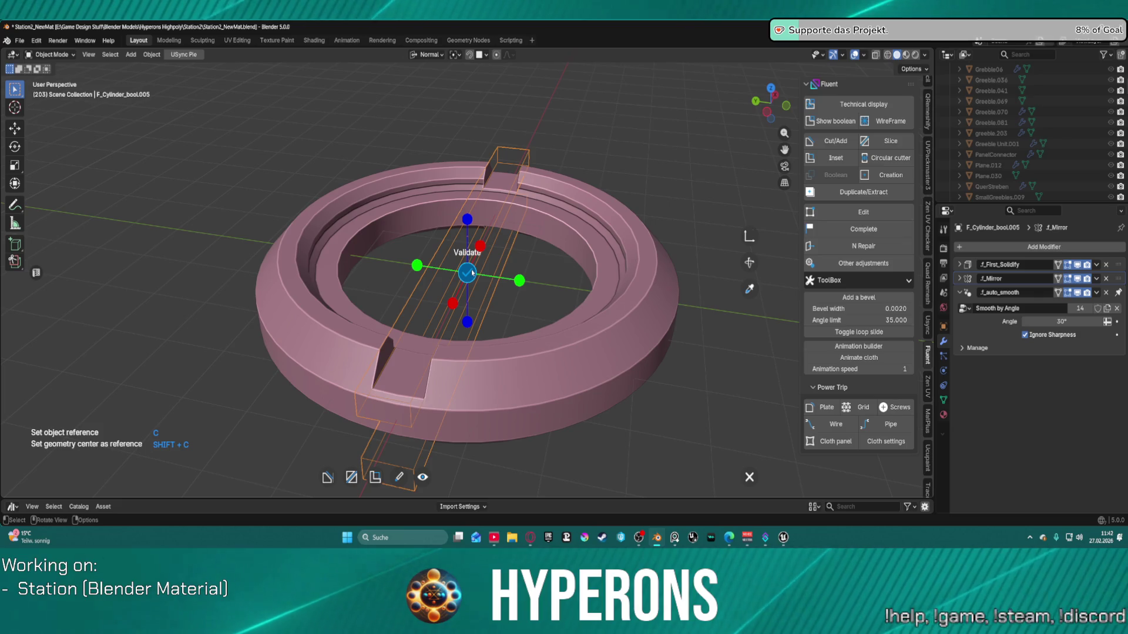
pyautogui.click(471, 273)
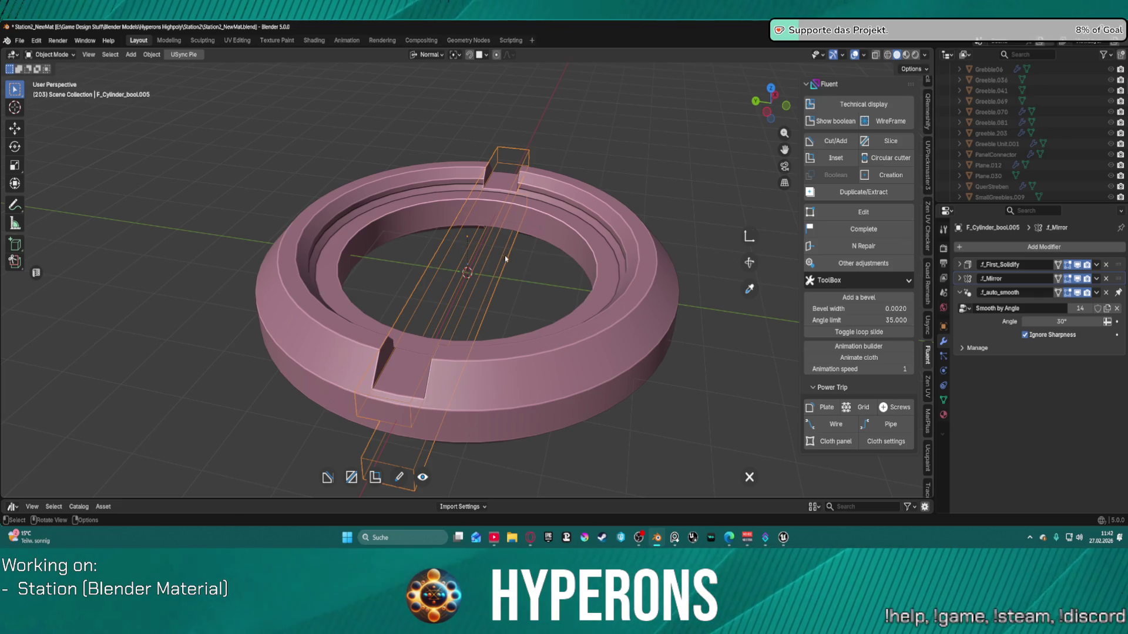
# Step: Repeat the cutter in a circular array around the rim, setting its count and radius
pyautogui.press('f')
pyautogui.click(497, 300)
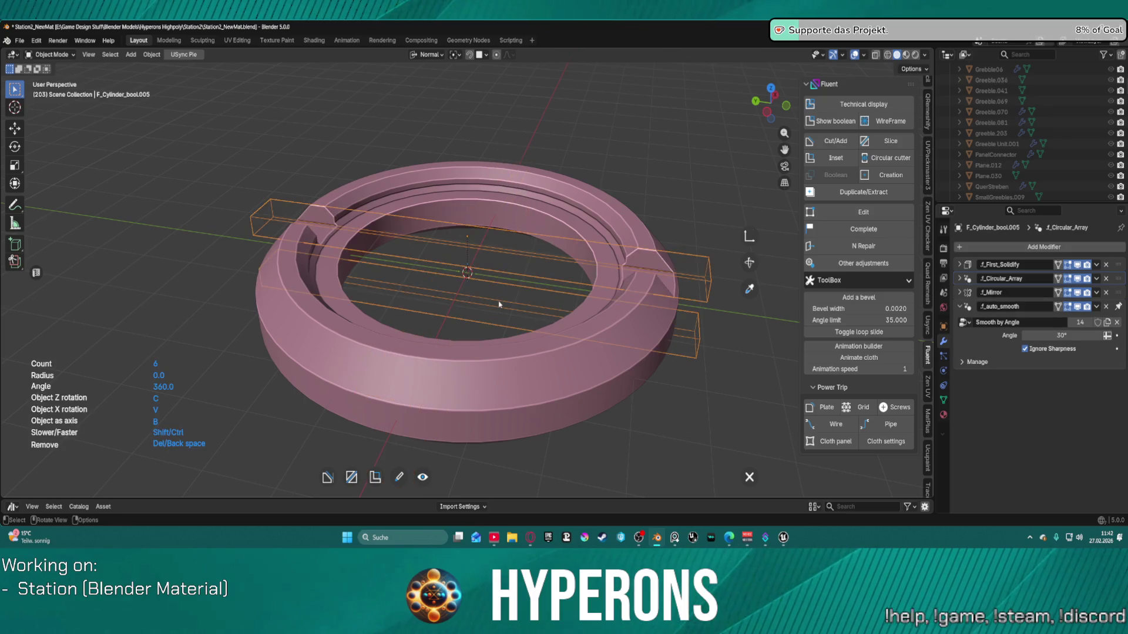
pyautogui.moveTo(501, 295)
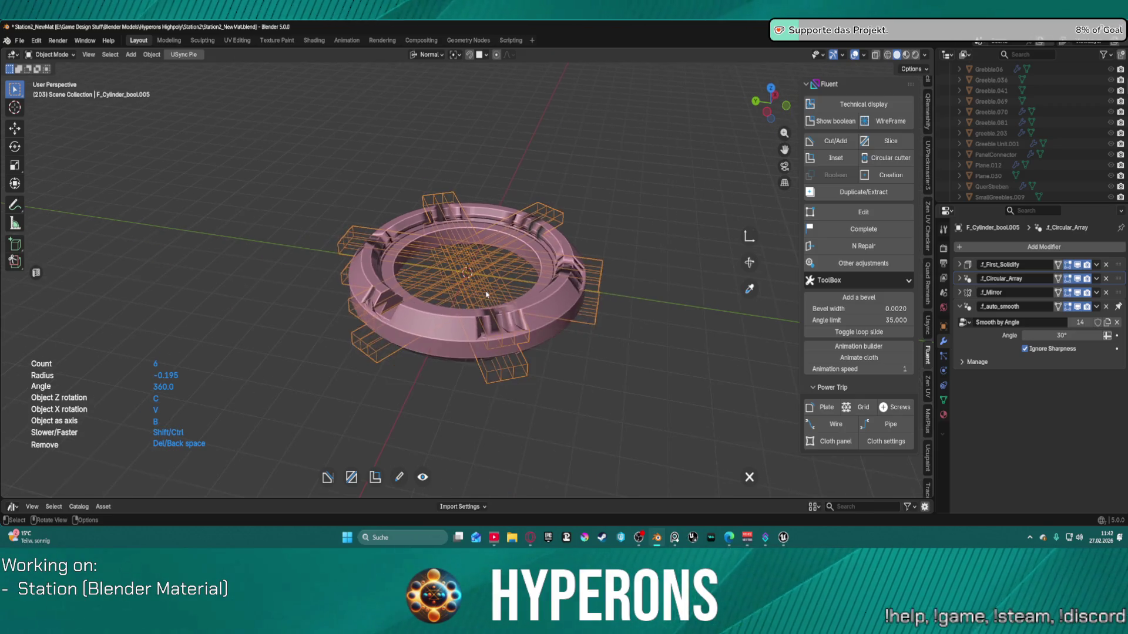
pyautogui.scroll(5, 486, 294)
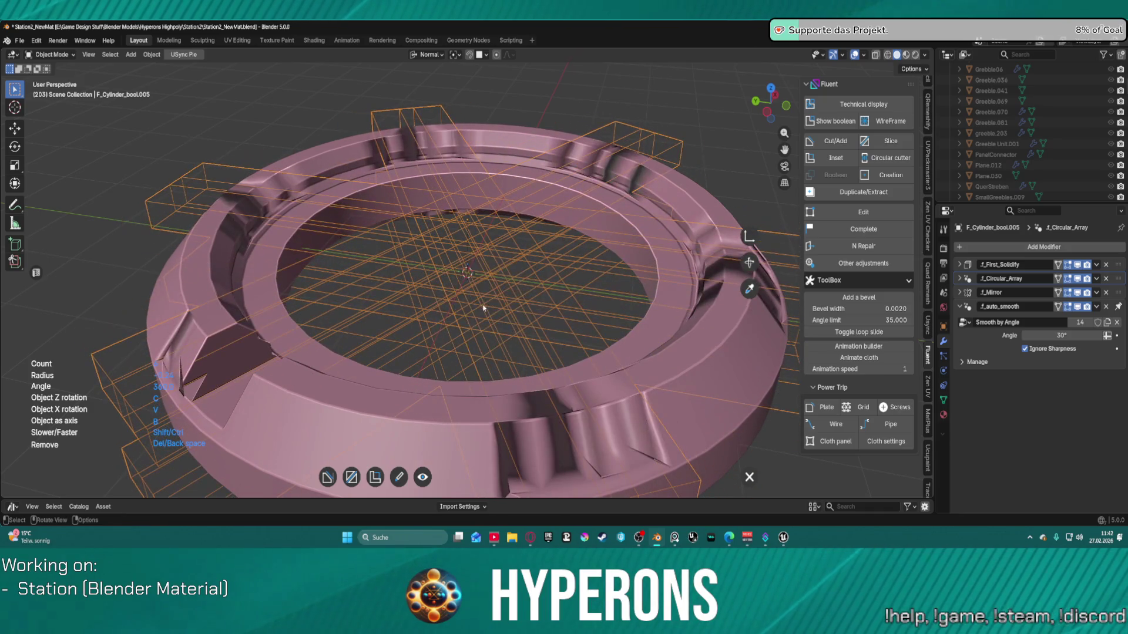
pyautogui.rightClick(484, 304)
pyautogui.click(505, 256)
pyautogui.moveTo(442, 257)
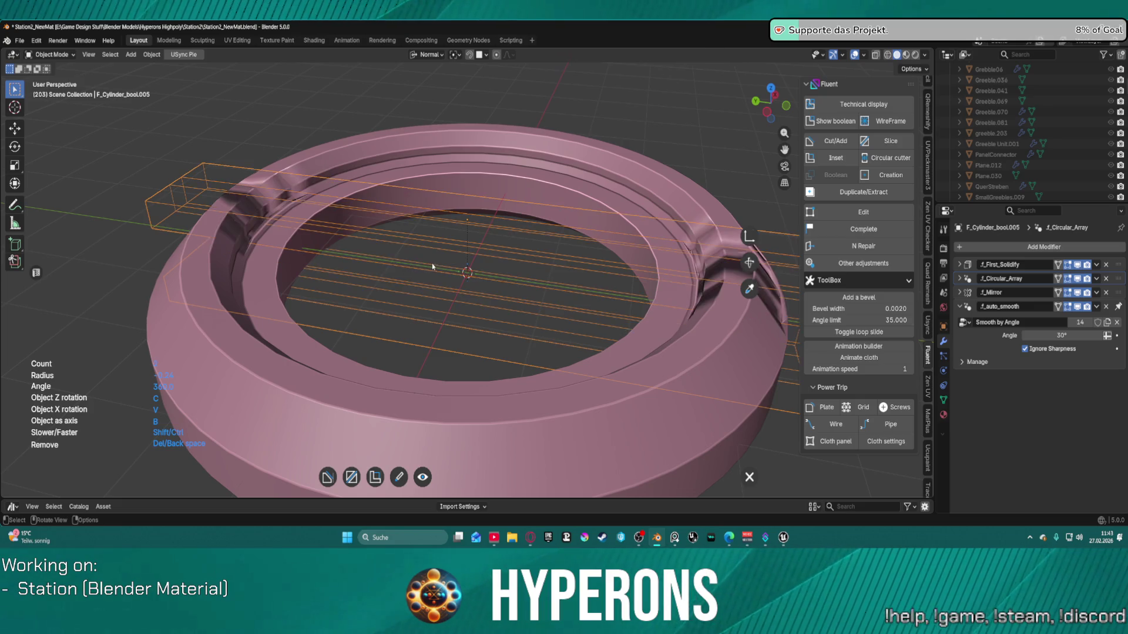
pyautogui.scroll(4, 462, 261)
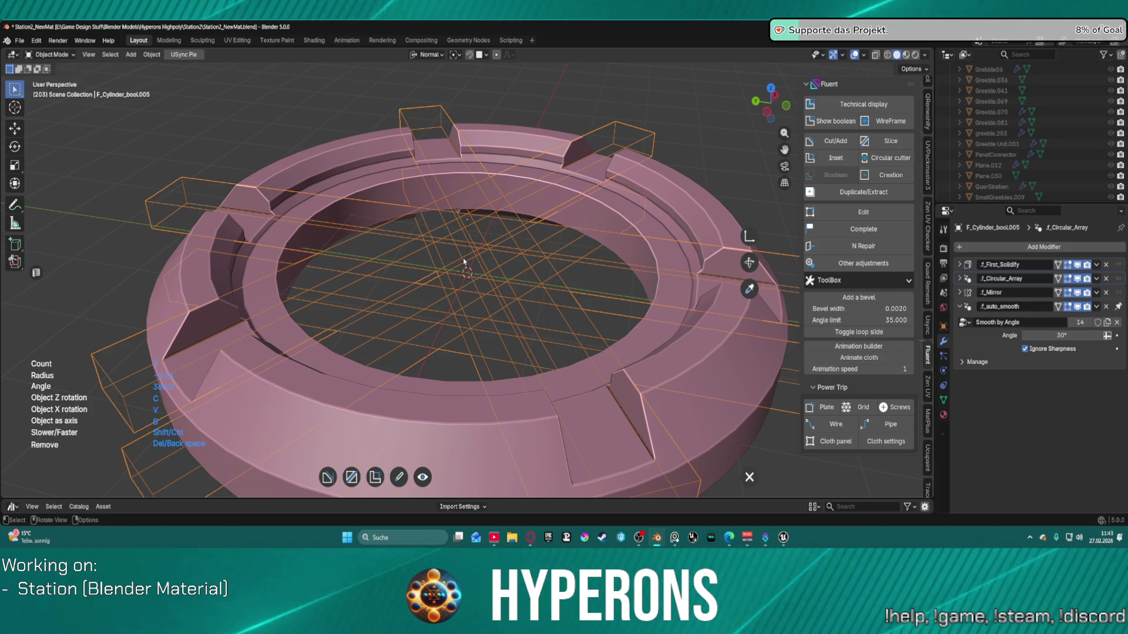
pyautogui.rightClick(462, 259)
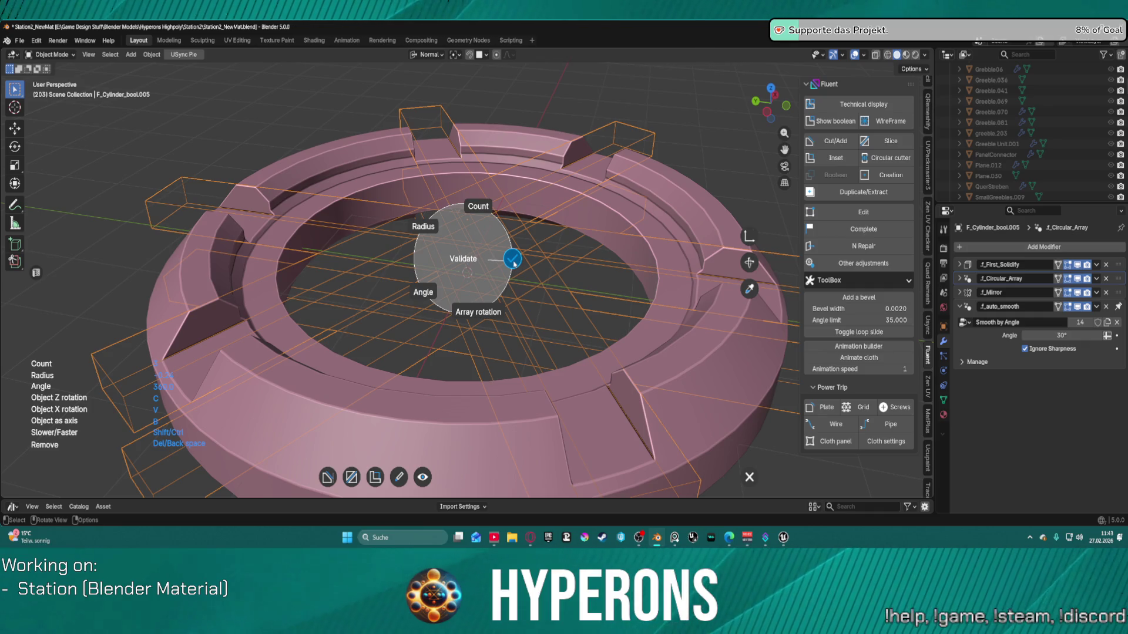
pyautogui.click(513, 260)
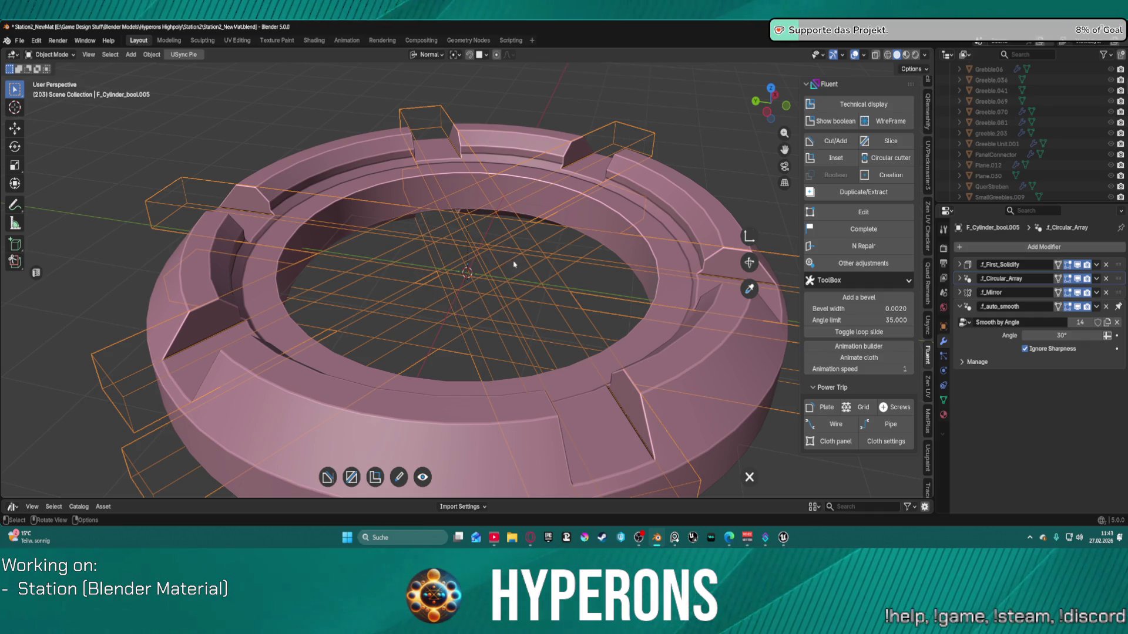
pyautogui.scroll(-5, 576, 206)
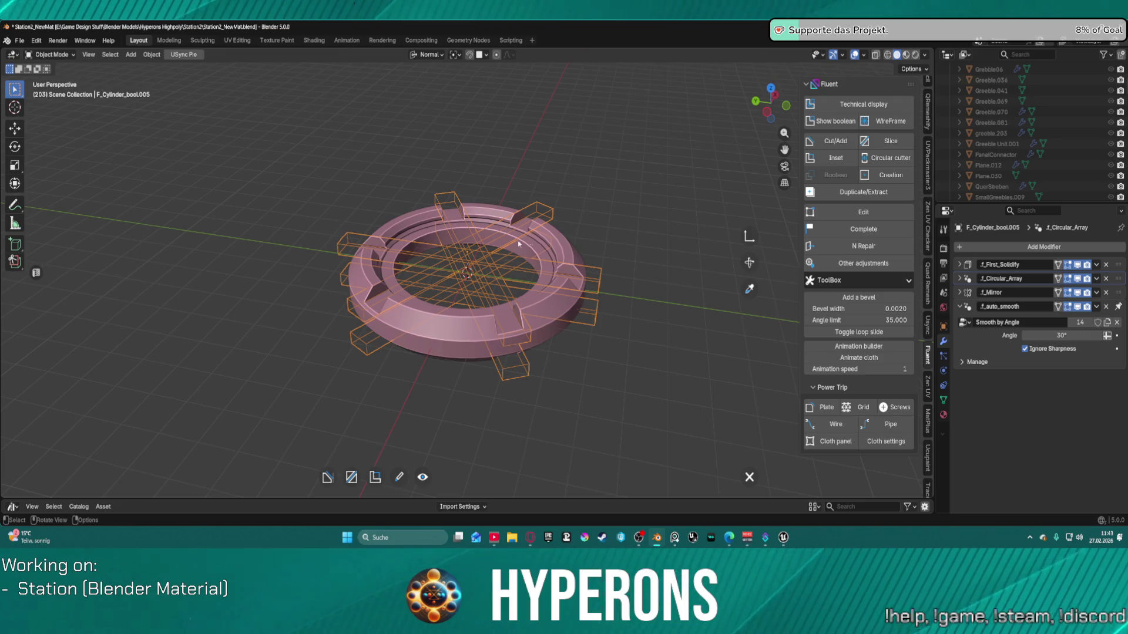
# Step: Chamfer the notch cutters with a straight profile about 0.3 wide, then finish the cut
pyautogui.moveTo(479, 251); pyautogui.dragTo(480, 250, button='middle')
pyautogui.moveTo(480, 253); pyautogui.dragTo(480, 253, button='middle')
pyautogui.scroll(3, 479, 250)
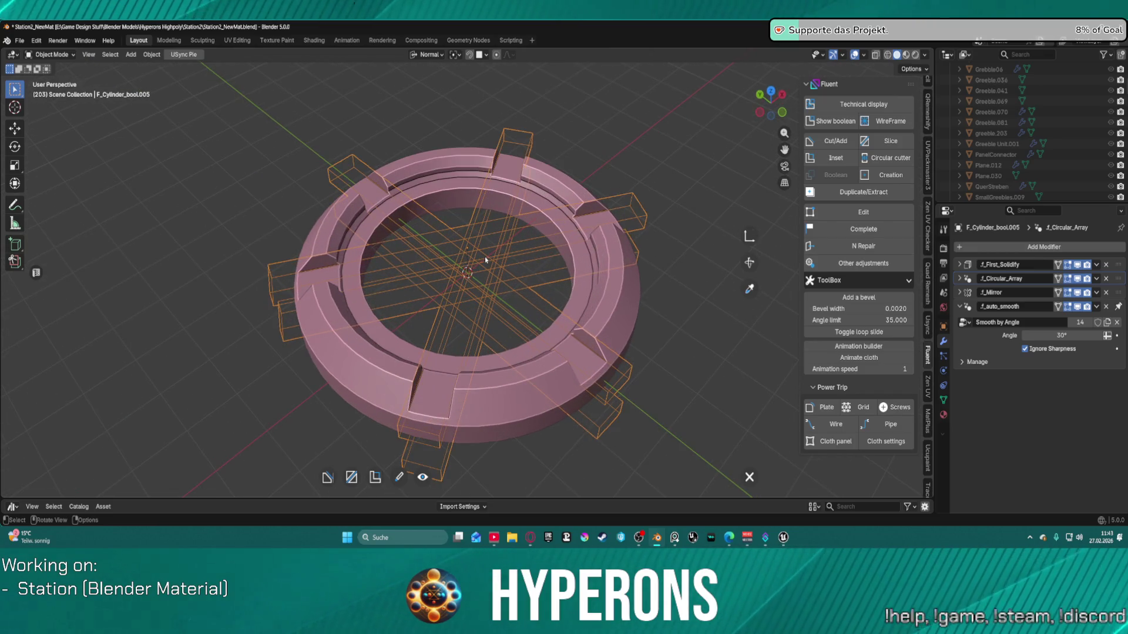
pyautogui.press('f')
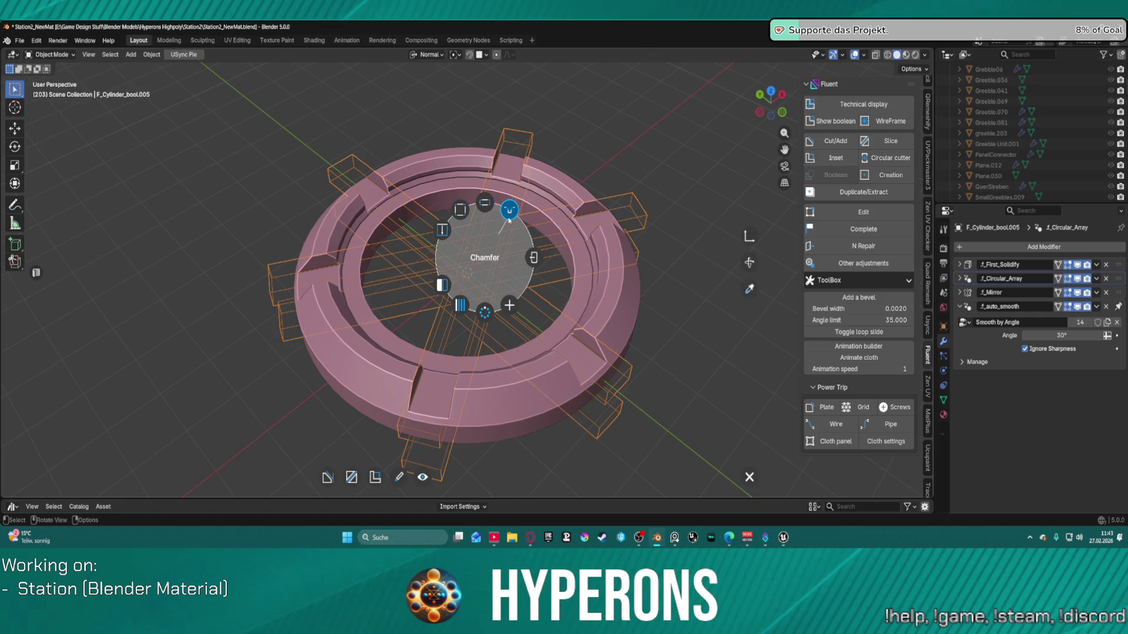
pyautogui.click(510, 209)
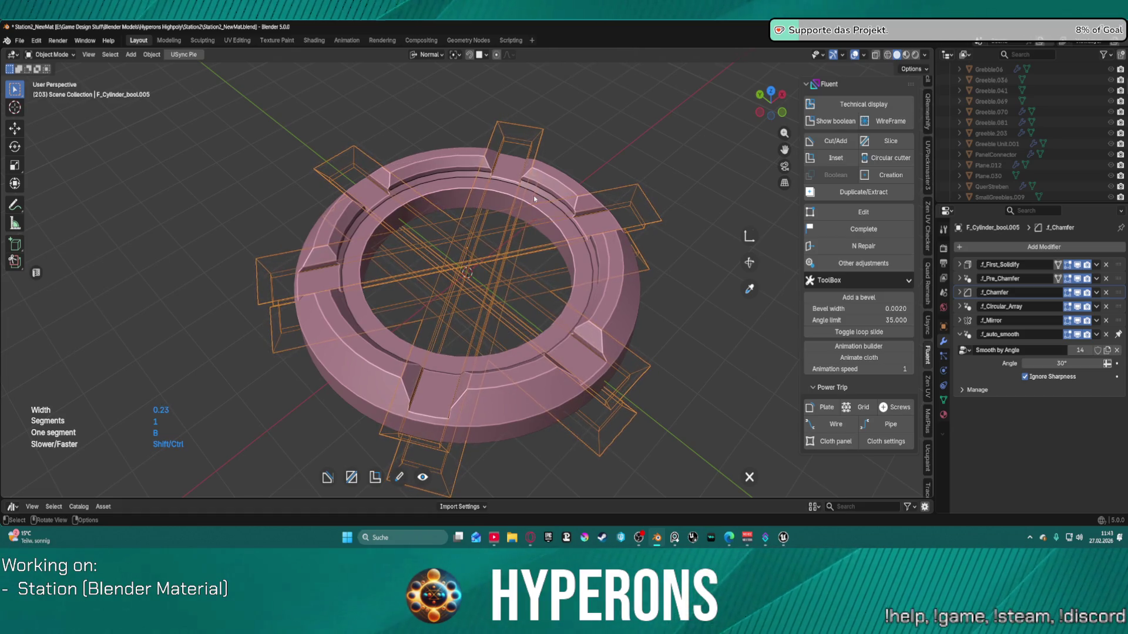
pyautogui.press('0')
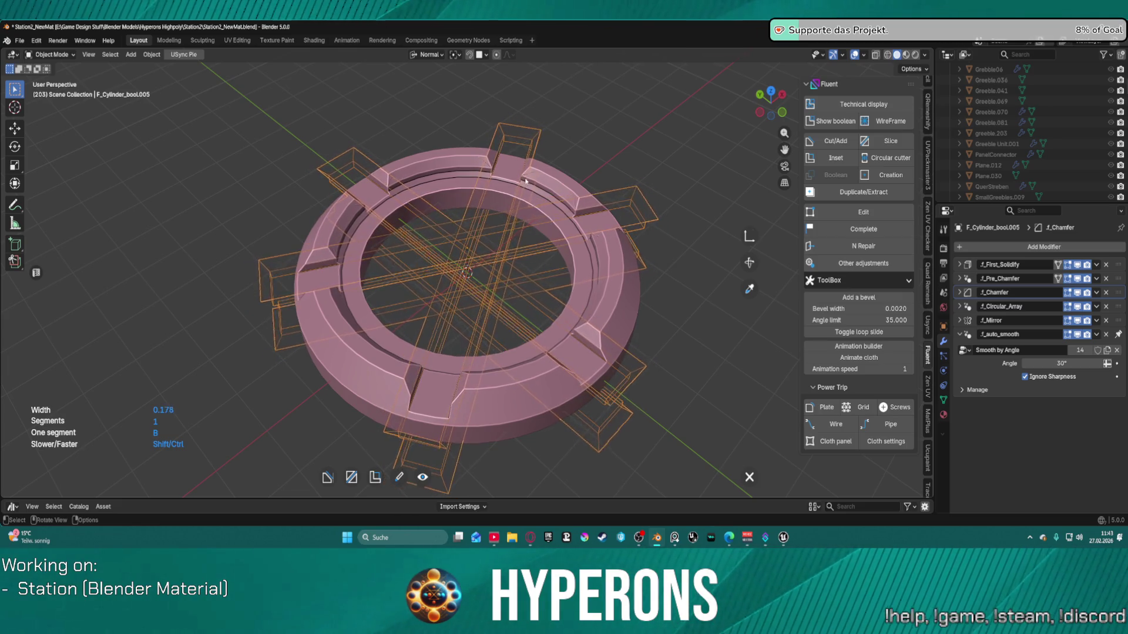
pyautogui.rightClick(535, 180)
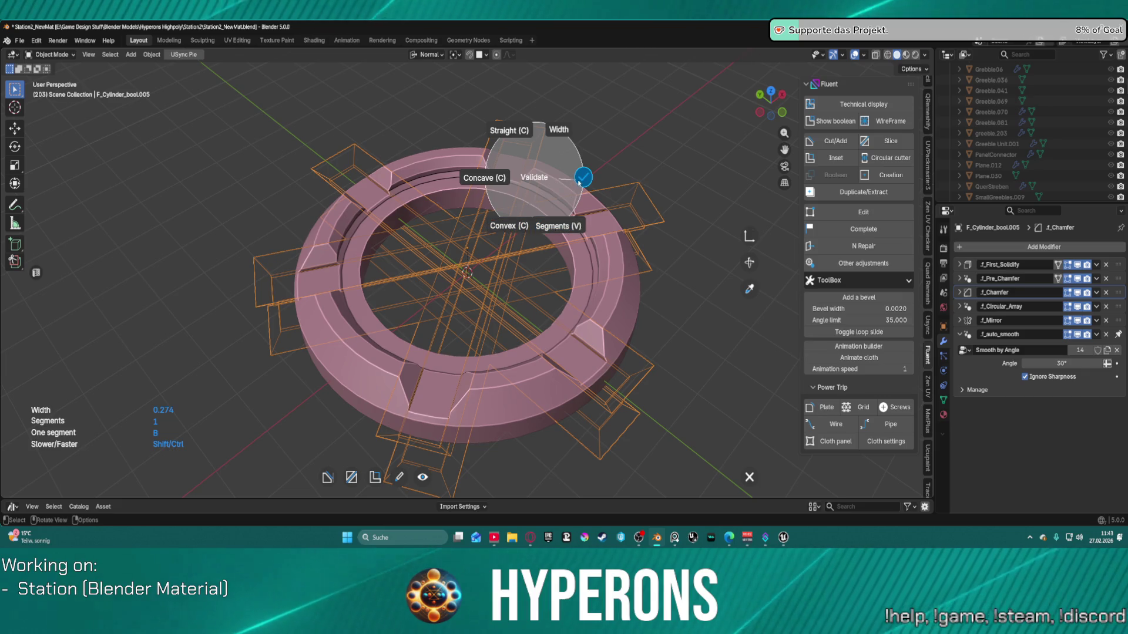
pyautogui.click(503, 130)
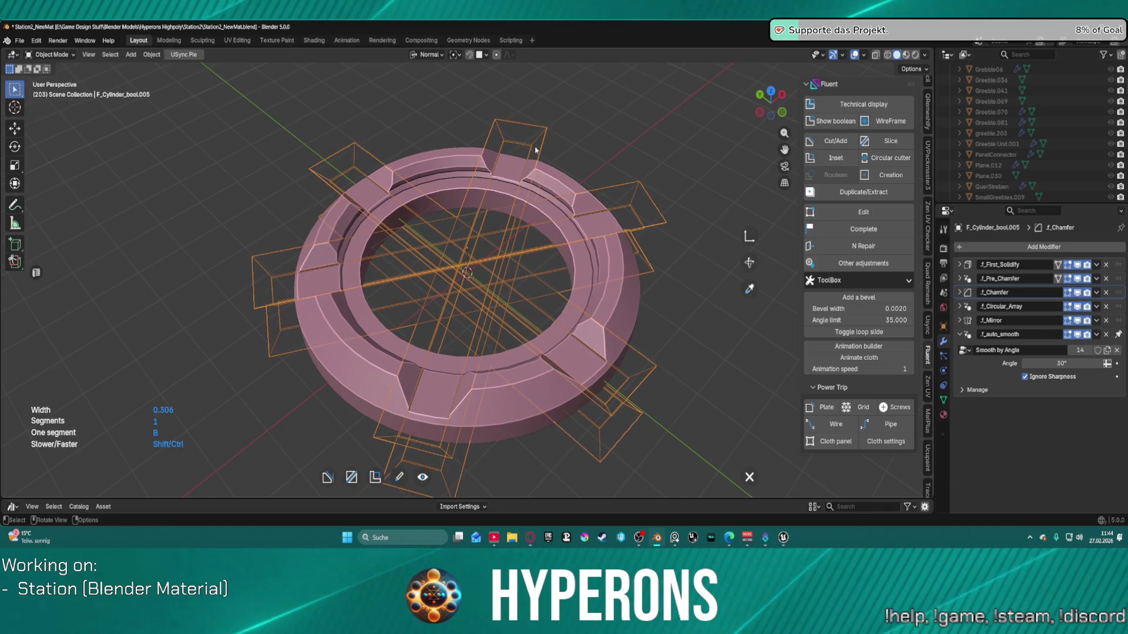
pyautogui.rightClick(535, 150)
pyautogui.click(584, 146)
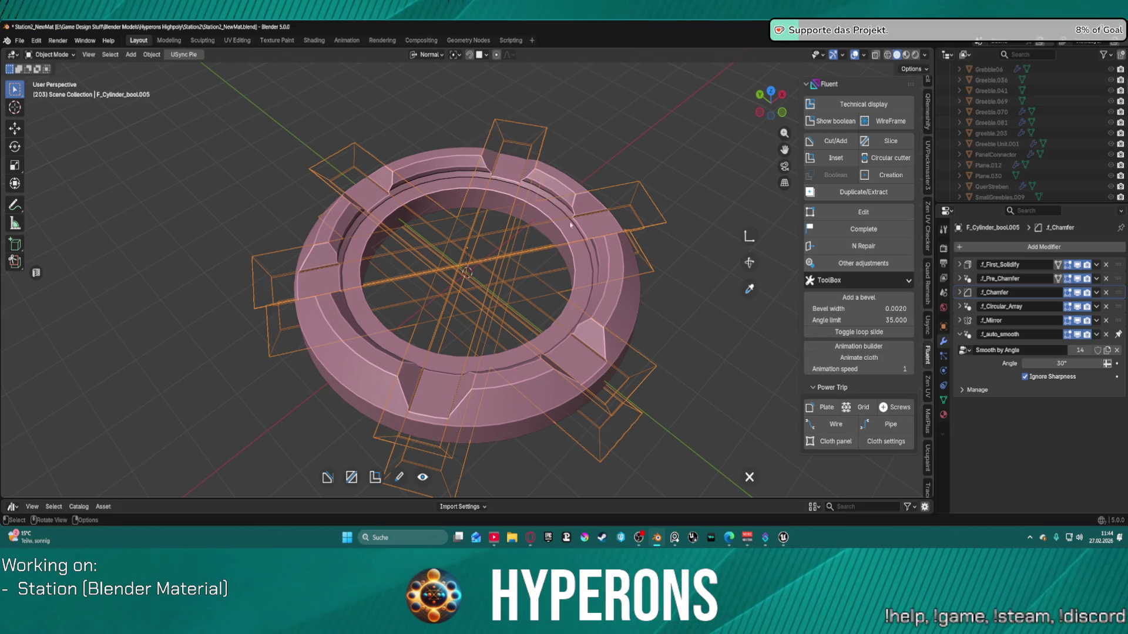
pyautogui.rightClick(661, 322)
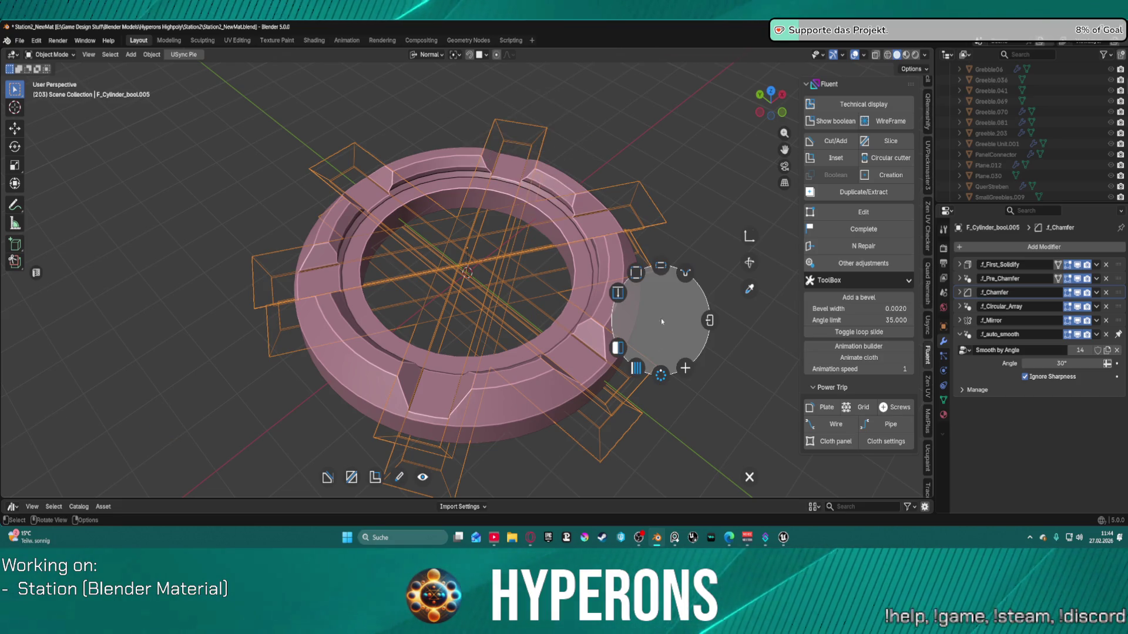
pyautogui.click(710, 322)
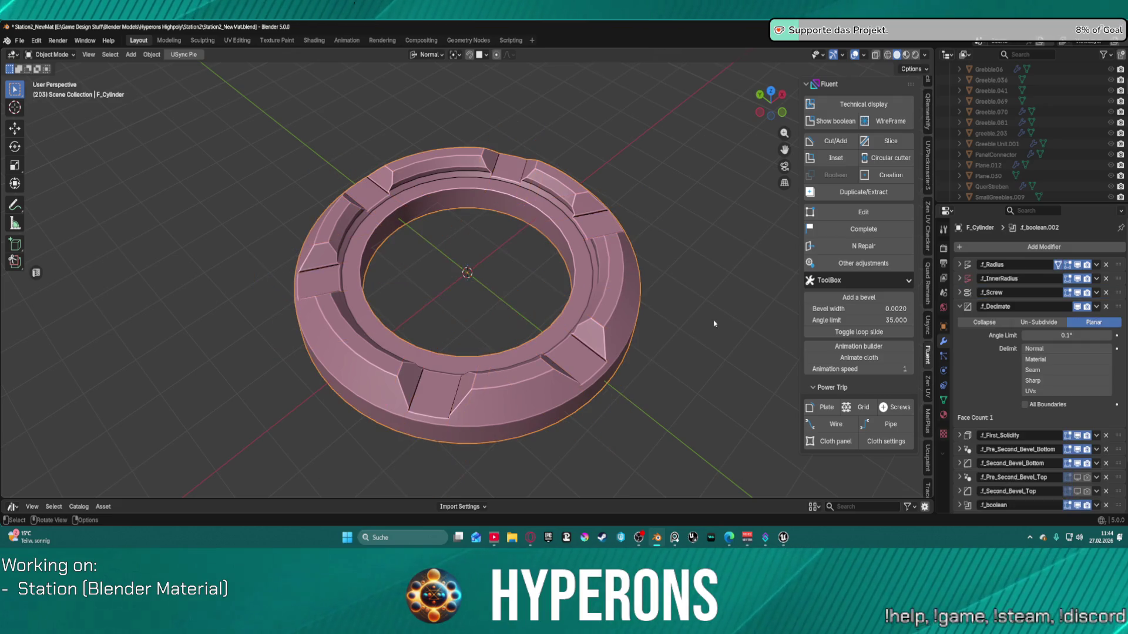
# Step: Inspect the ring from the side and top, then save as Station2_NewMat.blend
pyautogui.moveTo(630, 275)
pyautogui.mouseDown(button='middle')
pyautogui.moveTo(478, 194)
pyautogui.moveTo(468, 395)
pyautogui.moveTo(551, 173)
pyautogui.moveTo(760, 242)
pyautogui.moveTo(763, 271)
pyautogui.moveTo(740, 235)
pyautogui.moveTo(699, 208)
pyautogui.mouseUp(button='middle')
pyautogui.moveTo(563, 320)
pyautogui.mouseDown(button='middle')
pyautogui.moveTo(528, 306)
pyautogui.moveTo(464, 376)
pyautogui.moveTo(447, 373)
pyautogui.moveTo(460, 290)
pyautogui.moveTo(538, 297)
pyautogui.moveTo(558, 270)
pyautogui.moveTo(595, 301)
pyautogui.moveTo(721, 275)
pyautogui.moveTo(667, 277)
pyautogui.moveTo(541, 382)
pyautogui.moveTo(570, 323)
pyautogui.mouseUp(button='middle')
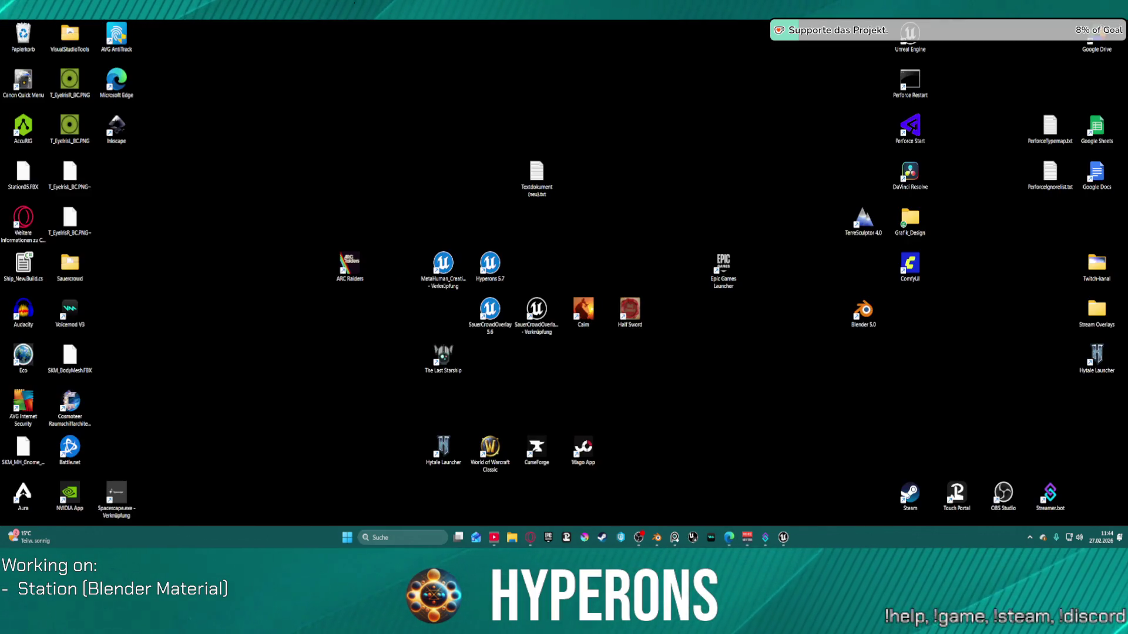
pyautogui.hotkey('ctrl', 's')
pyautogui.scroll(-1, 447, 299)
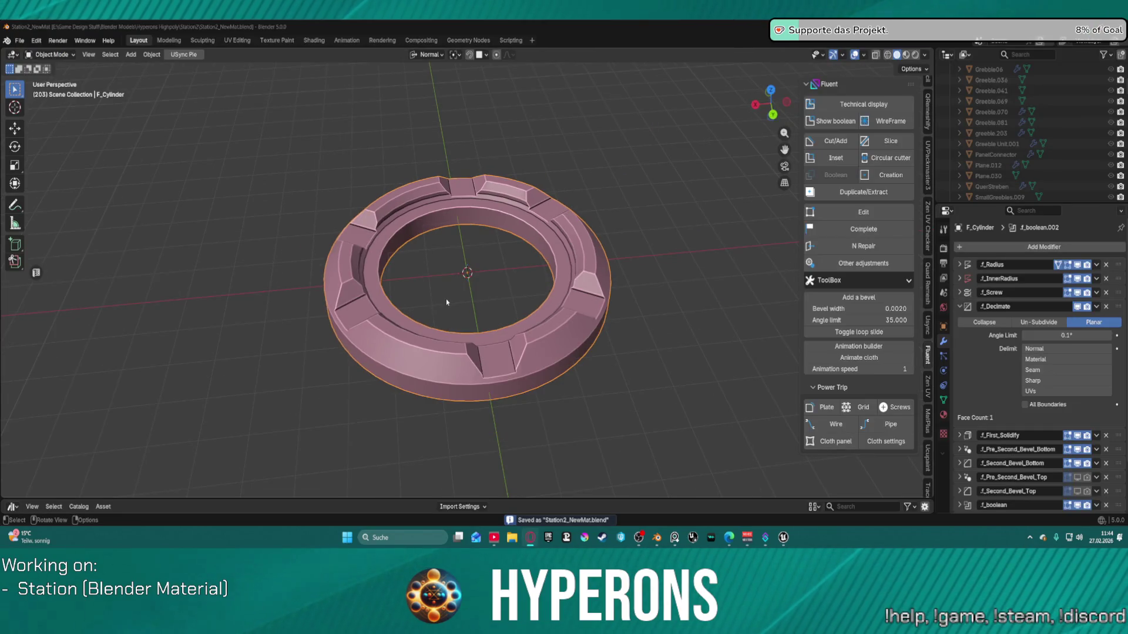
pyautogui.scroll(4, 451, 293)
pyautogui.scroll(-1, 454, 266)
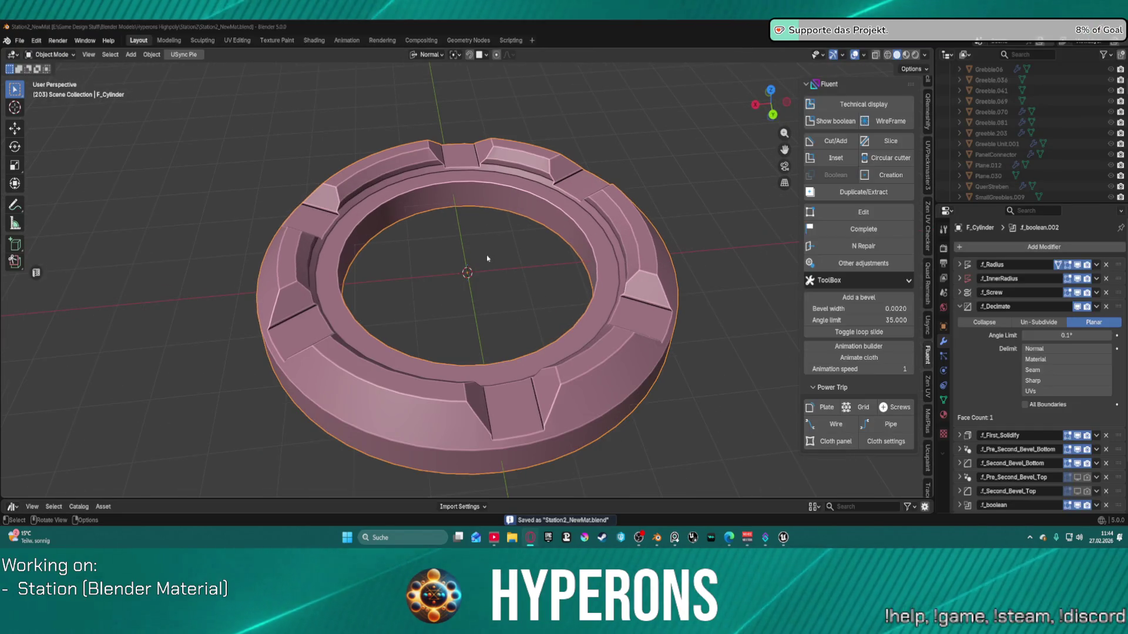
pyautogui.click(361, 336)
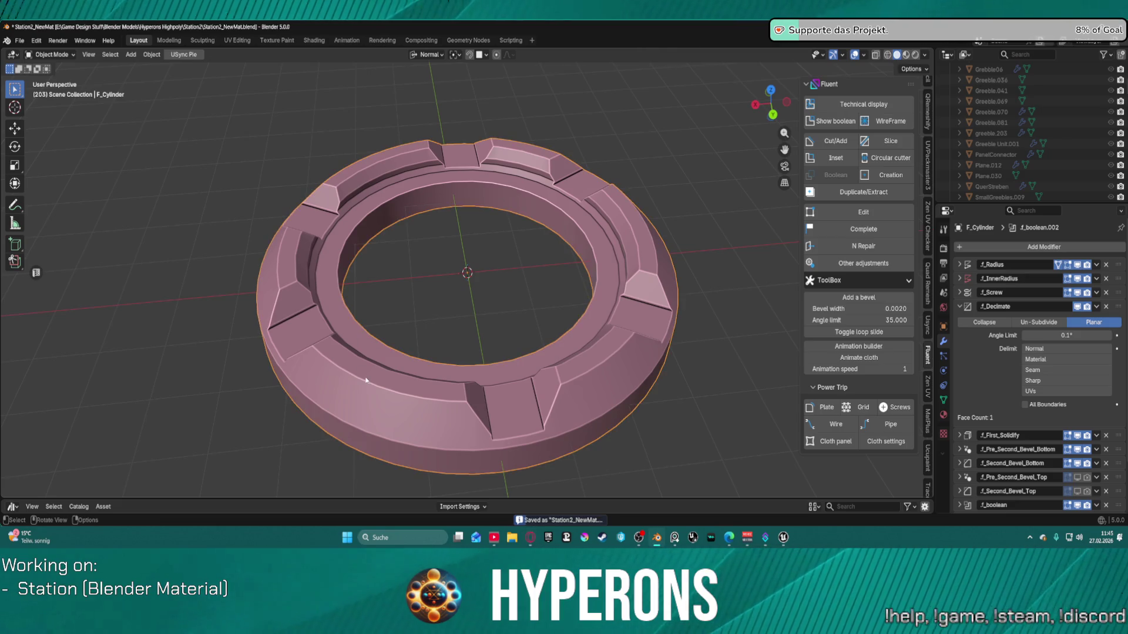
# Step: Start a Fluent rectangle cut on the ring and rotate its drawing plane flat
pyautogui.press('f')
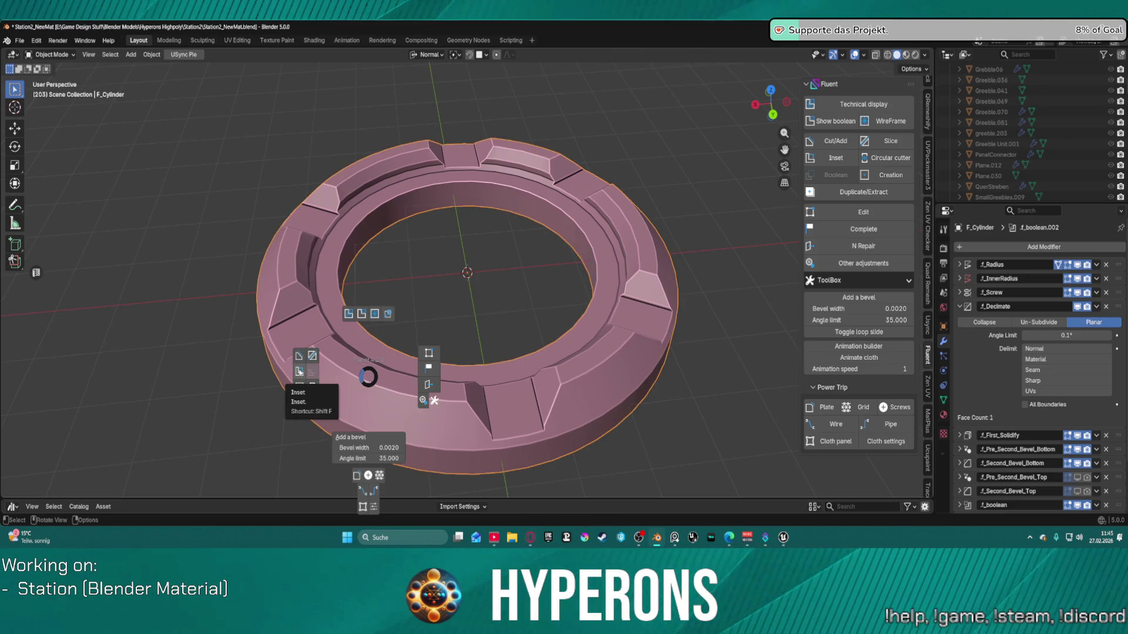
pyautogui.click(299, 371)
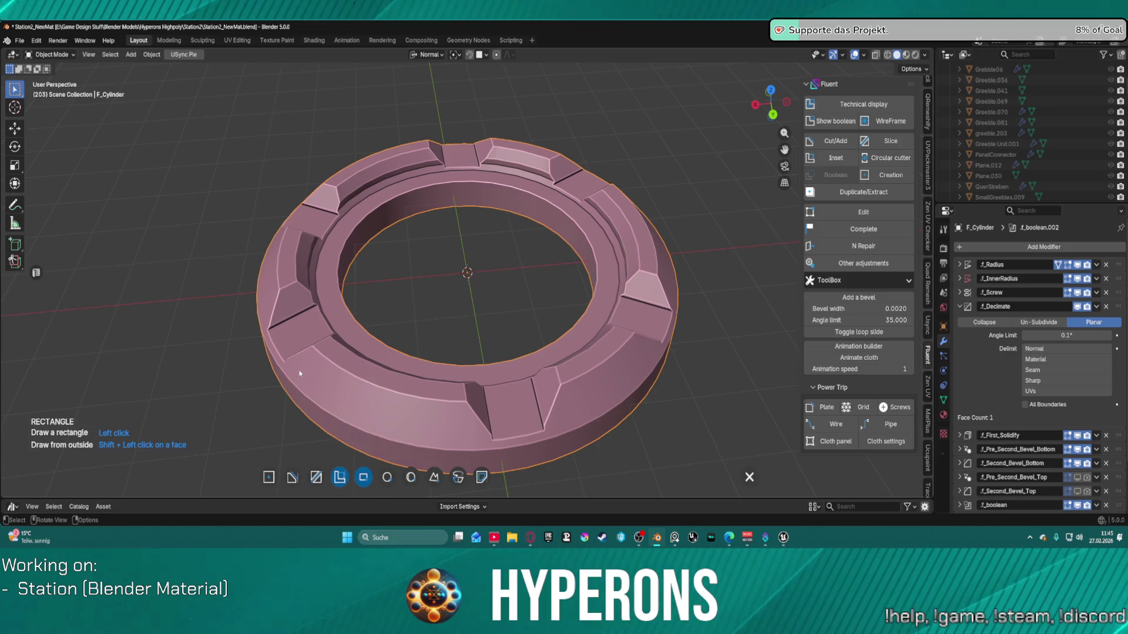
pyautogui.click(636, 247)
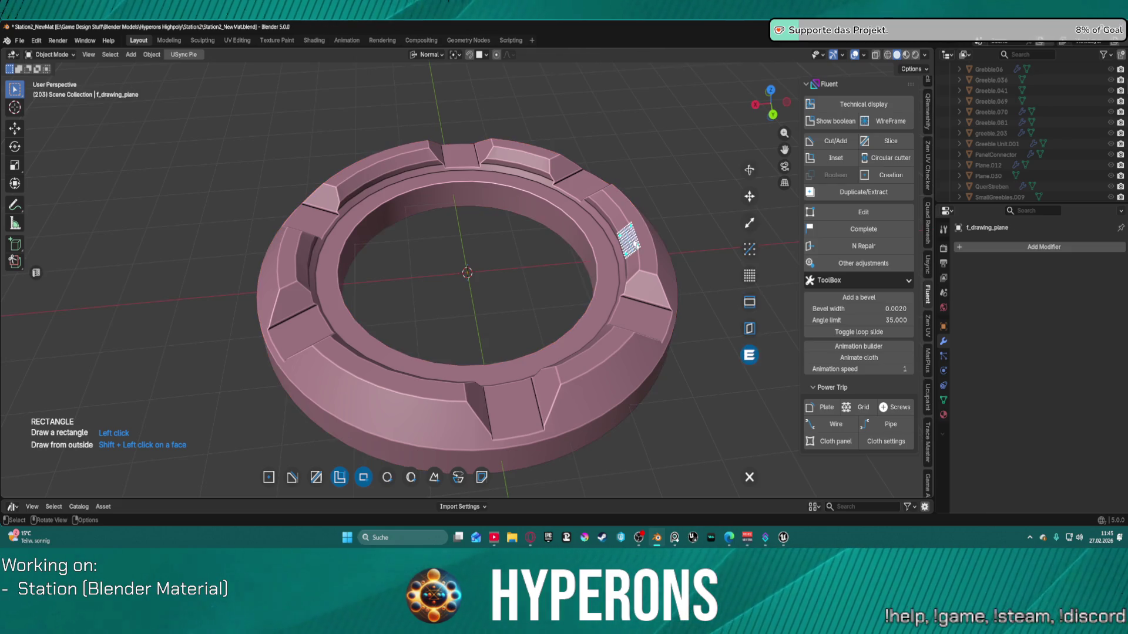
pyautogui.press('ctrl')
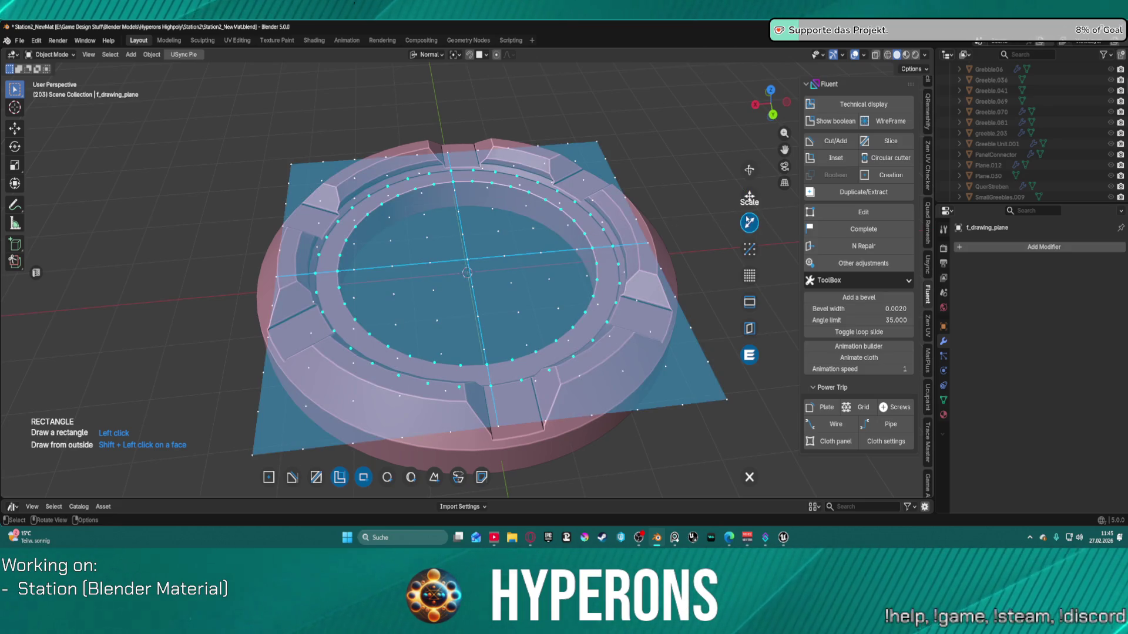
pyautogui.click(748, 222)
pyautogui.click(473, 298)
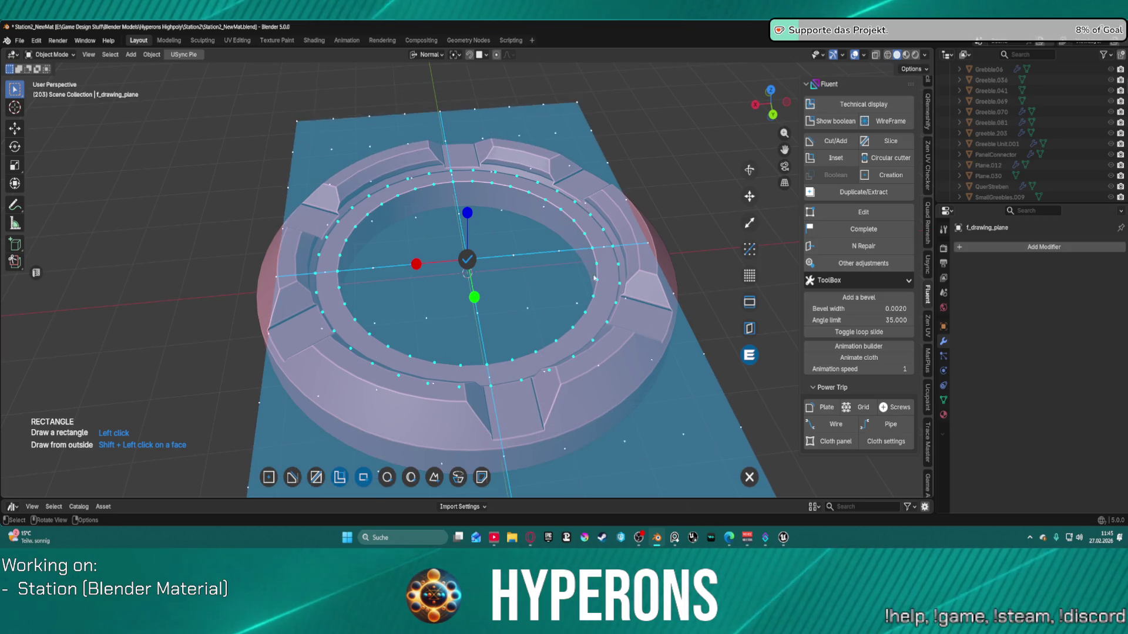
pyautogui.moveTo(416, 264)
pyautogui.mouseDown()
pyautogui.moveTo(597, 247)
pyautogui.moveTo(520, 263)
pyautogui.mouseUp()
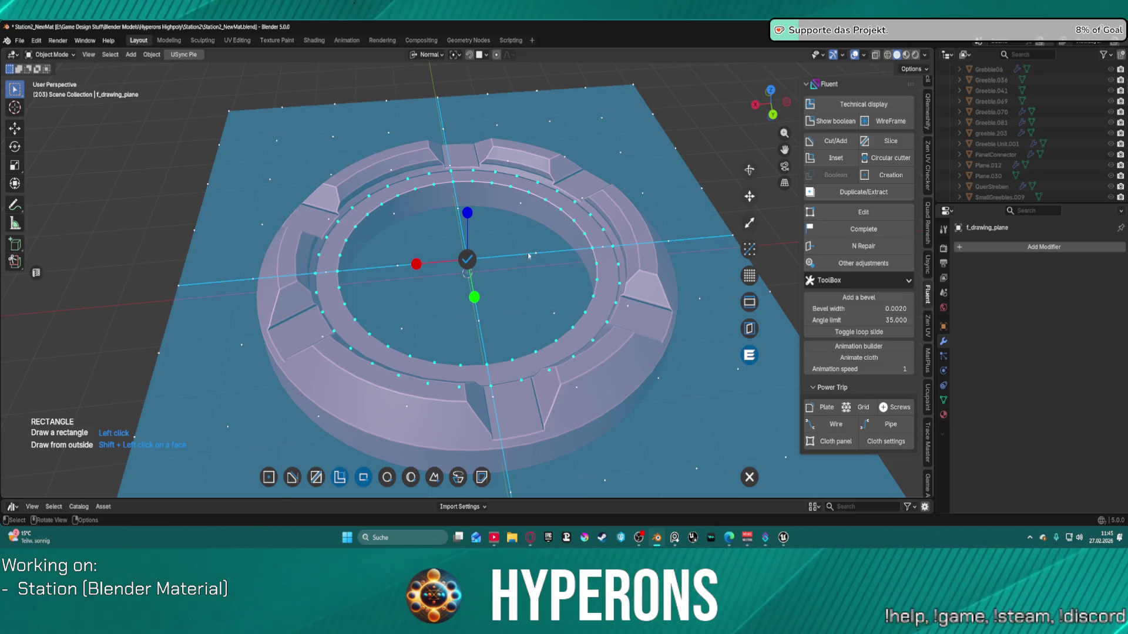
# Step: Switch to Top Orthographic view and cancel the Fluent drawing plane with Esc
pyautogui.scroll(-2, 526, 213)
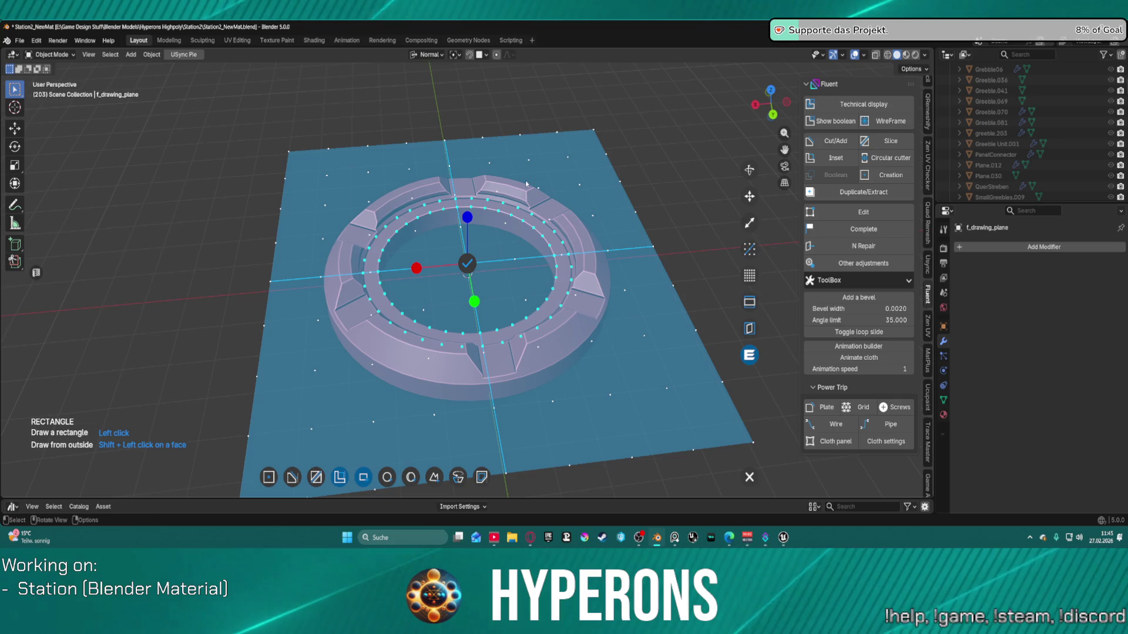
pyautogui.moveTo(547, 175); pyautogui.dragTo(525, 184, button='middle')
pyautogui.press('KP_3')
pyautogui.press('KP_7')
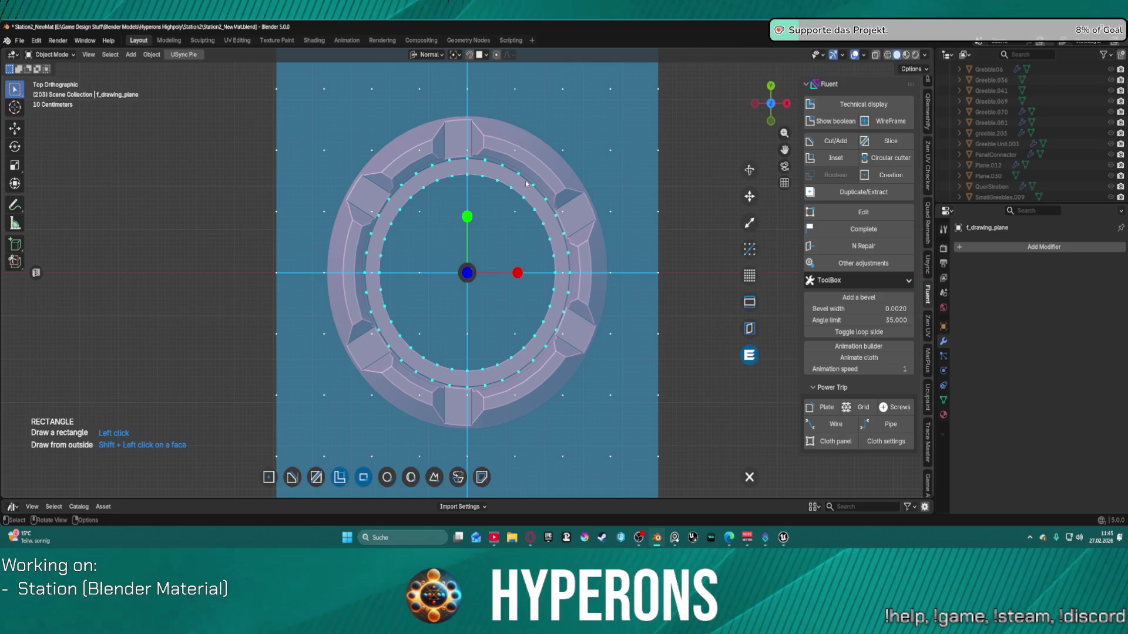
pyautogui.press('ctrl')
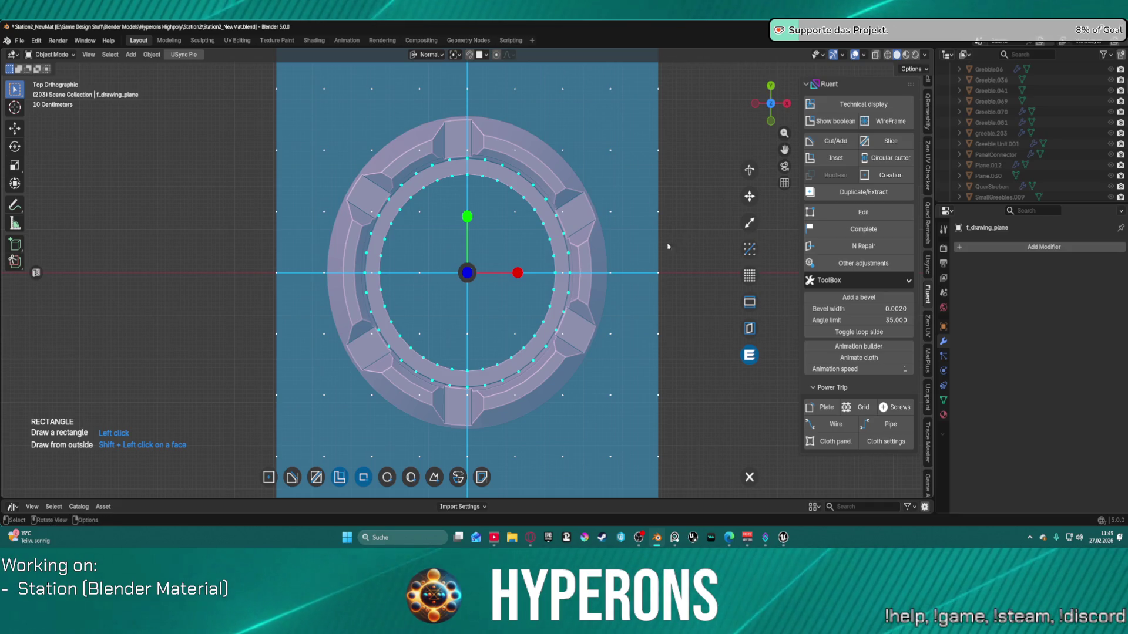
pyautogui.press('Escape')
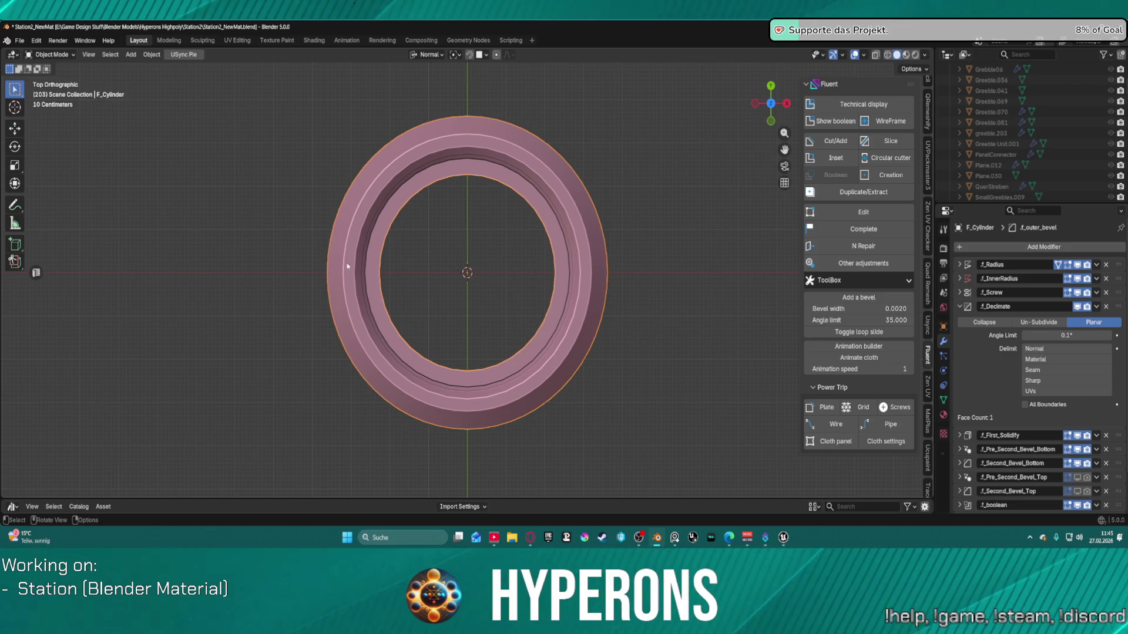
# Step: Start a Fluent Cut/Add rectangle and size its drawing grid over the ring
pyautogui.press('f')
pyautogui.click(283, 242)
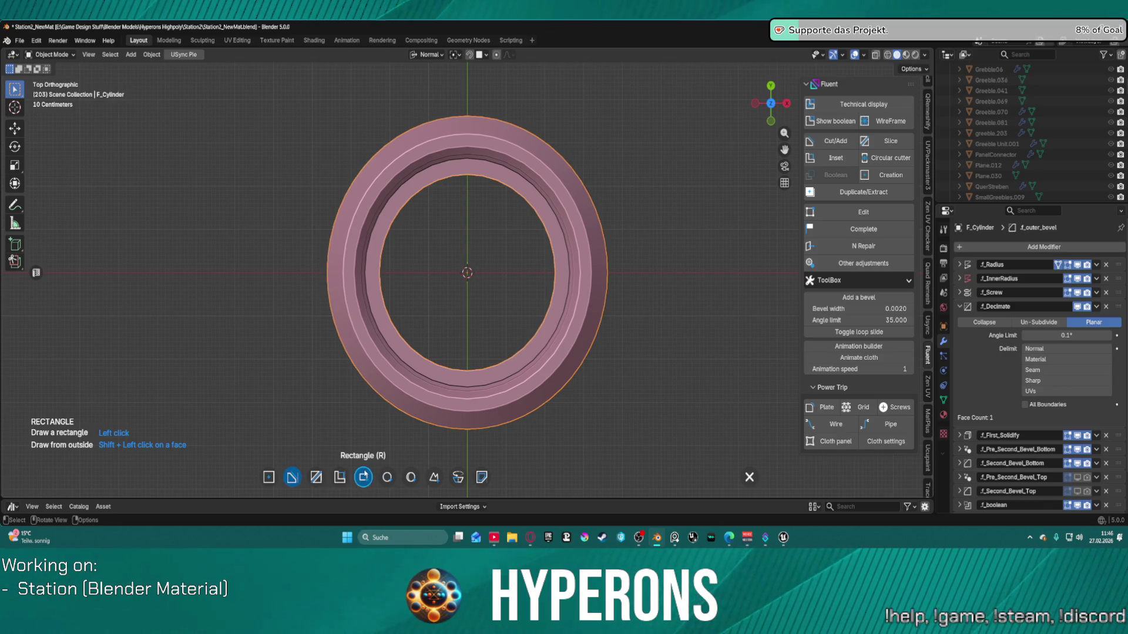
pyautogui.click(363, 477)
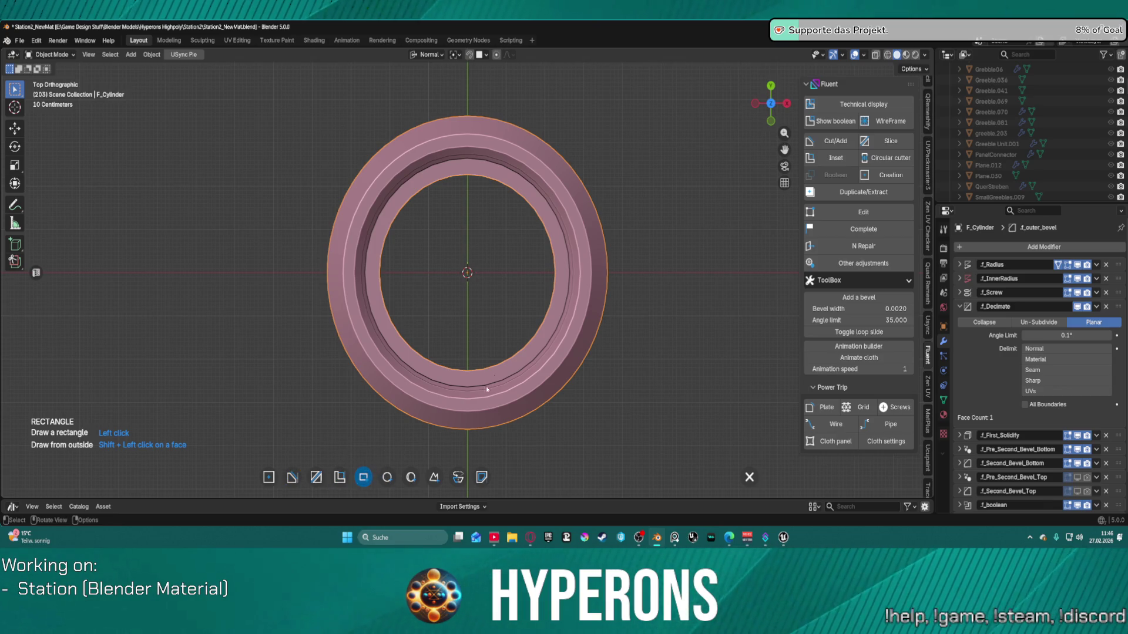
pyautogui.click(557, 273)
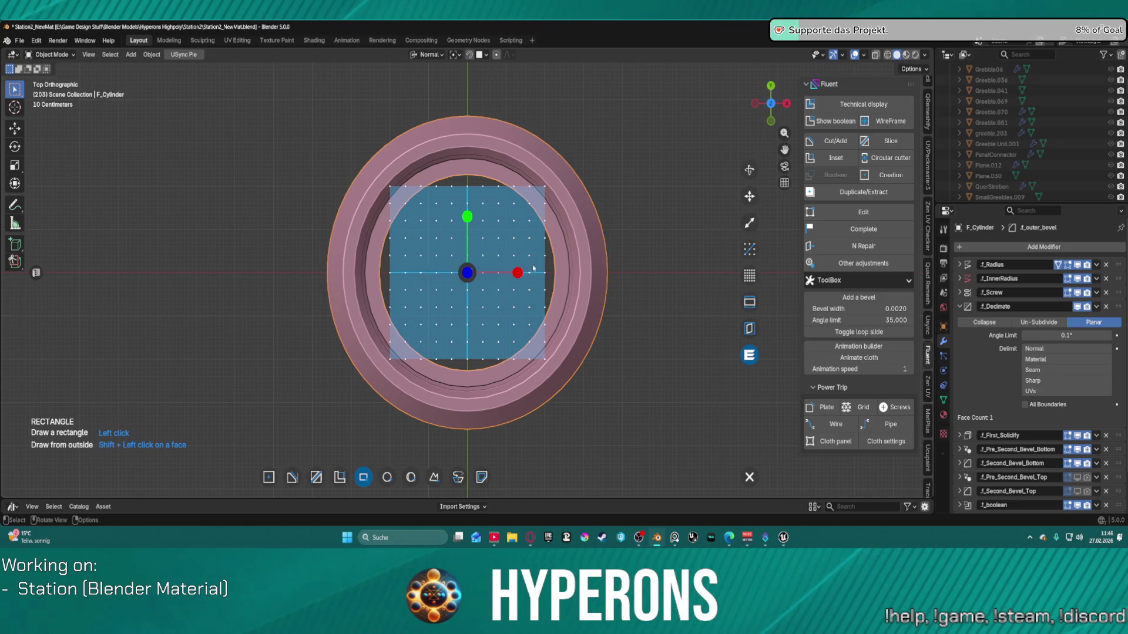
pyautogui.moveTo(520, 276)
pyautogui.mouseDown()
pyautogui.moveTo(646, 252)
pyautogui.moveTo(605, 227)
pyautogui.moveTo(653, 251)
pyautogui.moveTo(688, 251)
pyautogui.mouseUp()
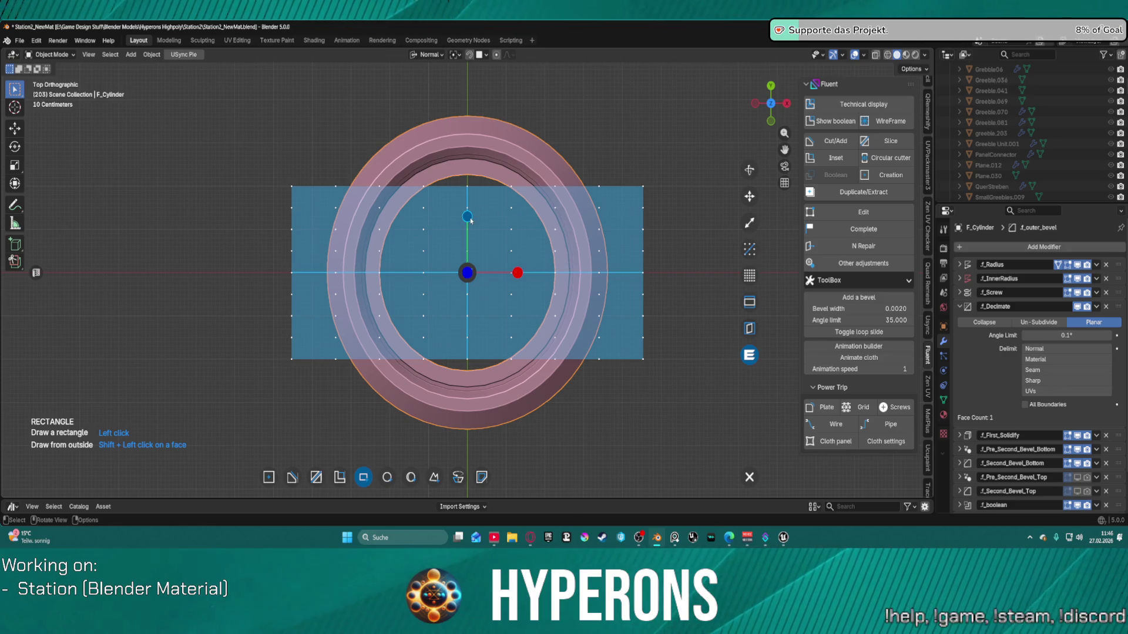
pyautogui.moveTo(470, 220); pyautogui.dragTo(626, 168)
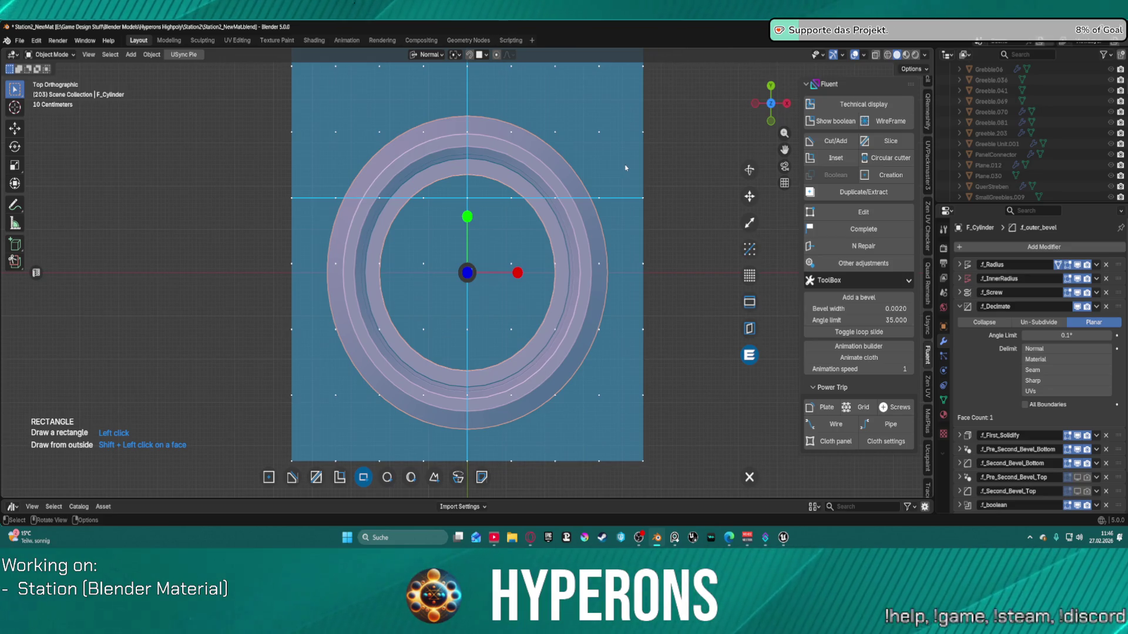
pyautogui.scroll(-6, 551, 180)
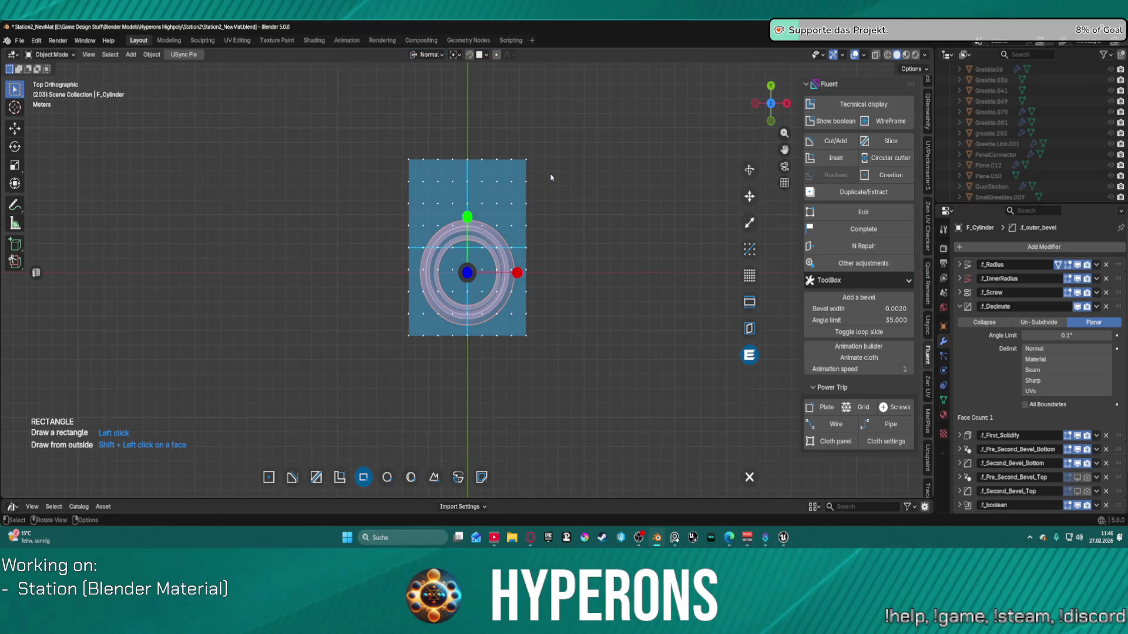
pyautogui.scroll(3, 551, 177)
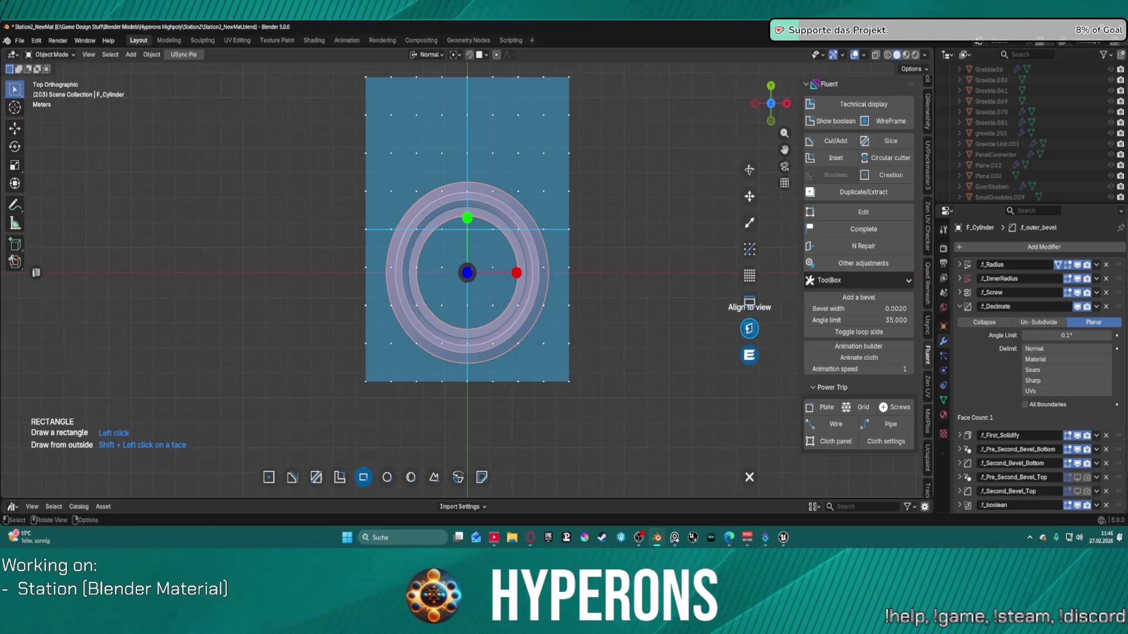
# Step: Make the grid square and align it to two vertices, then discard it
pyautogui.click(749, 302)
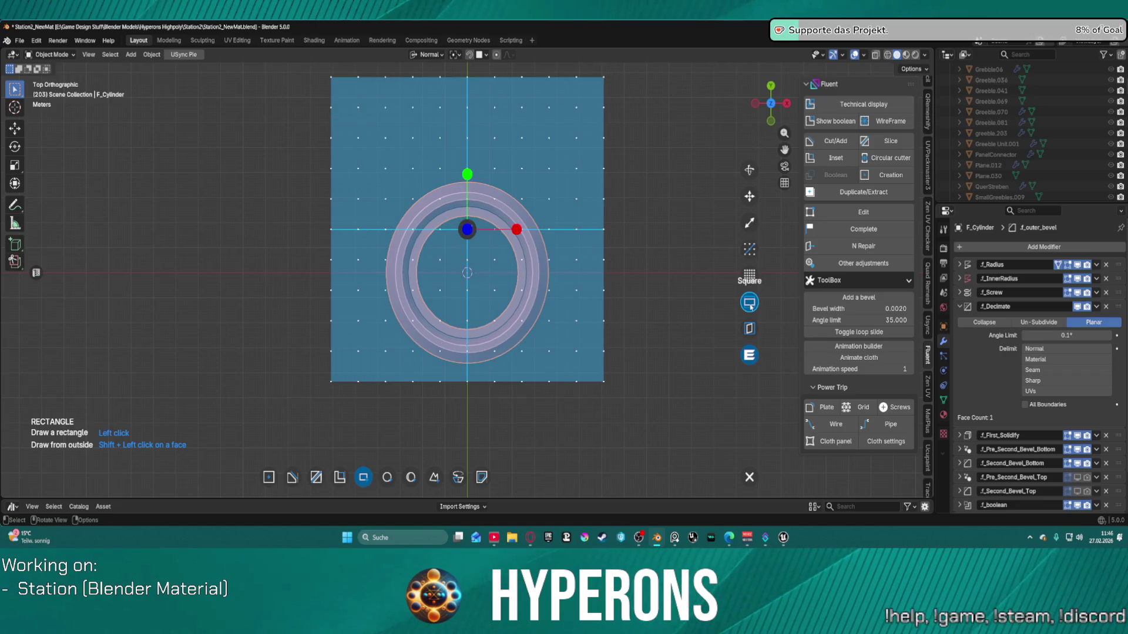
pyautogui.click(749, 249)
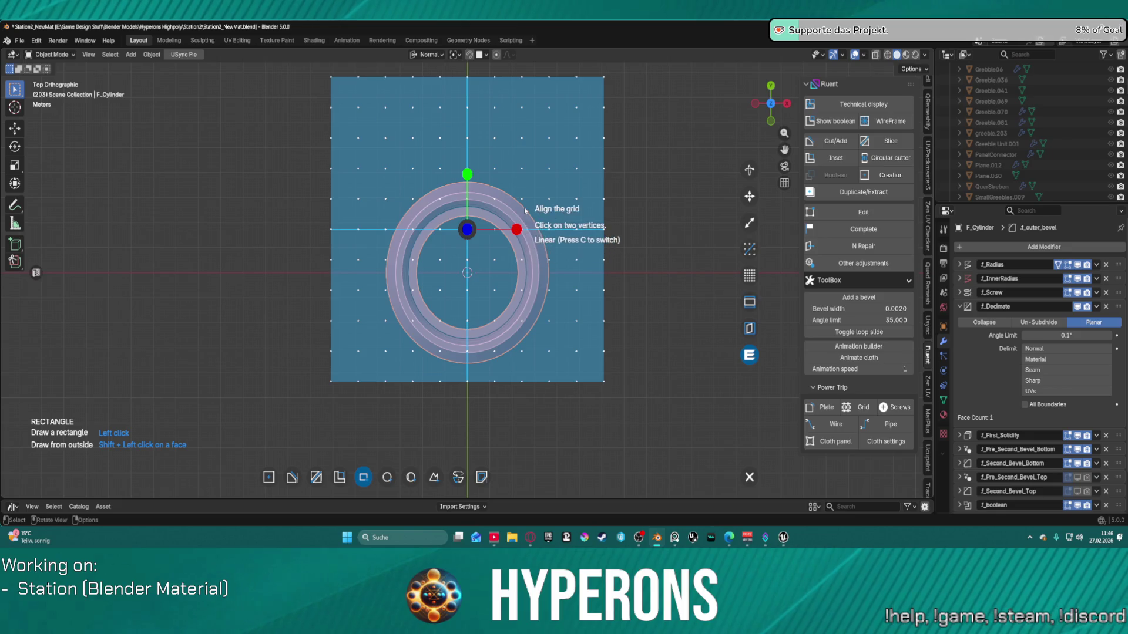
pyautogui.click(494, 229)
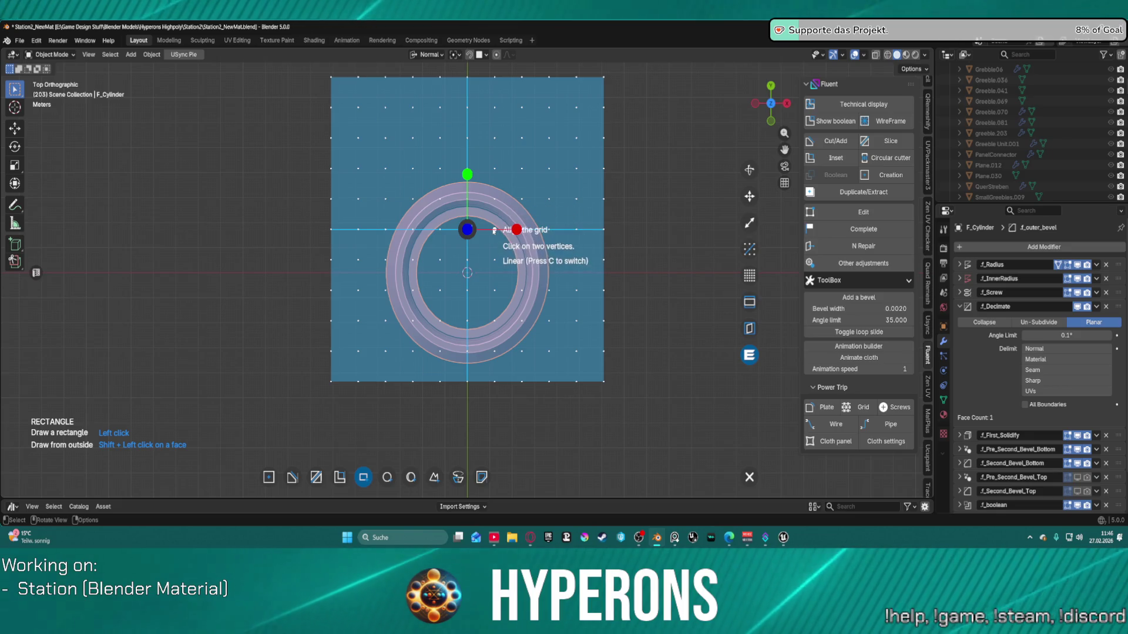
pyautogui.click(440, 292)
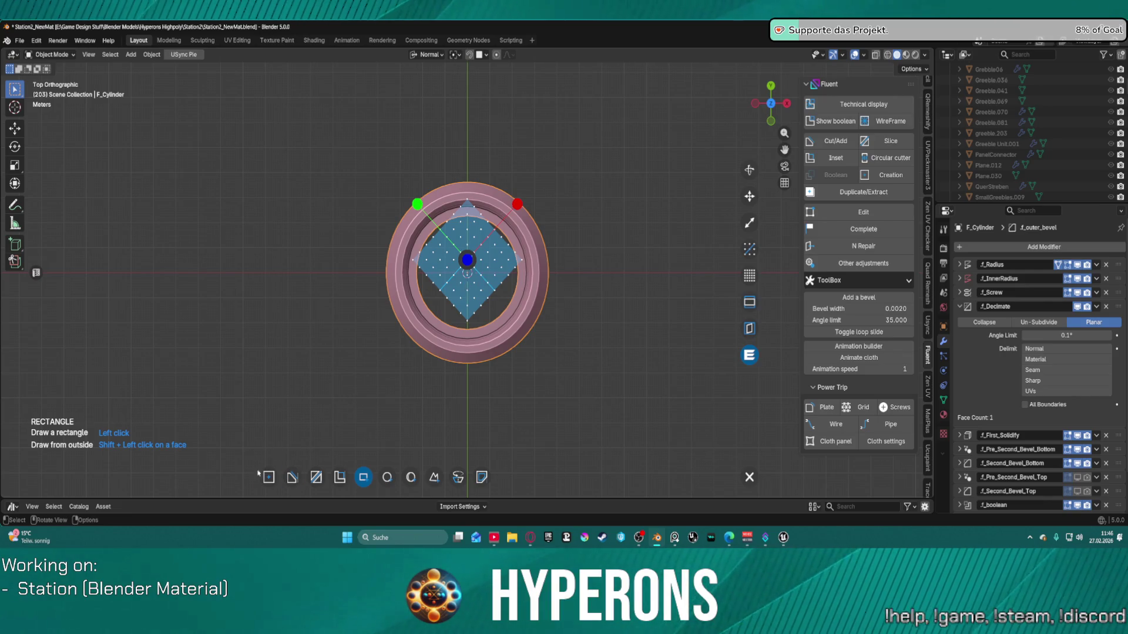
pyautogui.press('Escape')
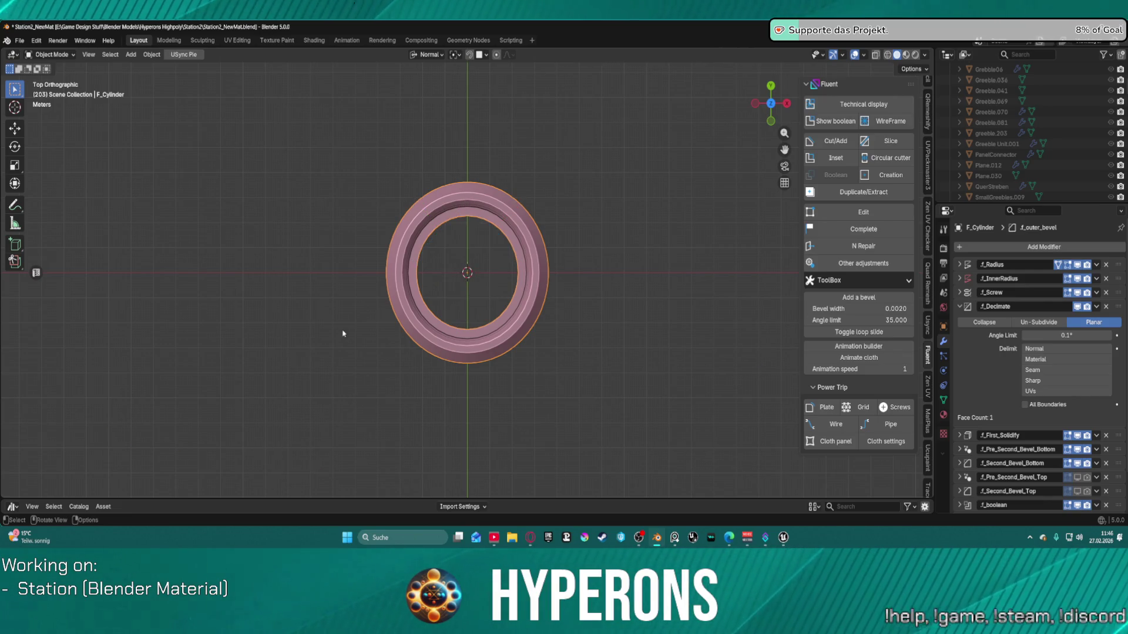
pyautogui.hotkey('shift', 'f')
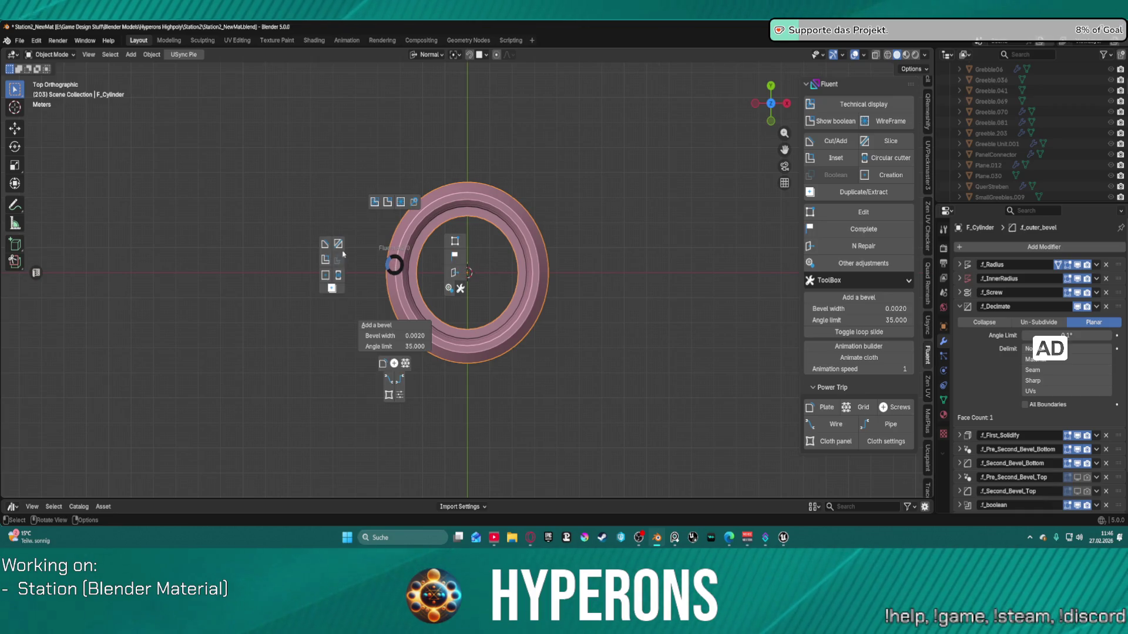
# Step: Draw a thin rectangle cutter from the rim's top snap point, set its depth, and validate
pyautogui.click(323, 246)
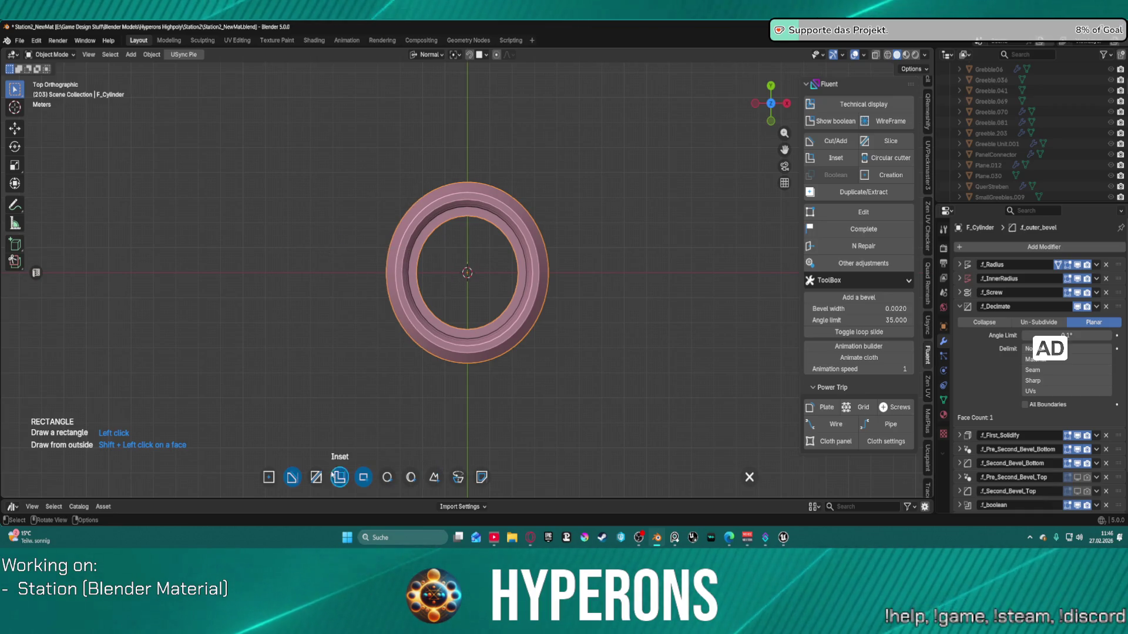
pyautogui.keyDown('shift'); pyautogui.click(506, 270); pyautogui.keyUp('shift')
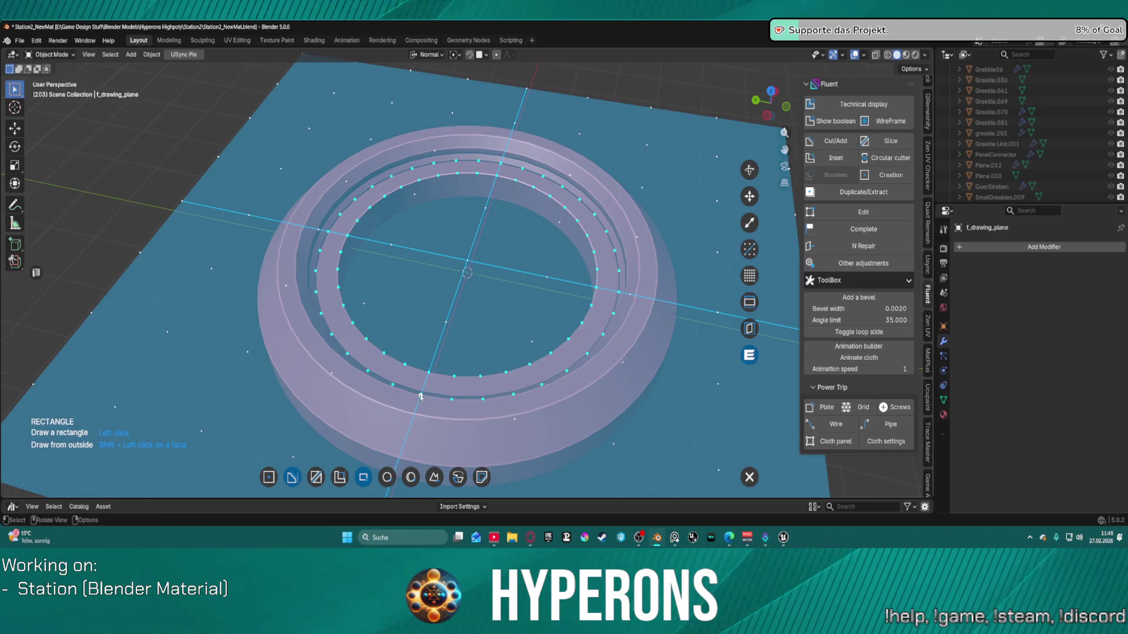
pyautogui.scroll(-2, 730, 291)
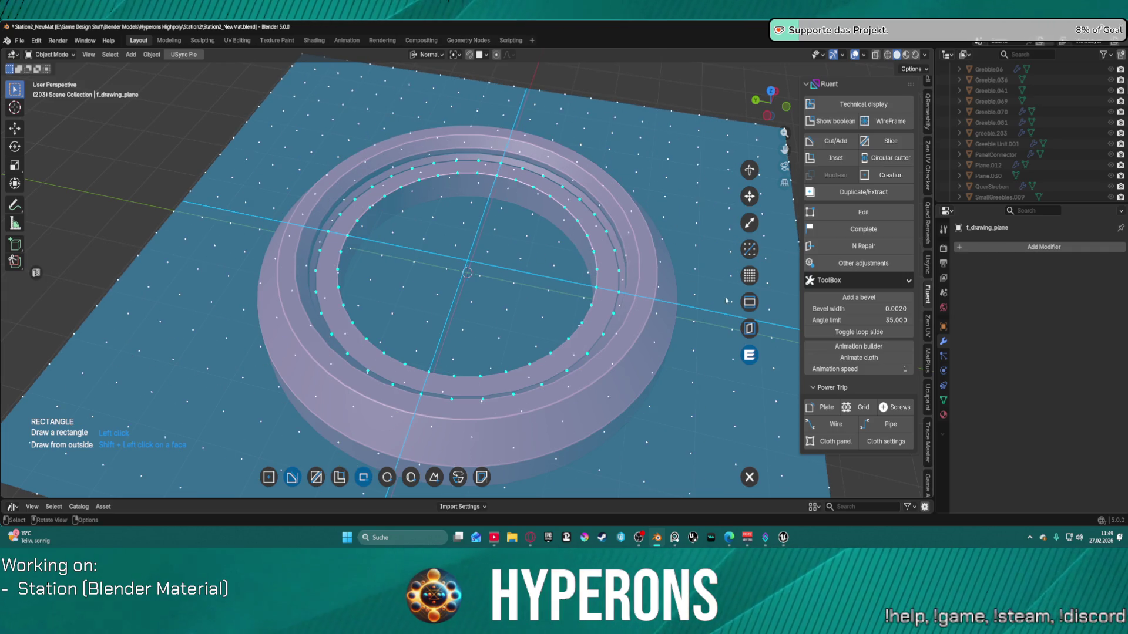
pyautogui.scroll(-1, 543, 206)
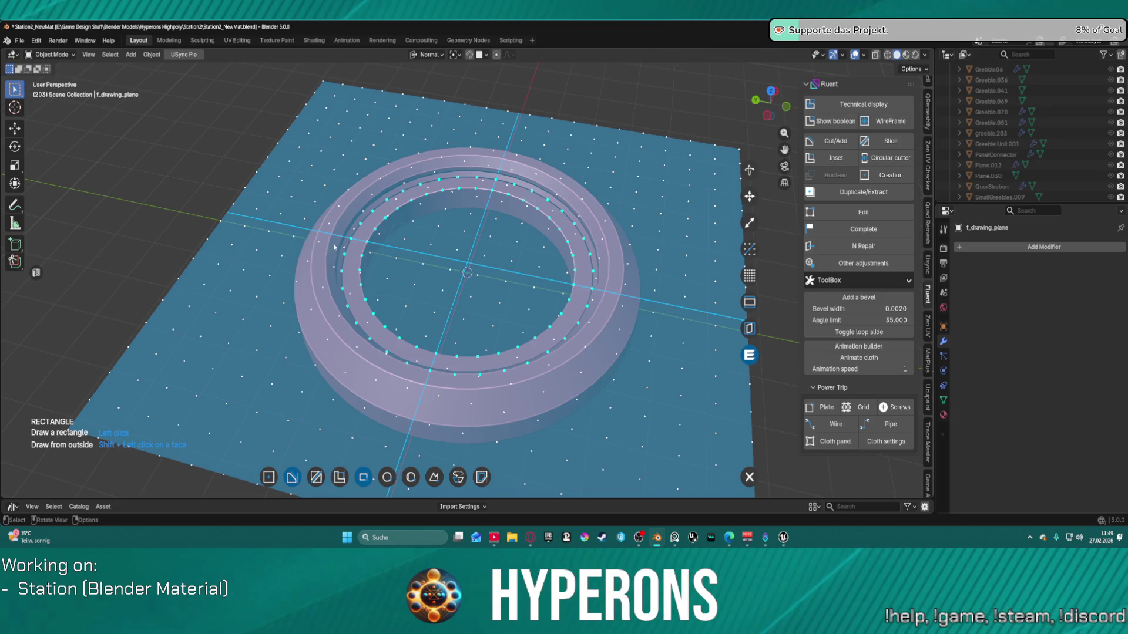
pyautogui.click(509, 111)
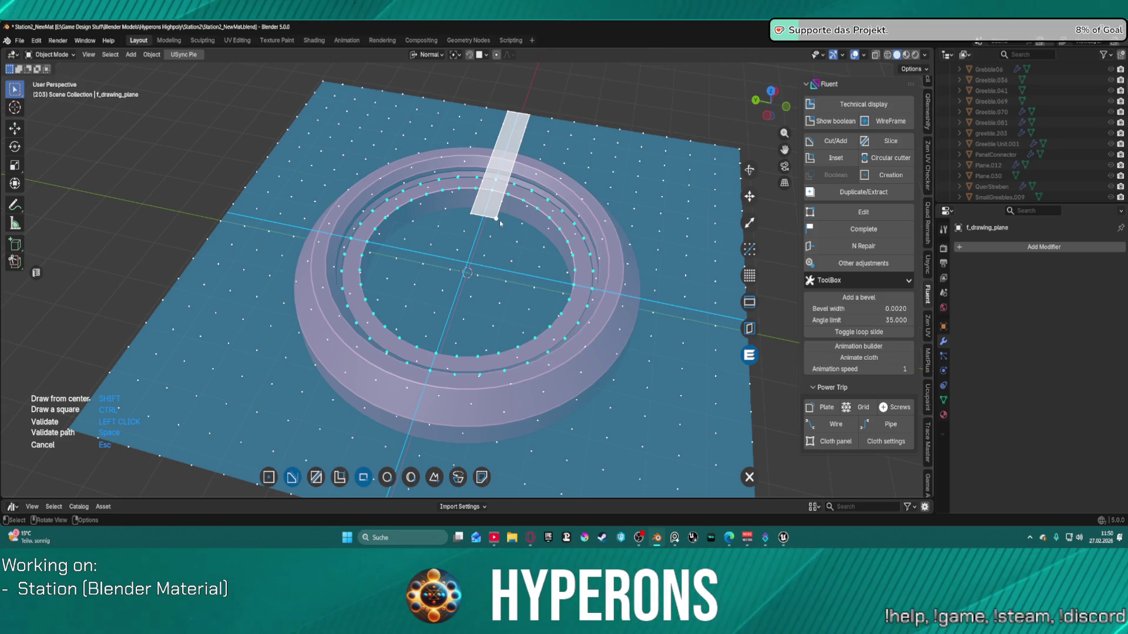
pyautogui.click(500, 221)
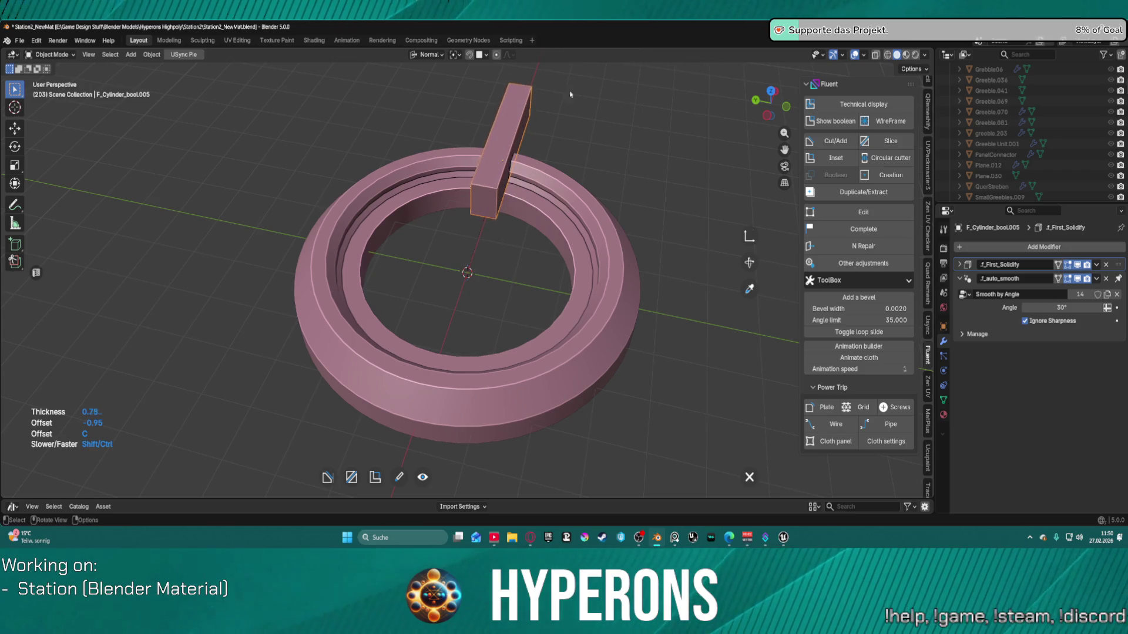
pyautogui.rightClick(403, 282)
pyautogui.press('d')
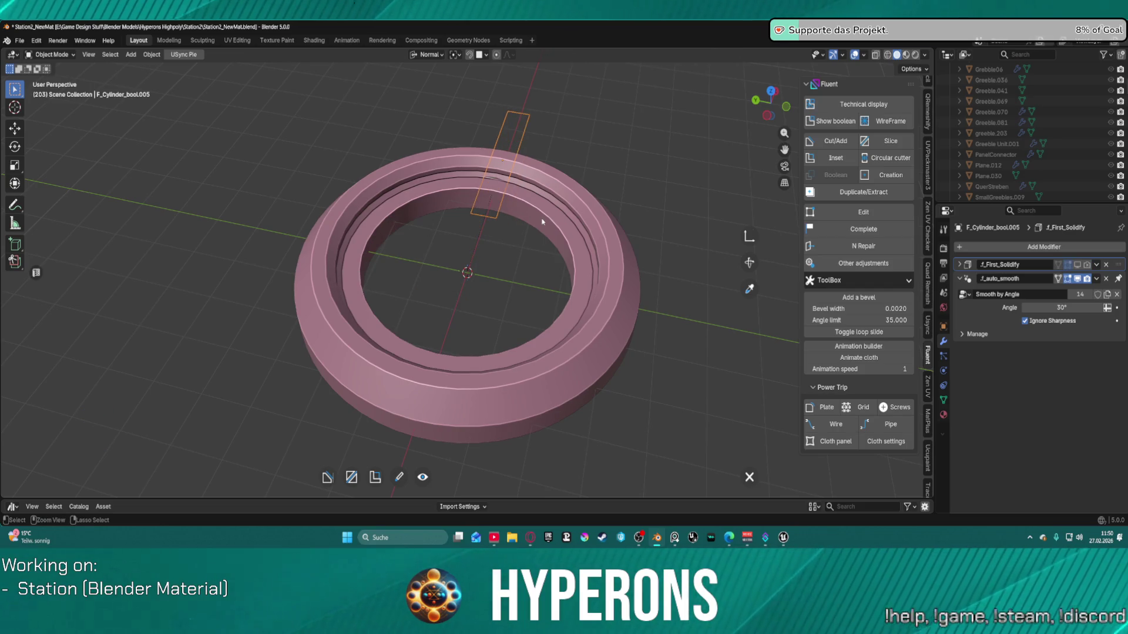
pyautogui.rightClick(630, 160)
pyautogui.click(675, 158)
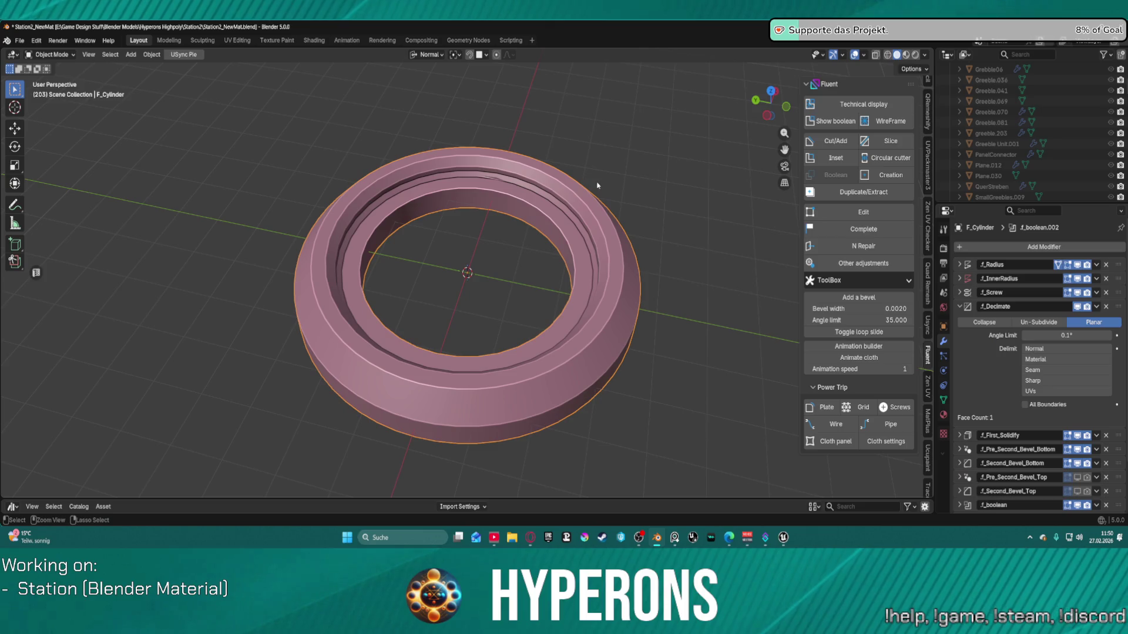
# Step: Deselect everything and switch to Top Orthographic view of the ring
pyautogui.hotkey('alt', 'a')
pyautogui.moveTo(634, 194)
pyautogui.mouseDown(button='middle')
pyautogui.moveTo(453, 181)
pyautogui.moveTo(495, 322)
pyautogui.moveTo(459, 300)
pyautogui.moveTo(479, 264)
pyautogui.moveTo(423, 267)
pyautogui.mouseUp(button='middle')
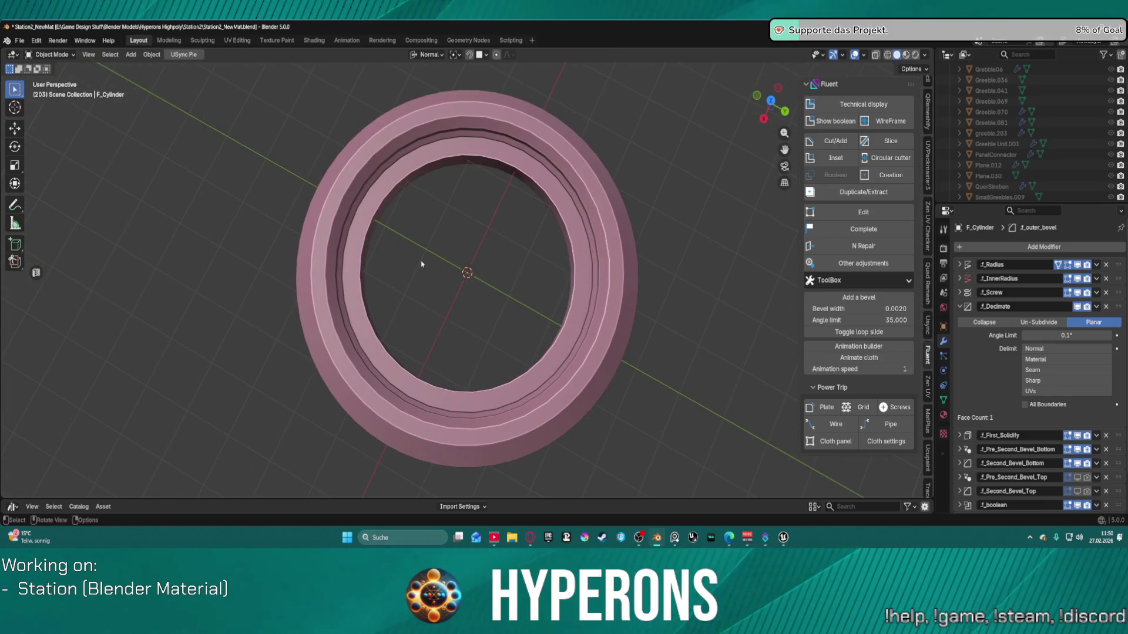
pyautogui.scroll(2, 423, 266)
pyautogui.press('KP_7')
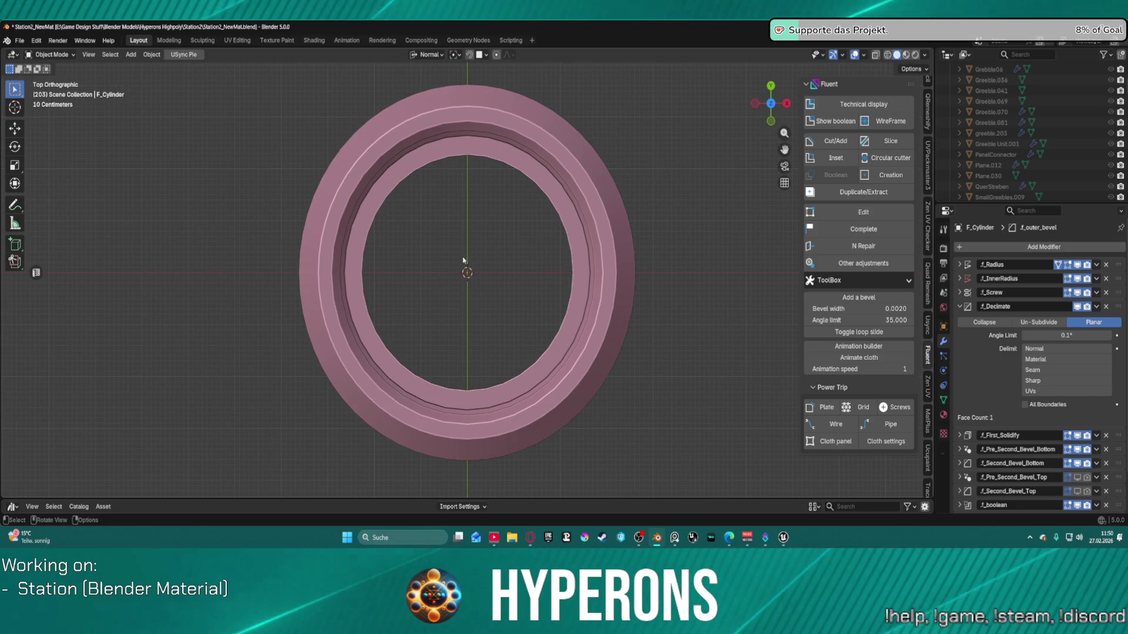
# Step: Select the ring and start a new Fluent rectangle cut
pyautogui.click(349, 232)
pyautogui.press('f')
pyautogui.click(266, 205)
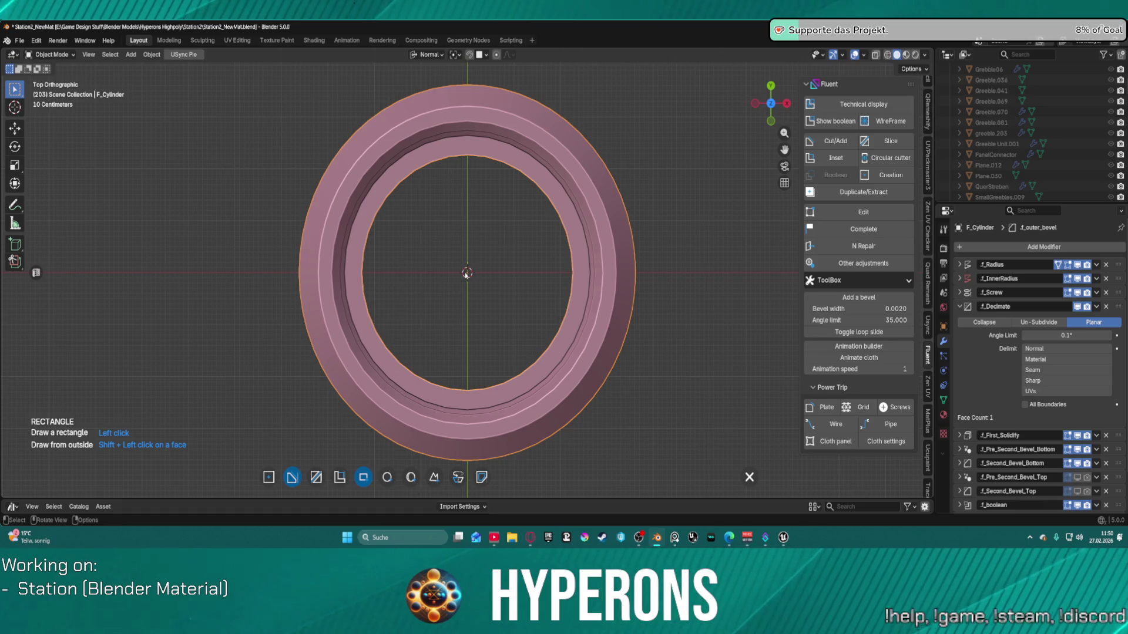
# Step: Scale and densify the drawing grid, then draw a rectangle cutter across the ring's left rim
pyautogui.click(579, 268)
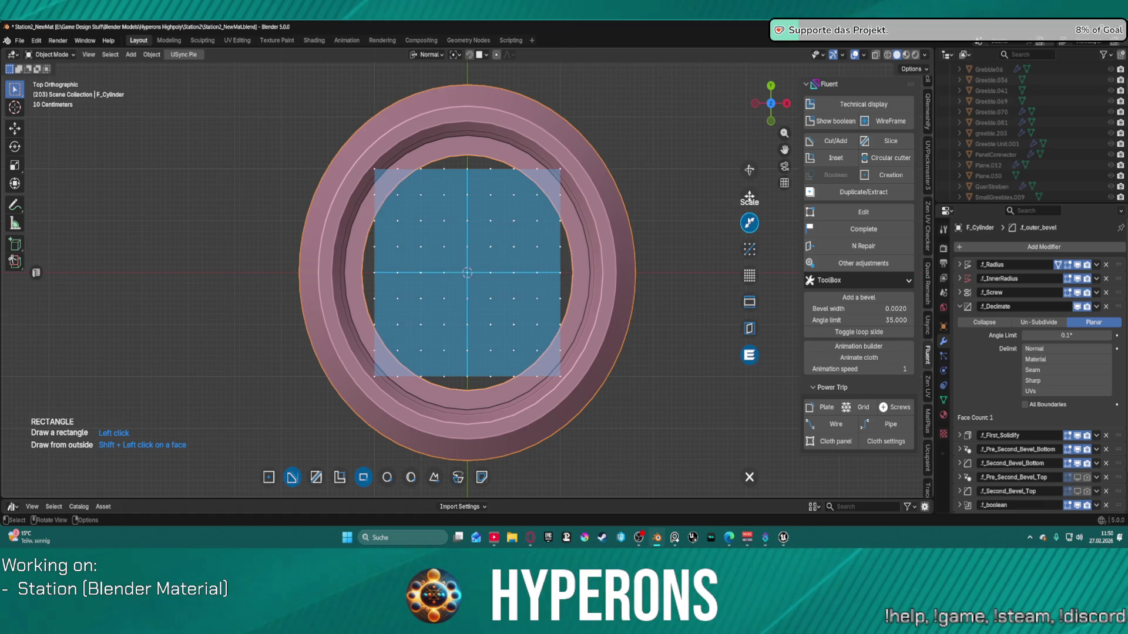
pyautogui.click(749, 222)
pyautogui.moveTo(518, 273); pyautogui.dragTo(658, 269)
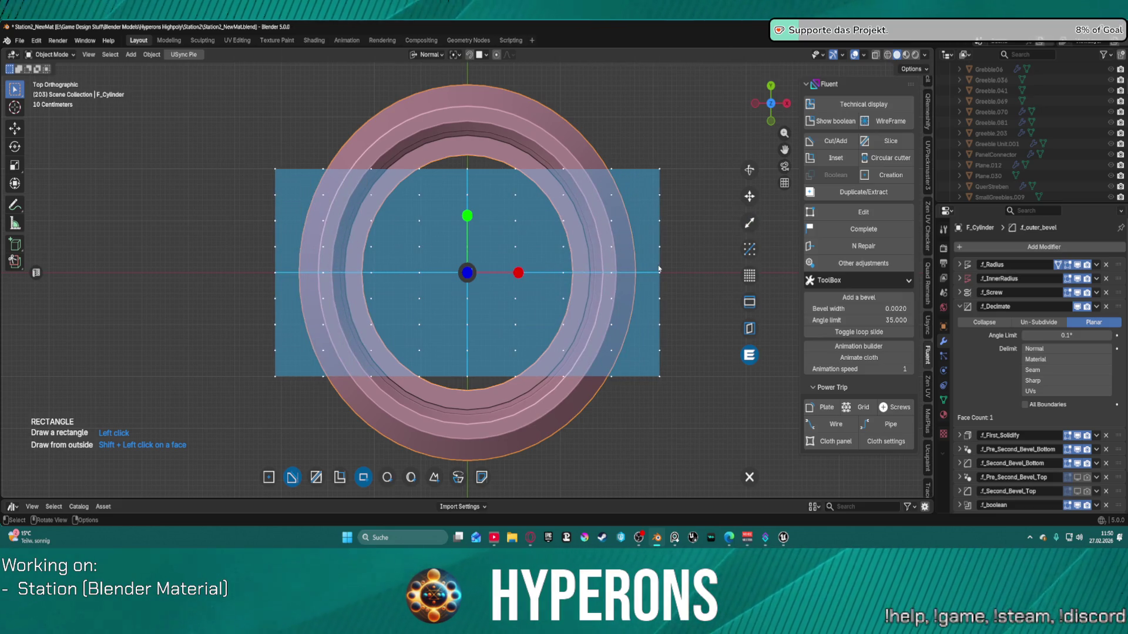
pyautogui.moveTo(472, 216); pyautogui.dragTo(468, 144)
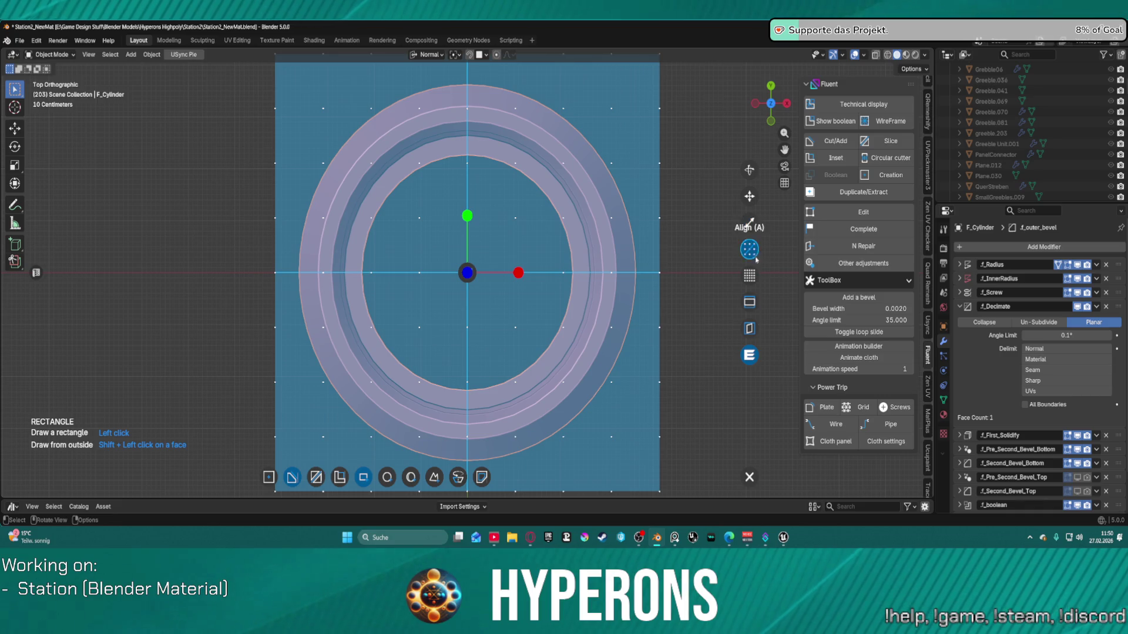
pyautogui.click(749, 276)
pyautogui.click(275, 251)
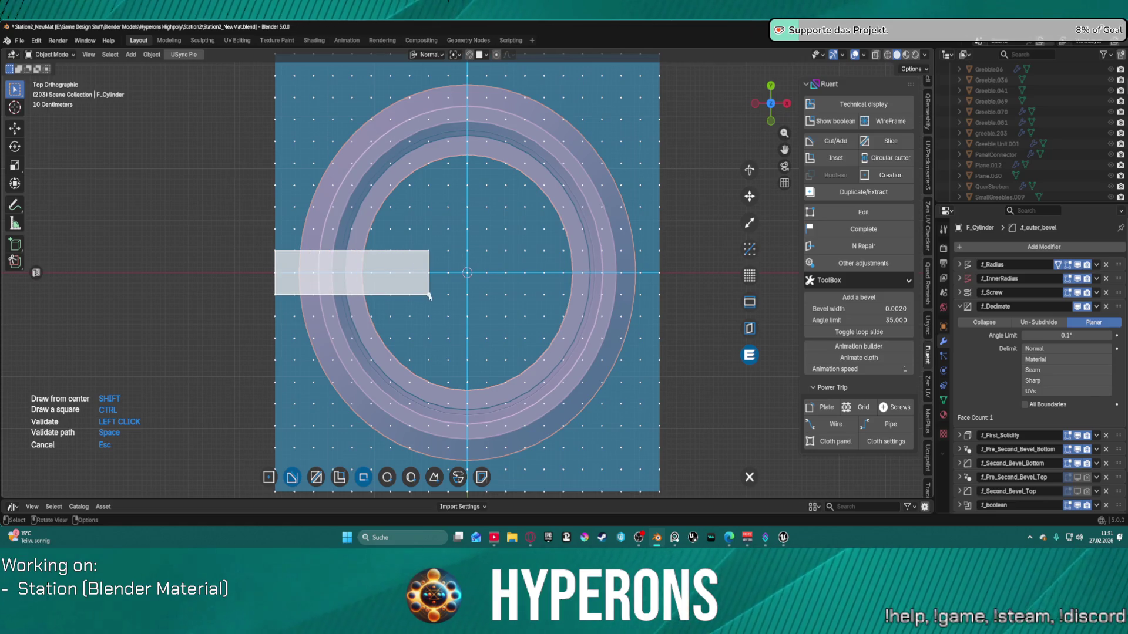
pyautogui.click(430, 296)
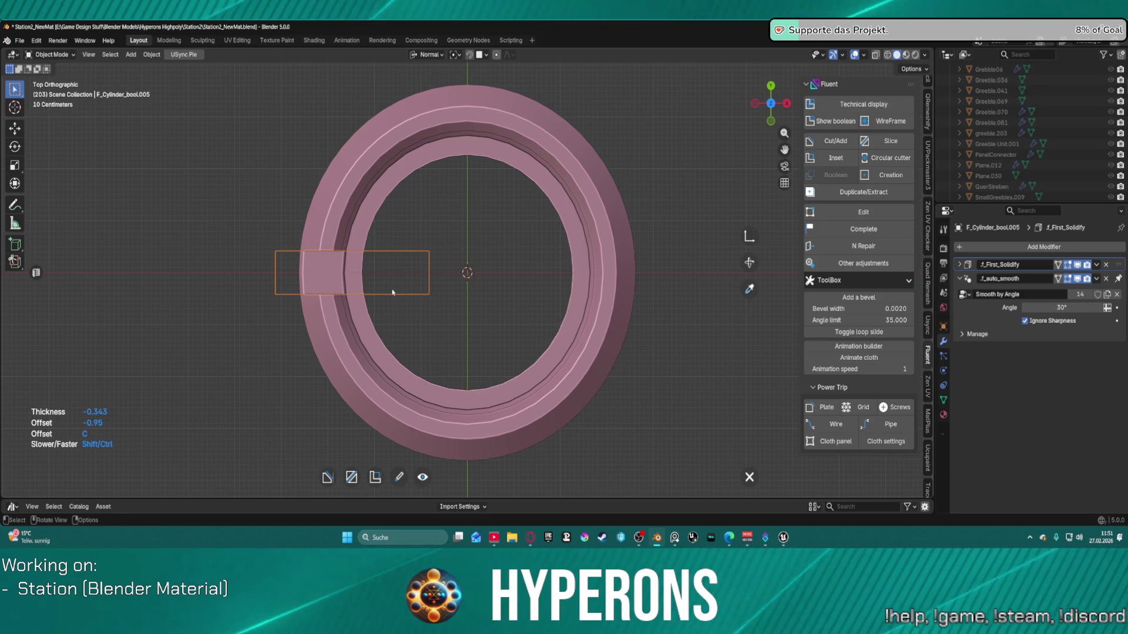
# Step: Confirm the cut's depth and orbit to a zoomed perspective view of the new slot
pyautogui.rightClick(393, 291)
pyautogui.click(448, 293)
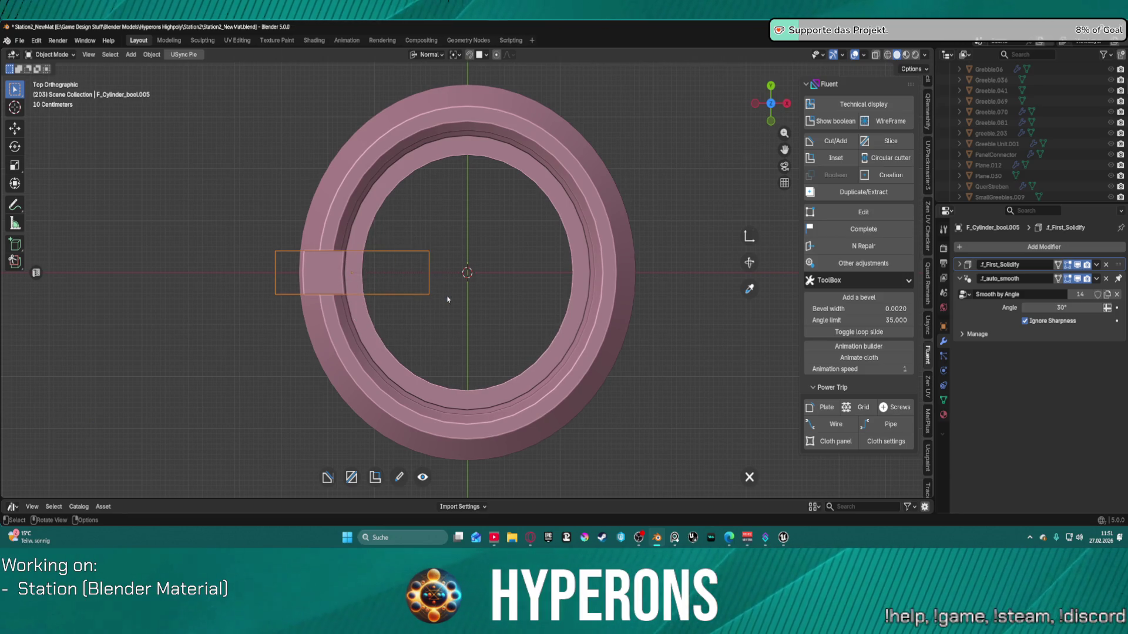
pyautogui.press('KP_1')
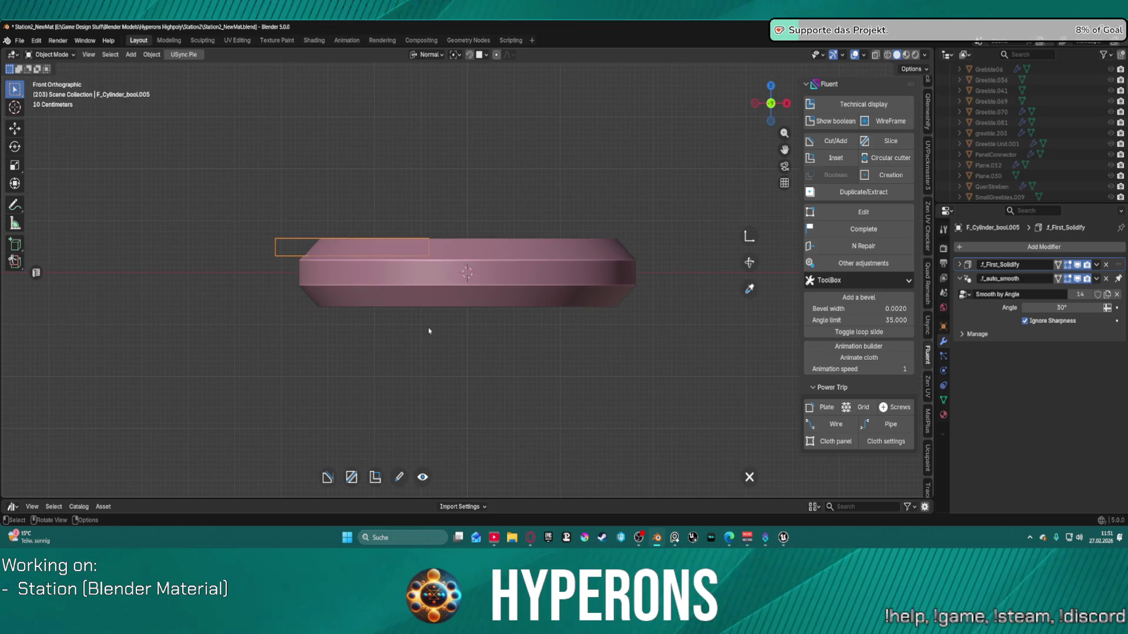
pyautogui.press('KP_8')
pyautogui.press('KP_8')
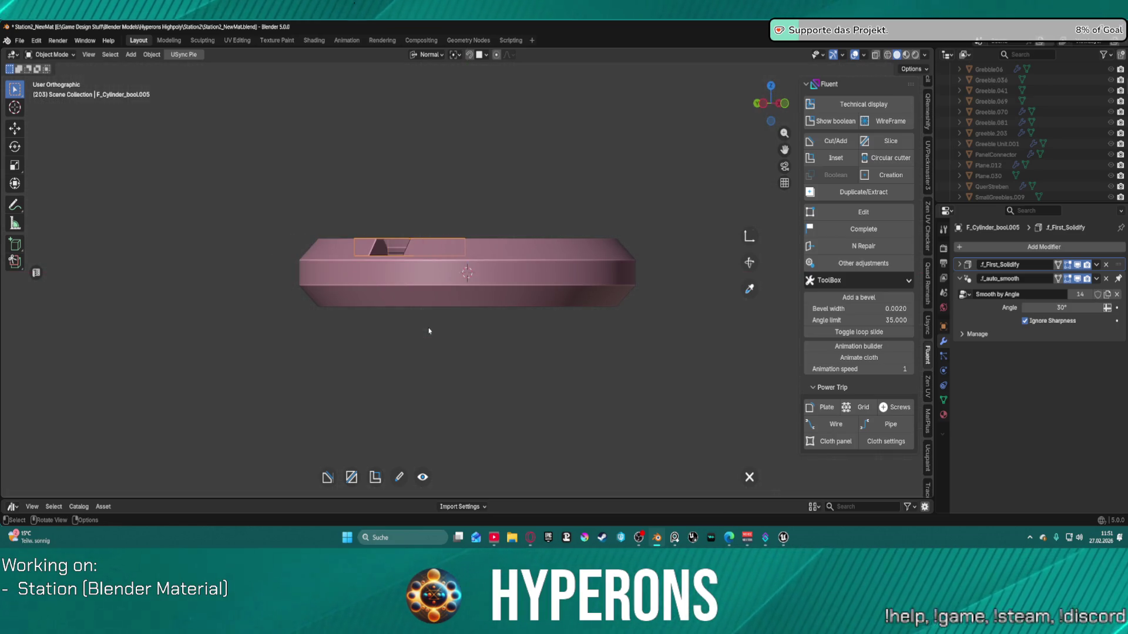
pyautogui.press('KP_8')
pyautogui.press('KP_8')
pyautogui.press('KP_8')
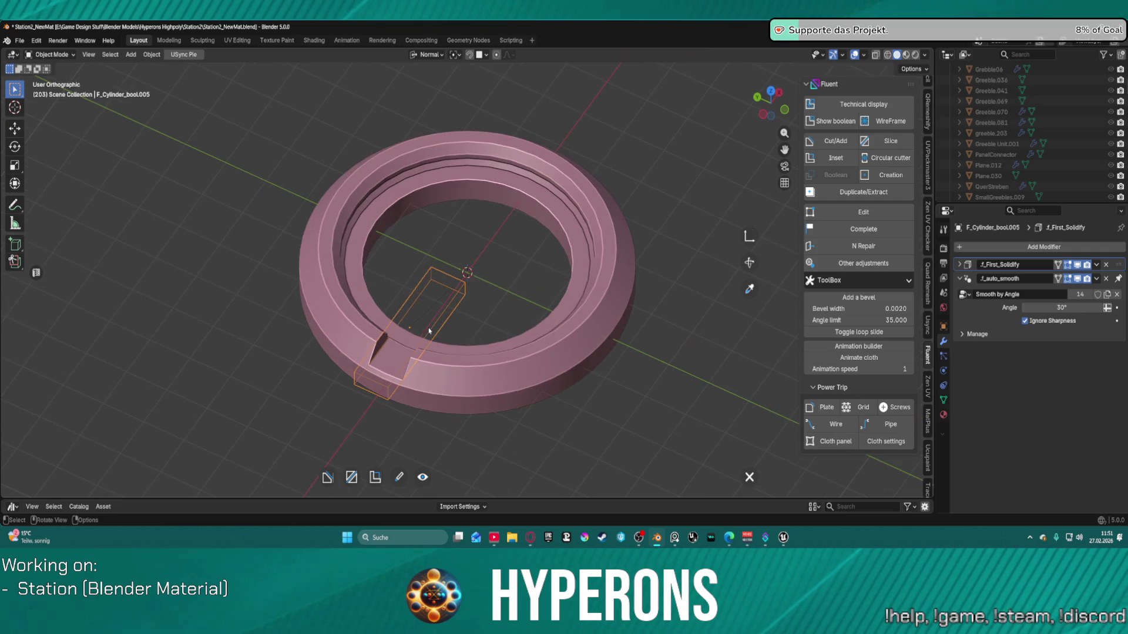
pyautogui.press('KP_8')
pyautogui.press('KP_5')
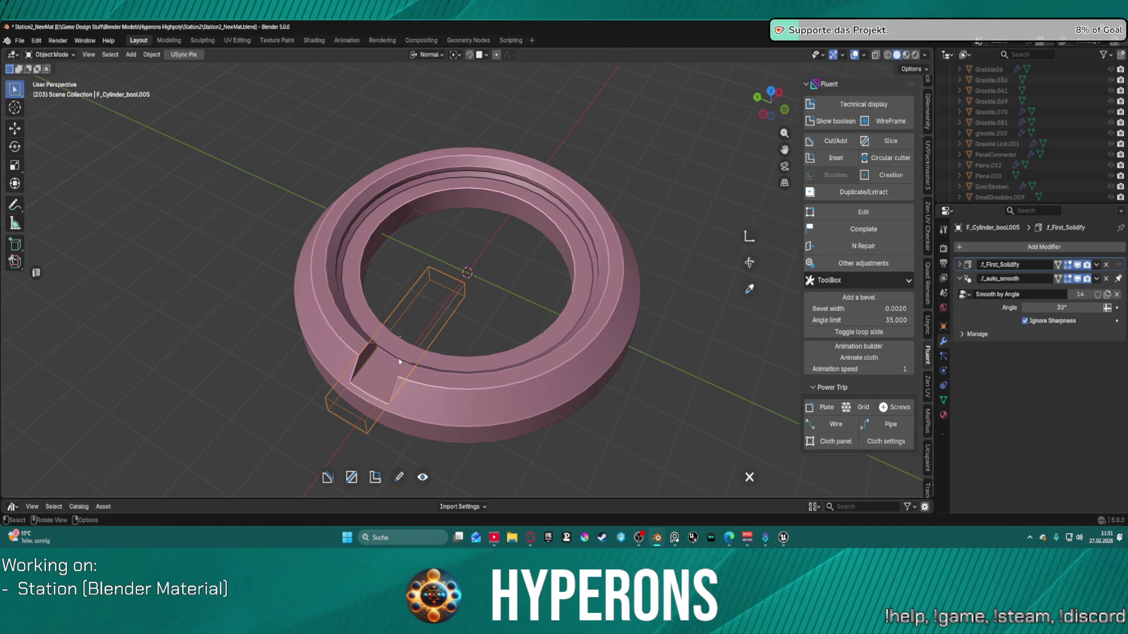
pyautogui.scroll(1, 403, 363)
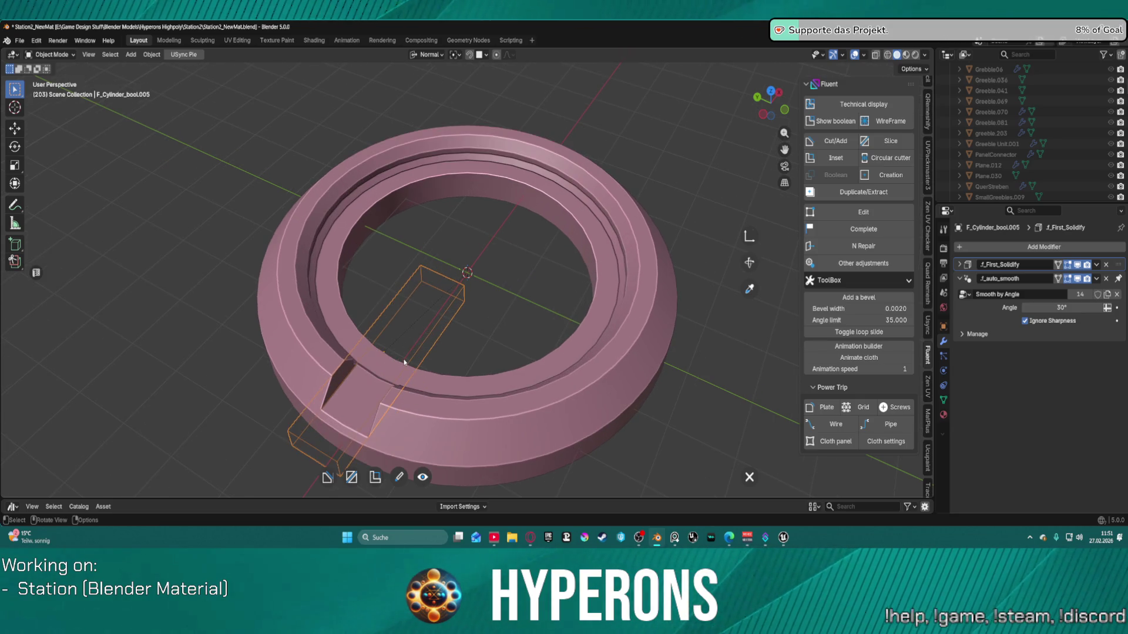
# Step: Chamfer the slot cutter's edges with a width of 0.237
pyautogui.press('f')
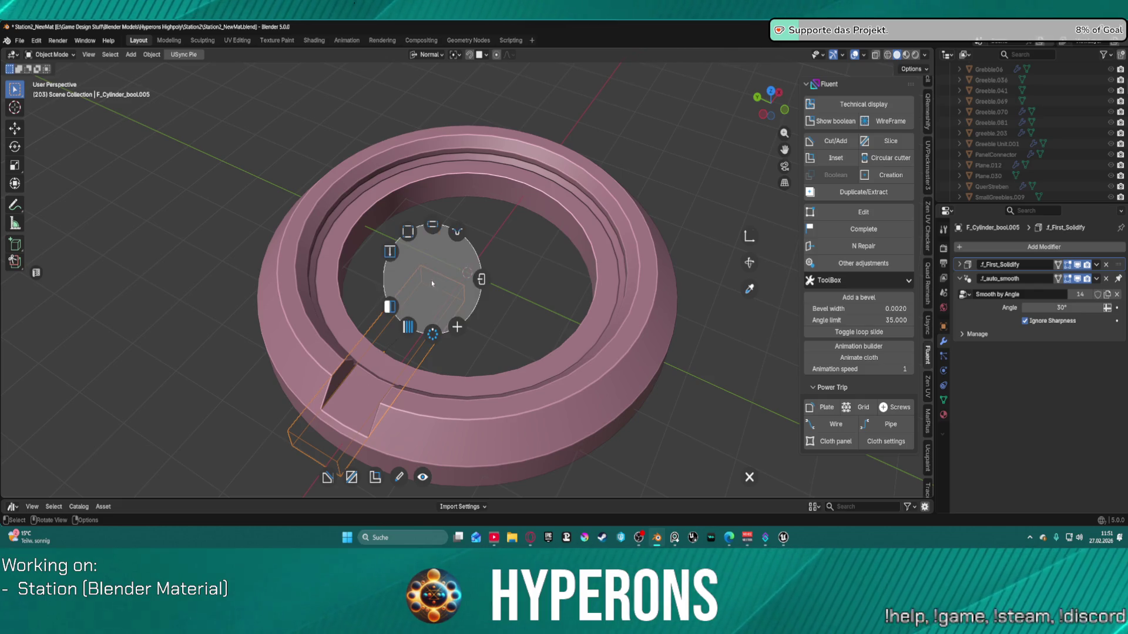
pyautogui.click(455, 238)
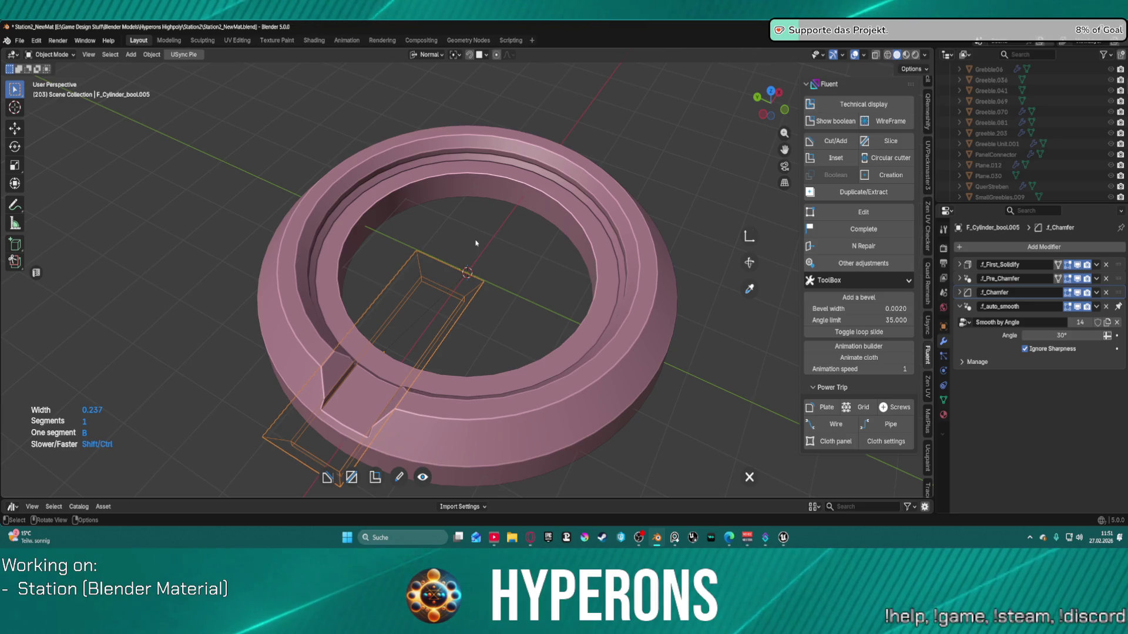
pyautogui.rightClick(476, 242)
pyautogui.click(522, 240)
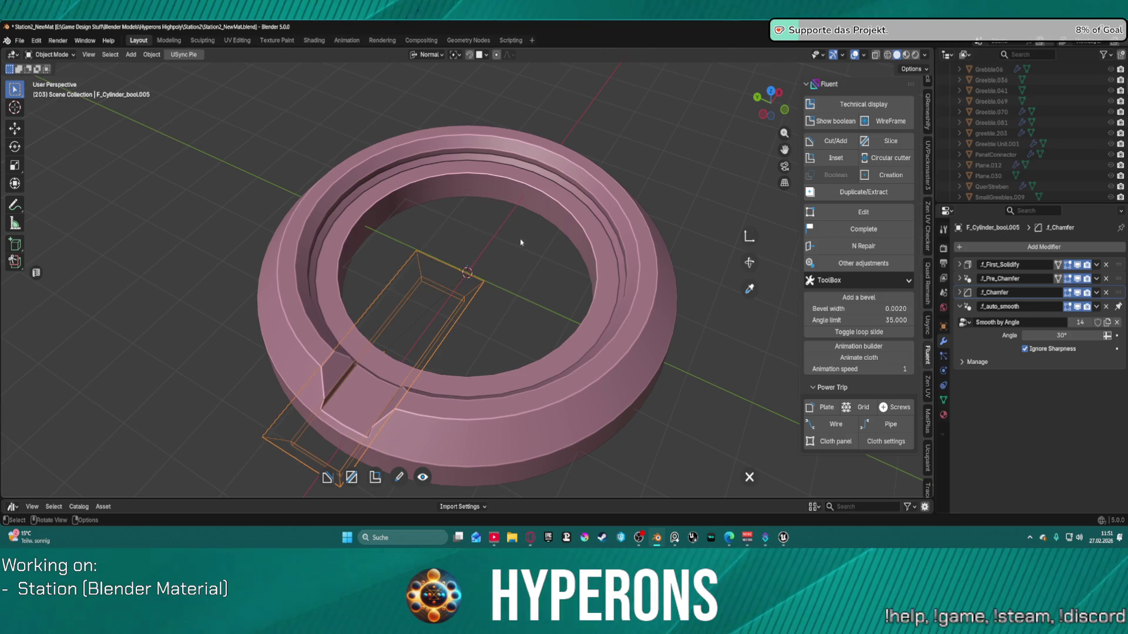
# Step: Mirror the slot cutter across the ring's axis
pyautogui.rightClick(442, 278)
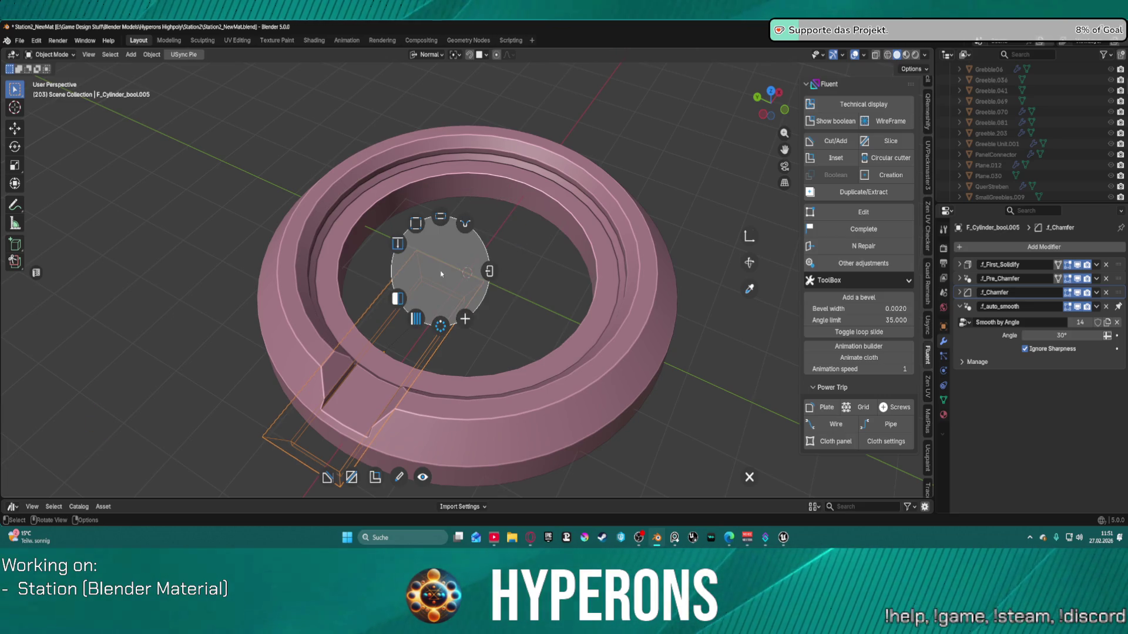
pyautogui.click(406, 302)
pyautogui.click(467, 317)
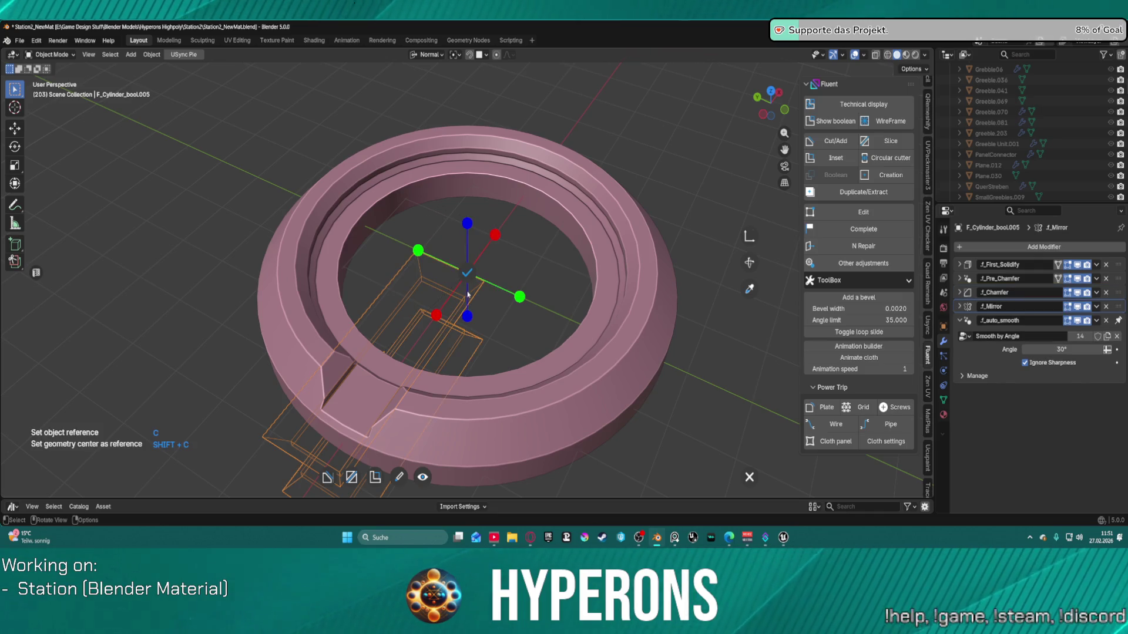
pyautogui.click(466, 273)
pyautogui.rightClick(464, 276)
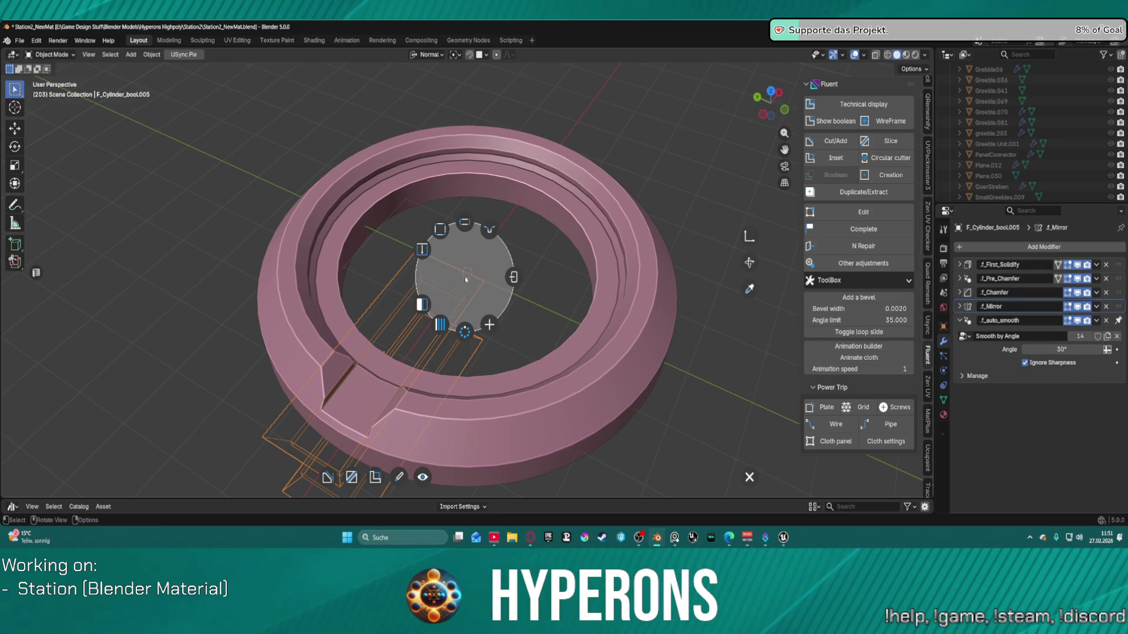
# Step: Give the notch cutter a 6-copy circular array, tune its radius, then exit leaving one notch
pyautogui.click(462, 332)
pyautogui.moveTo(460, 321)
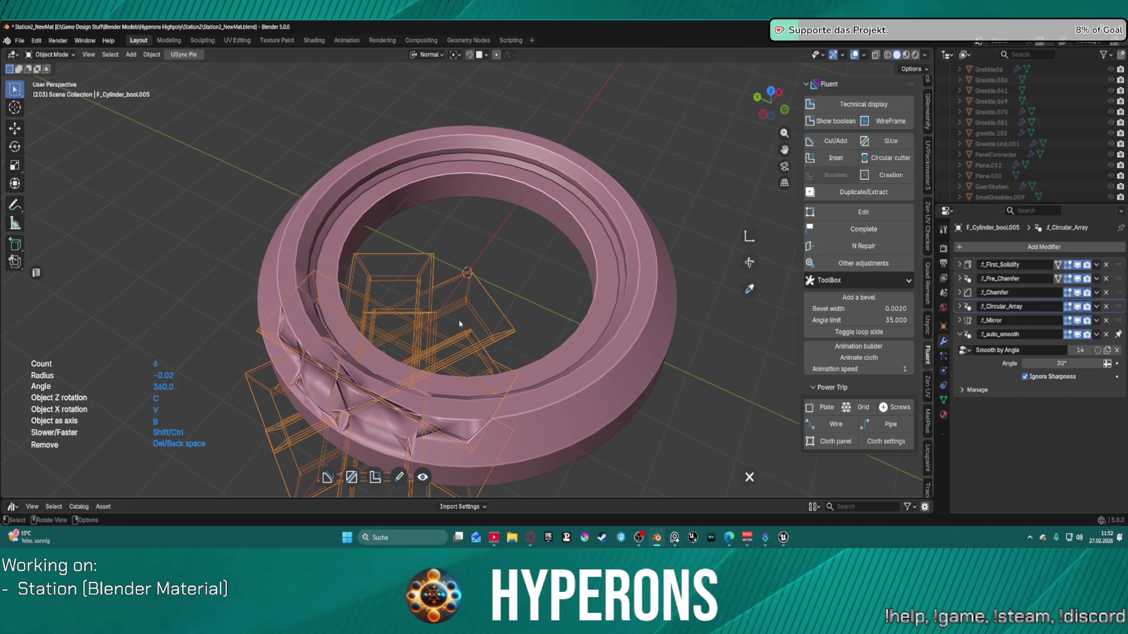
pyautogui.press('v')
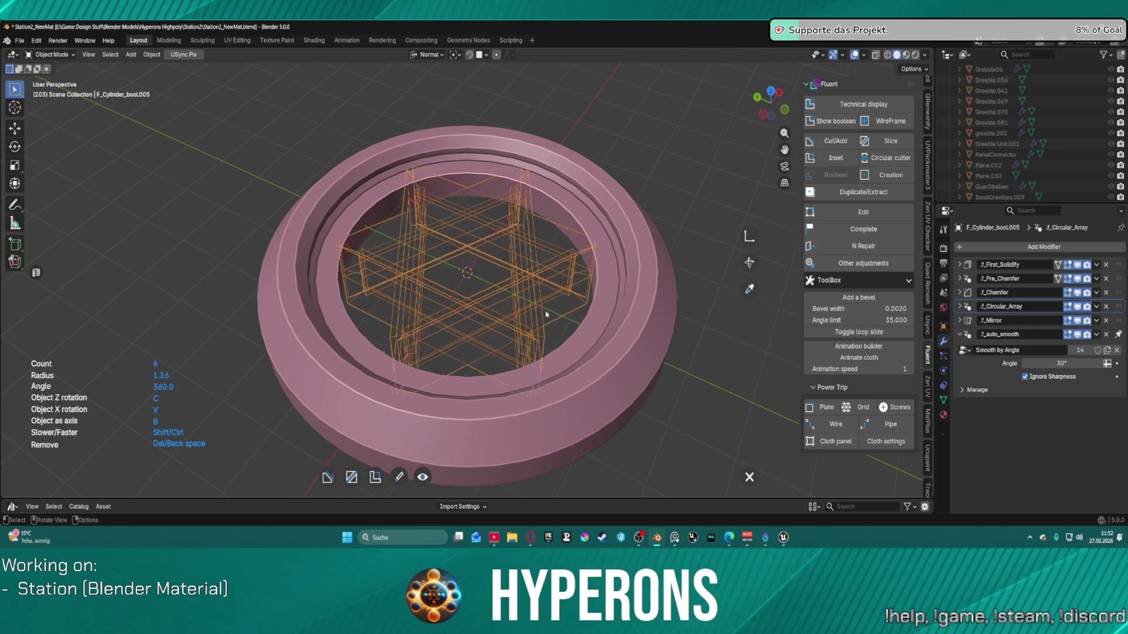
pyautogui.moveTo(603, 312)
pyautogui.moveTo(754, 298)
pyautogui.moveTo(477, 297)
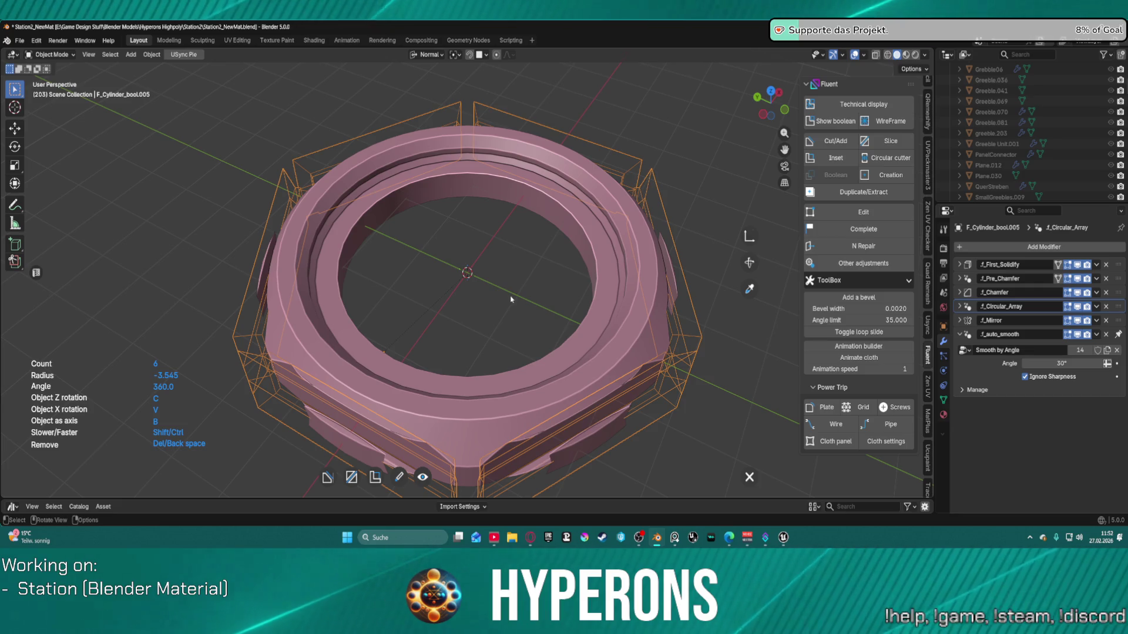
pyautogui.press('Escape')
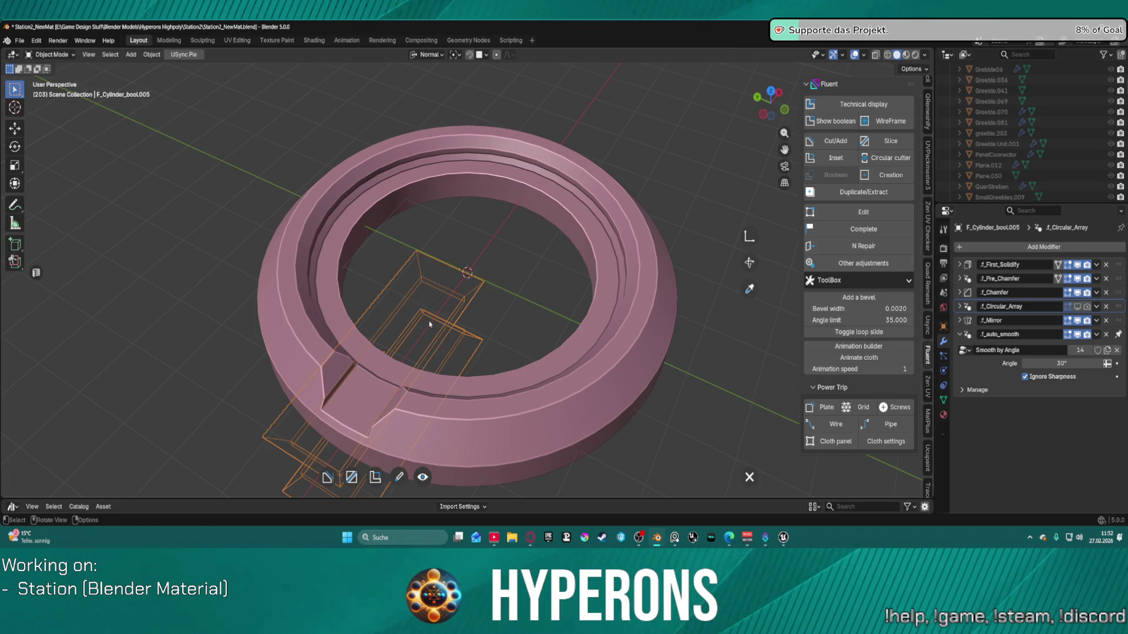
pyautogui.press('f')
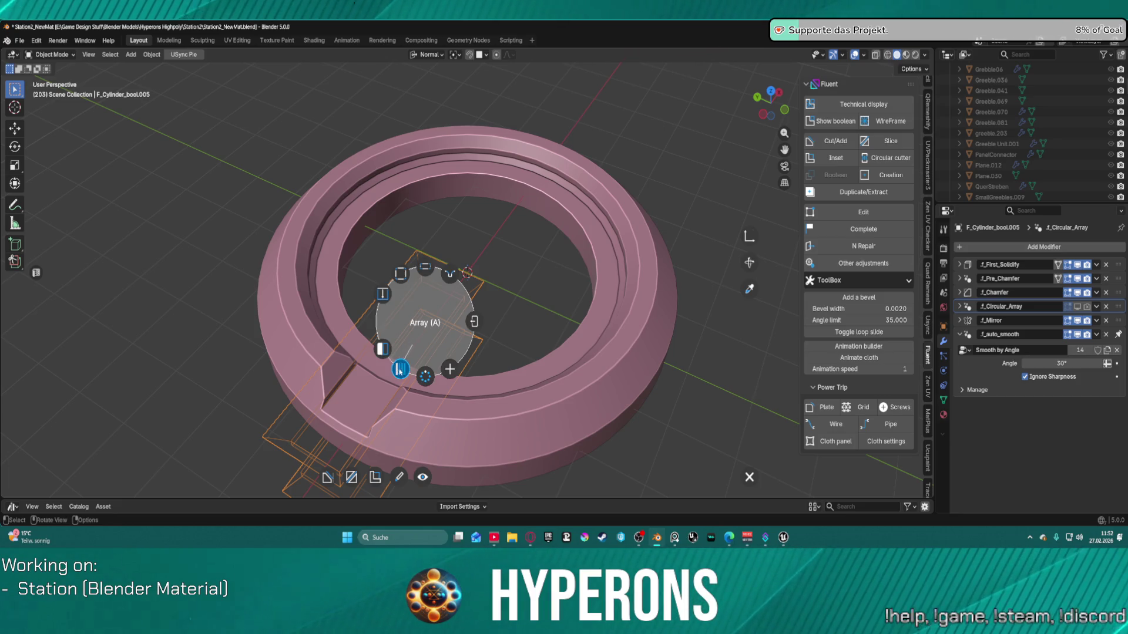
# Step: Repeat the cutter six times around the ring and end the circular array adjustment
pyautogui.click(424, 377)
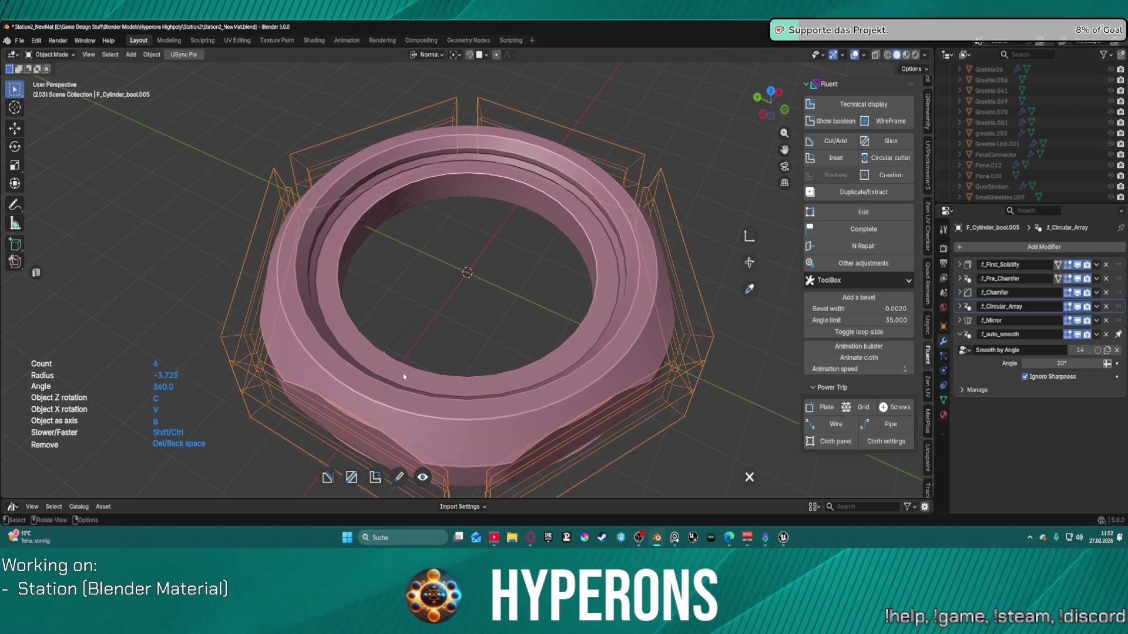
pyautogui.rightClick(438, 370)
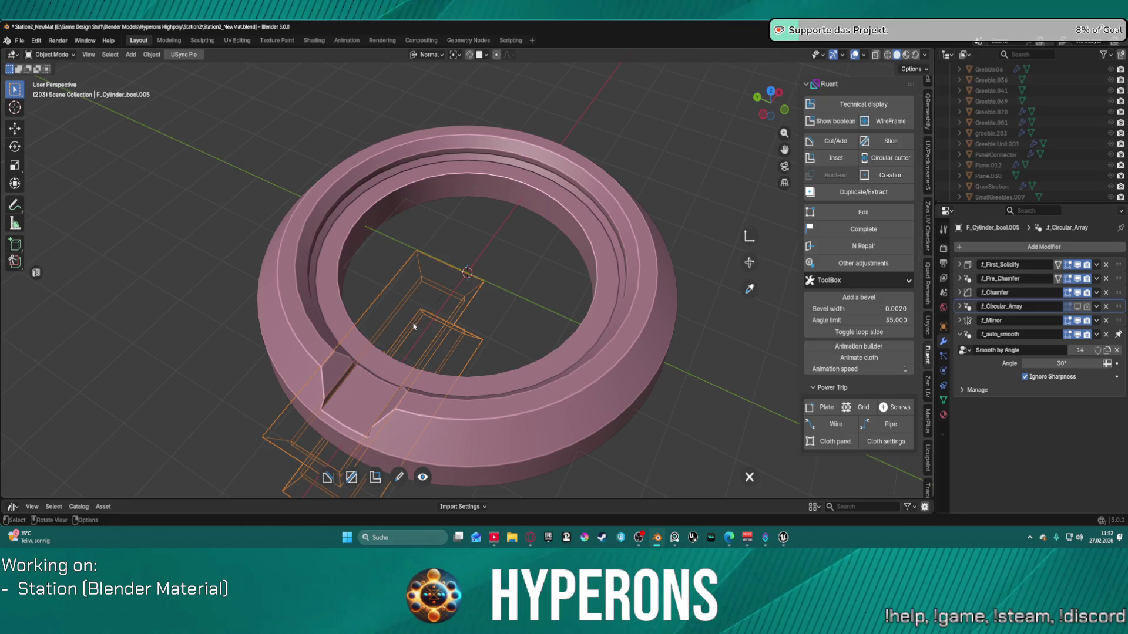
pyautogui.press('f')
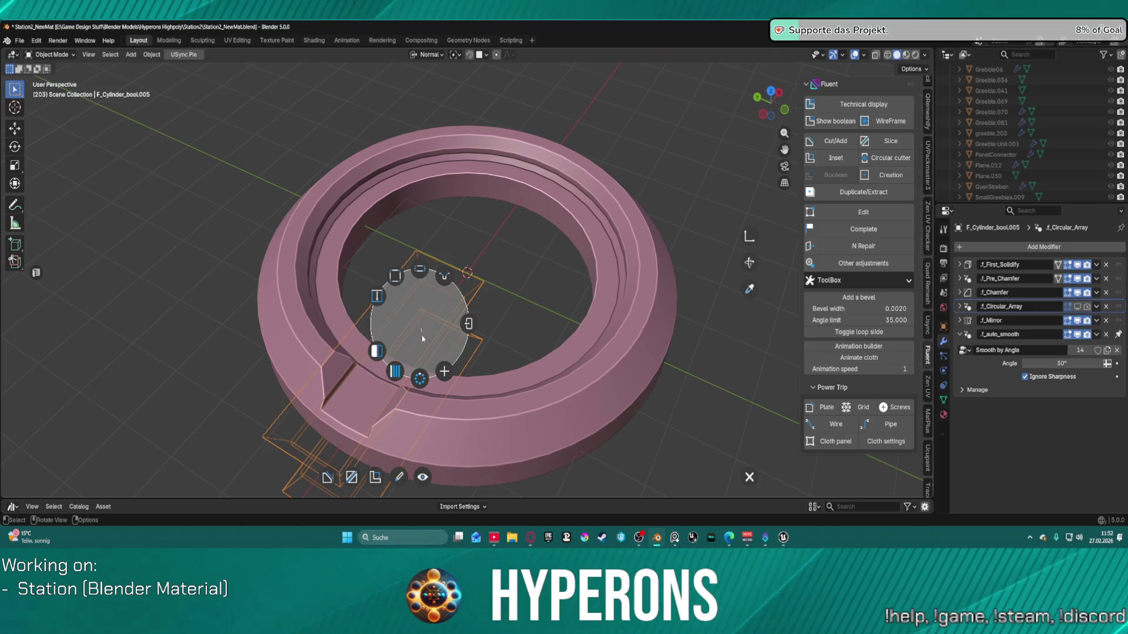
# Step: Add a linear array to the cutter with counts 3/2/3 and Y offset 3.069, and validate it
pyautogui.click(396, 371)
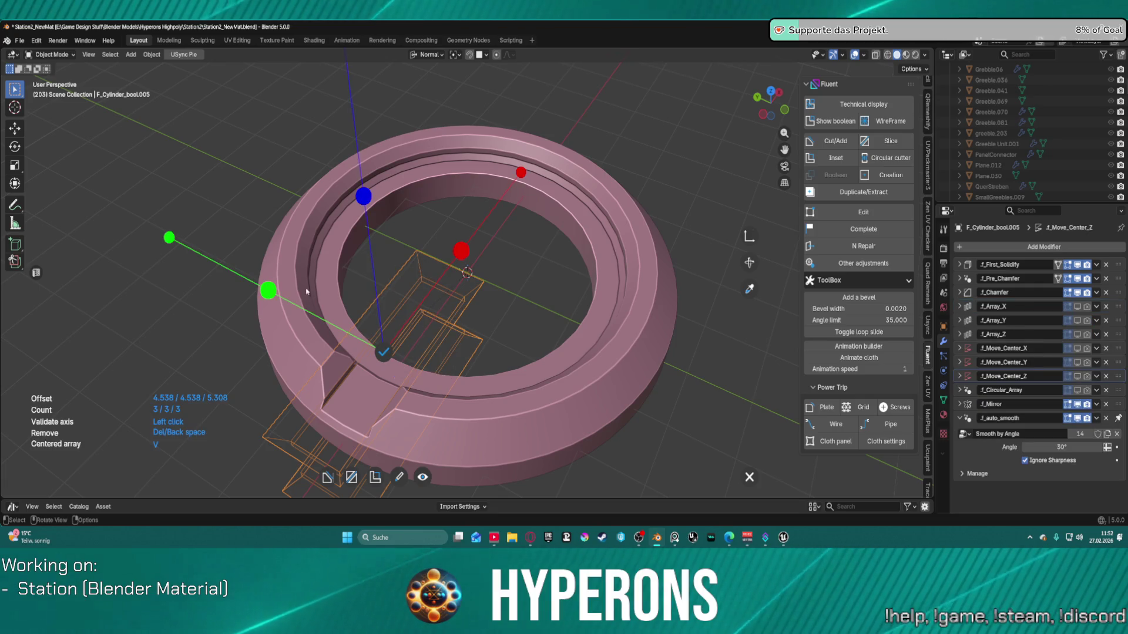
pyautogui.moveTo(281, 291)
pyautogui.mouseDown()
pyautogui.moveTo(88, 225)
pyautogui.moveTo(311, 299)
pyautogui.moveTo(297, 288)
pyautogui.moveTo(320, 302)
pyautogui.moveTo(308, 308)
pyautogui.mouseUp()
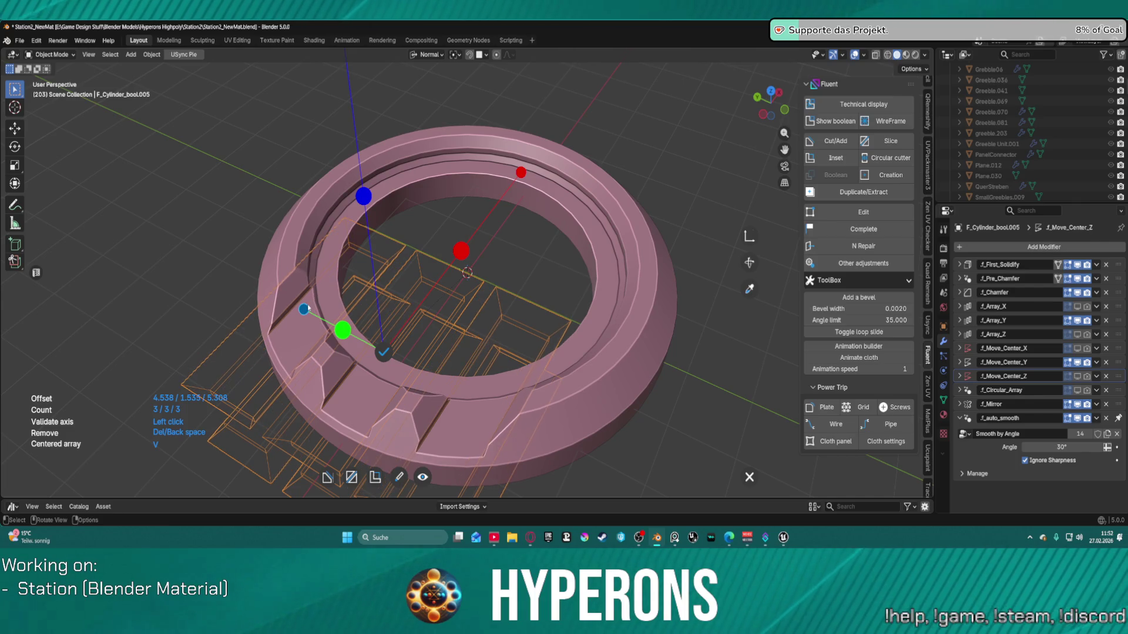
pyautogui.scroll(-1, 307, 312)
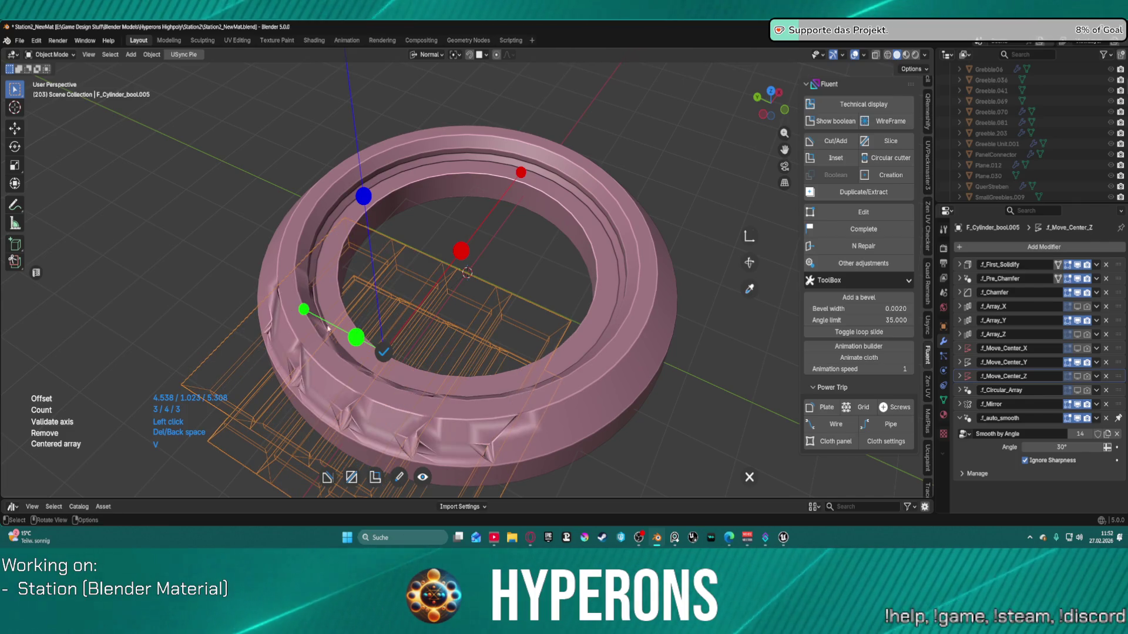
pyautogui.scroll(1, 292, 322)
pyautogui.scroll(1, 288, 322)
pyautogui.scroll(-1, 282, 322)
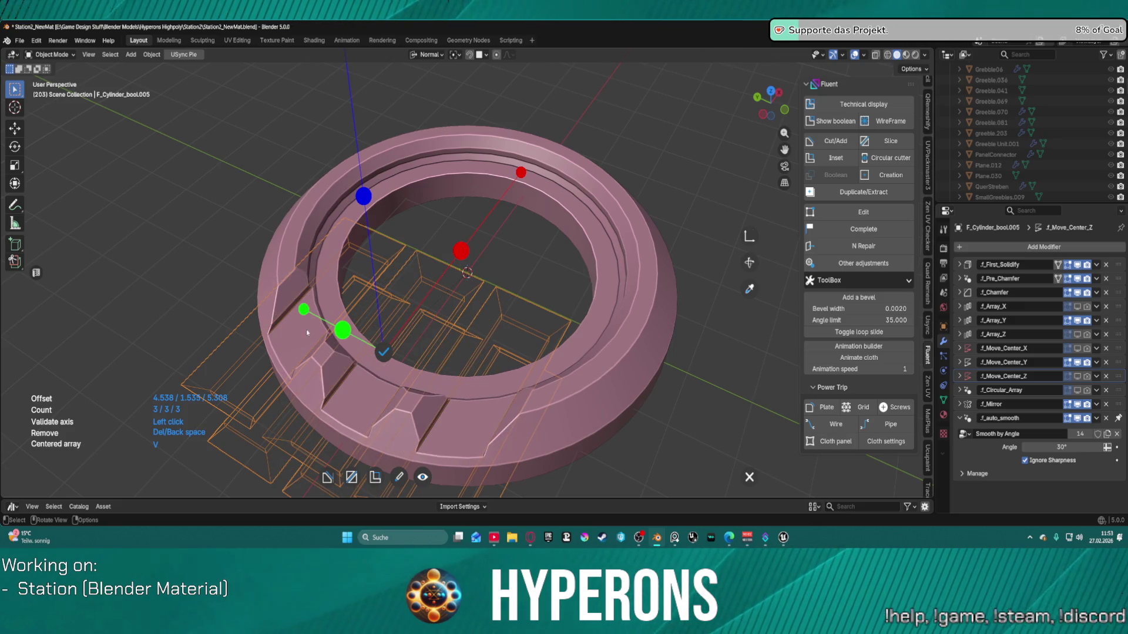
pyautogui.scroll(-1, 274, 320)
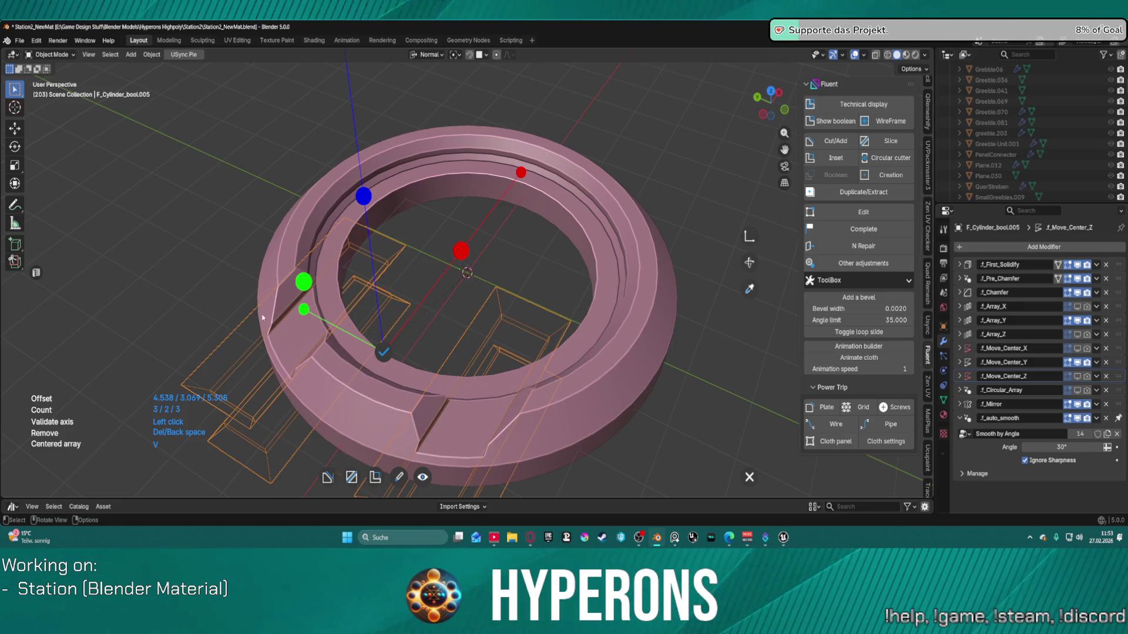
pyautogui.scroll(2, 273, 315)
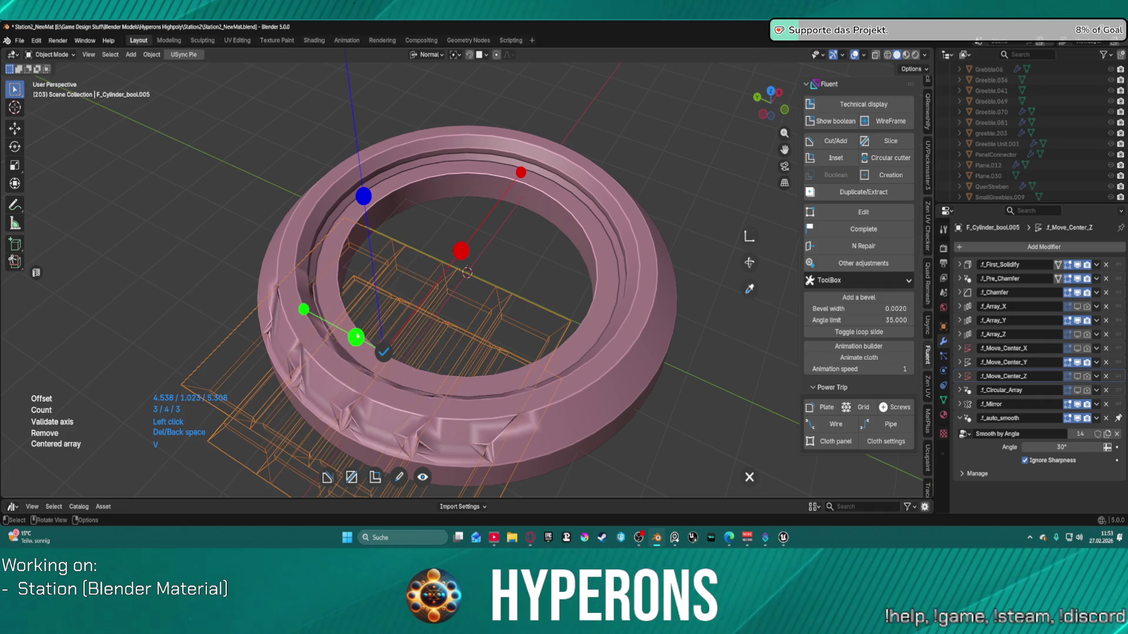
pyautogui.scroll(-2, 294, 310)
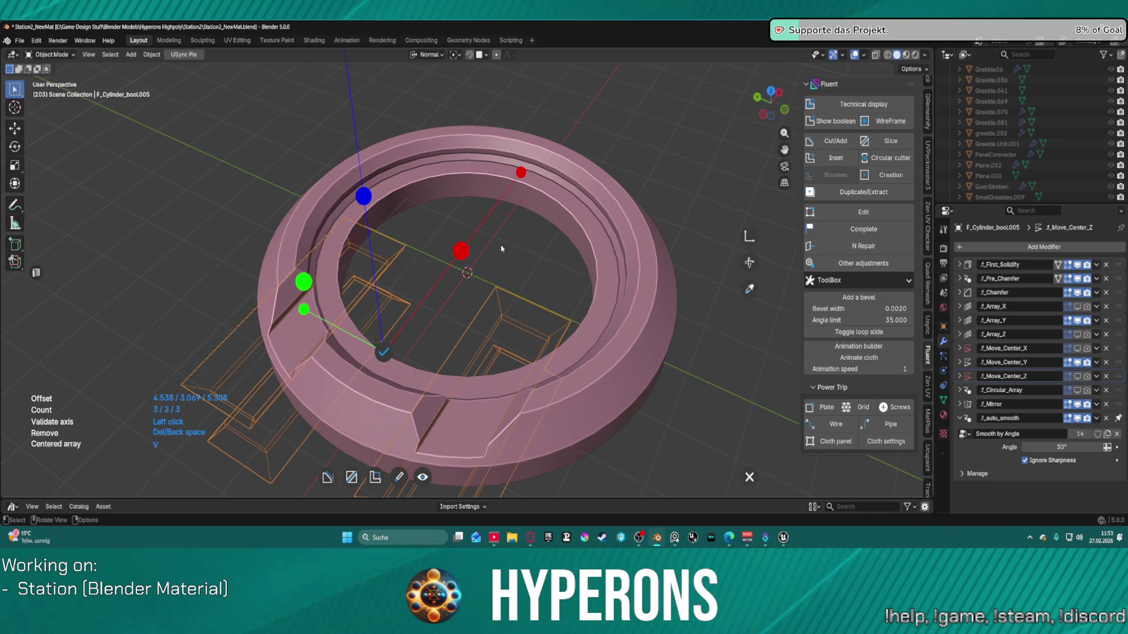
pyautogui.scroll(-3, 501, 248)
pyautogui.scroll(1, 500, 270)
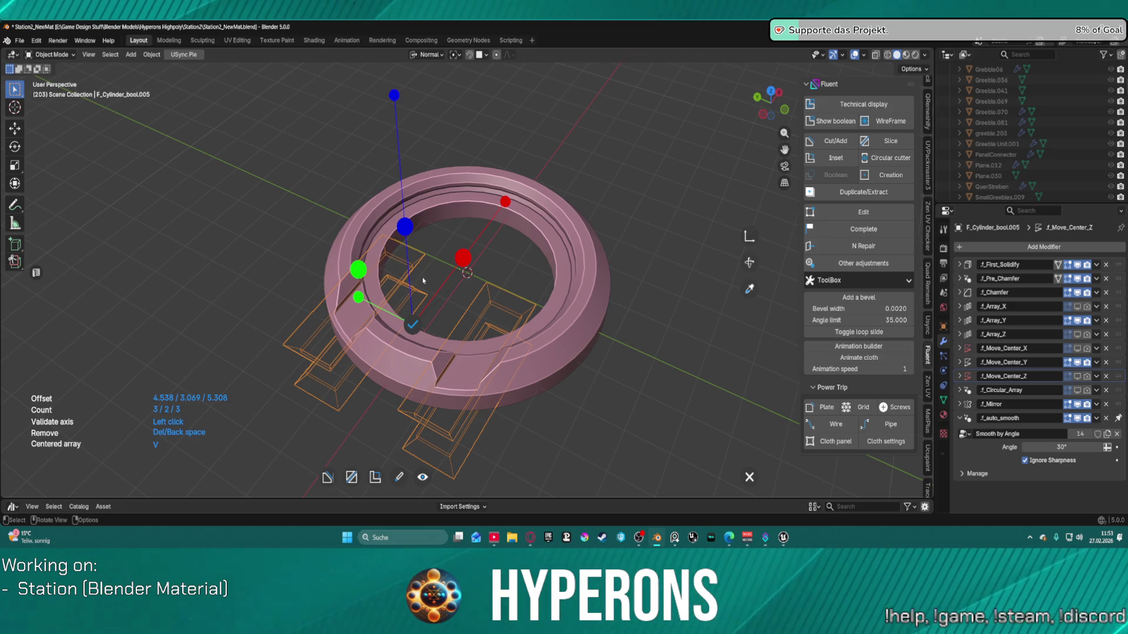
pyautogui.click(413, 325)
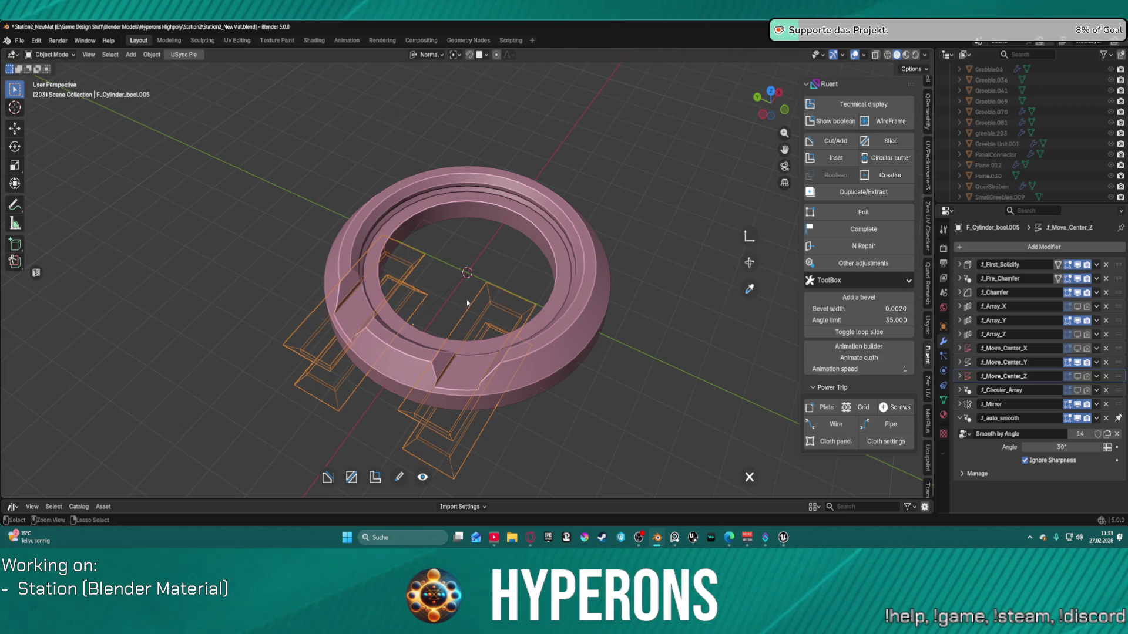
pyautogui.press('f')
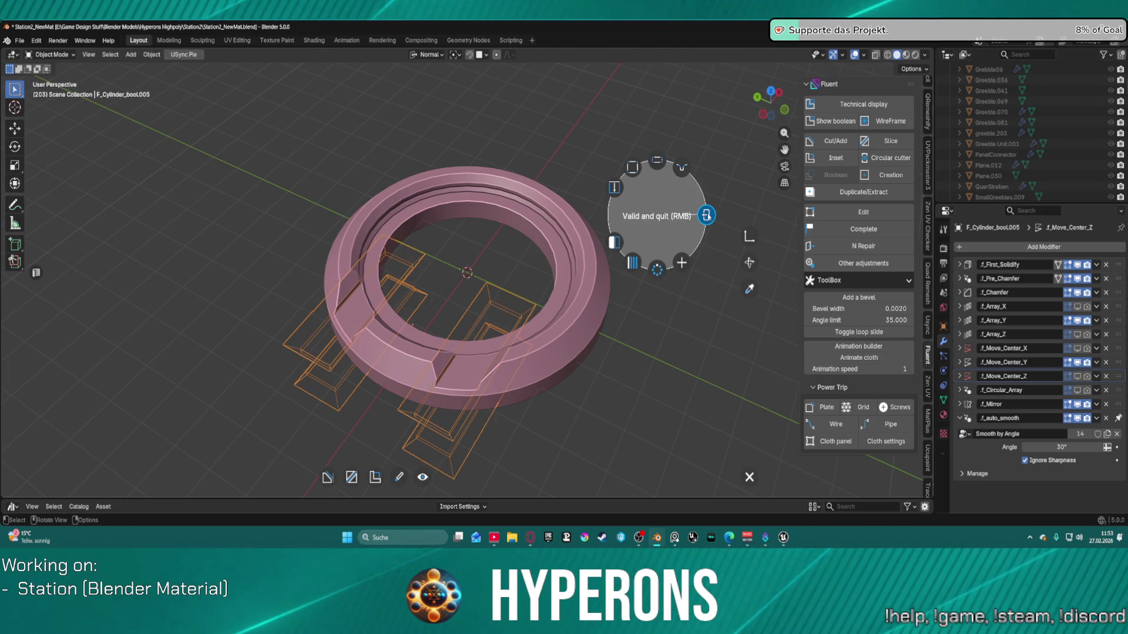
# Step: Raise the cutter array's Y offset to 8.696 so one notch cuts the rim, and finish
pyautogui.click(632, 263)
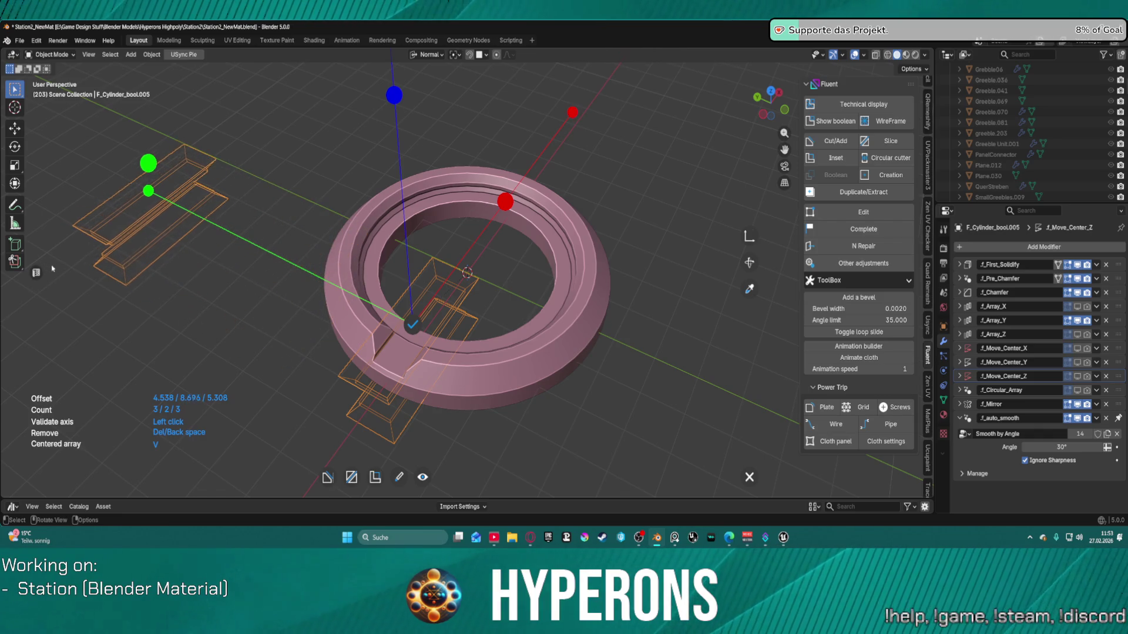
pyautogui.press('Escape')
pyautogui.scroll(3, 384, 389)
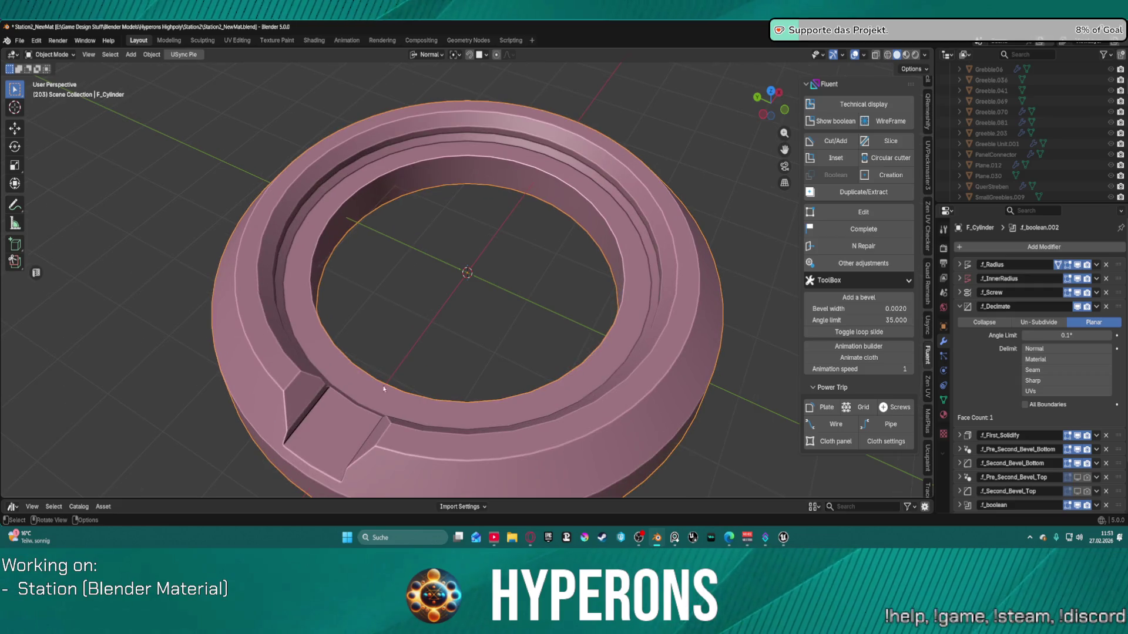
# Step: Switch the F_Cylinder ring into Vertex Paint mode from the mode pie
pyautogui.hotkey('ctrl', 'Tab')
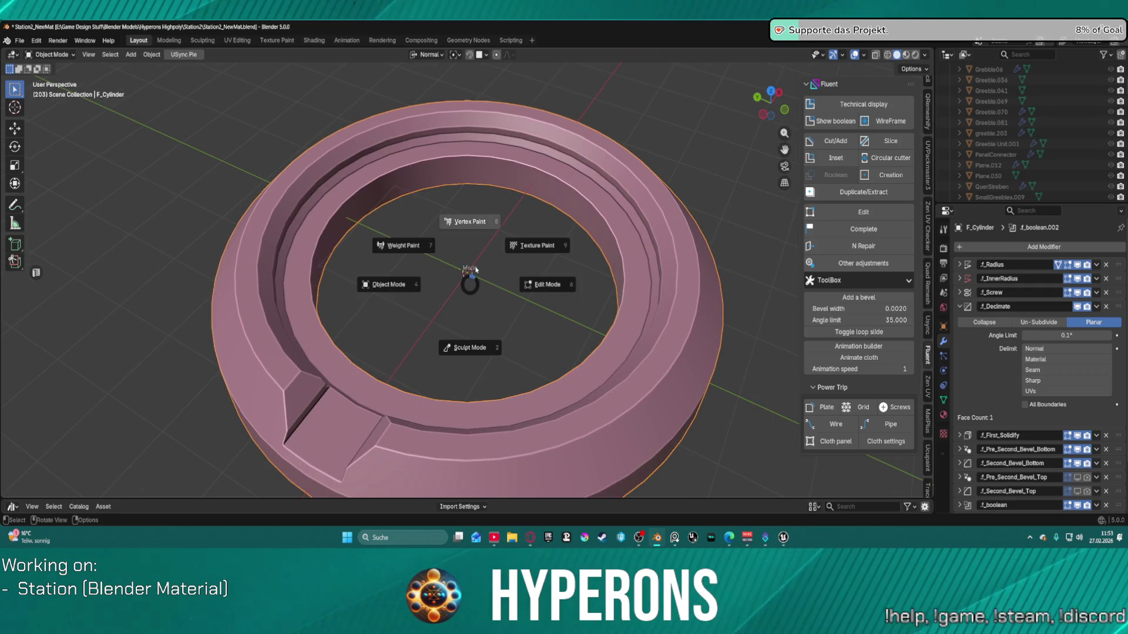
pyautogui.click(470, 261)
pyautogui.hotkey('ctrl', 'Tab')
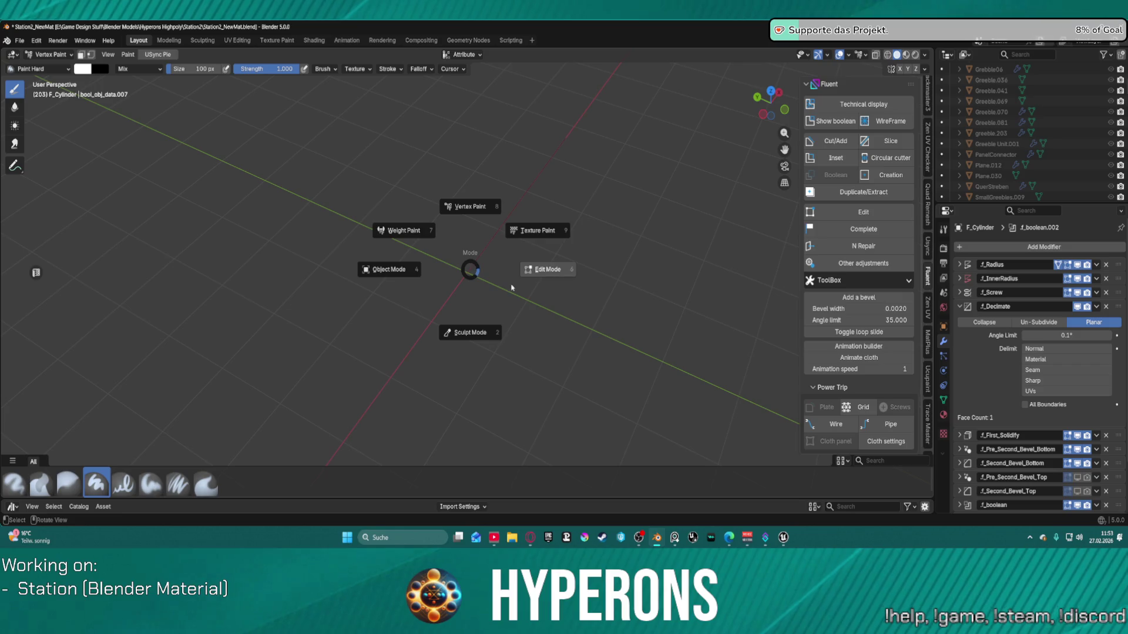
# Step: Return to Object Mode, then reopen the notch cutter in Fluent Edit and validate it
pyautogui.click(421, 274)
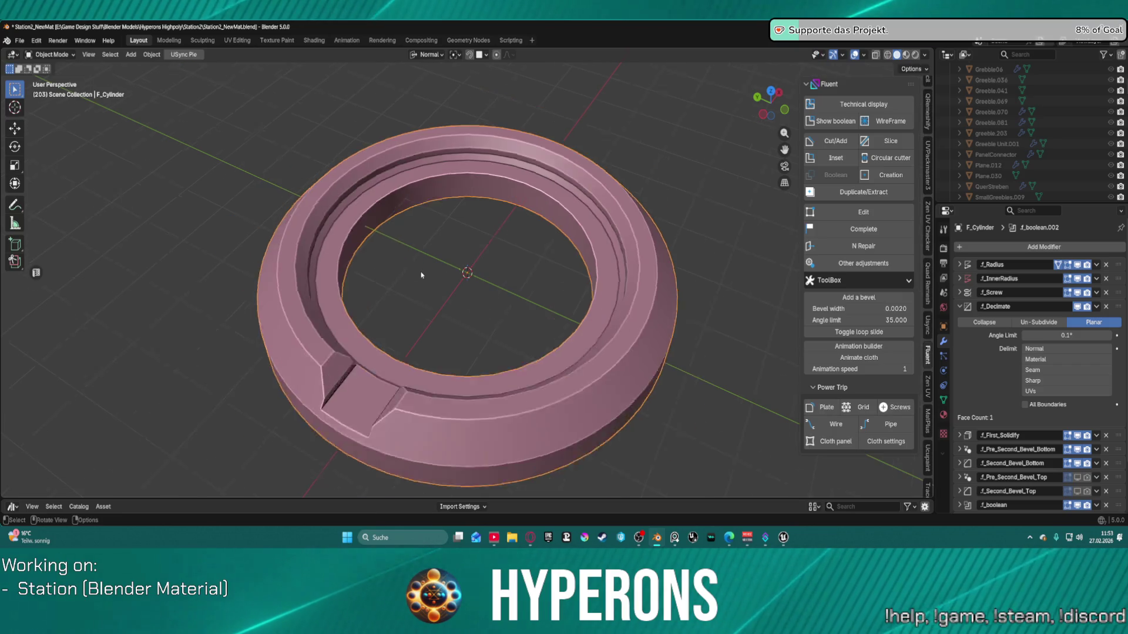
pyautogui.scroll(-2, 421, 274)
pyautogui.press('f')
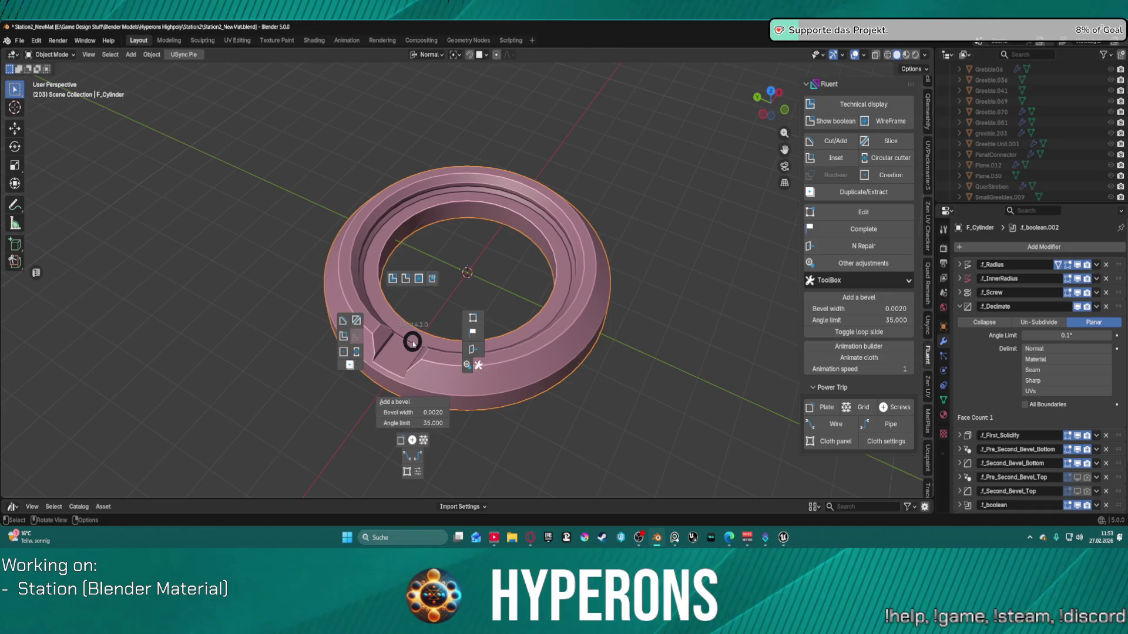
pyautogui.click(433, 280)
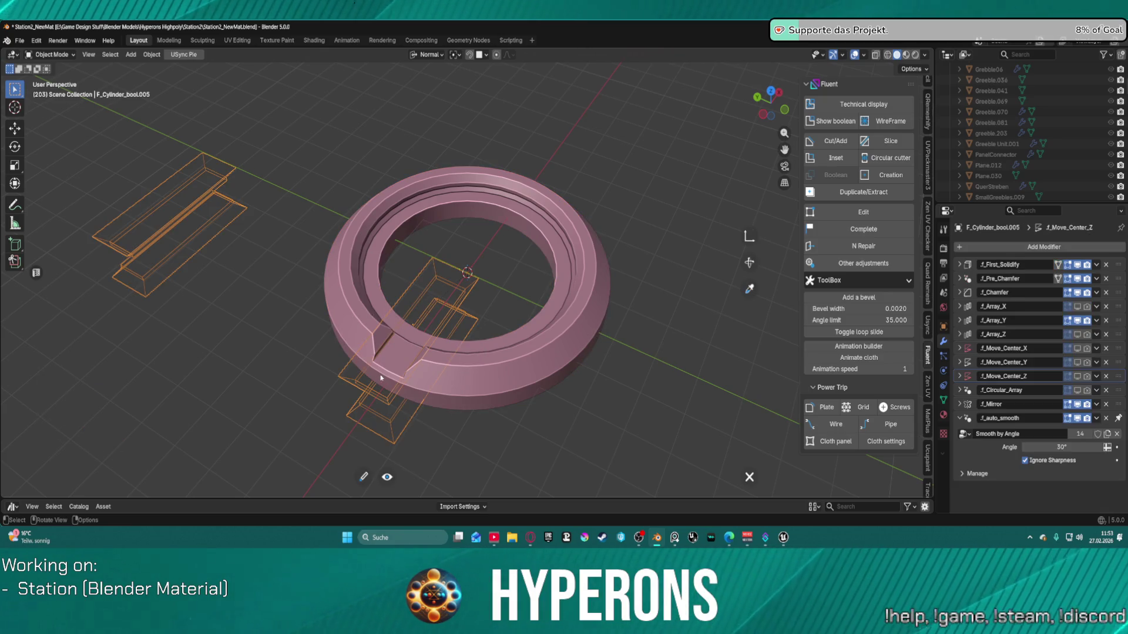
pyautogui.rightClick(442, 295)
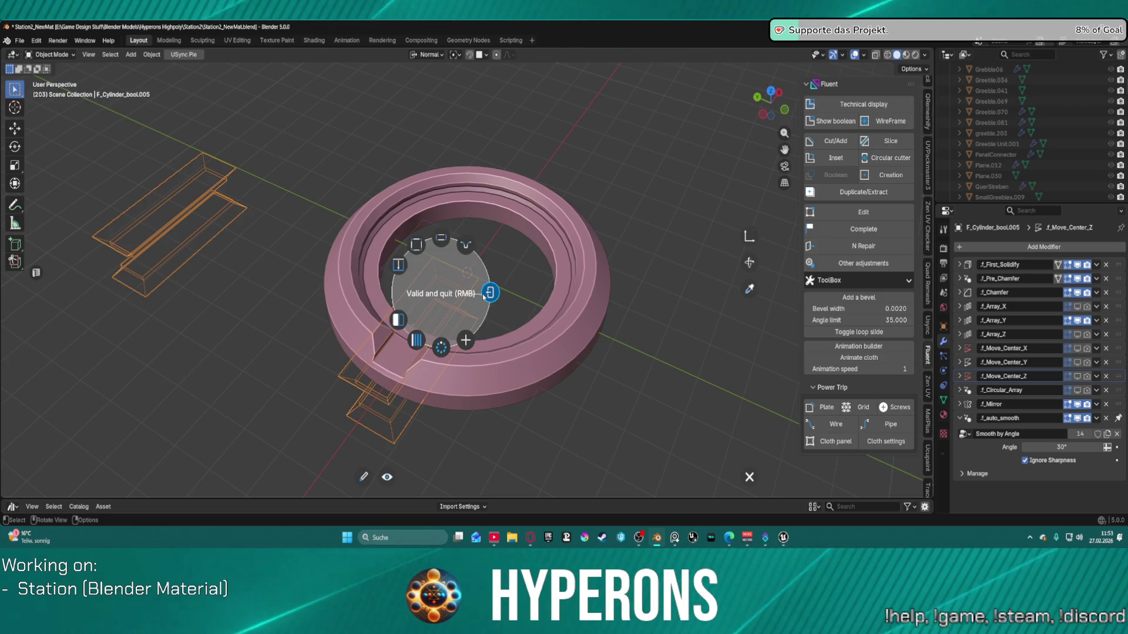
pyautogui.click(480, 297)
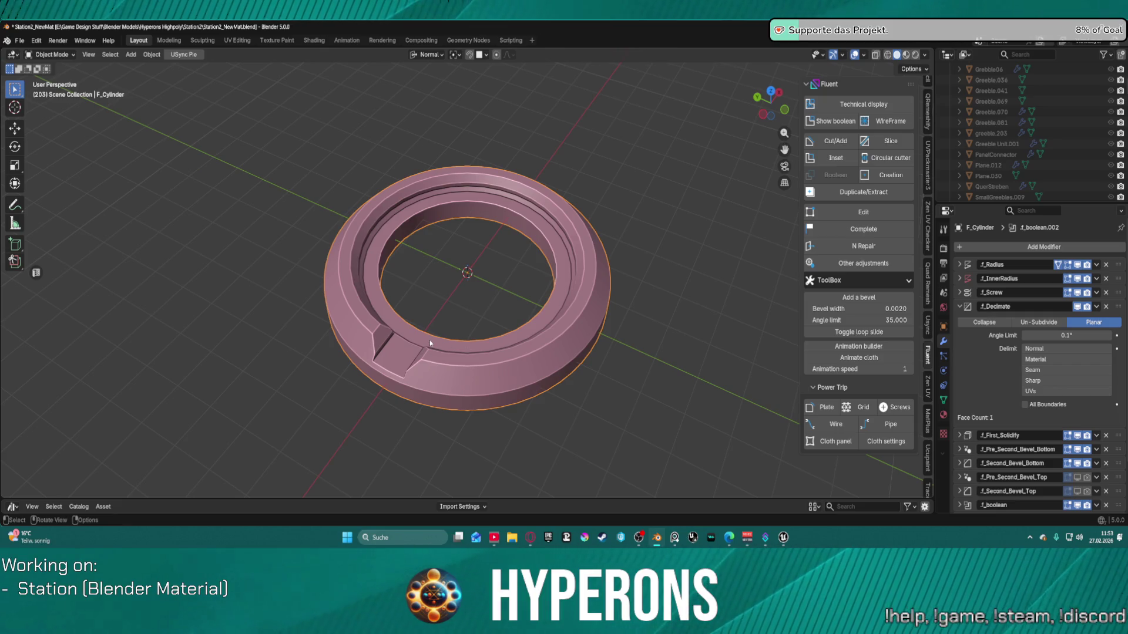
# Step: Undo the recent steps until the notch cut is removed from the rim
pyautogui.hotkey('ctrl', 'z')
pyautogui.hotkey('ctrl', 'shift', 'z')
pyautogui.hotkey('ctrl', 'z')
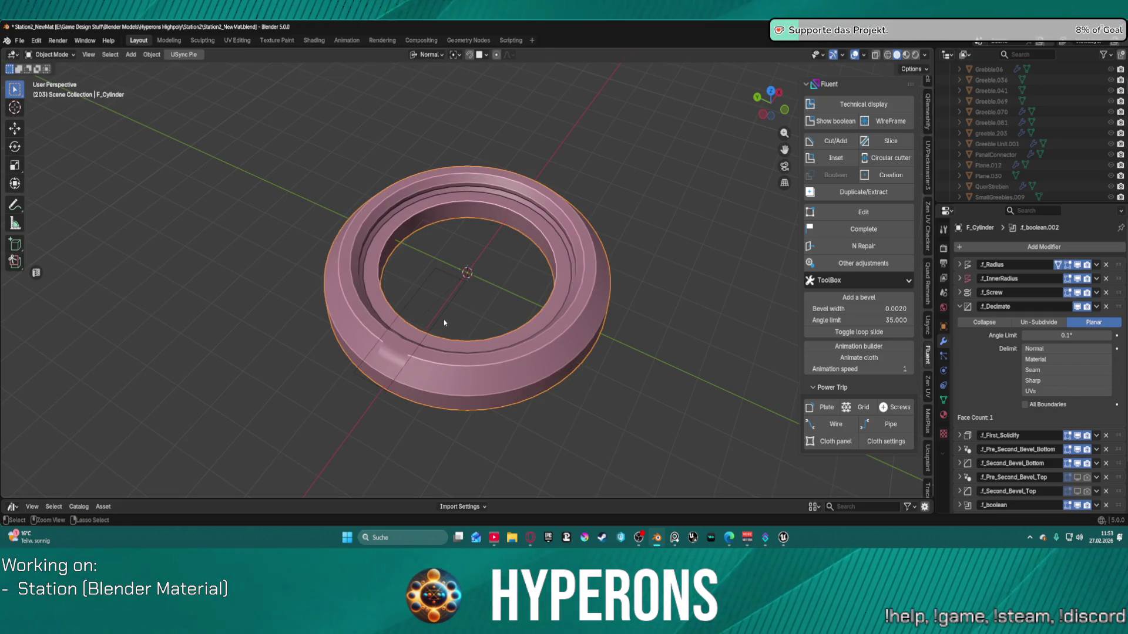
# Step: In Top view, start a Fluent rectangle cut and stretch it across the whole ring
pyautogui.scroll(2, 443, 327)
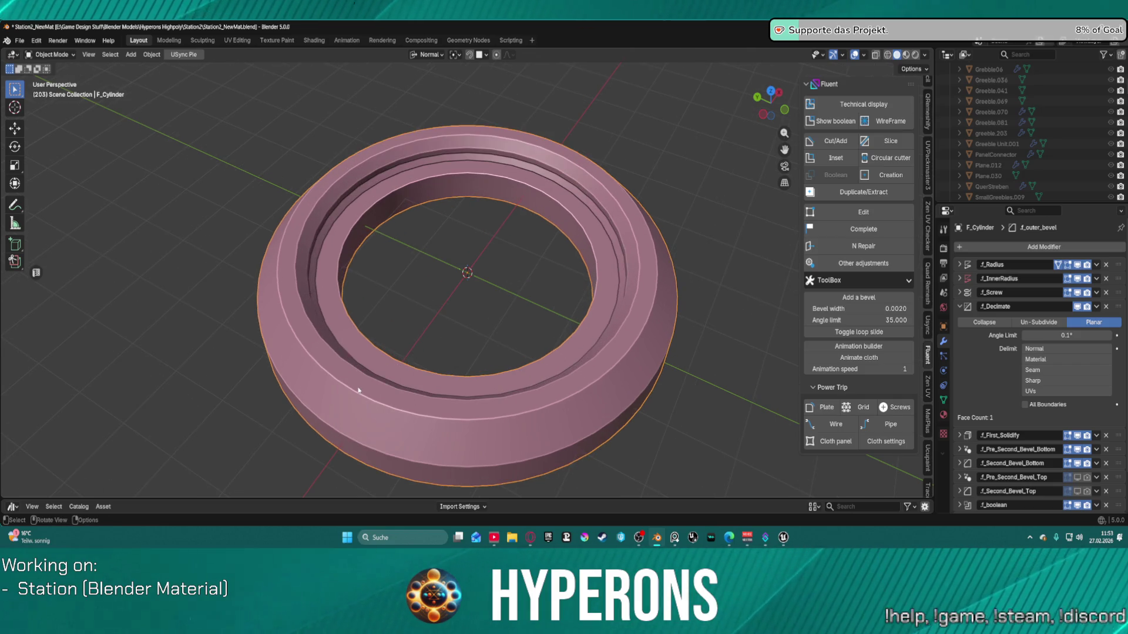
pyautogui.press('f')
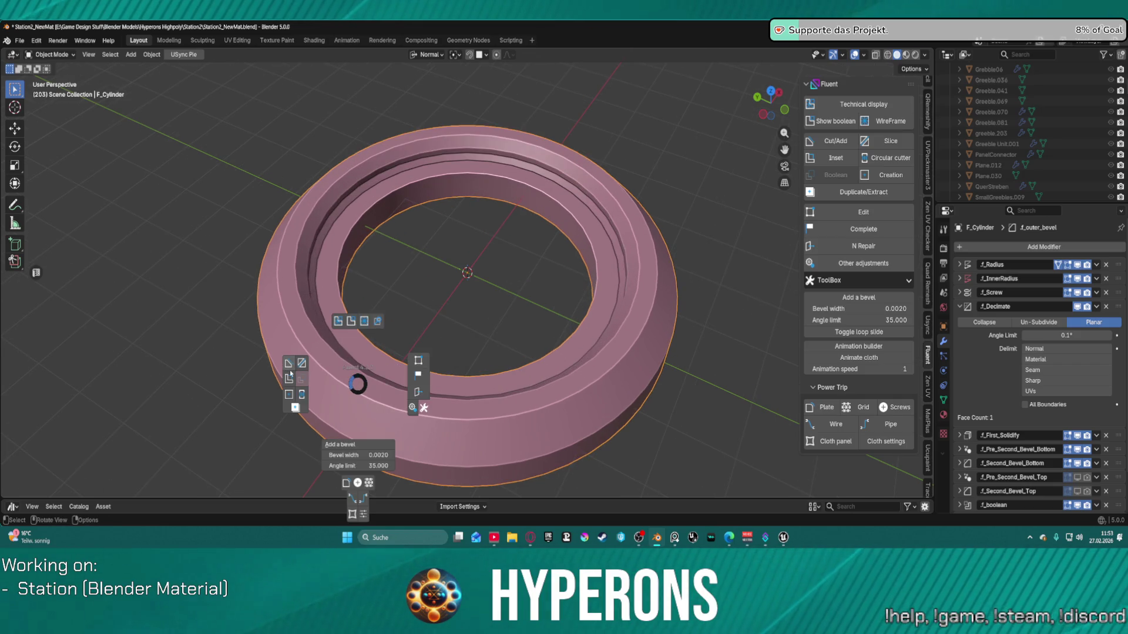
pyautogui.click(289, 372)
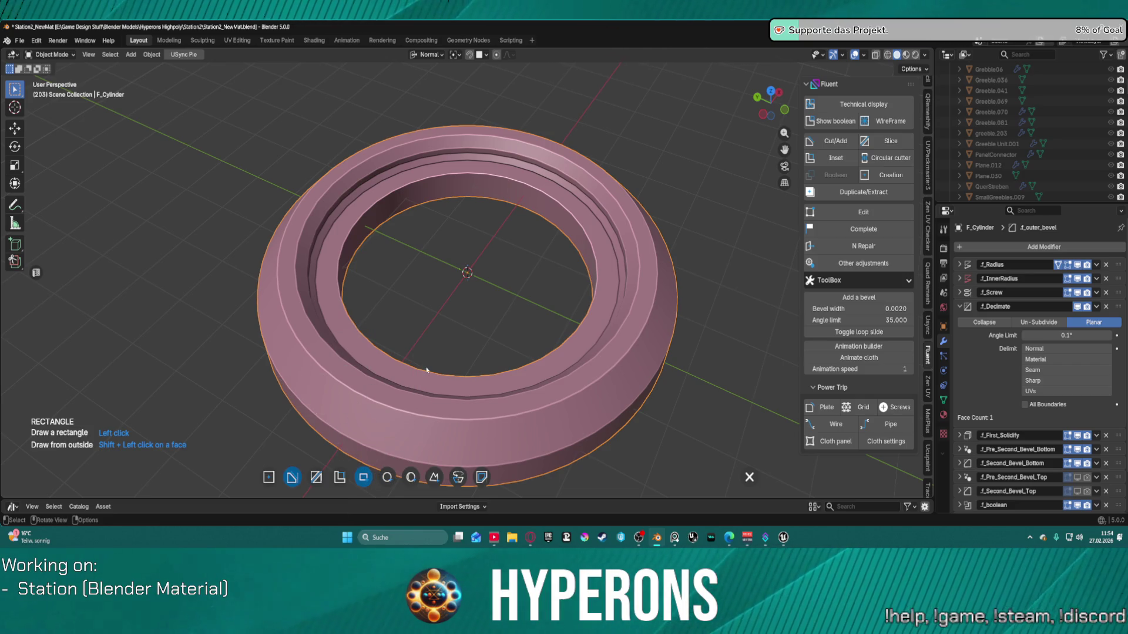
pyautogui.press('KP_7')
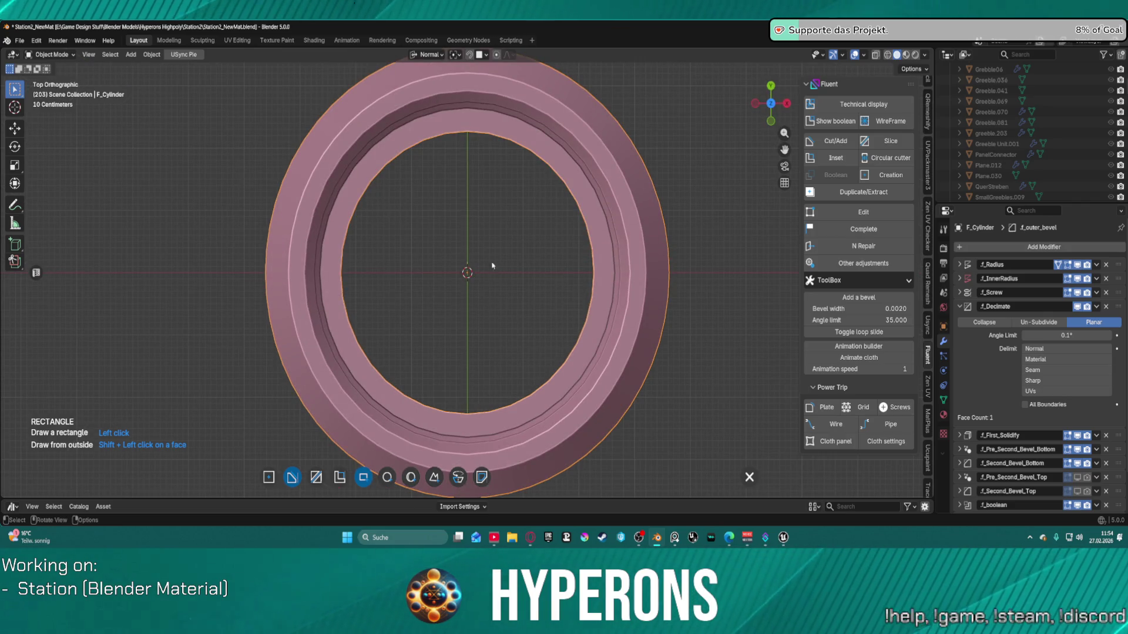
pyautogui.moveTo(355, 148); pyautogui.dragTo(580, 397)
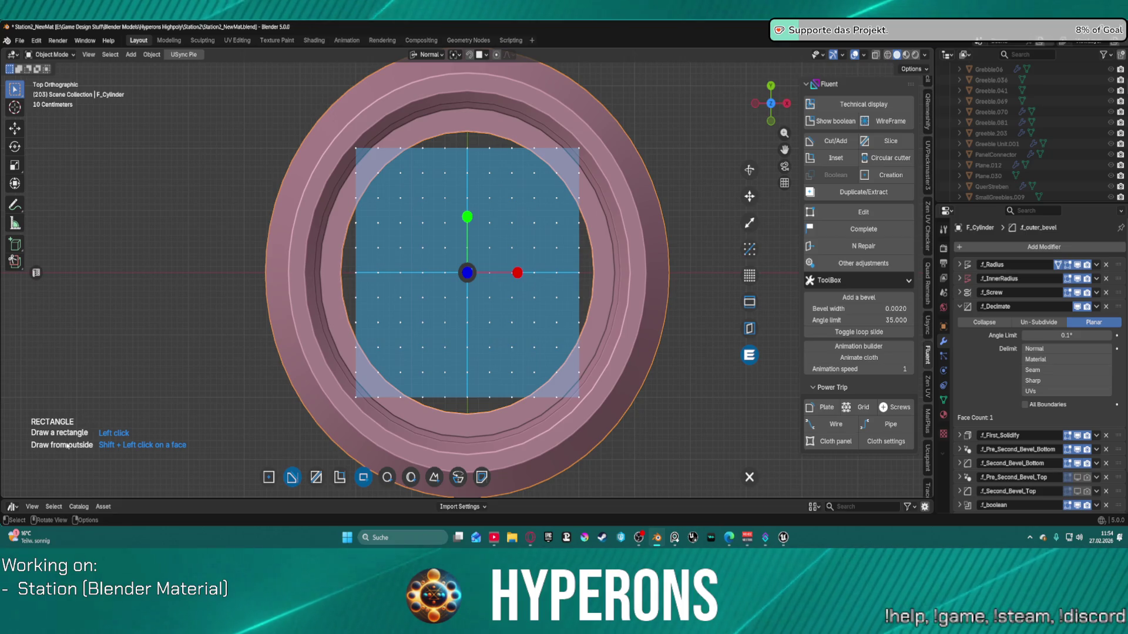
pyautogui.moveTo(466, 217)
pyautogui.mouseDown()
pyautogui.moveTo(603, 174)
pyautogui.moveTo(679, 213)
pyautogui.mouseUp()
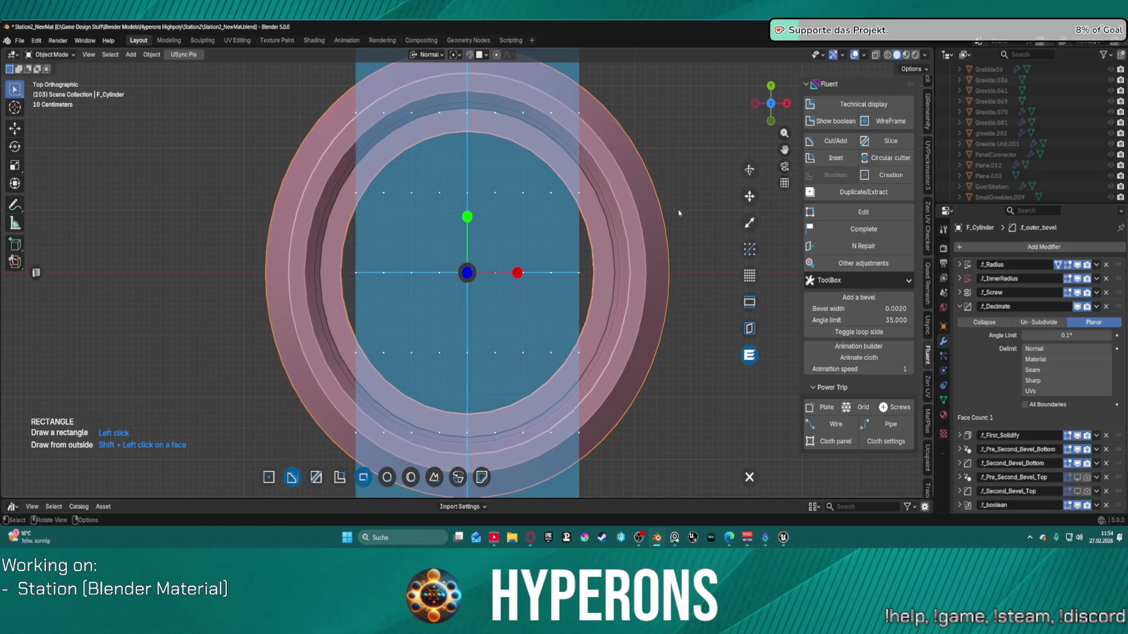
pyautogui.moveTo(518, 274); pyautogui.dragTo(713, 265)
pyautogui.scroll(-2, 713, 268)
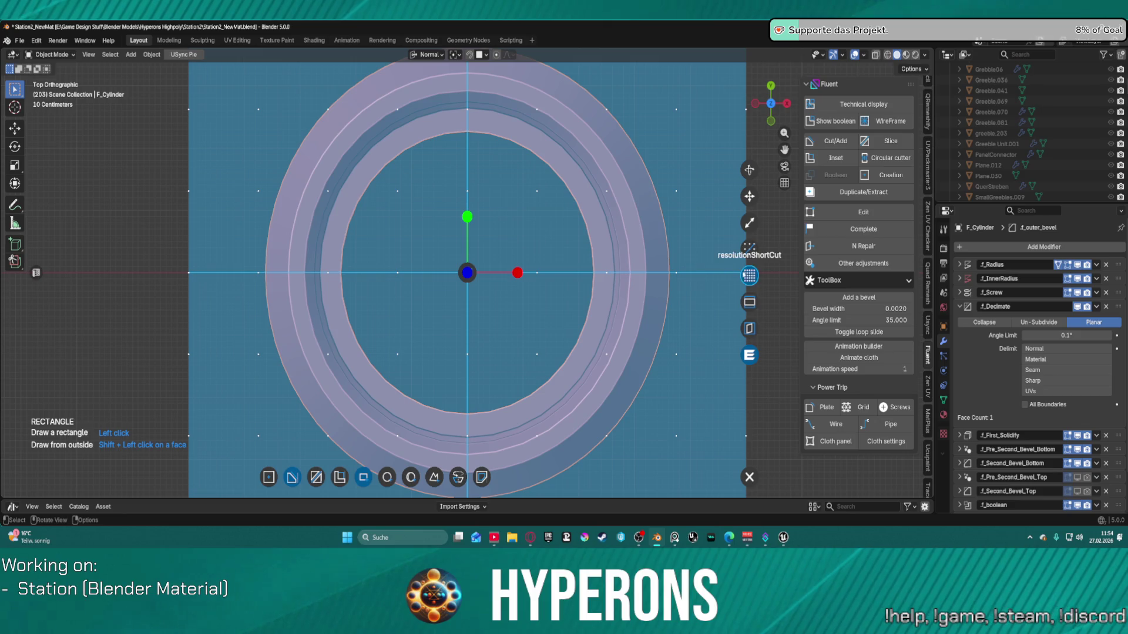
pyautogui.scroll(9, 678, 274)
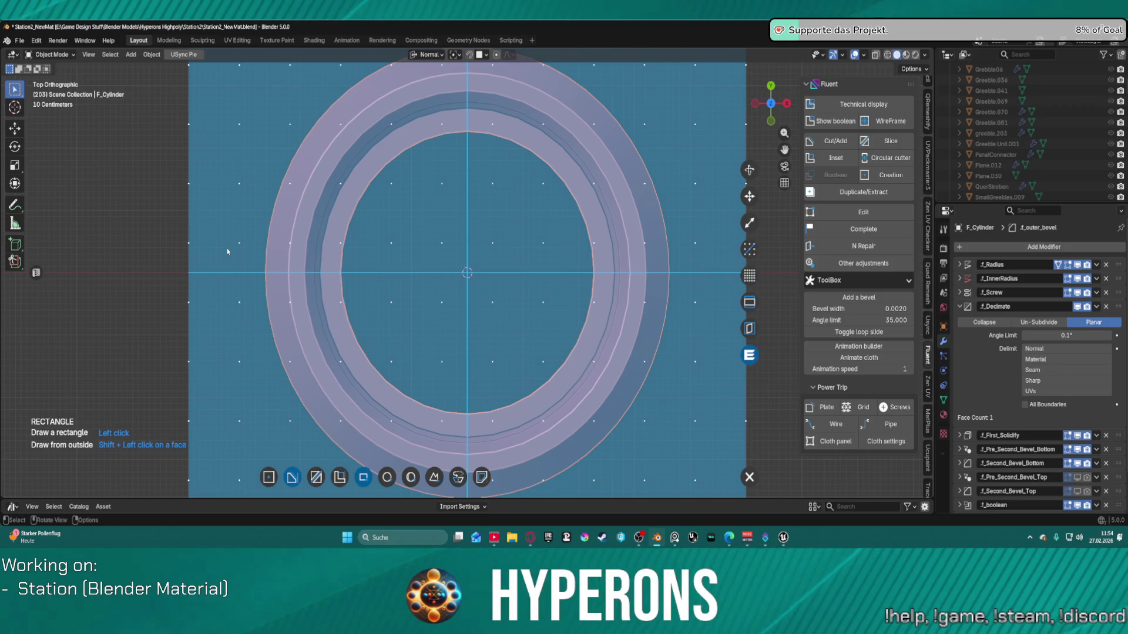
# Step: Draw a thin rectangle cutter at the ring's left, set thickness 1.38, and validate it
pyautogui.click(179, 247)
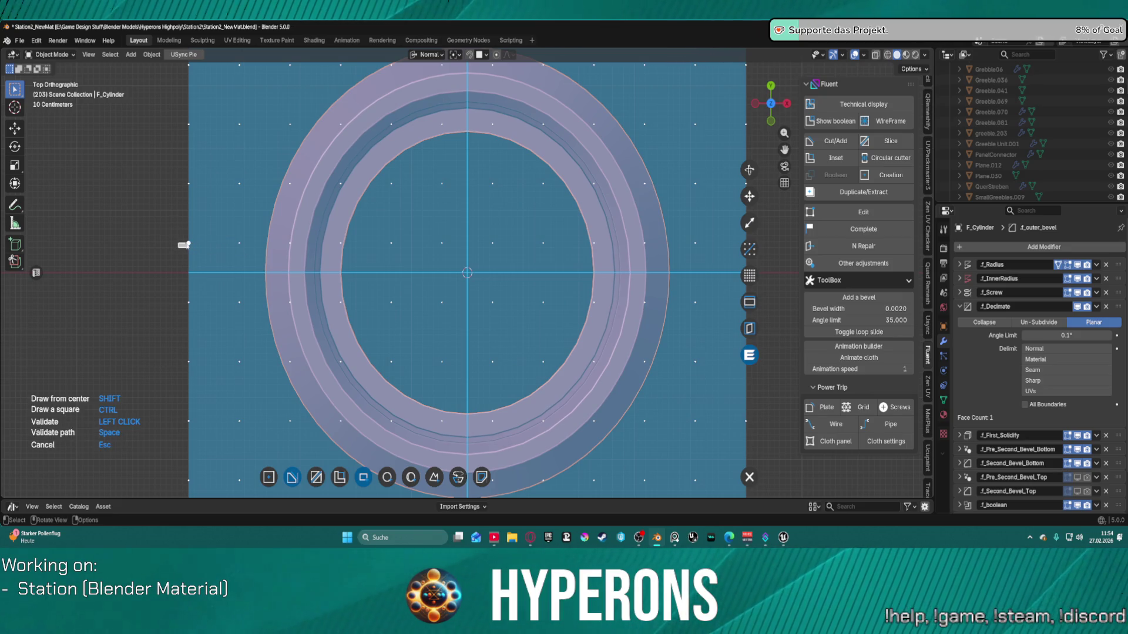
pyautogui.click(192, 246)
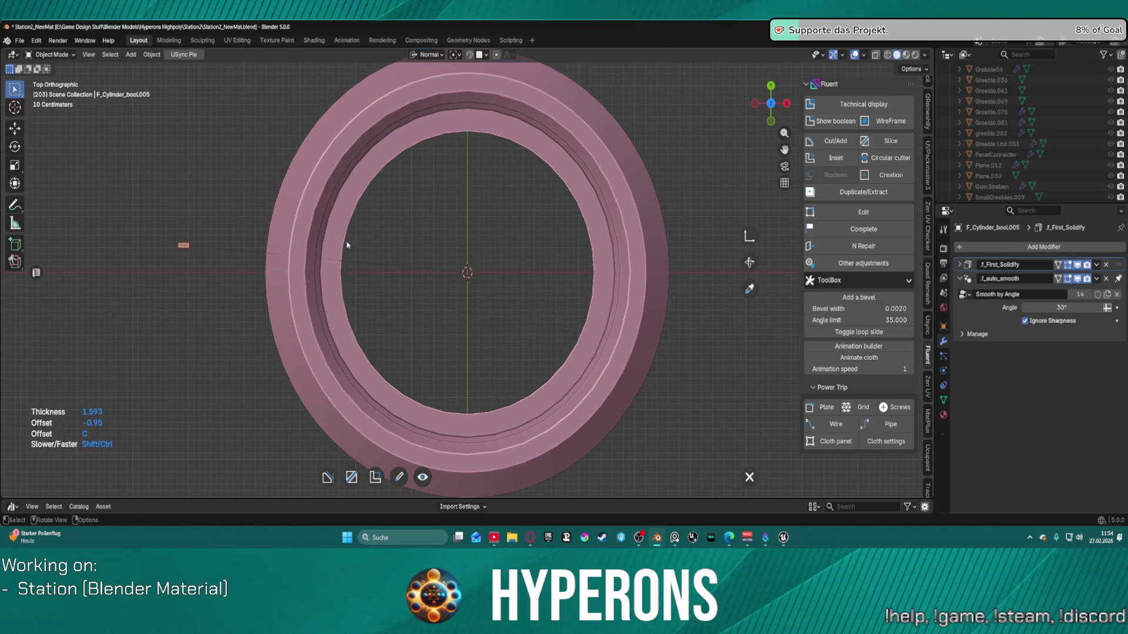
pyautogui.rightClick(443, 320)
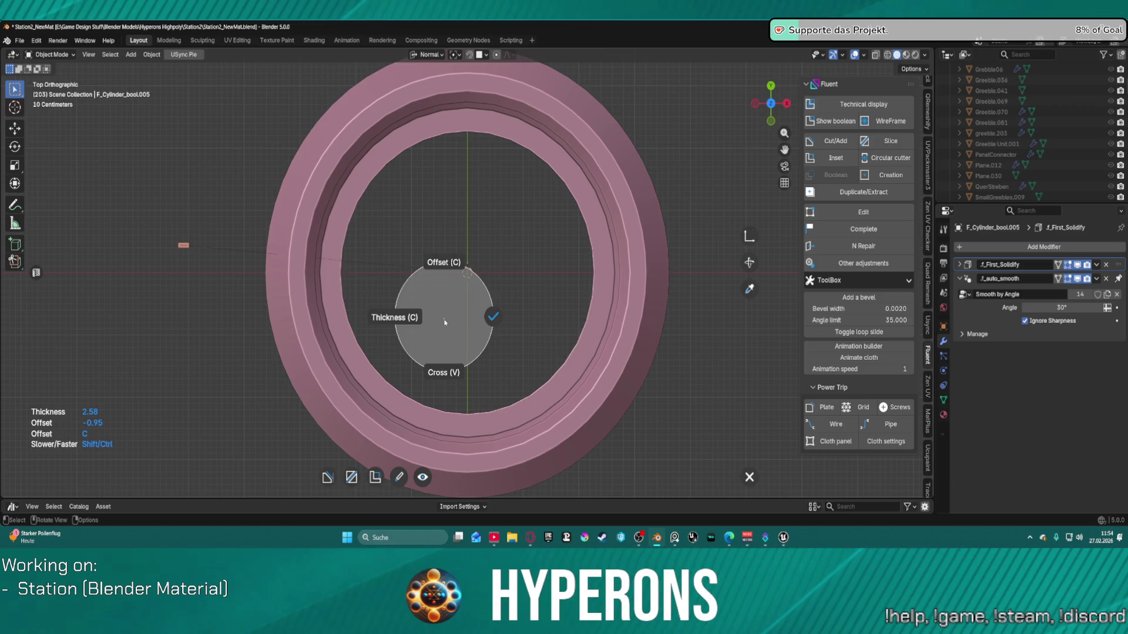
pyautogui.click(491, 318)
pyautogui.rightClick(475, 282)
pyautogui.click(521, 287)
pyautogui.rightClick(495, 277)
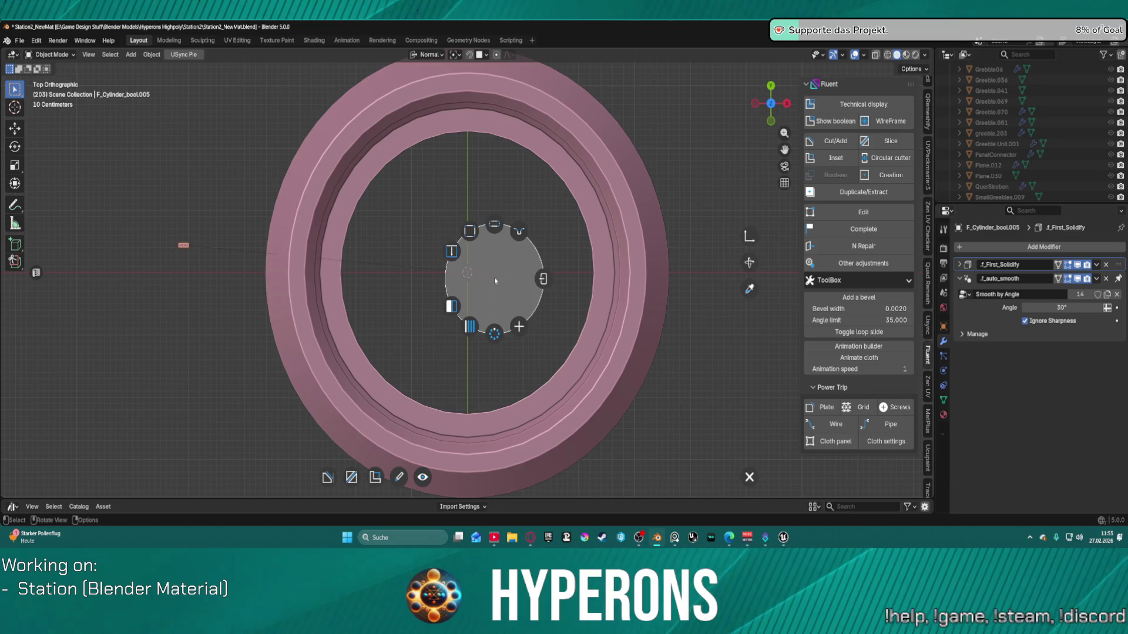
pyautogui.click(537, 284)
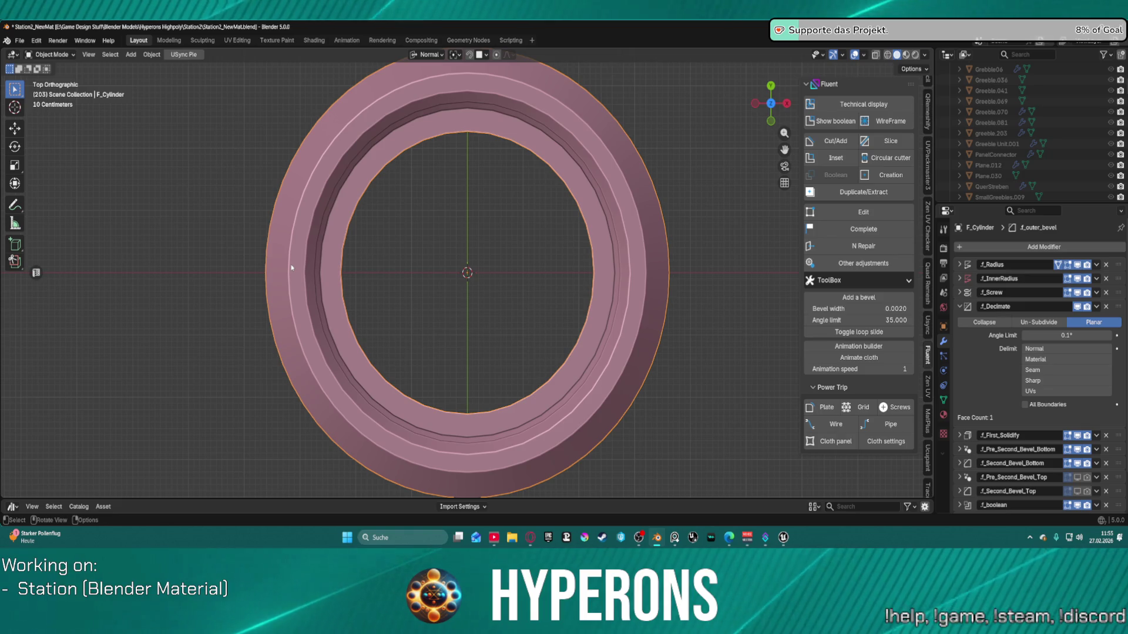
# Step: Start a Fluent rectangle cut with a drawing grid scaled wider across the ring
pyautogui.press('f')
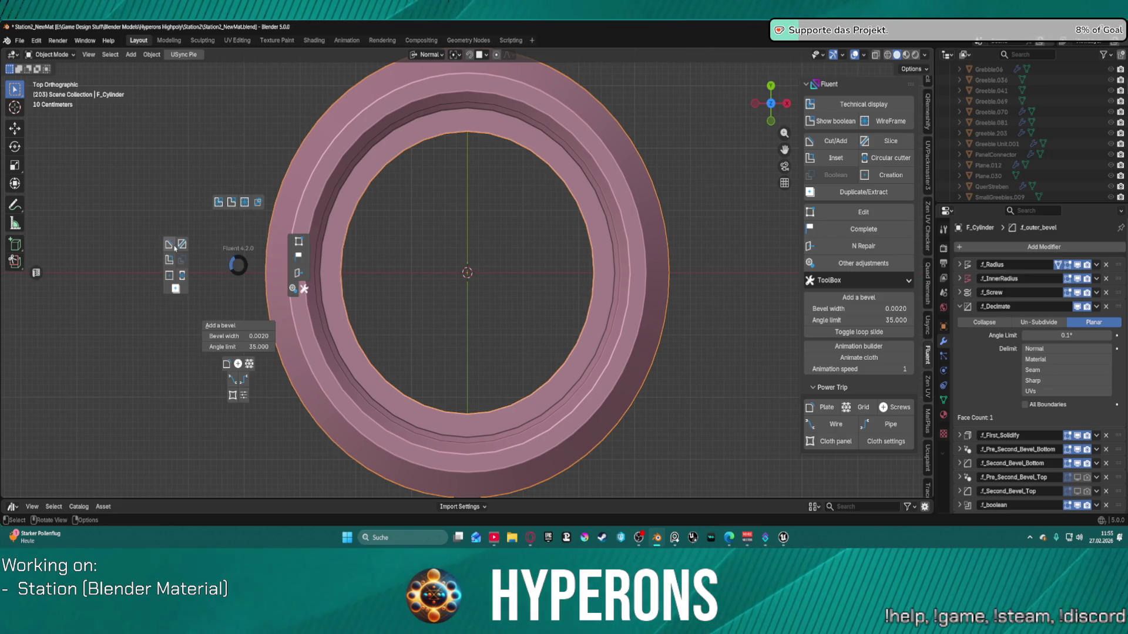
pyautogui.click(171, 246)
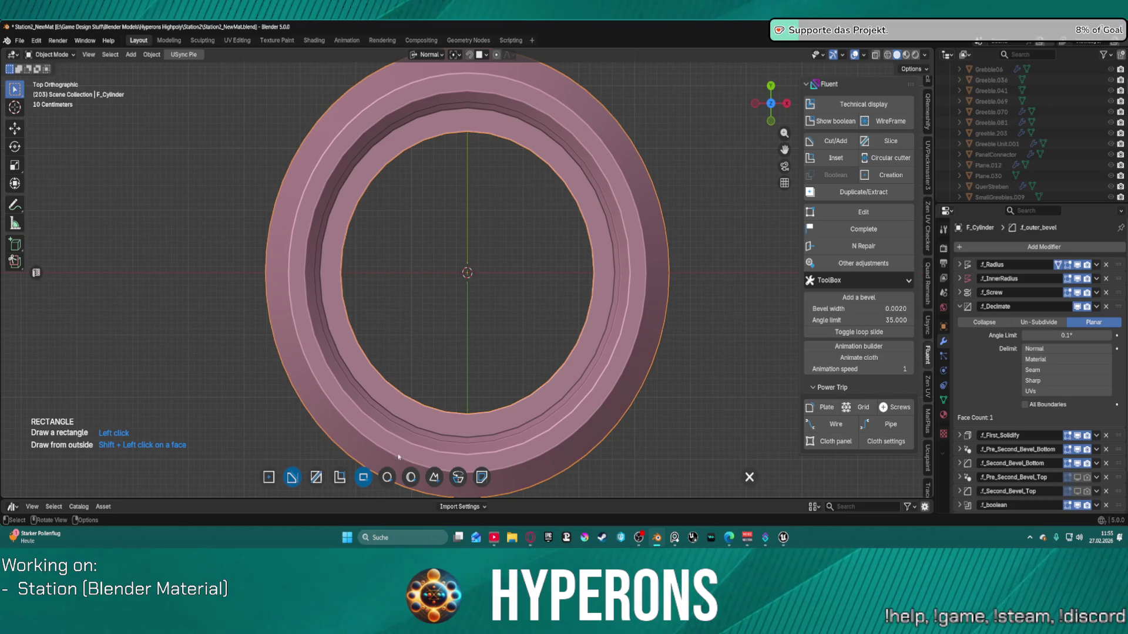
pyautogui.click(457, 268)
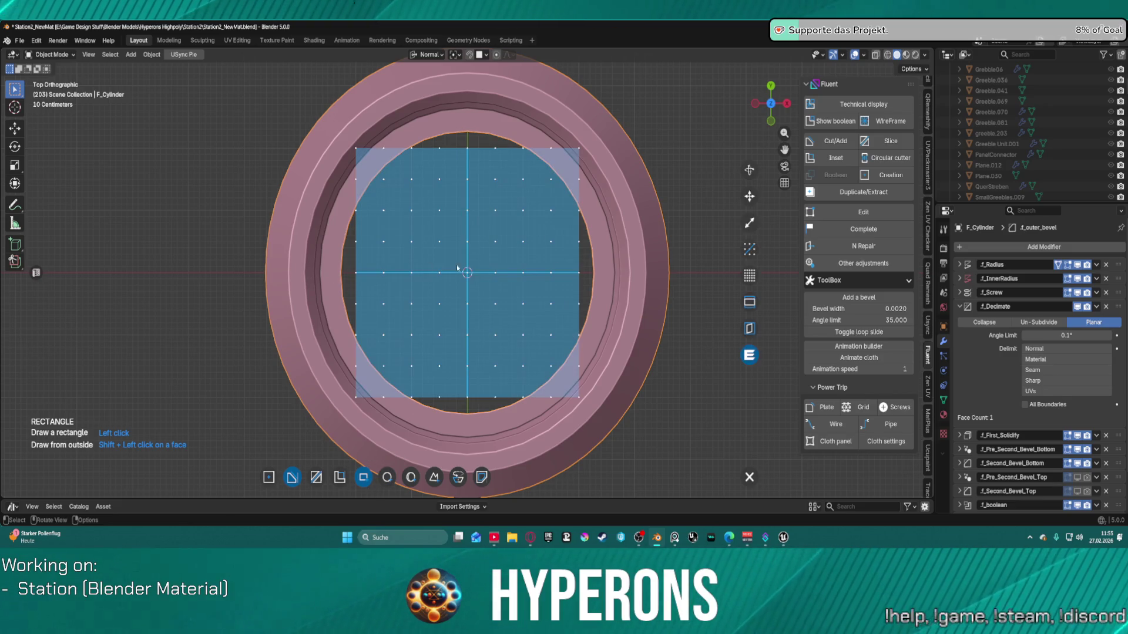
pyautogui.click(750, 225)
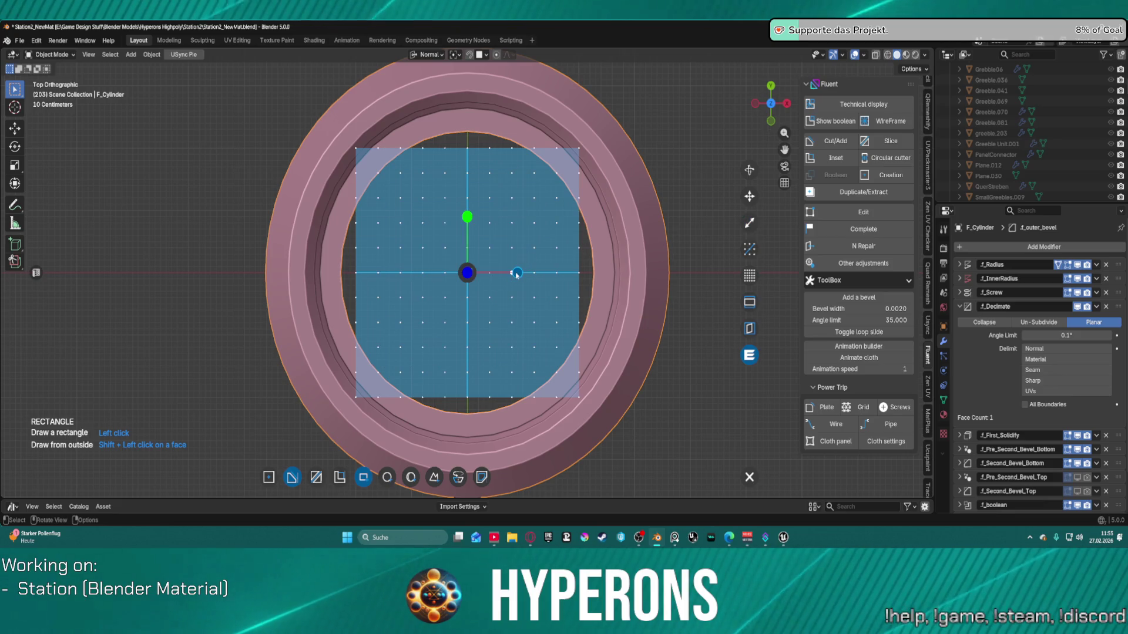
pyautogui.moveTo(516, 273); pyautogui.dragTo(727, 276)
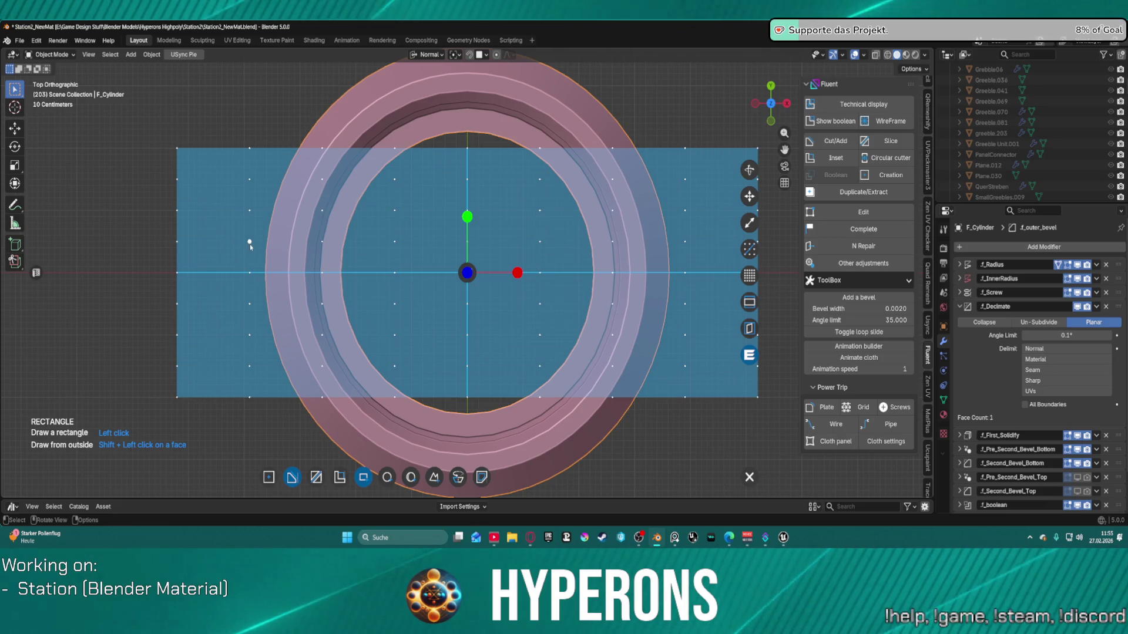
pyautogui.click(467, 273)
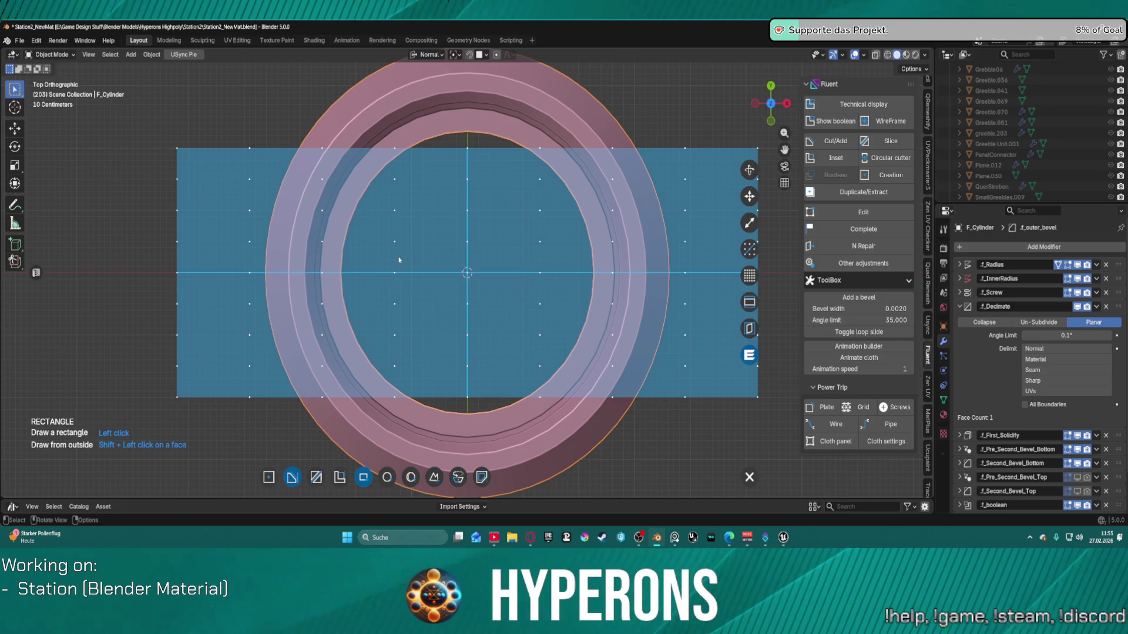
# Step: Draw the rectangle over the left rim with thickness -0.343 and offset -0.95, and validate
pyautogui.click(250, 242)
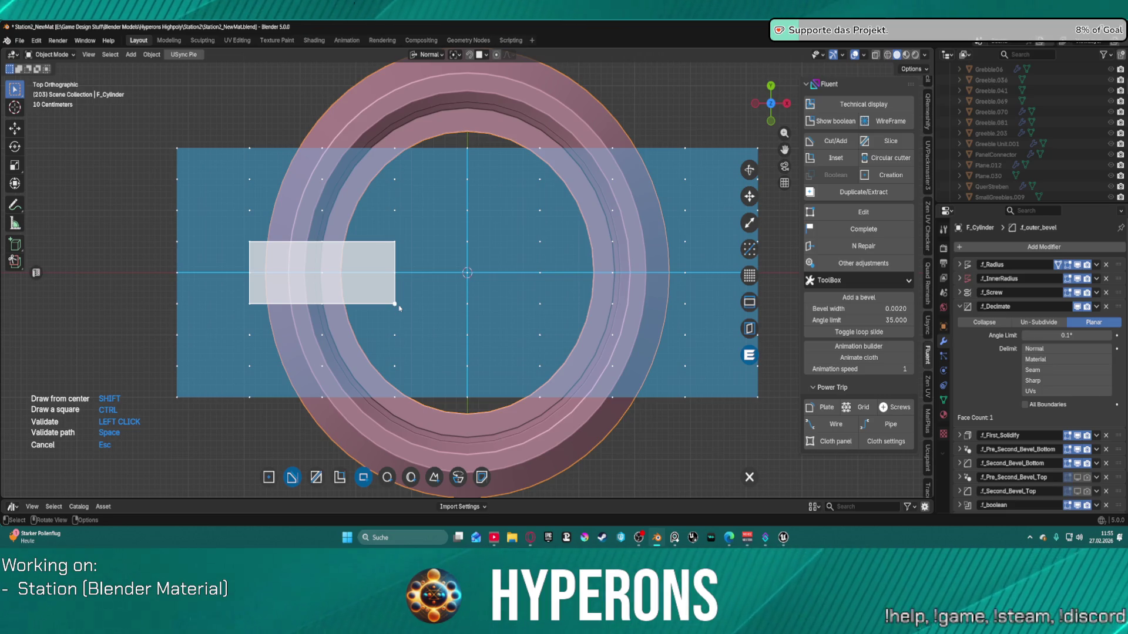
pyautogui.click(399, 308)
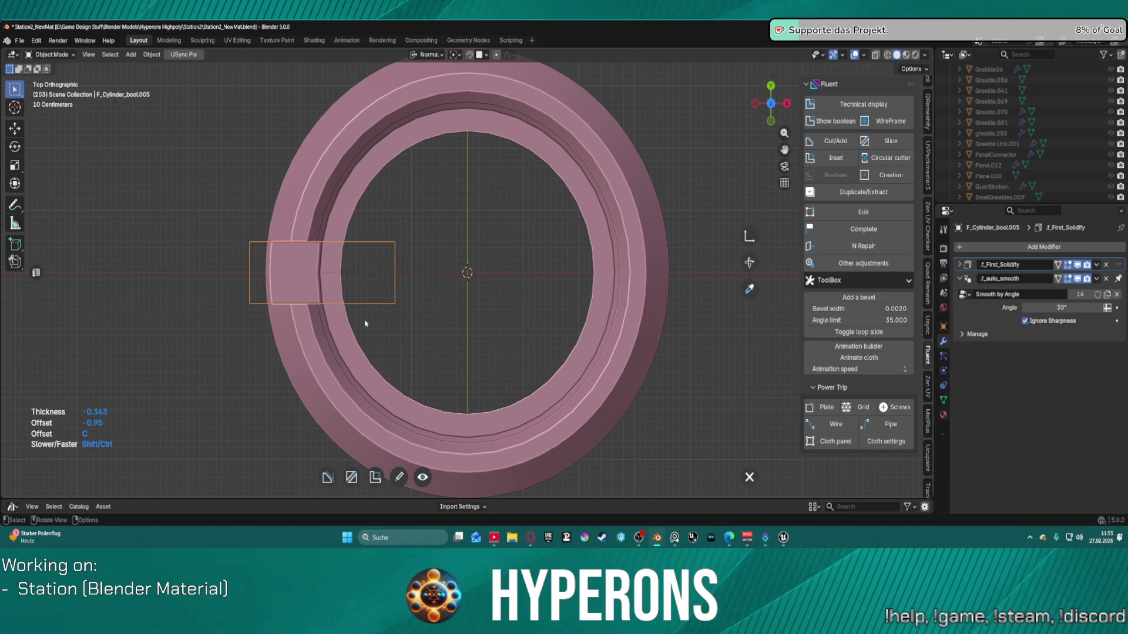
pyautogui.rightClick(365, 323)
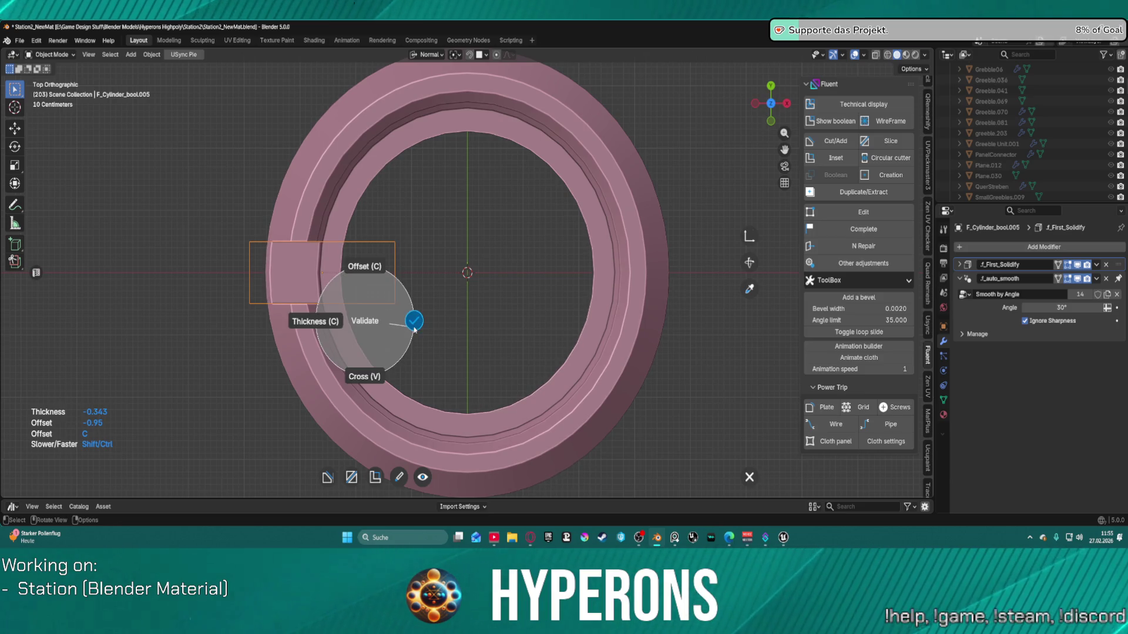
pyautogui.click(399, 334)
pyautogui.press('KP_1')
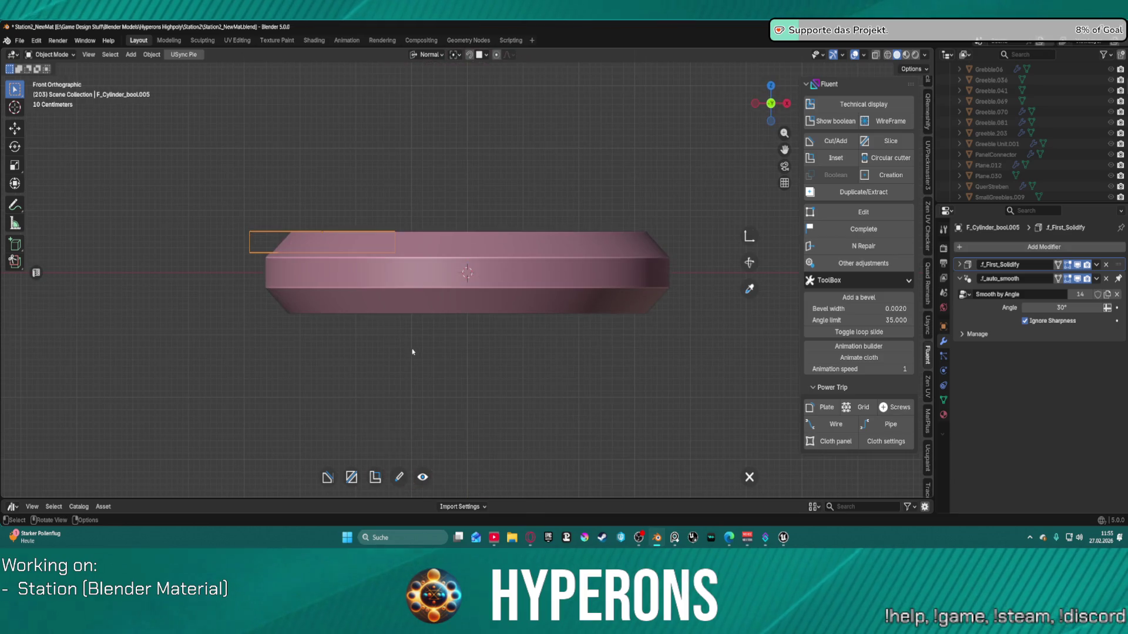
pyautogui.press('KP_8')
pyautogui.press('KP_8')
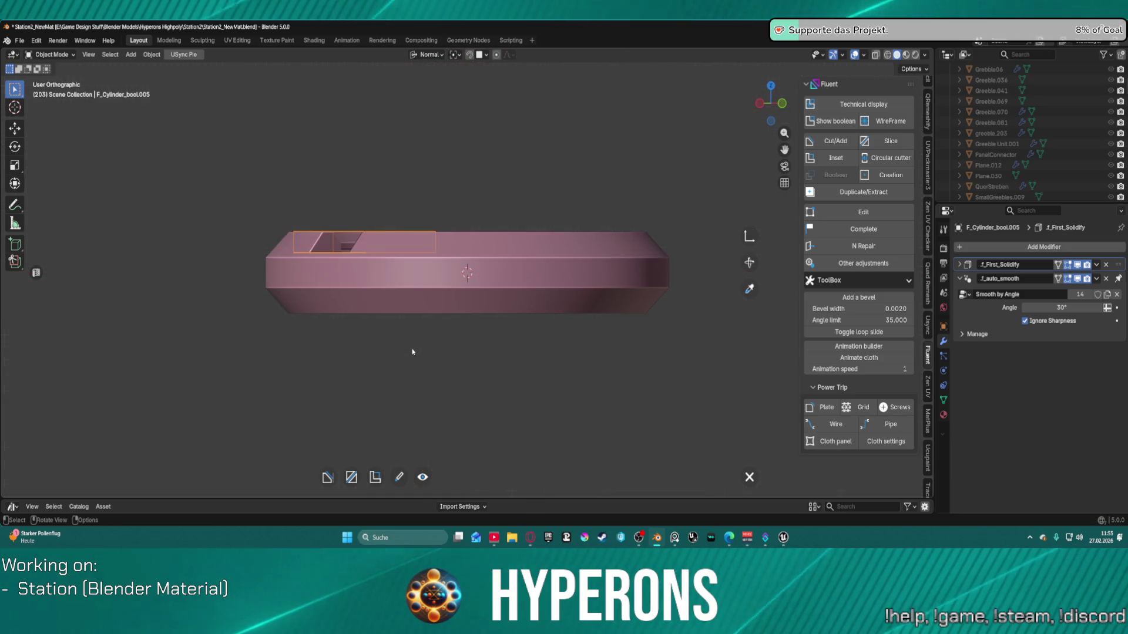
pyautogui.press('KP_8')
pyautogui.press('KP_8')
pyautogui.press('KP_5')
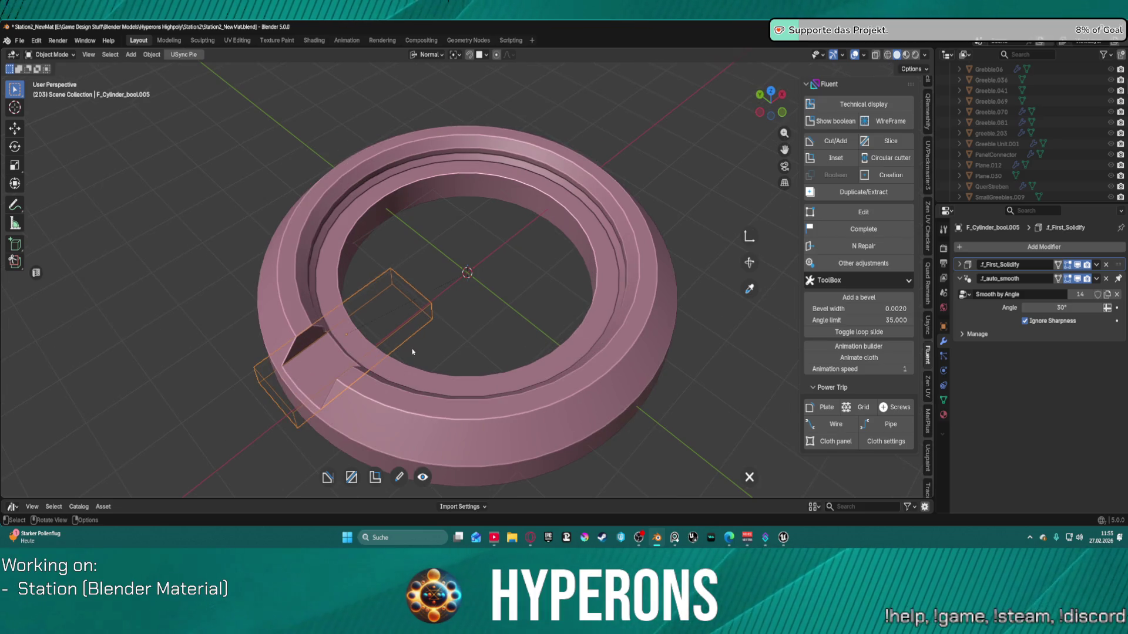
pyautogui.press('KP_5')
pyautogui.press('KP_5')
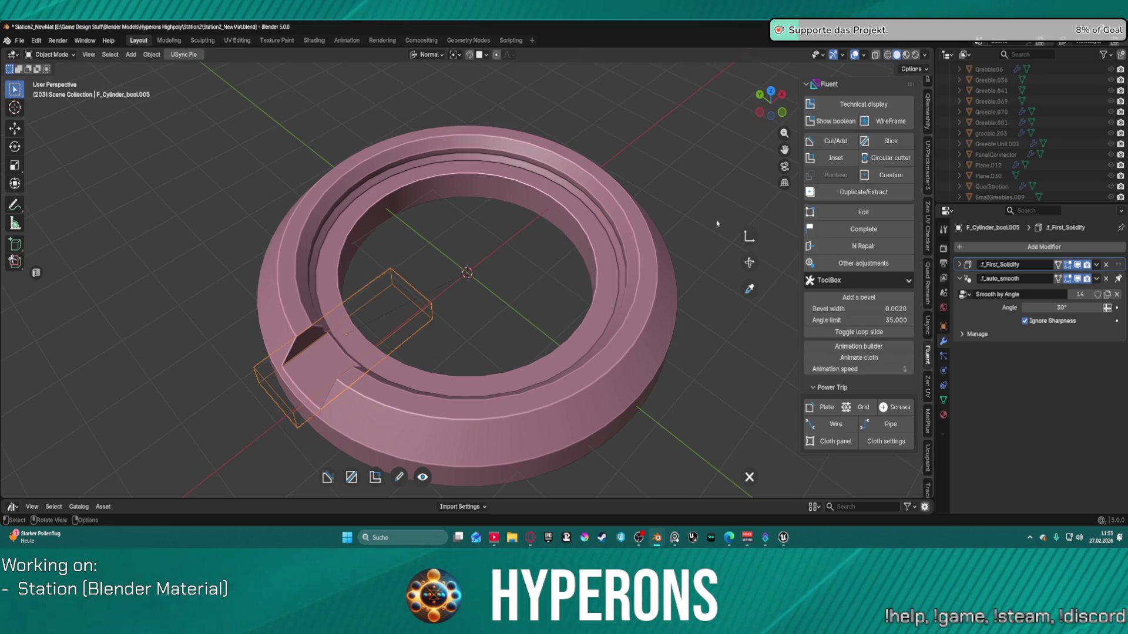
# Step: Add a chamfer to the notch cutter's edges and confirm its width
pyautogui.press('f')
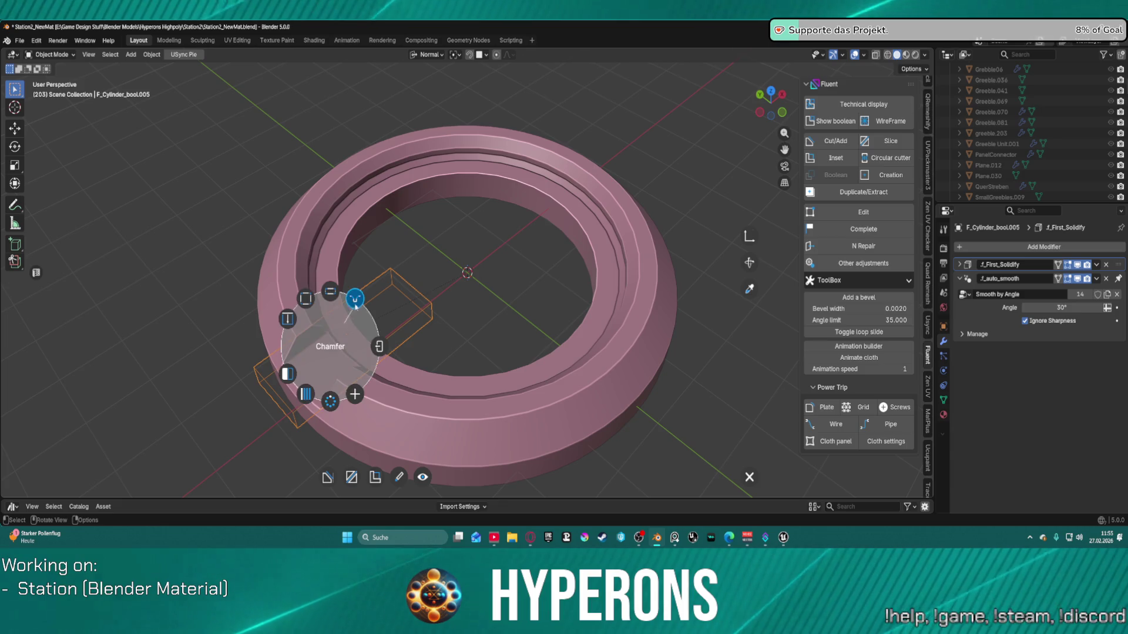
pyautogui.click(355, 303)
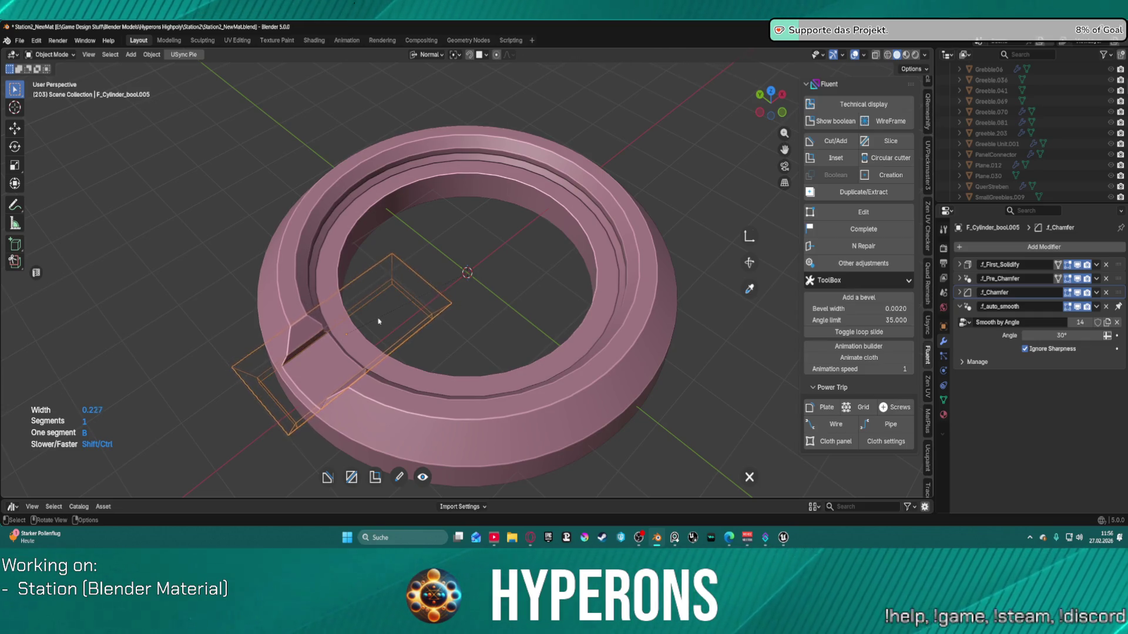
pyautogui.rightClick(380, 323)
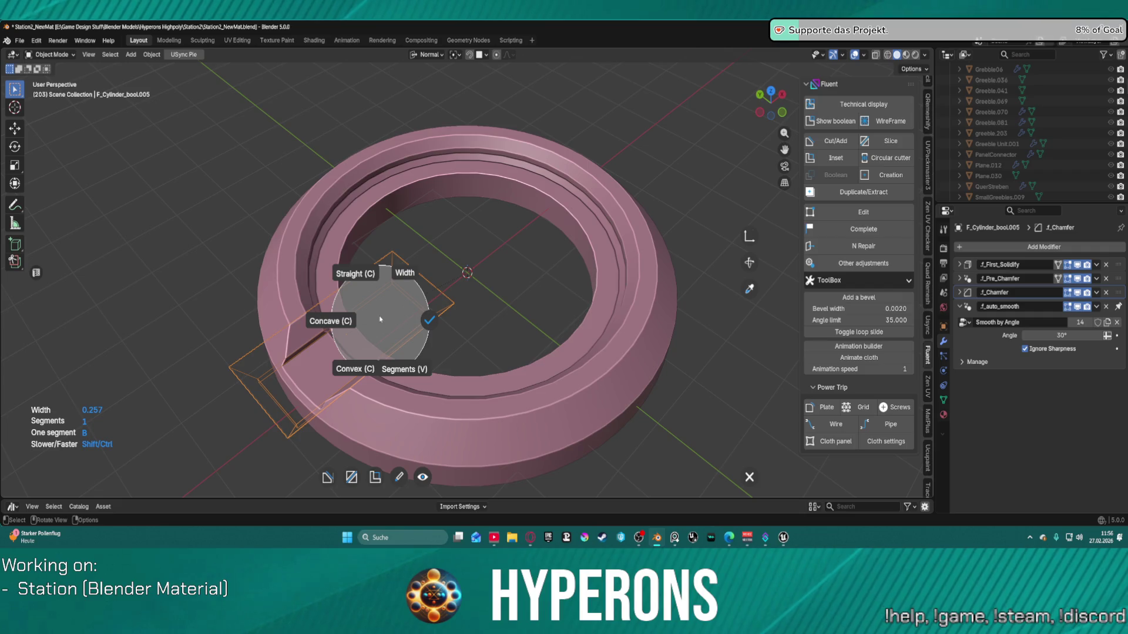
pyautogui.click(433, 320)
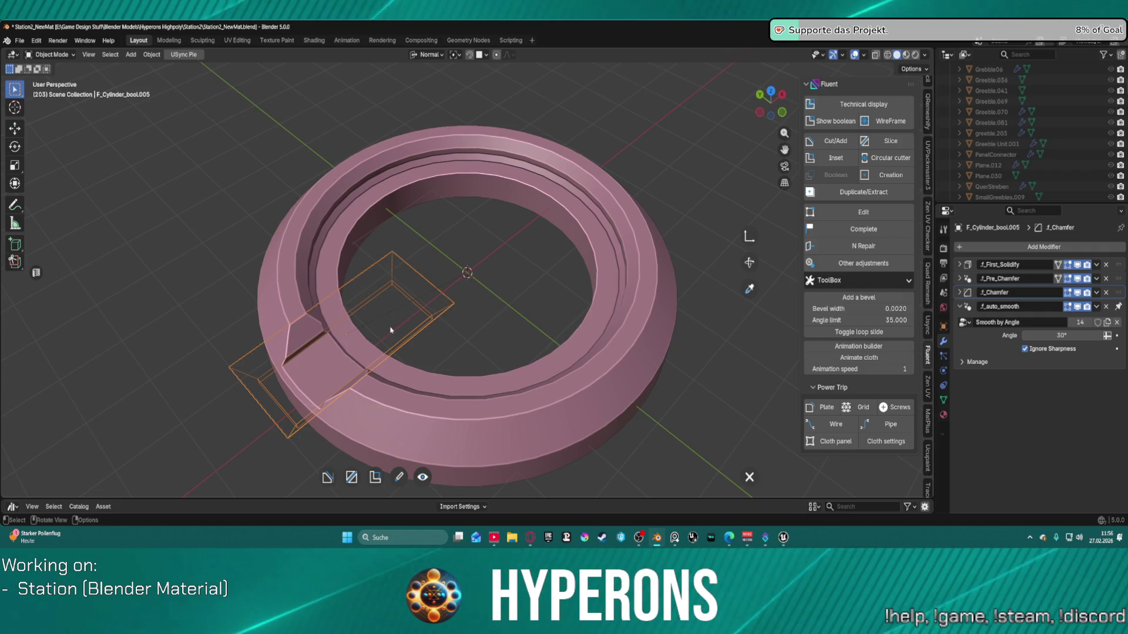
# Step: Mirror the chamfered notch across the ring so matching notches cut opposite rim sides
pyautogui.rightClick(385, 306)
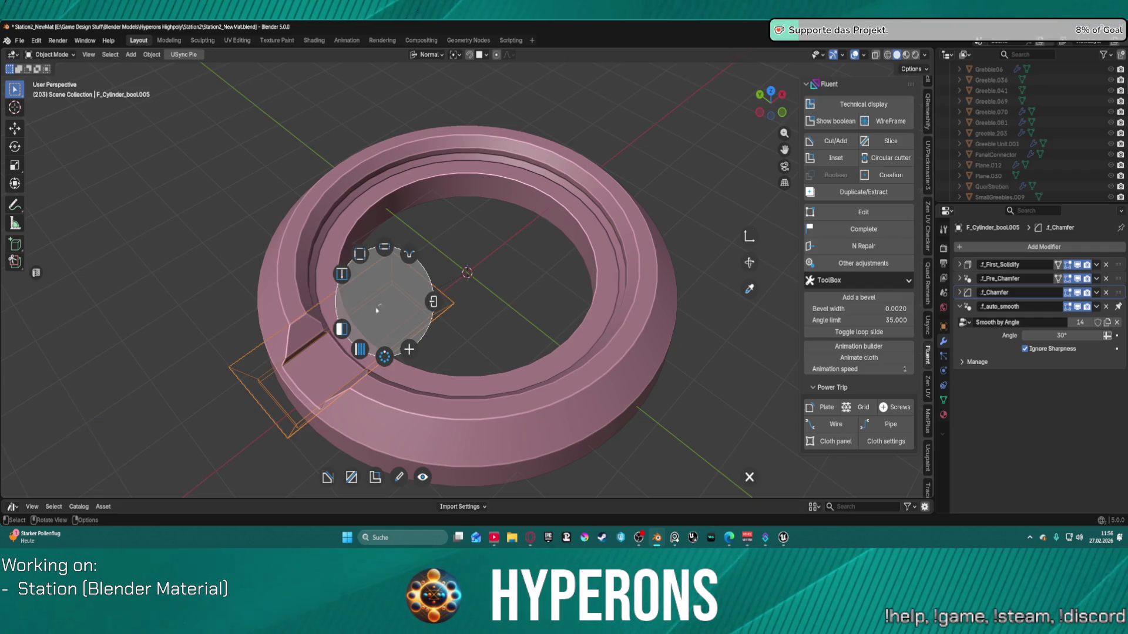
pyautogui.click(342, 329)
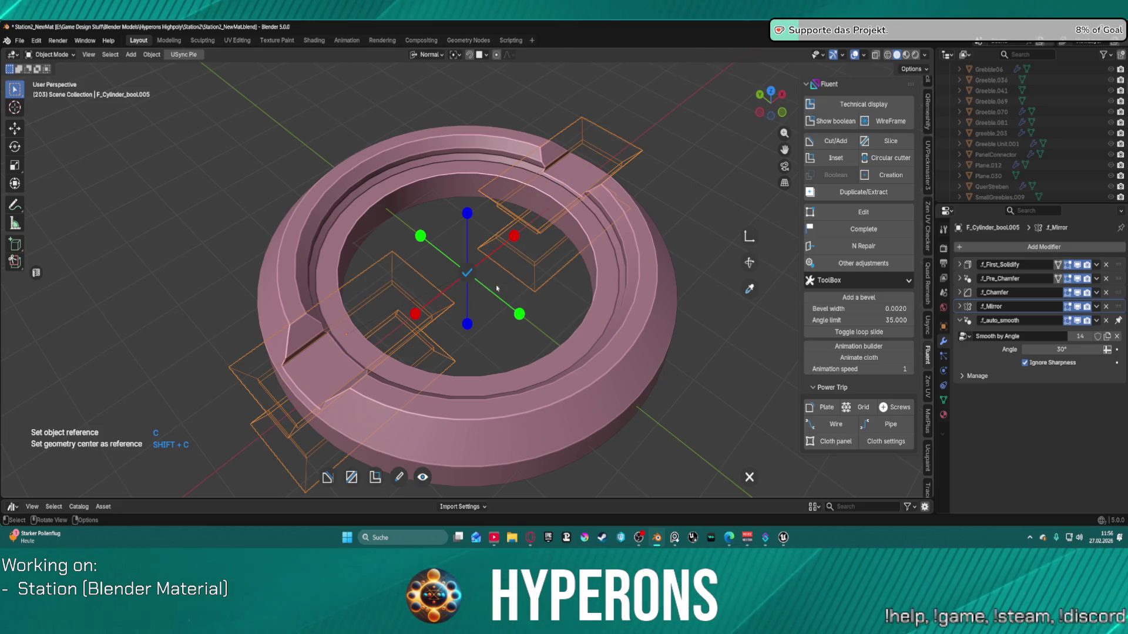
pyautogui.click(467, 273)
pyautogui.scroll(-2, 467, 273)
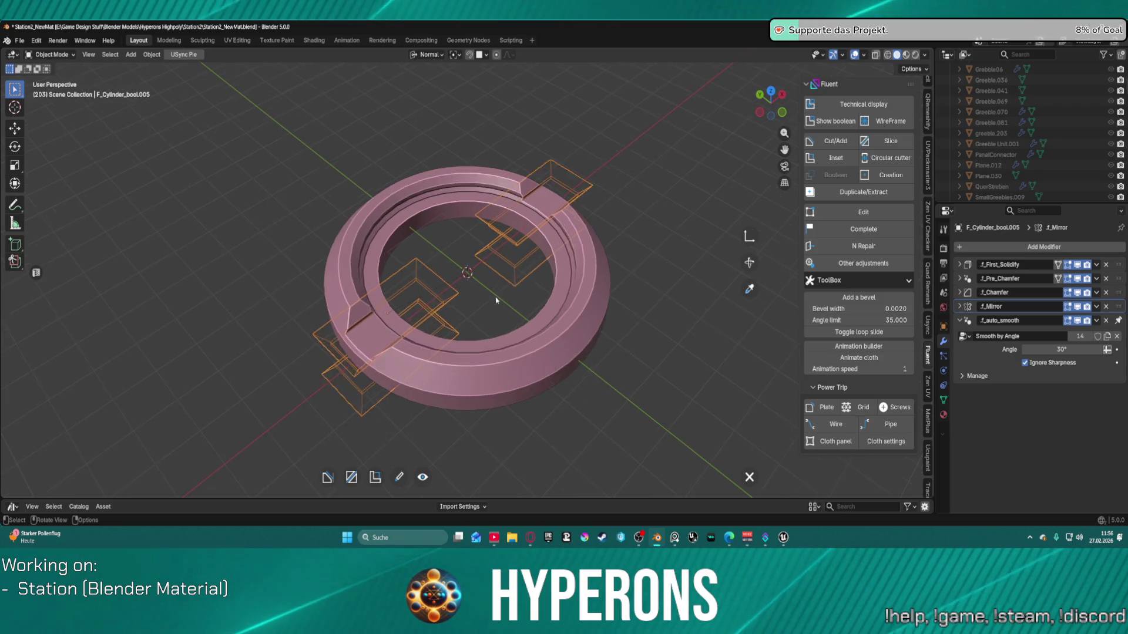
pyautogui.press('z')
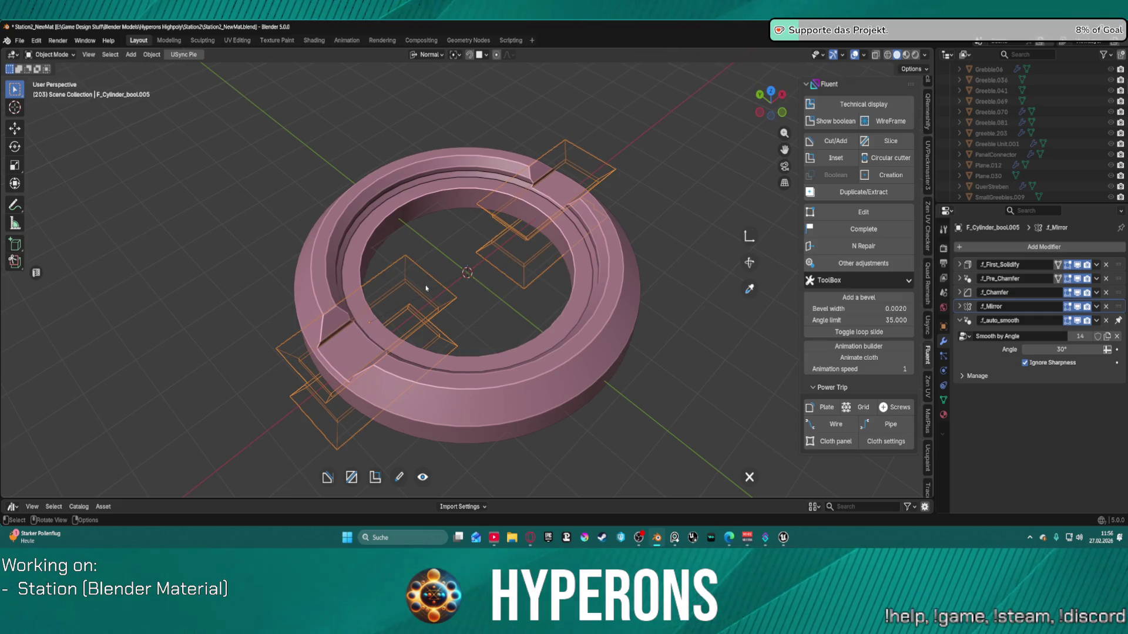
pyautogui.press('f')
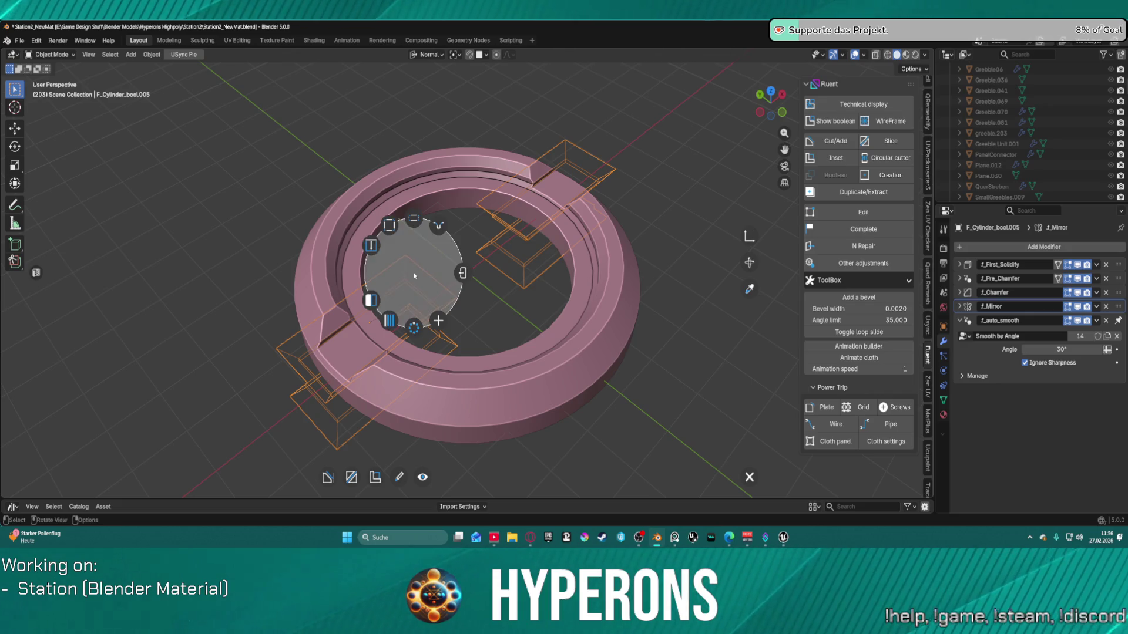
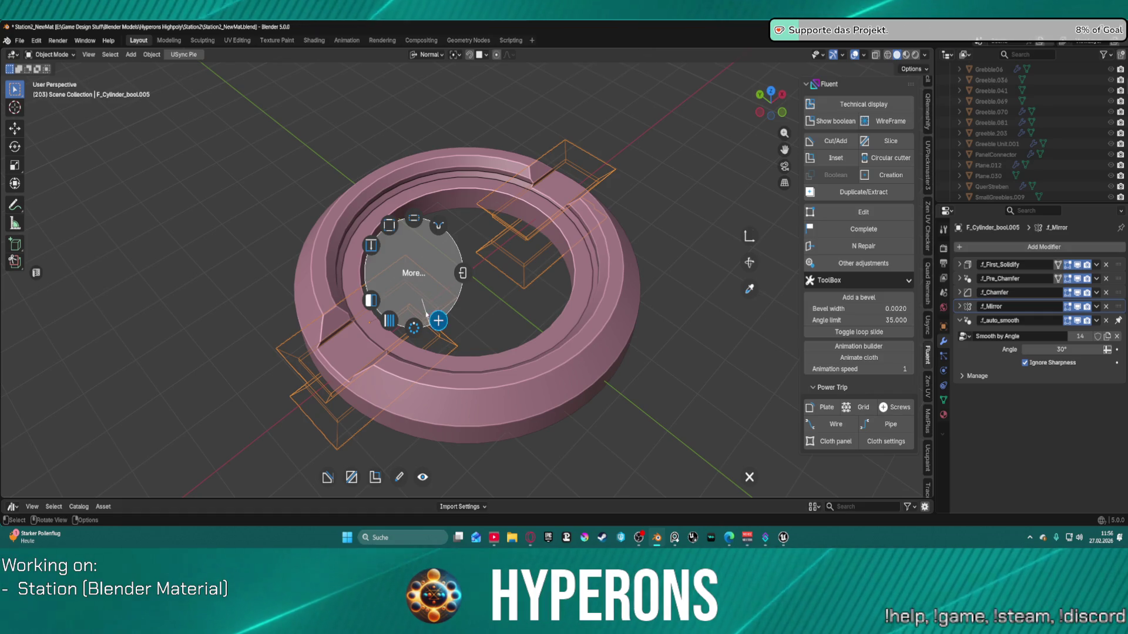
# Step: Select the F_Cylinder ring and dismiss the Fluent quick menu without changes
pyautogui.click(438, 320)
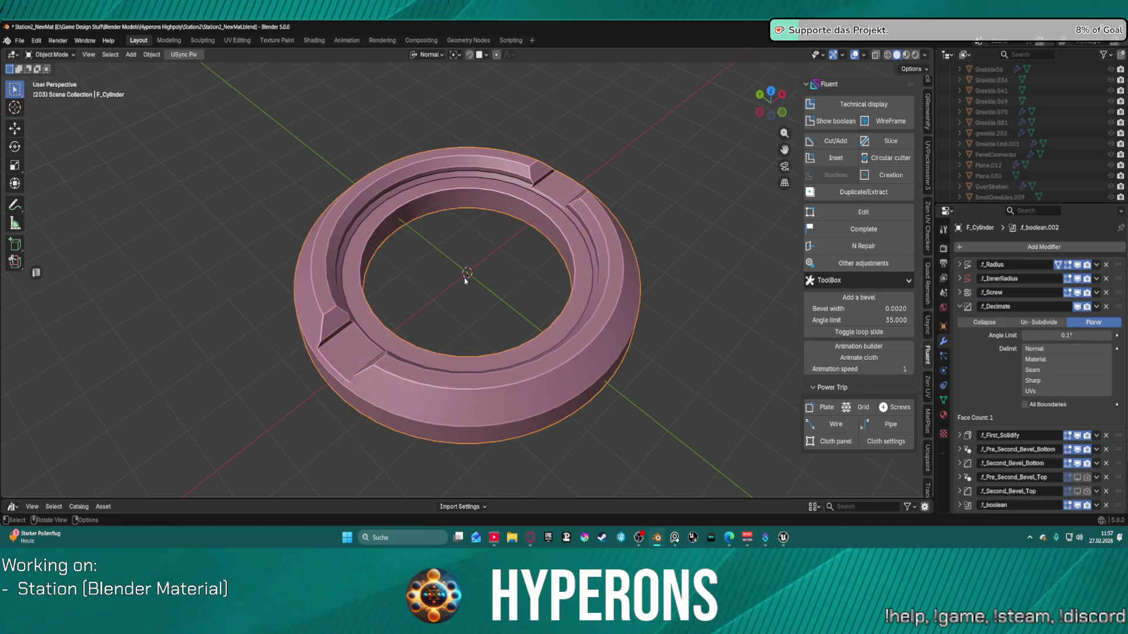
pyautogui.moveTo(515, 301)
pyautogui.mouseDown(button='middle')
pyautogui.moveTo(448, 309)
pyautogui.moveTo(458, 320)
pyautogui.moveTo(468, 295)
pyautogui.mouseUp(button='middle')
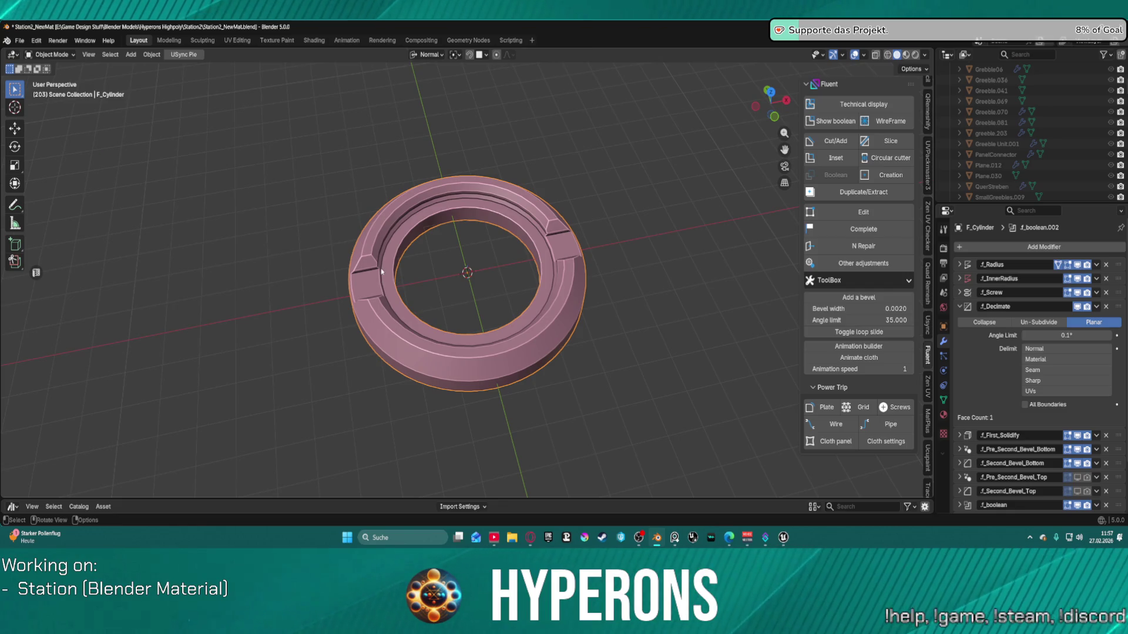
pyautogui.press('f')
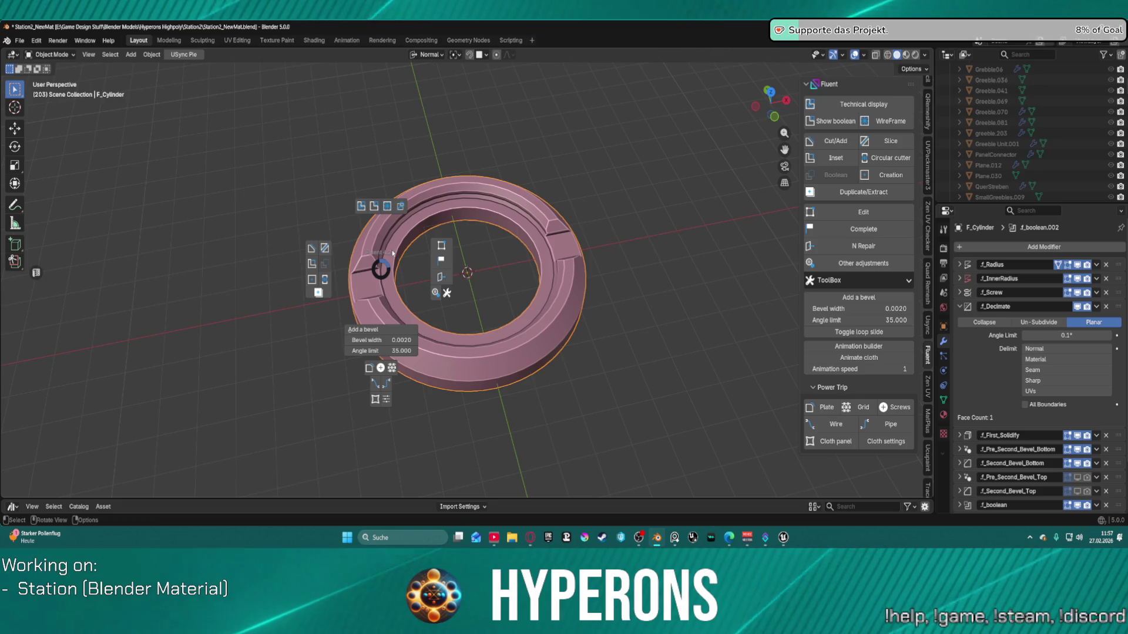
pyautogui.press('Escape')
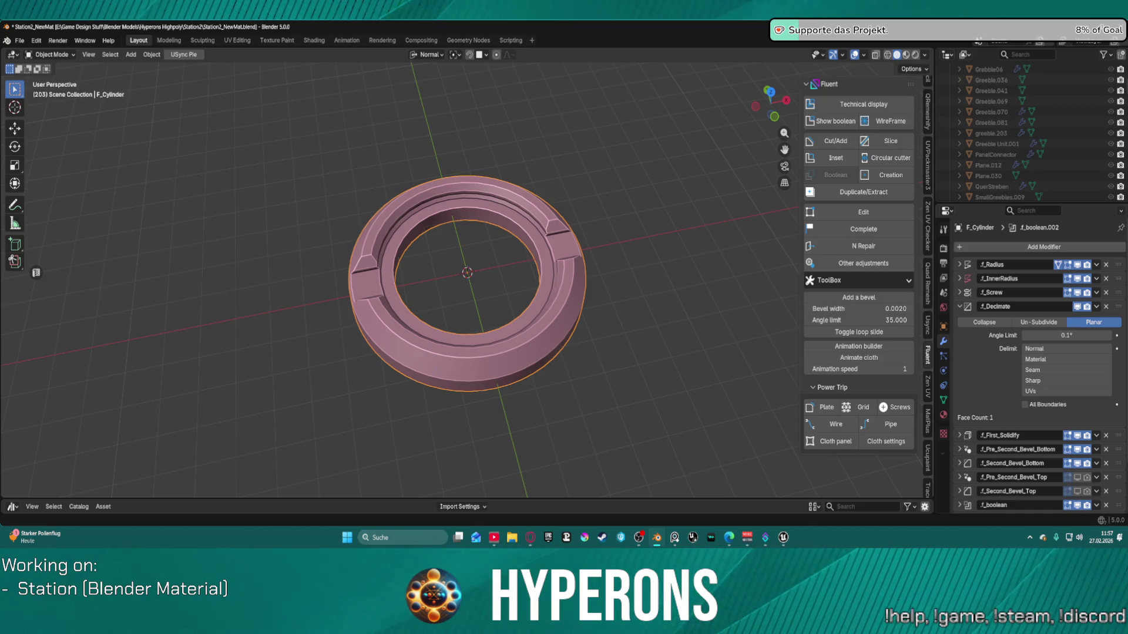
# Step: Save the scene as Station2_NewMat.blend
pyautogui.hotkey('alt', 'Tab')
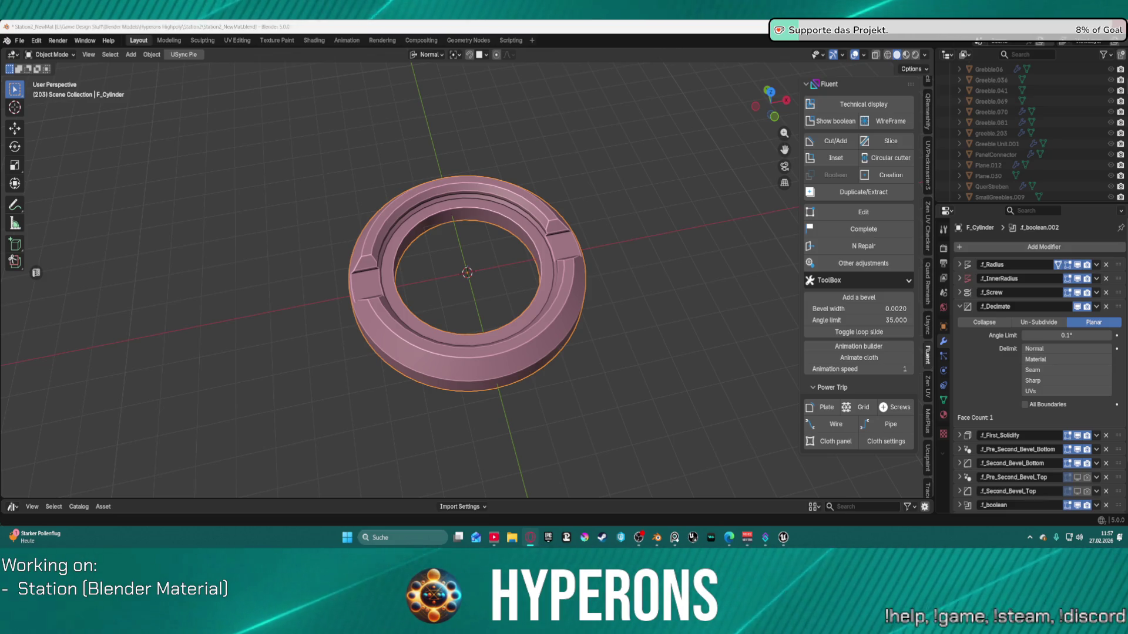
pyautogui.hotkey('alt', 'Tab')
pyautogui.hotkey('ctrl', 's')
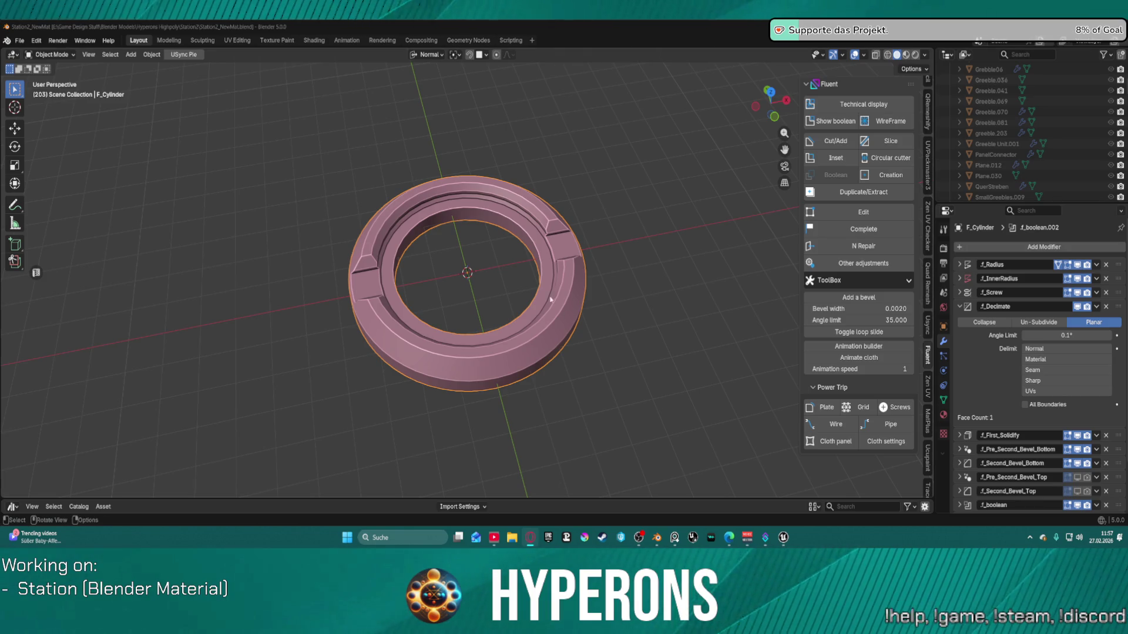
pyautogui.moveTo(527, 275)
pyautogui.mouseDown(button='middle')
pyautogui.moveTo(480, 298)
pyautogui.moveTo(500, 263)
pyautogui.mouseUp(button='middle')
# Step: Inspect the ring's boolean cutters with Fluent Edit, then reselect the base ring
pyautogui.scroll(3, 481, 254)
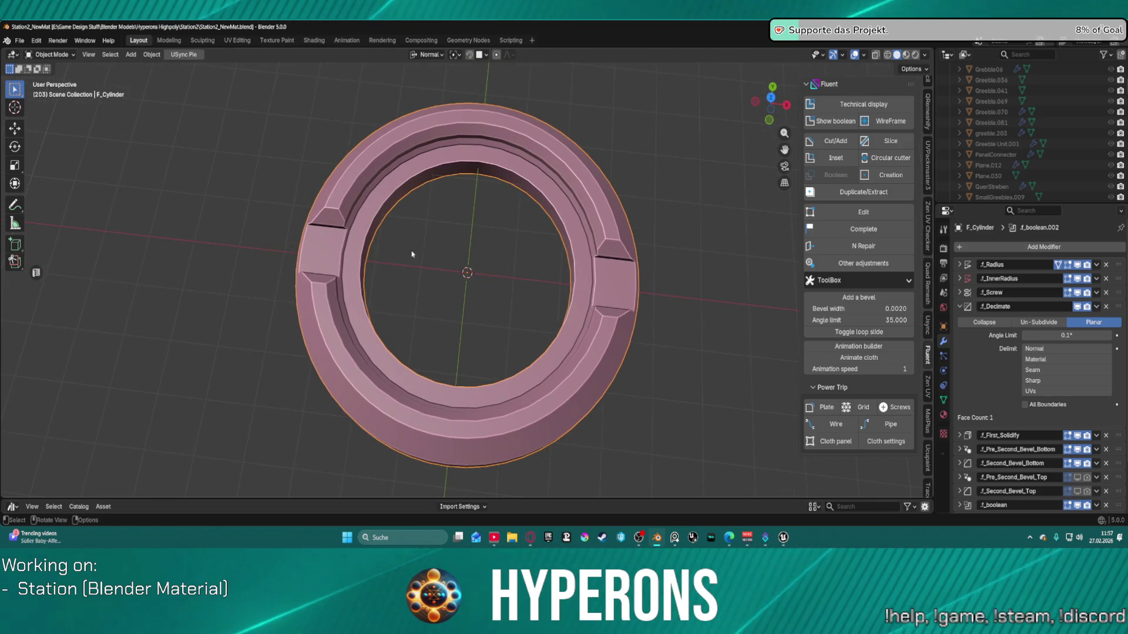
pyautogui.hotkey('shift', 'f')
pyautogui.click(382, 197)
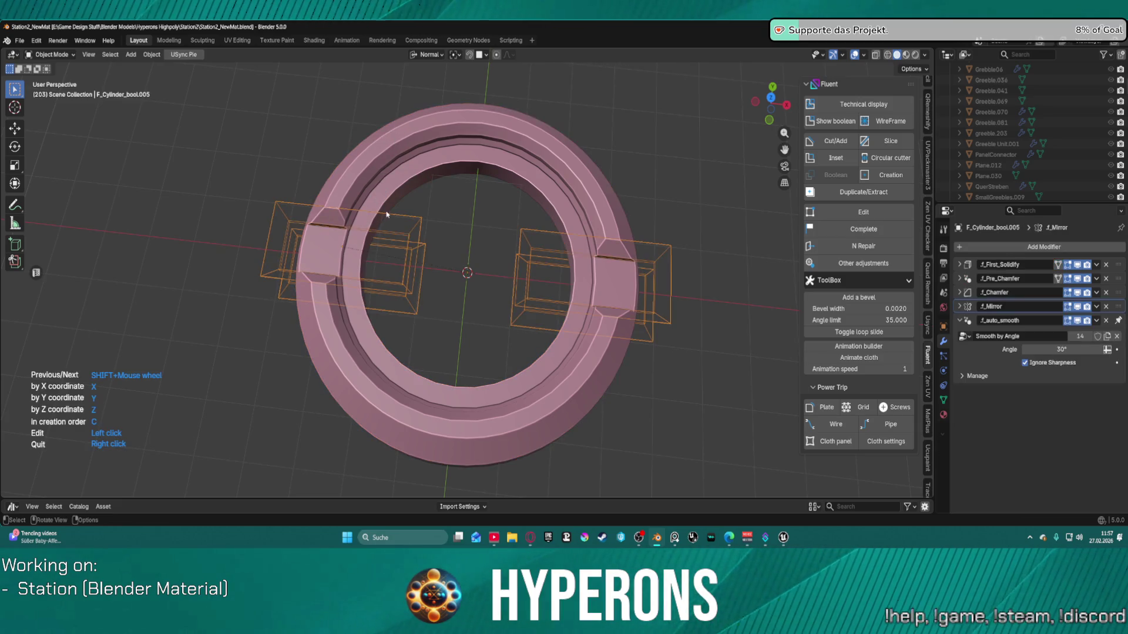
pyautogui.click(387, 219)
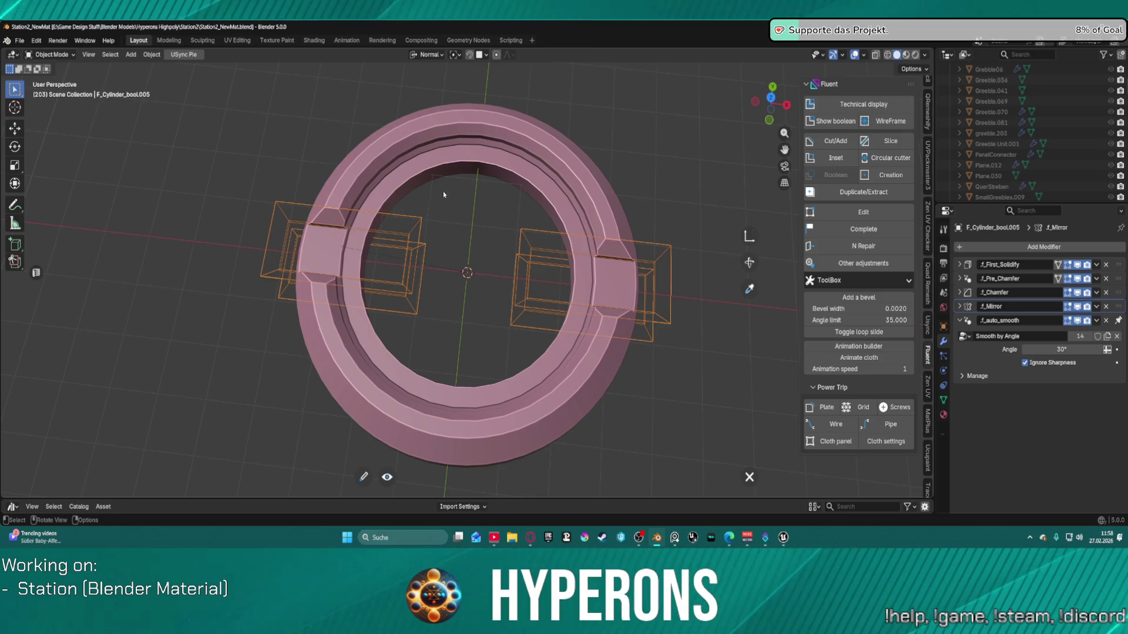
pyautogui.click(752, 478)
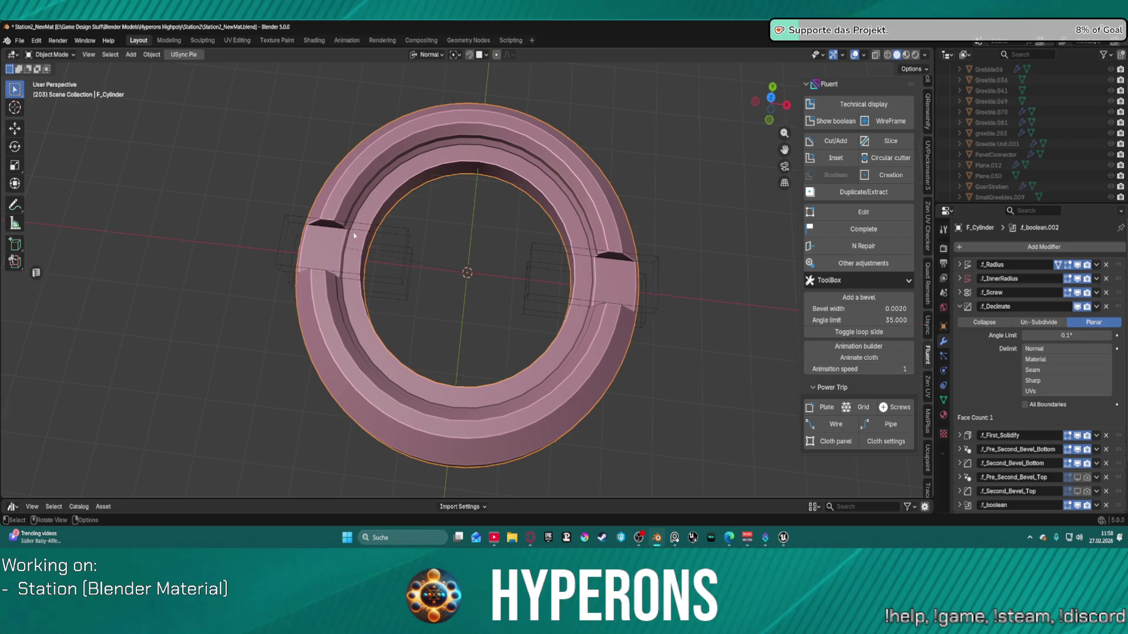
# Step: Select the boolean cutter and start Fluent's Grid drawing tool over the ring
pyautogui.press('f')
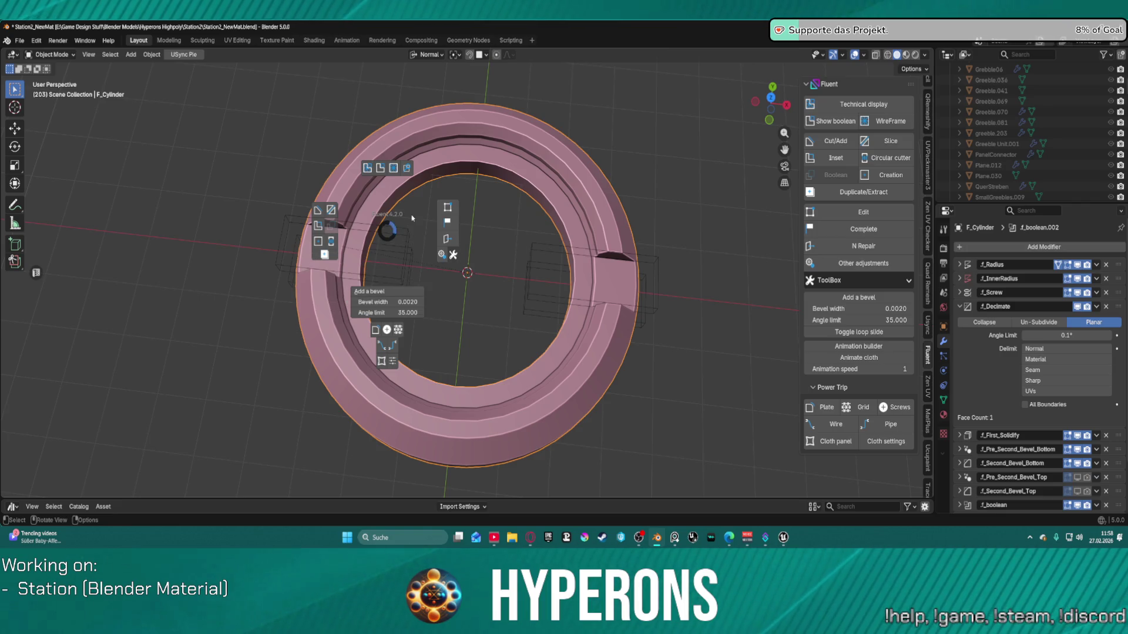
pyautogui.press('Escape')
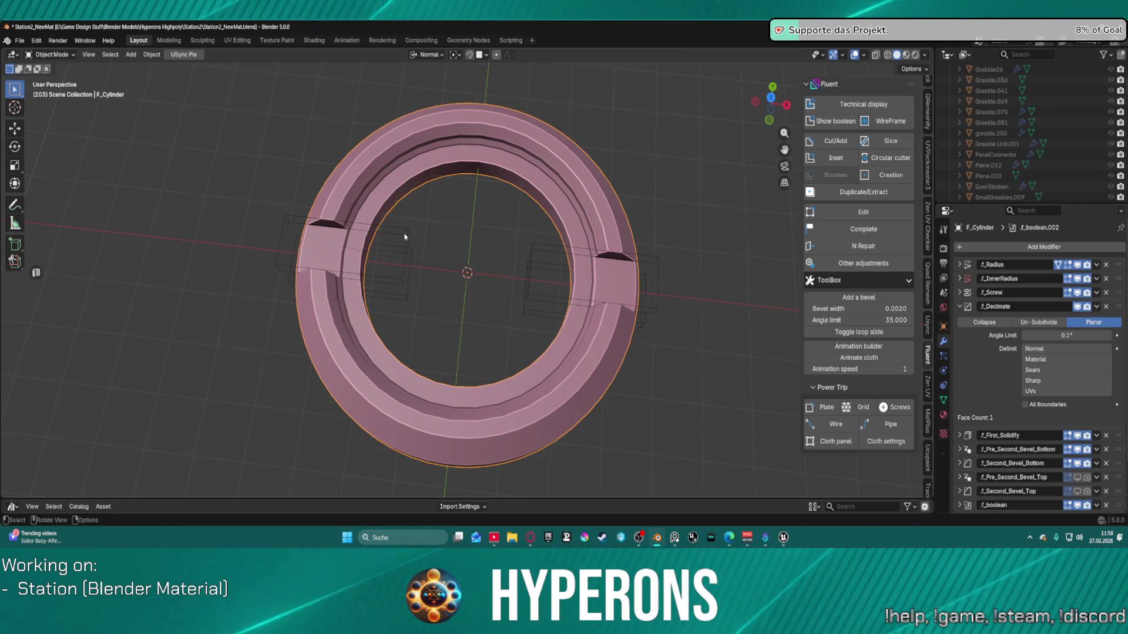
pyautogui.click(404, 237)
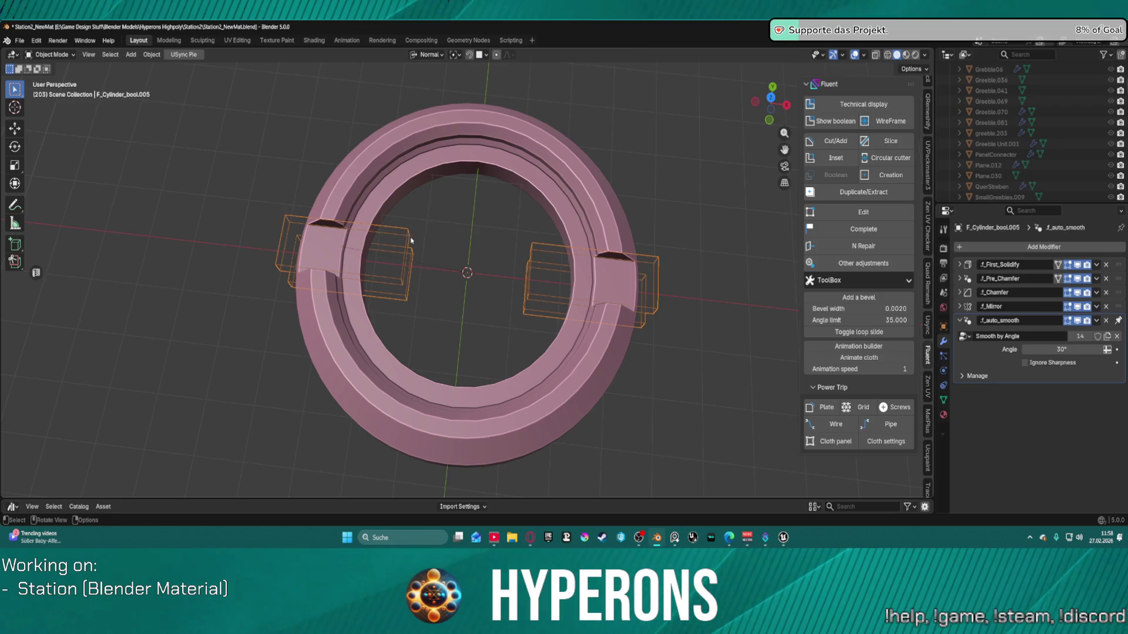
pyautogui.press('f')
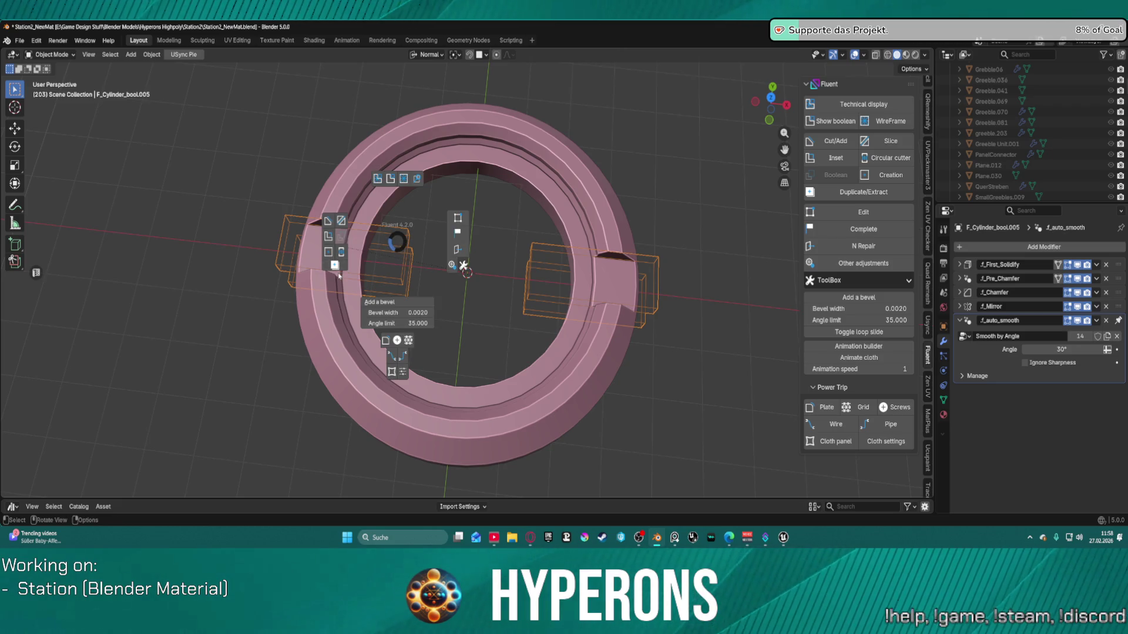
pyautogui.click(335, 266)
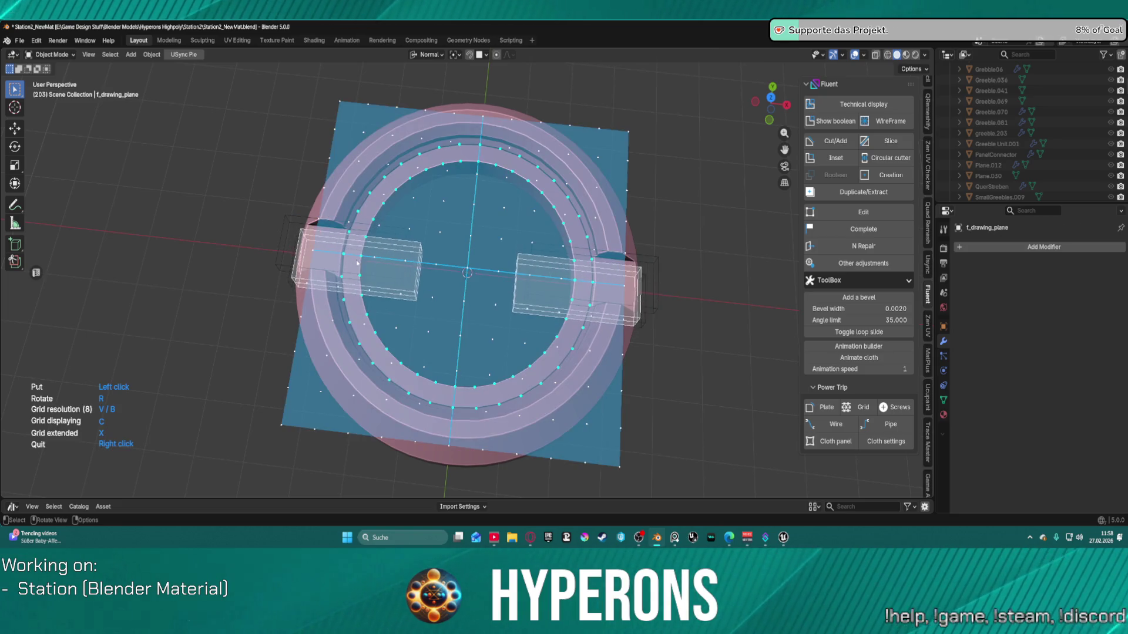
# Step: Reorient the drawing plane, change grid resolution and try grid patches on the lower rim
pyautogui.press('r')
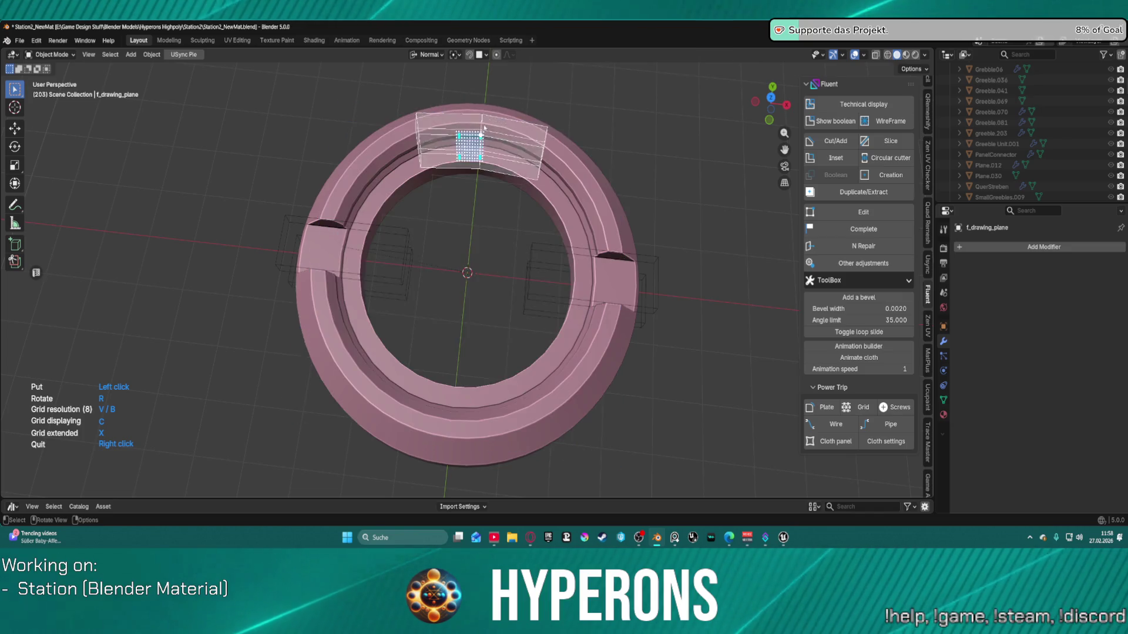
pyautogui.press('r')
pyautogui.press('r')
pyautogui.press('r')
pyautogui.press('r')
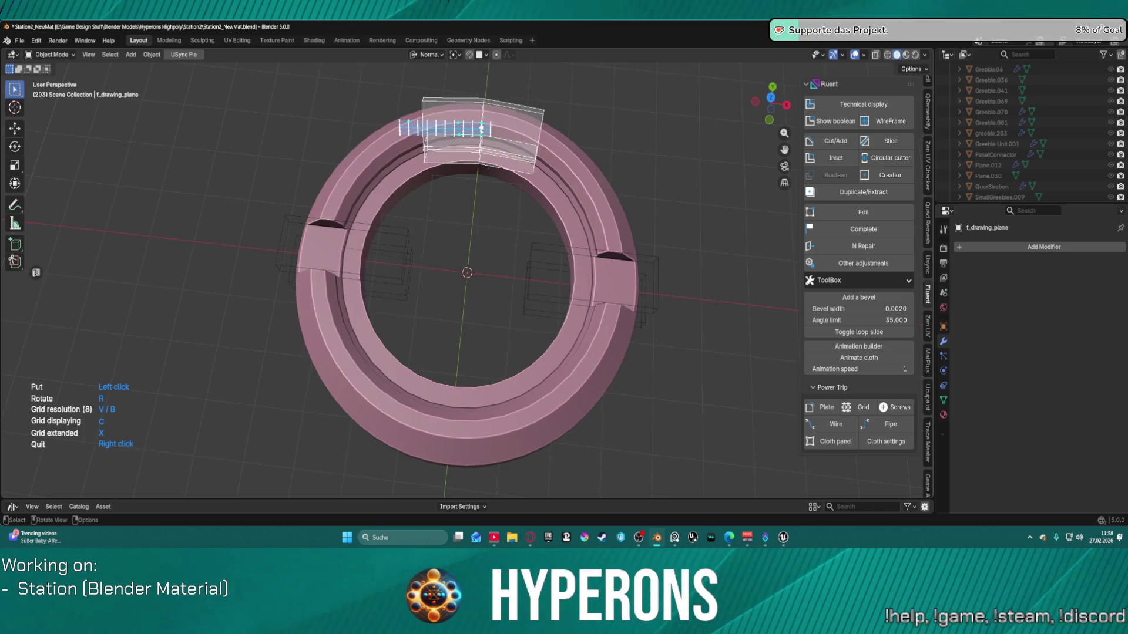
pyautogui.press('r')
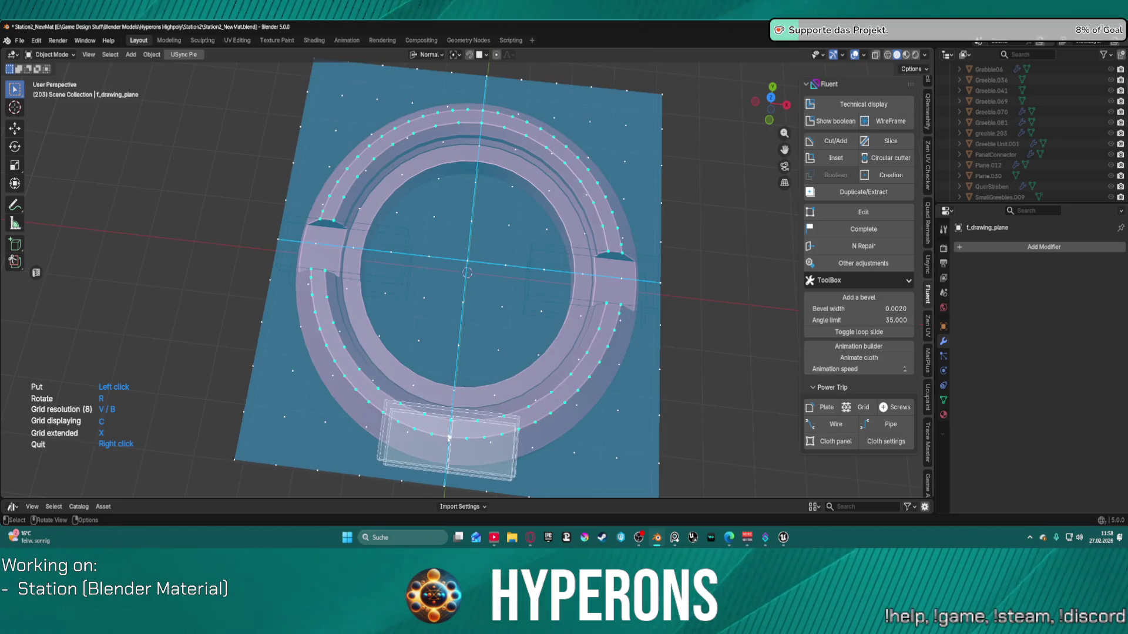
pyautogui.scroll(3, 440, 435)
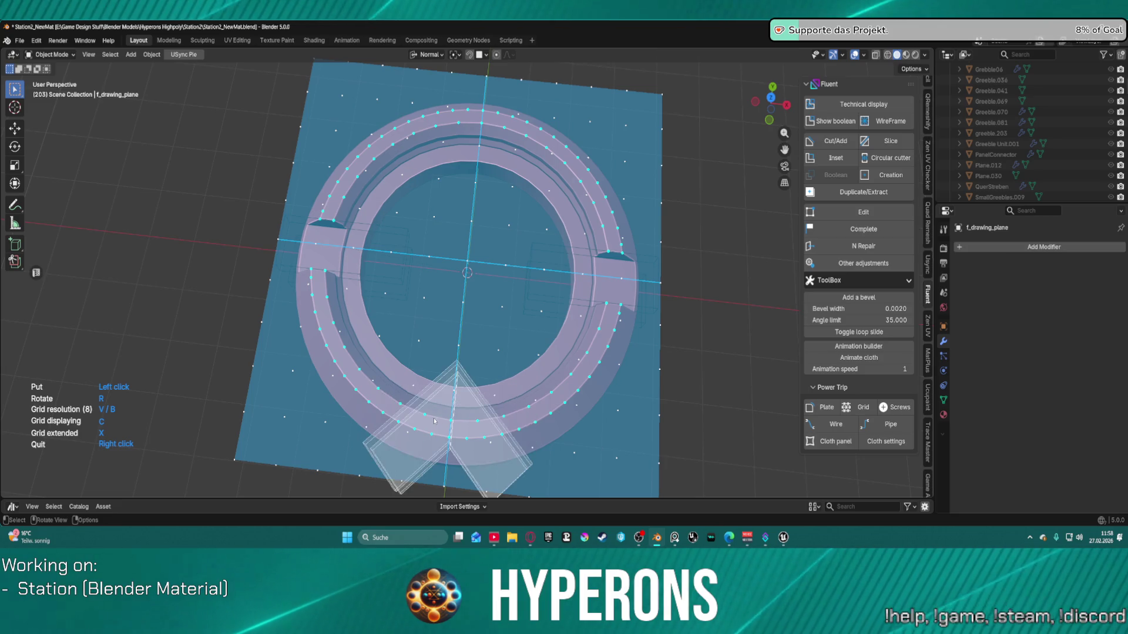
pyautogui.click(450, 423)
pyautogui.press('c')
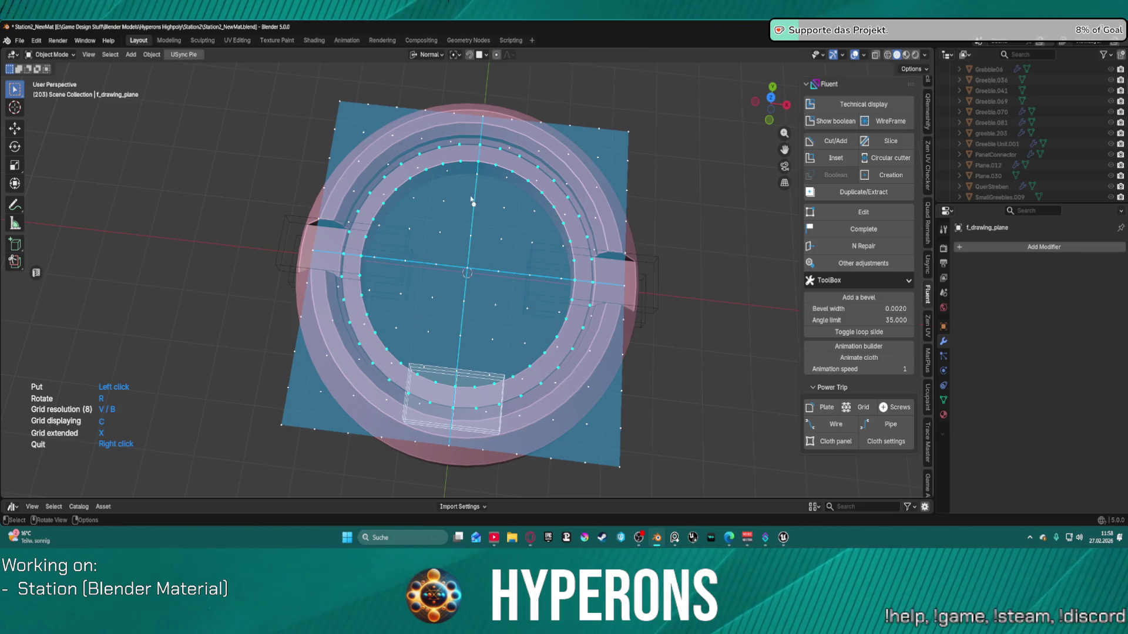
pyautogui.click(590, 394)
pyautogui.press('c')
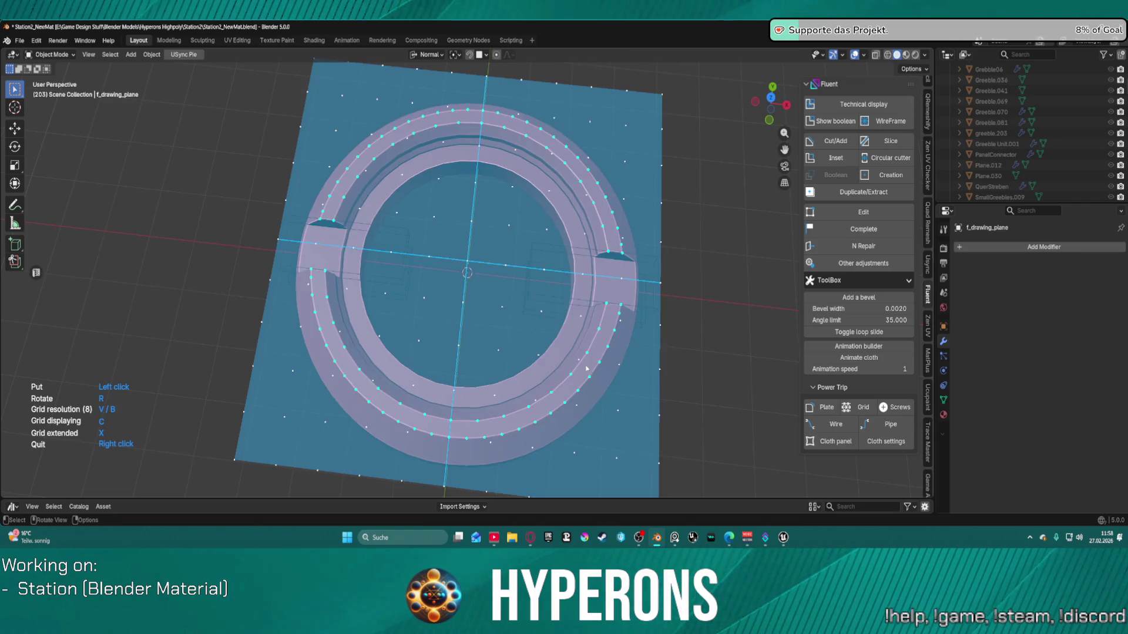
pyautogui.click(603, 357)
# Step: Try grid patches on the top rim, then quit the grid tool without adding a cutter
pyautogui.press('c')
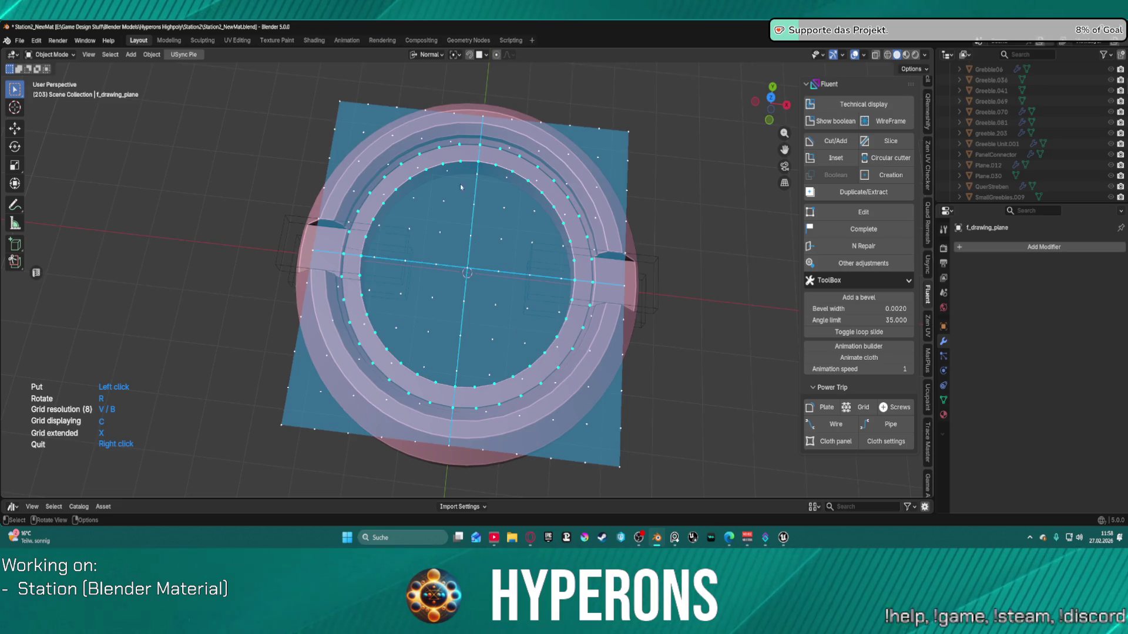
pyautogui.click(511, 132)
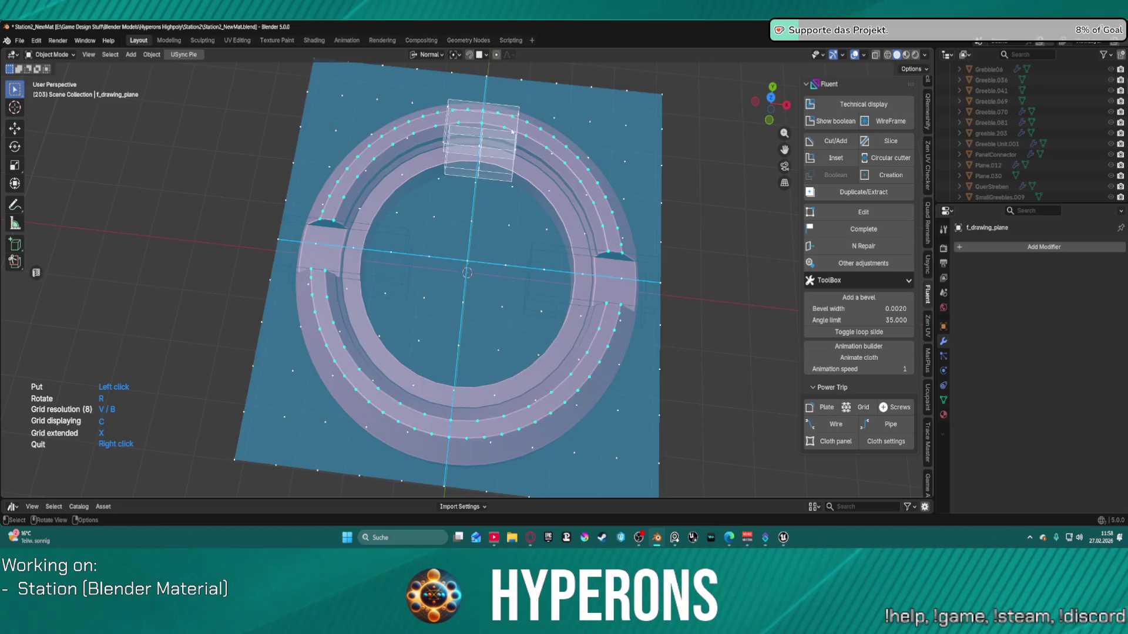
pyautogui.click(489, 136)
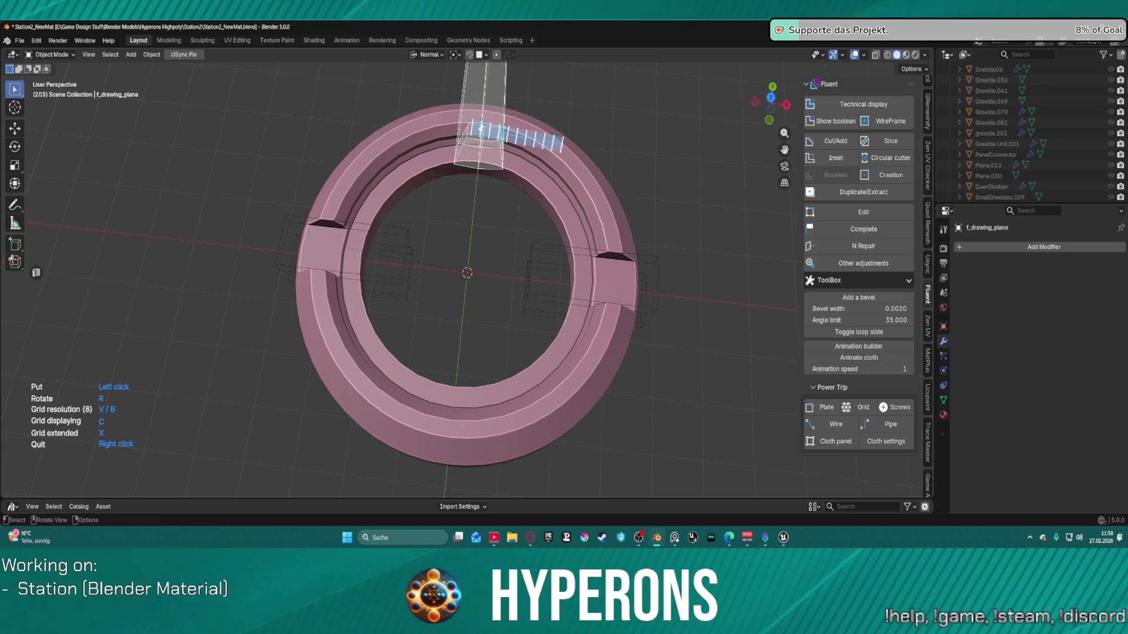
pyautogui.click(382, 348)
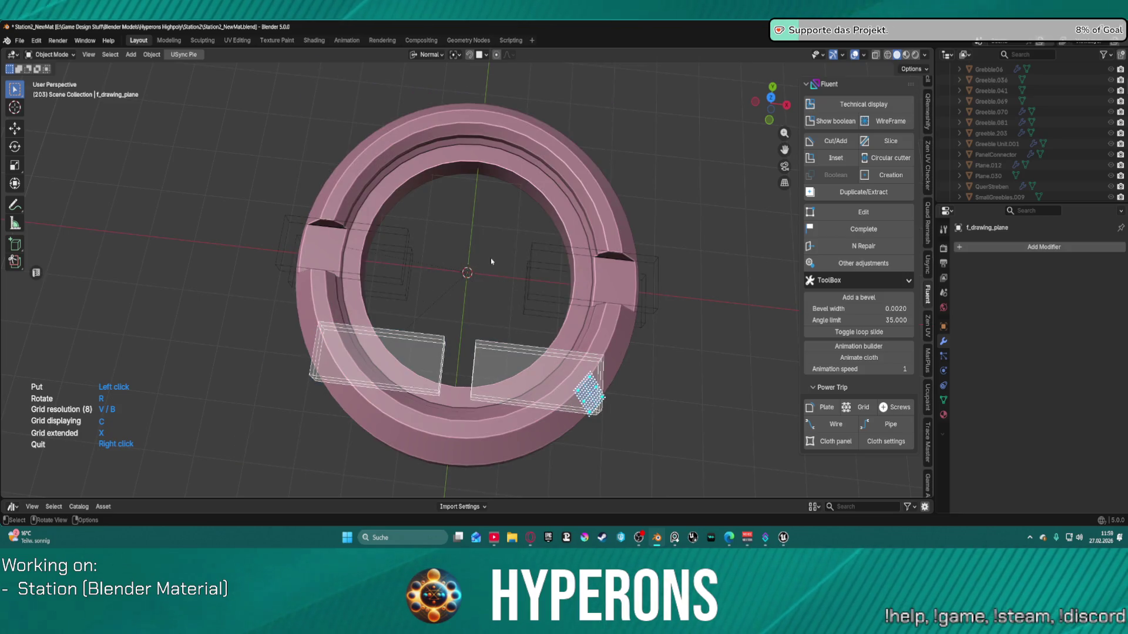
pyautogui.rightClick(491, 262)
pyautogui.moveTo(477, 239)
pyautogui.mouseDown(button='middle')
pyautogui.moveTo(530, 209)
pyautogui.moveTo(599, 203)
pyautogui.moveTo(622, 255)
pyautogui.moveTo(597, 312)
pyautogui.moveTo(596, 297)
pyautogui.moveTo(435, 274)
pyautogui.mouseUp(button='middle')
pyautogui.keyDown('ctrl'); pyautogui.click(433, 275); pyautogui.keyUp('ctrl')
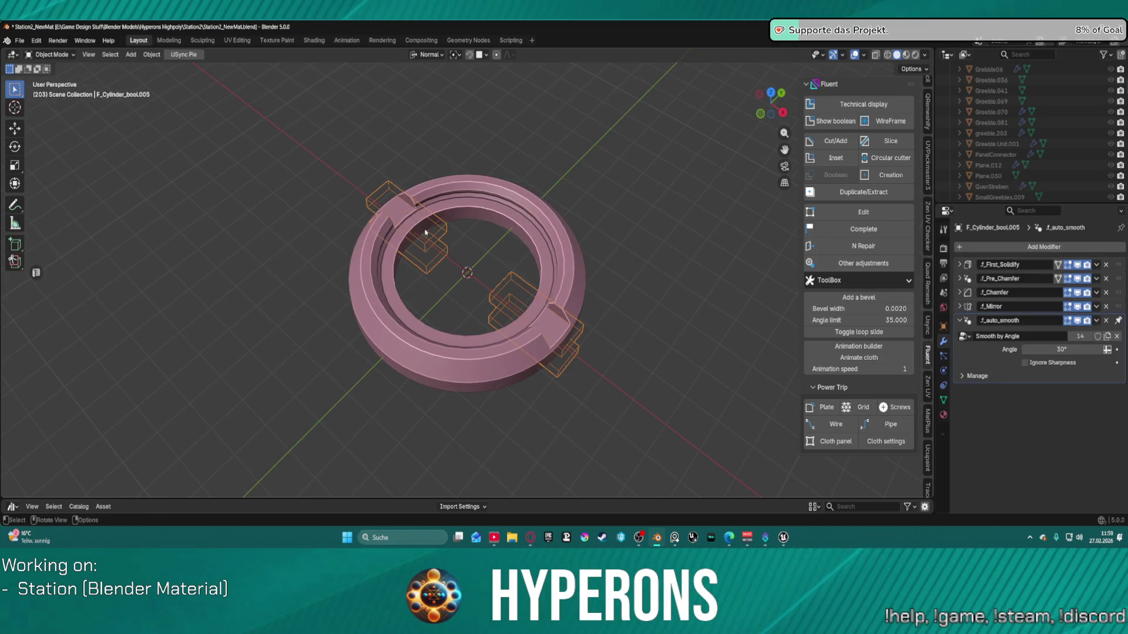
# Step: Try rotating the cutter boxes around the ring centre, then cancel, leaving them unrotated
pyautogui.press('f')
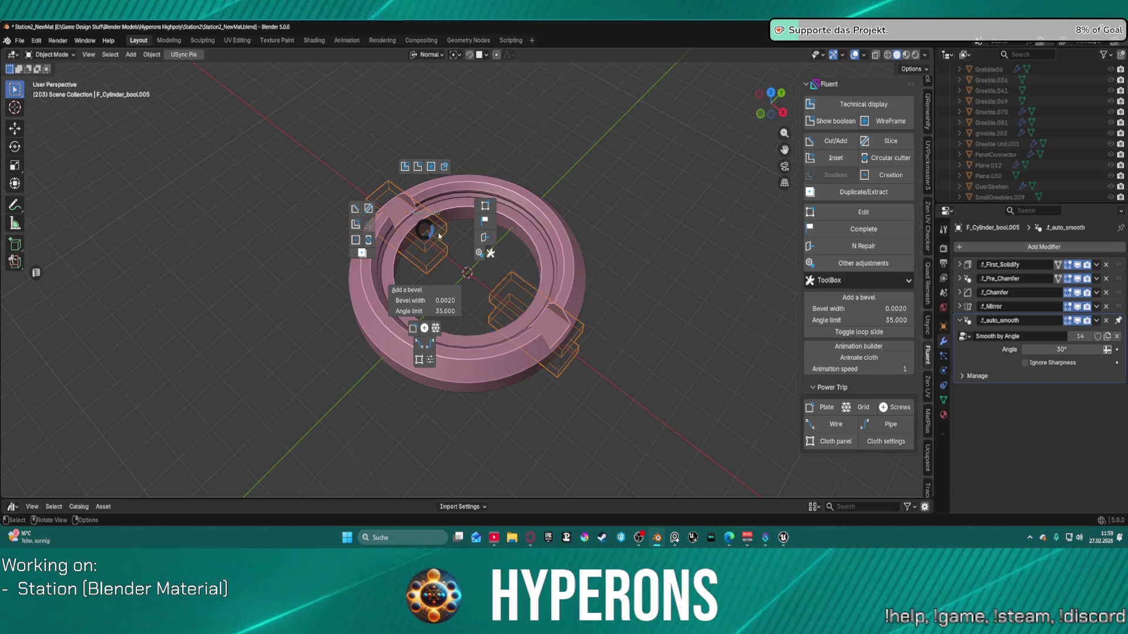
pyautogui.click(430, 228)
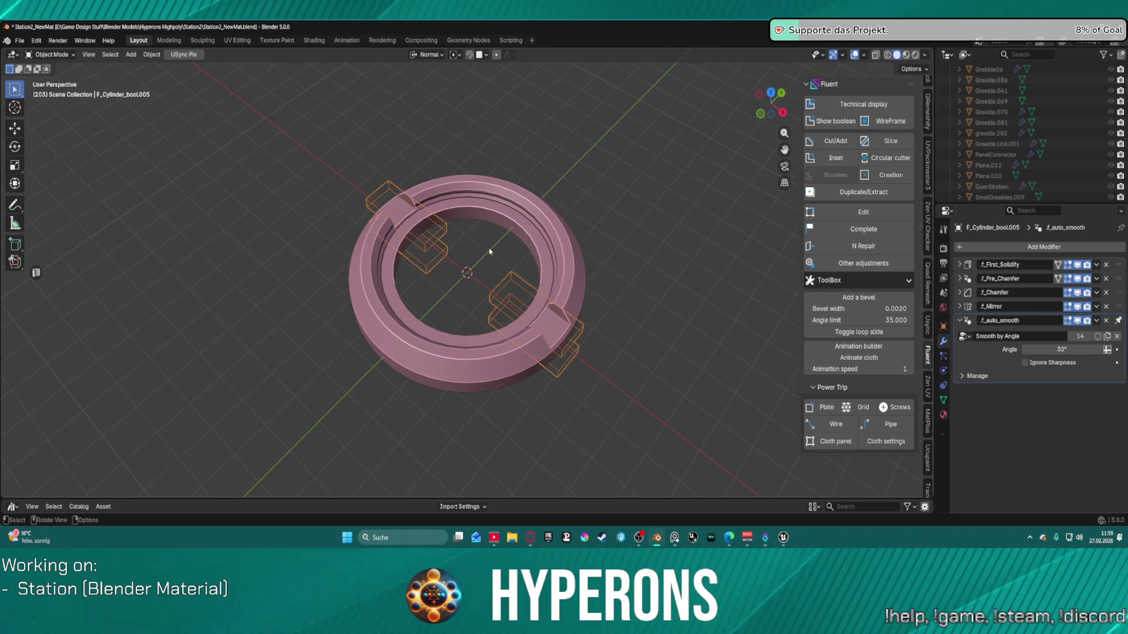
pyautogui.press('r')
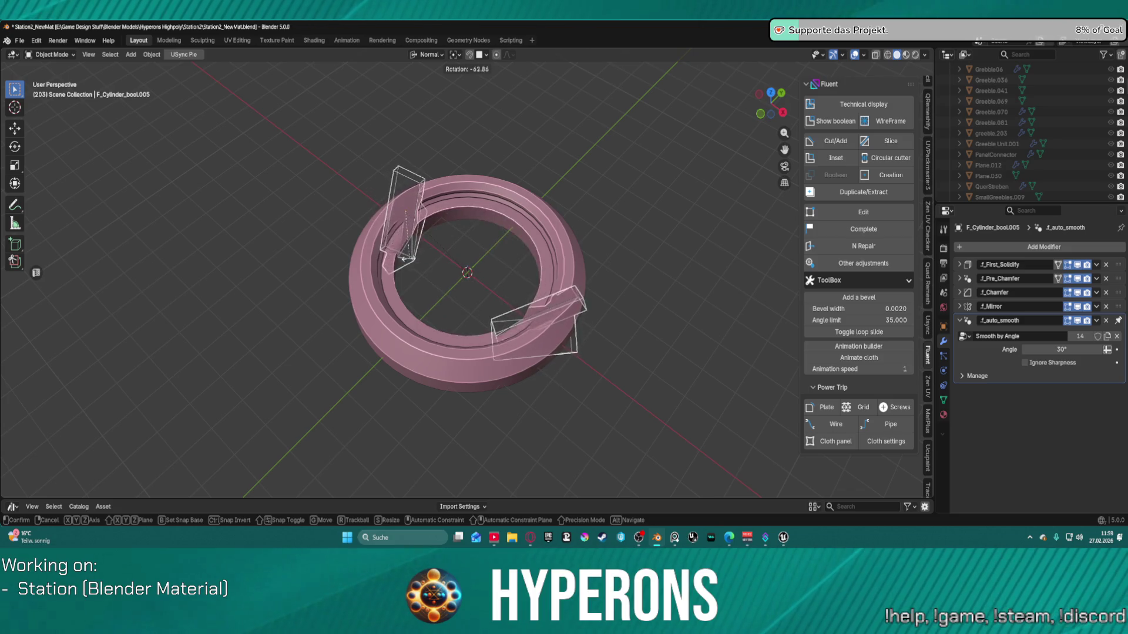
pyautogui.rightClick(453, 253)
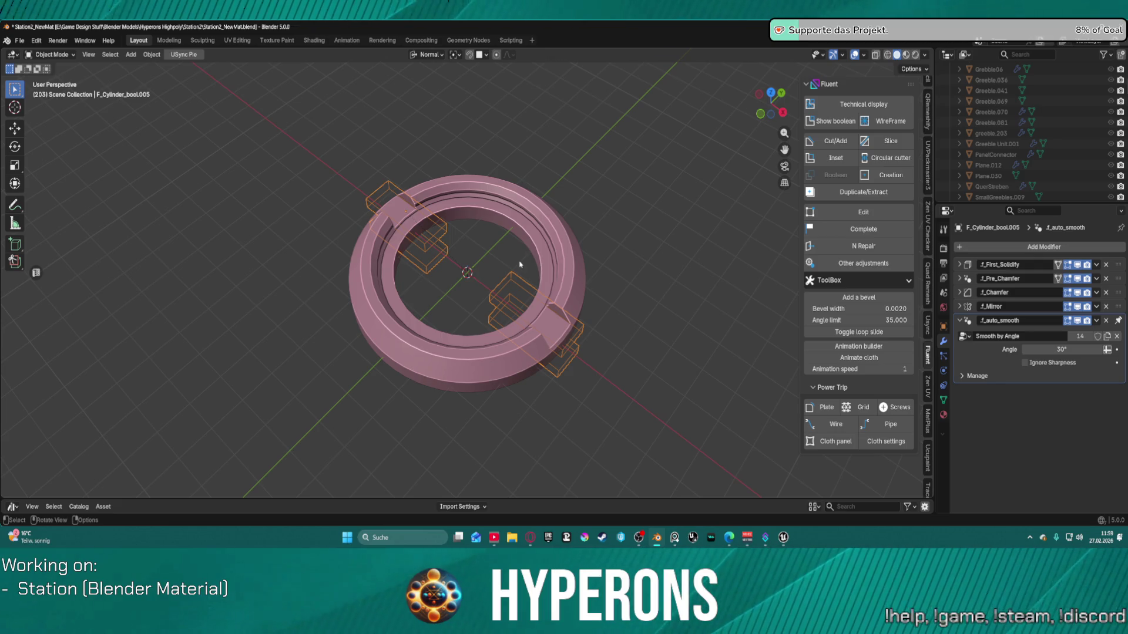
pyautogui.scroll(-1, 529, 254)
pyautogui.scroll(-3, 1101, 138)
pyautogui.scroll(-10, 1101, 139)
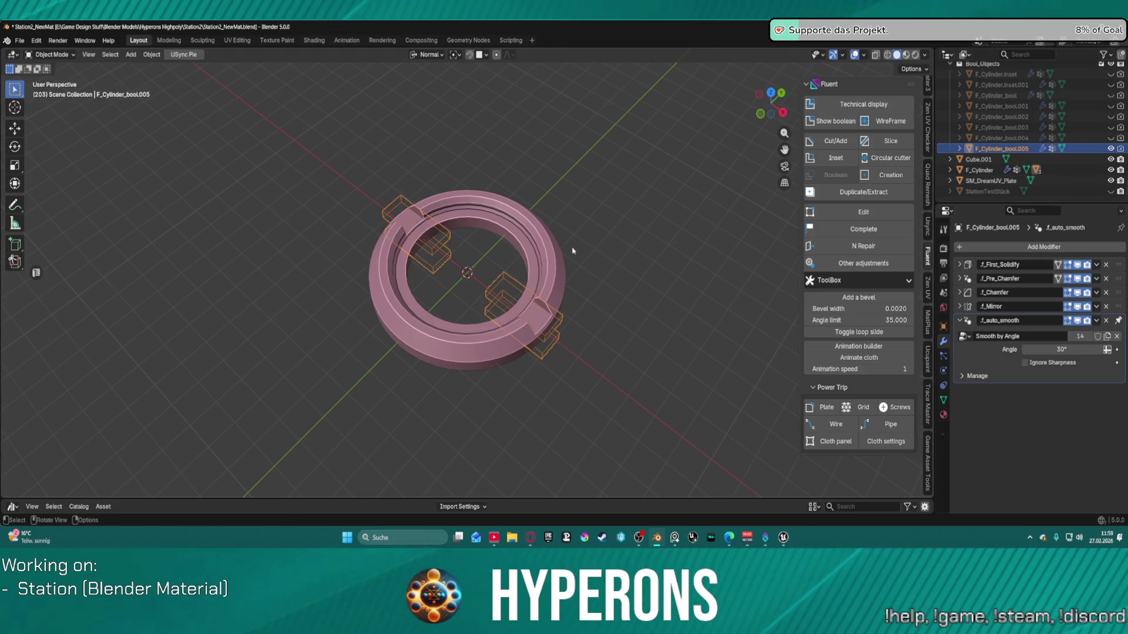
# Step: Select the four cutter objects and copy-paste them into the scene
pyautogui.click(644, 297)
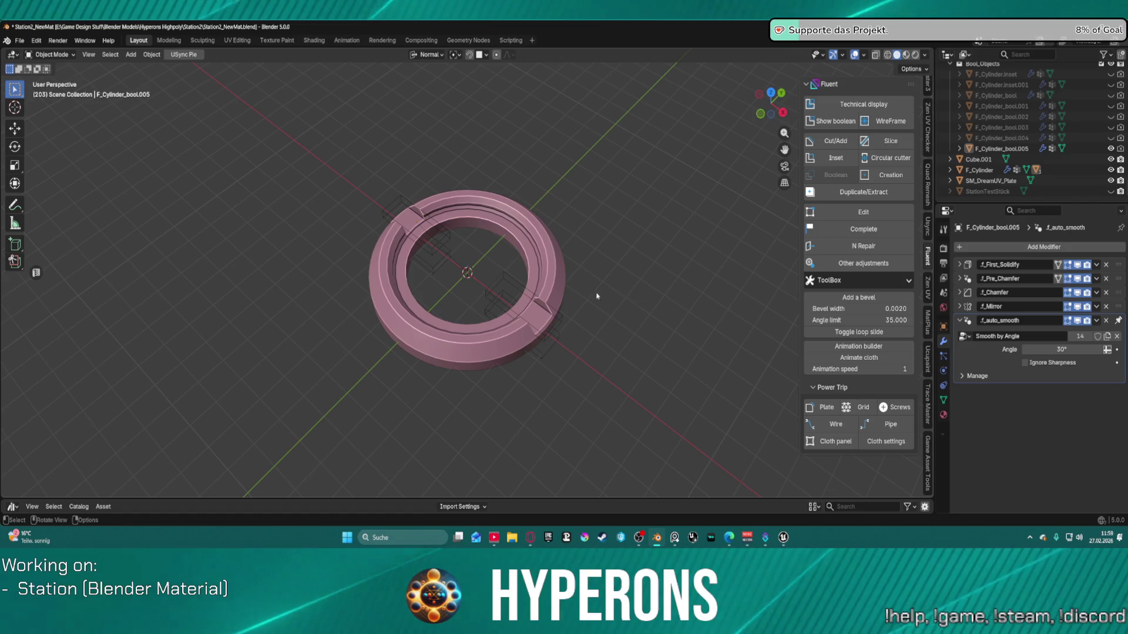
pyautogui.hotkey('ctrl', 'Tab')
pyautogui.click(514, 324)
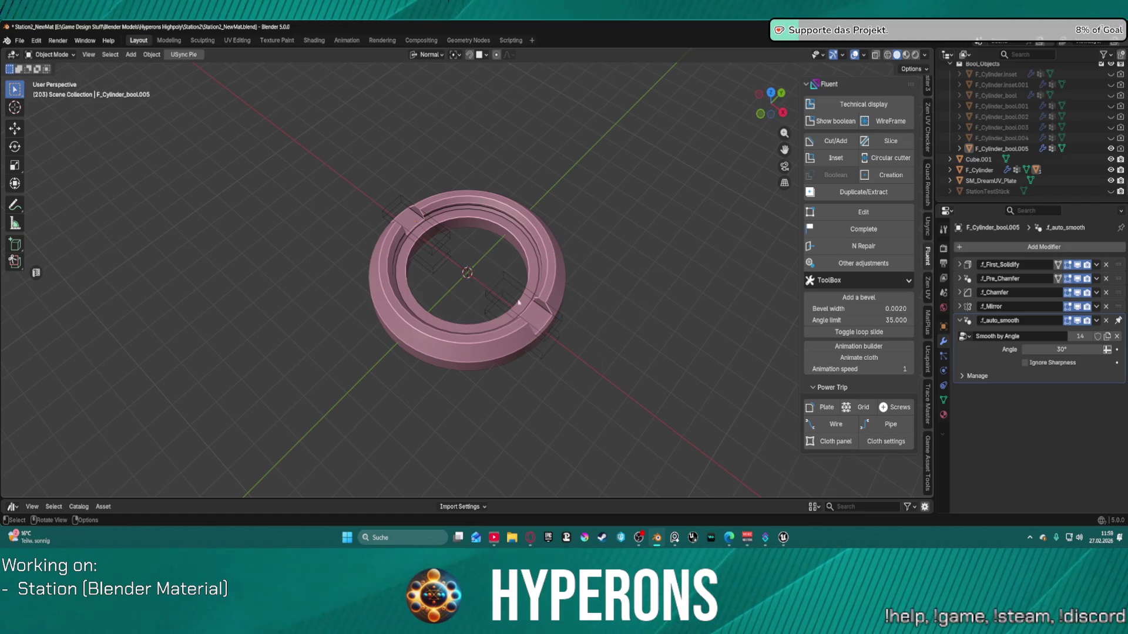
pyautogui.click(492, 292)
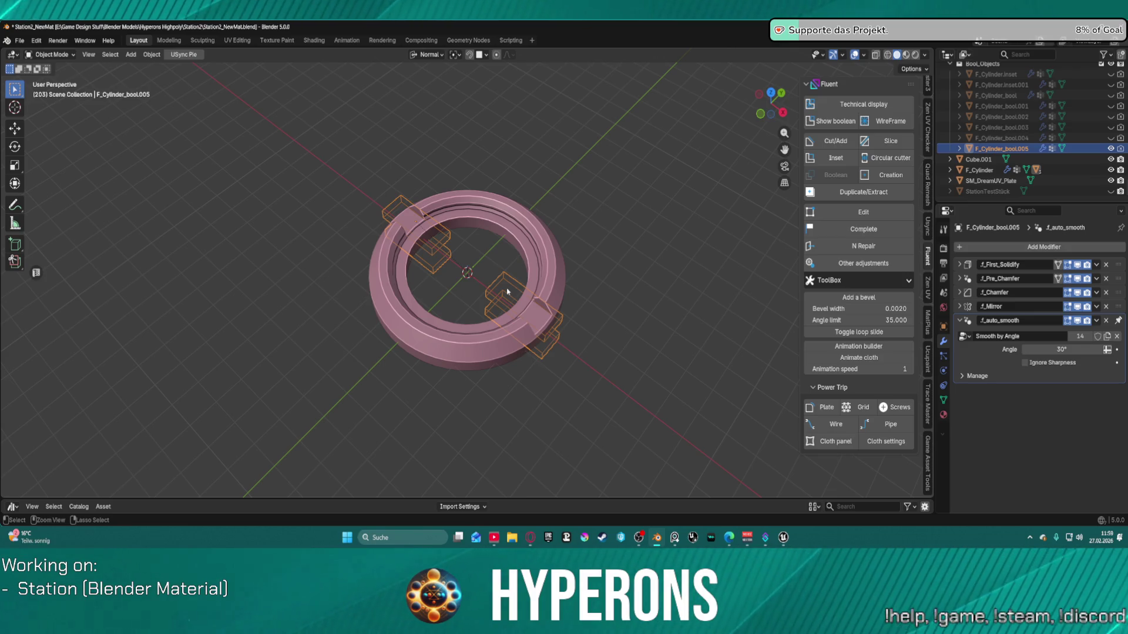
pyautogui.hotkey('ctrl', 'c')
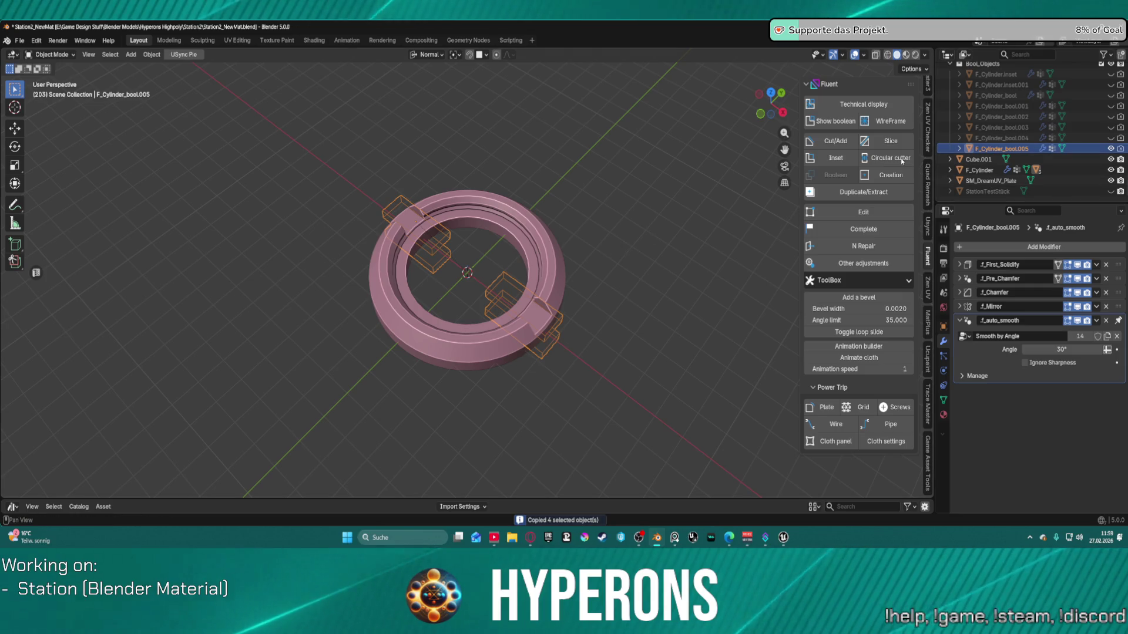
pyautogui.hotkey('ctrl', 'v')
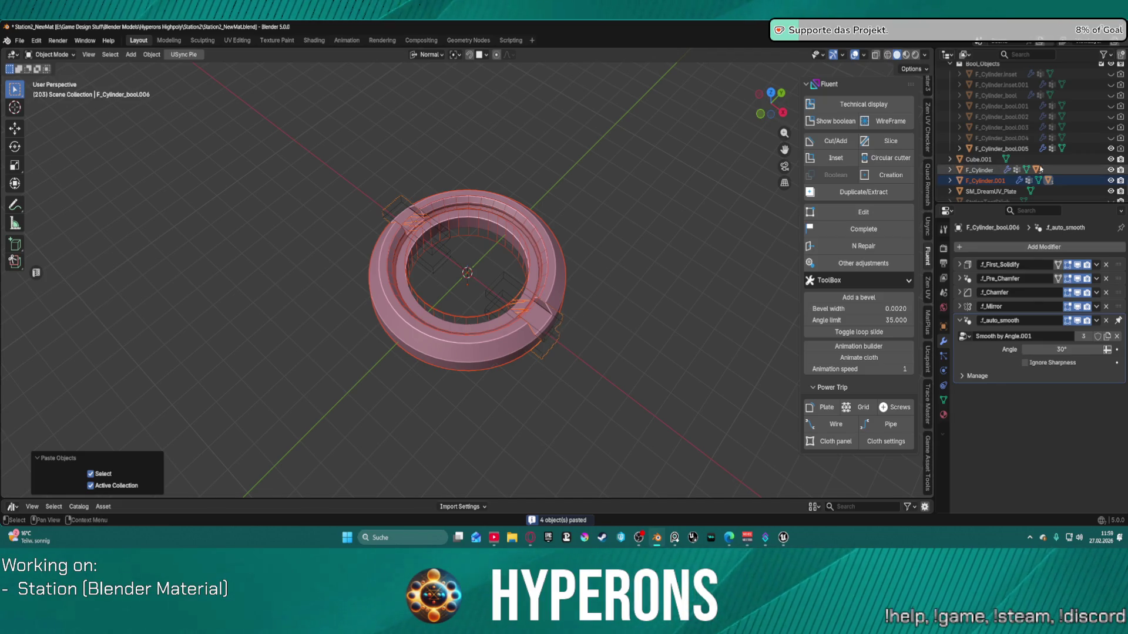
# Step: Remove the pasted F_Cylinder.001 and its cutters, then zoom in from near top view
pyautogui.click(548, 337)
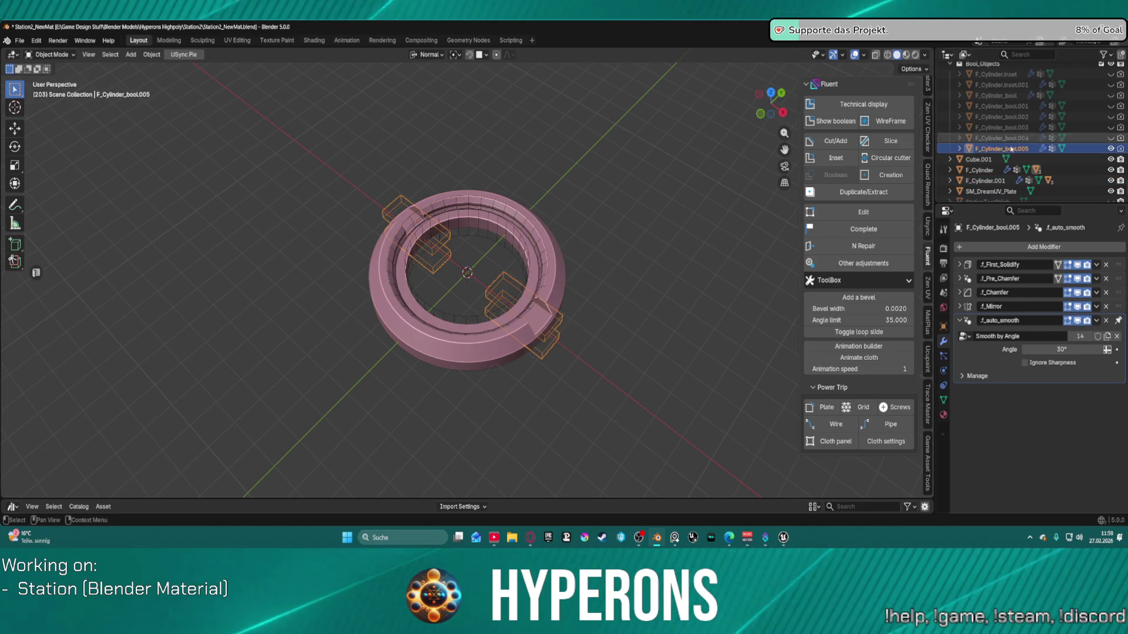
pyautogui.scroll(-1, 998, 181)
pyautogui.click(987, 170)
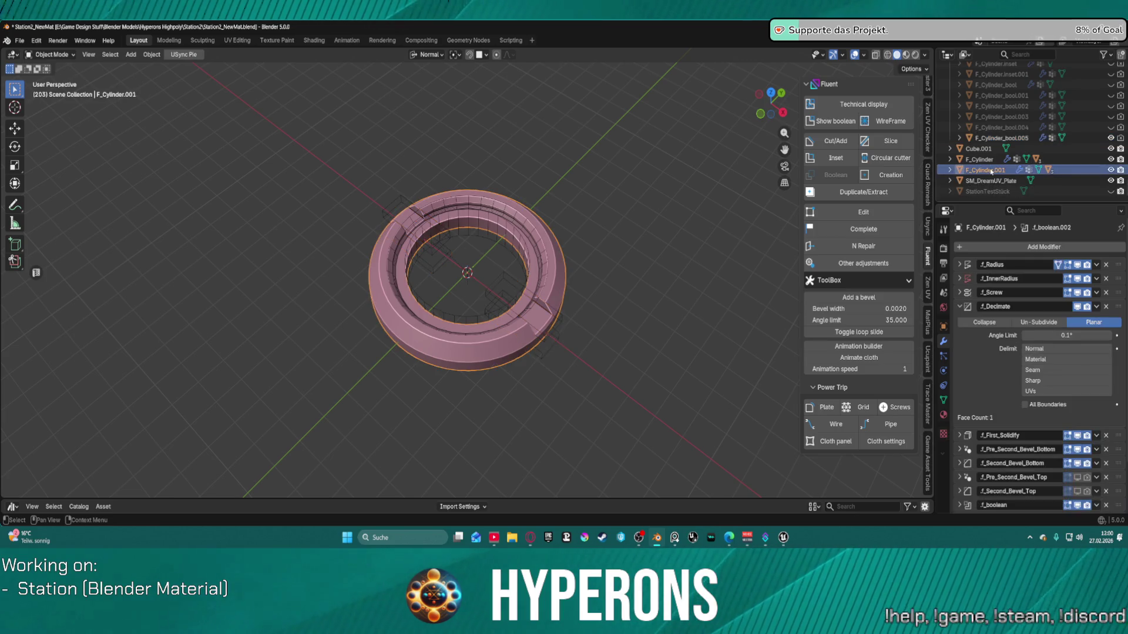
pyautogui.hotkey('shift', ']')
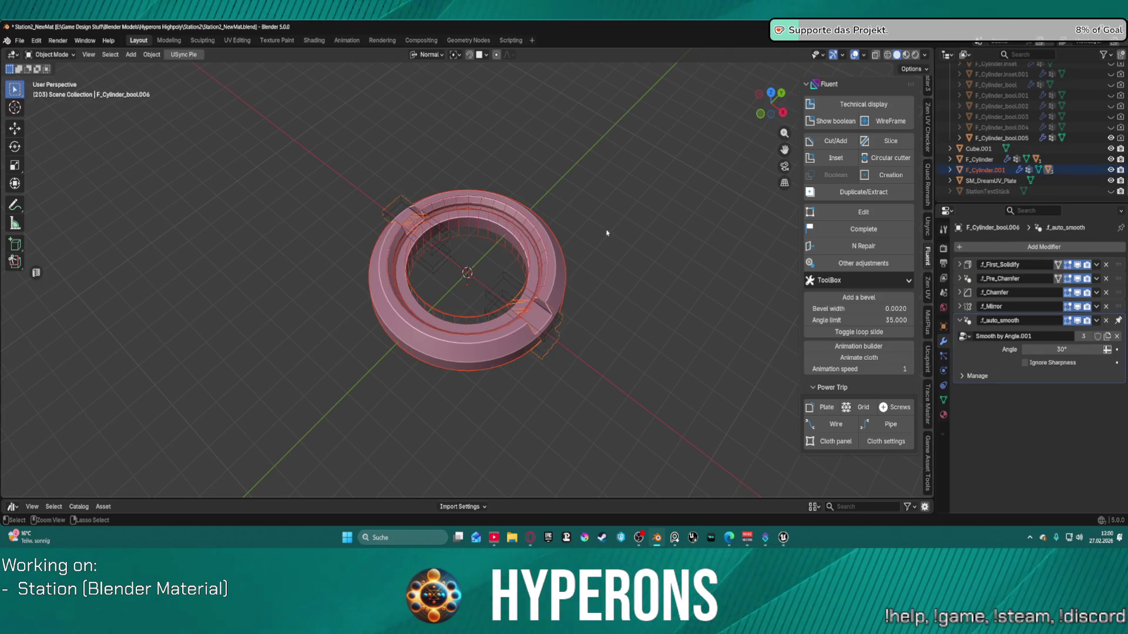
pyautogui.hotkey('ctrl', 'z')
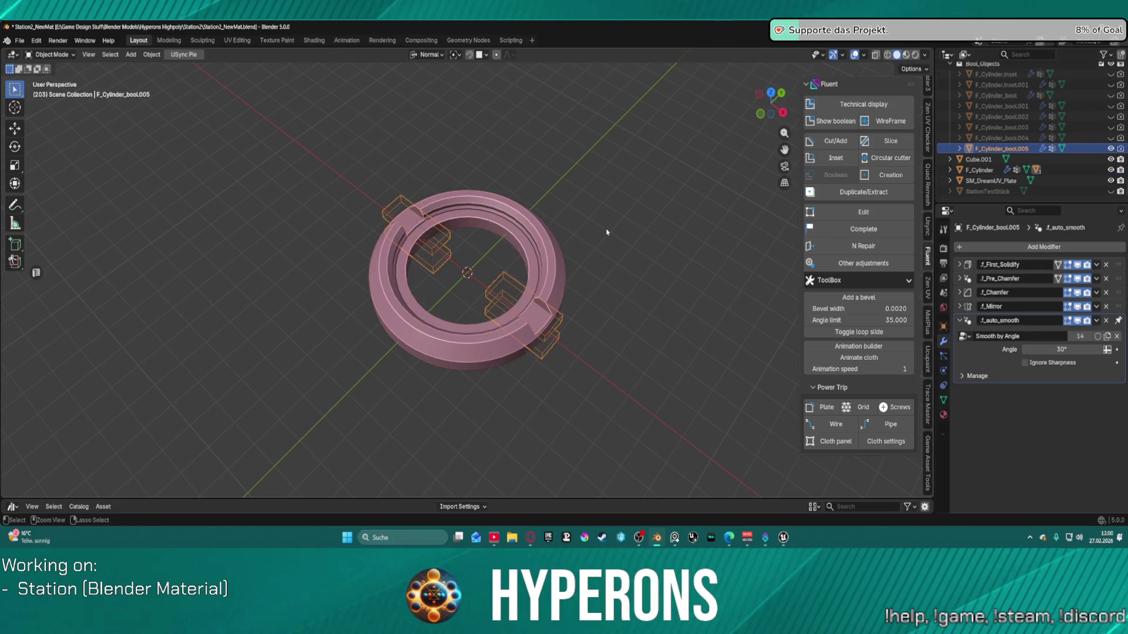
pyautogui.moveTo(556, 228)
pyautogui.mouseDown(button='middle')
pyautogui.moveTo(496, 209)
pyautogui.moveTo(443, 252)
pyautogui.mouseUp(button='middle')
pyautogui.scroll(3, 443, 253)
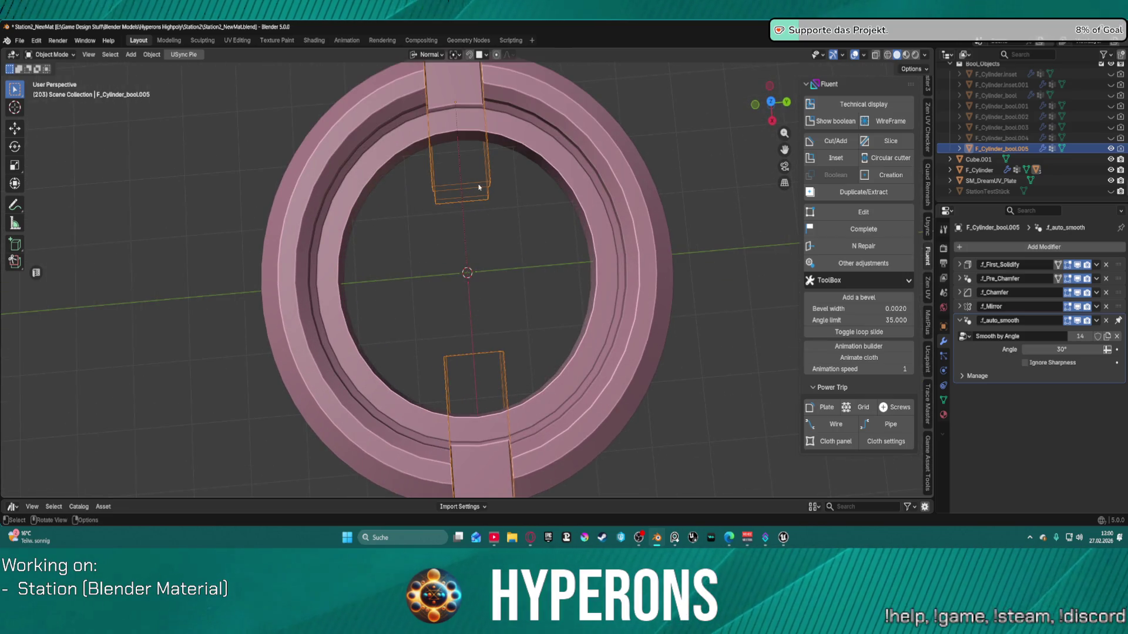
pyautogui.press('z')
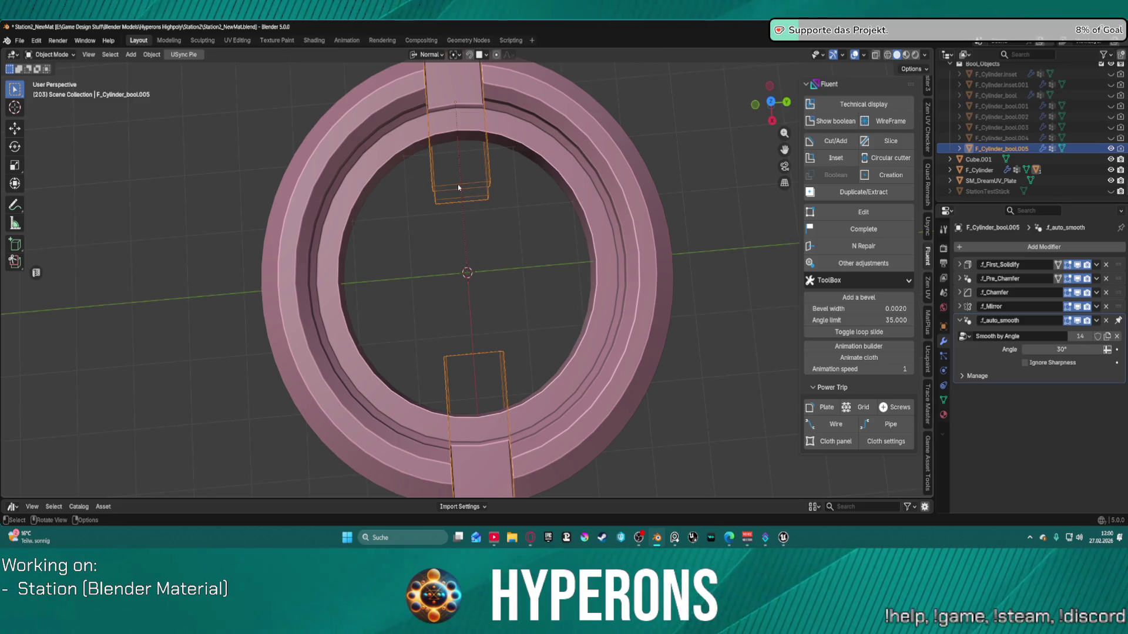
# Step: Select F_Cylinder and briefly enter, then quit, editing cutter F_Cylinder_bool005
pyautogui.click(643, 213)
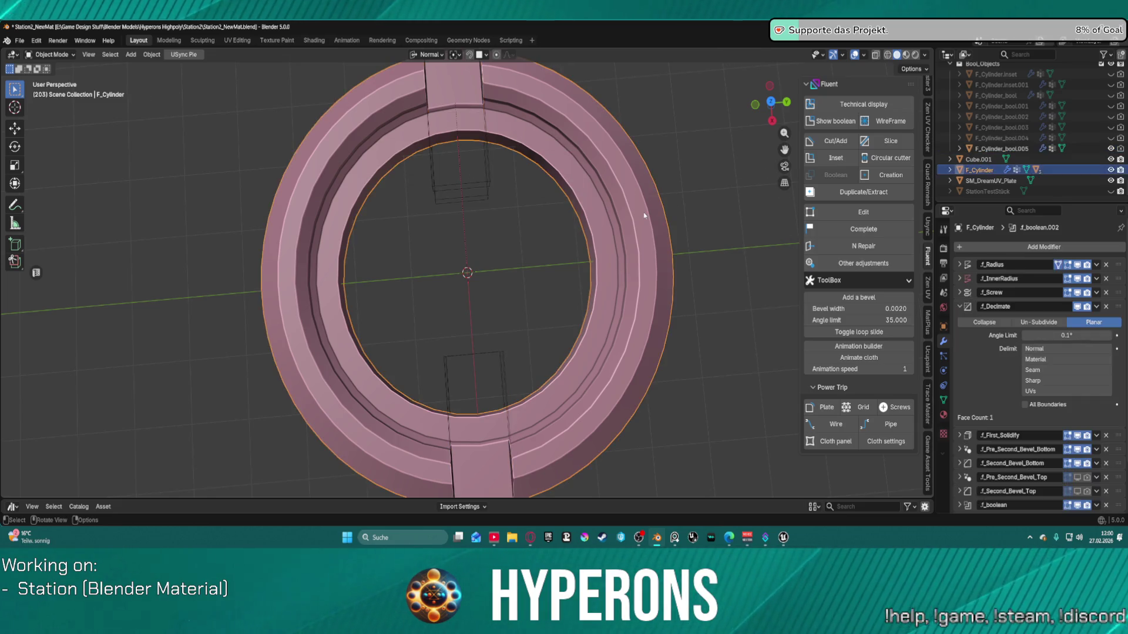
pyautogui.press('f')
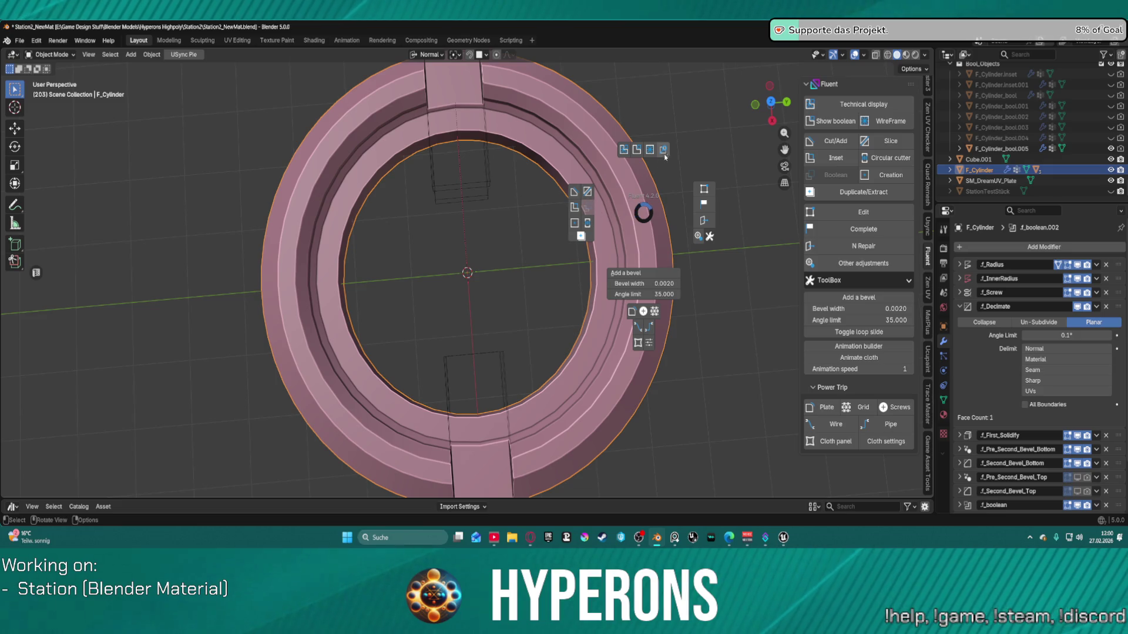
pyautogui.click(663, 153)
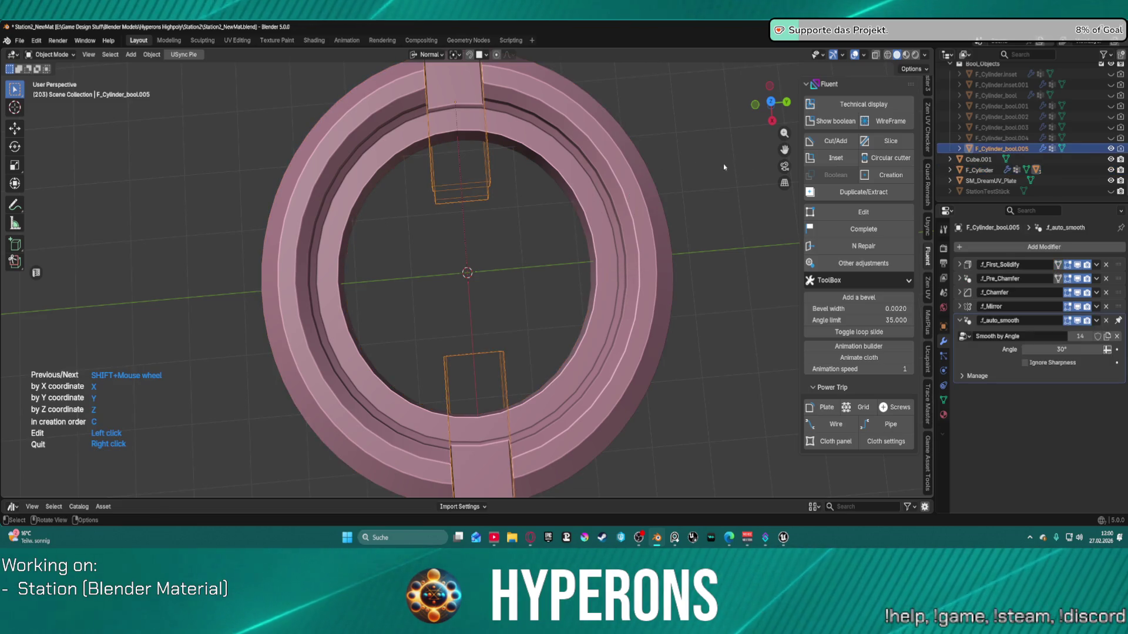
pyautogui.rightClick(831, 127)
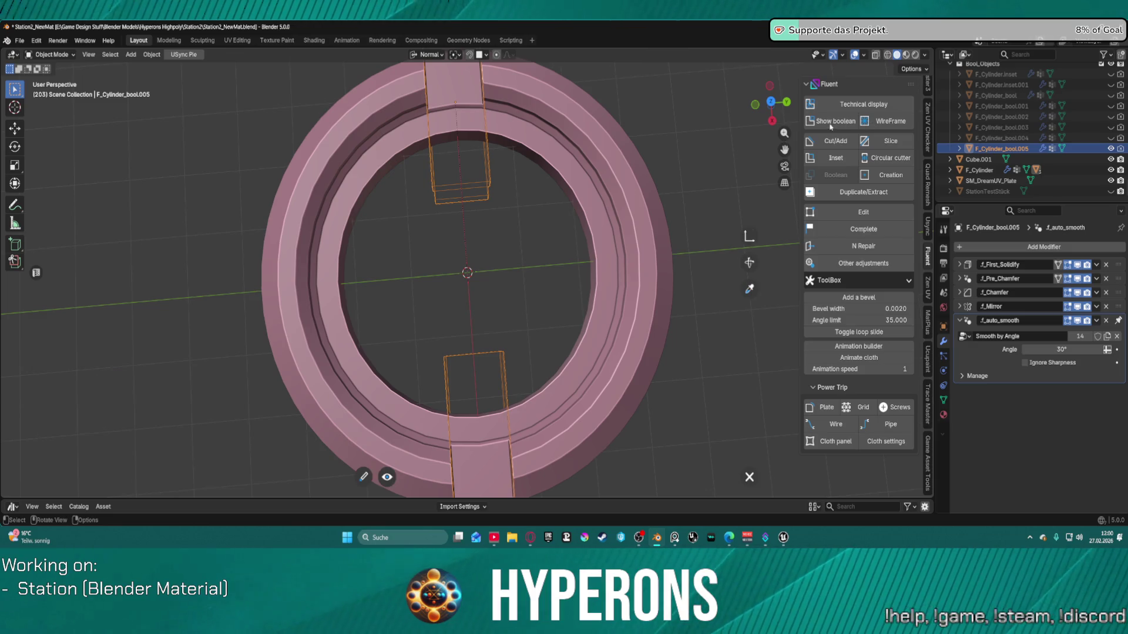
pyautogui.rightClick(830, 121)
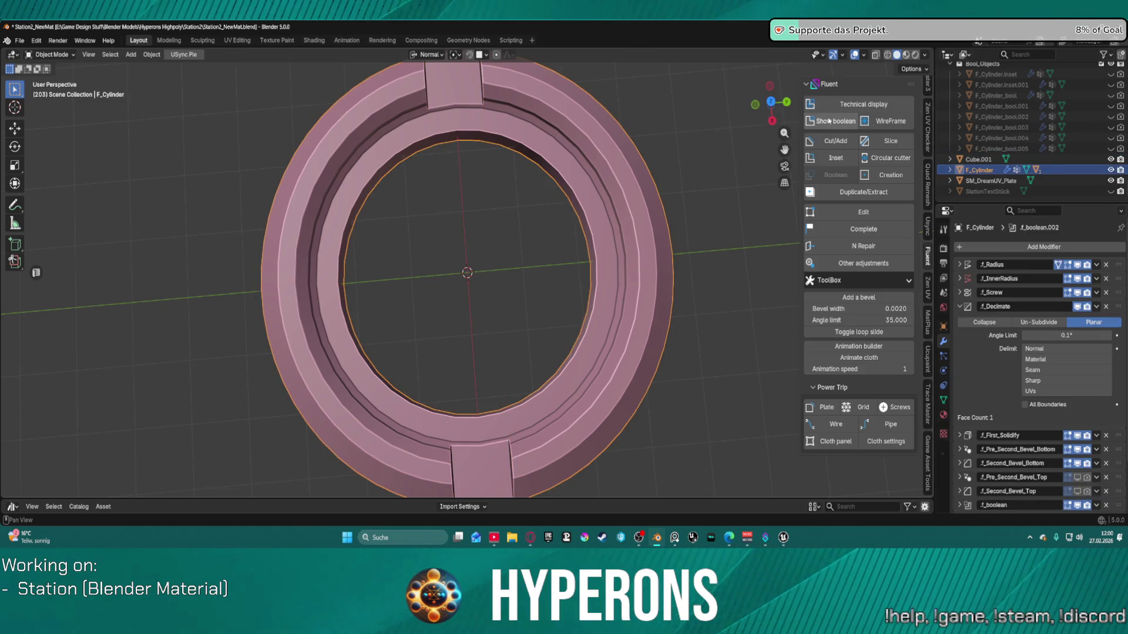
# Step: Toggle Fluent's Show boolean and Technical display to set how the cutters appear
pyautogui.click(822, 122)
pyautogui.click(819, 122)
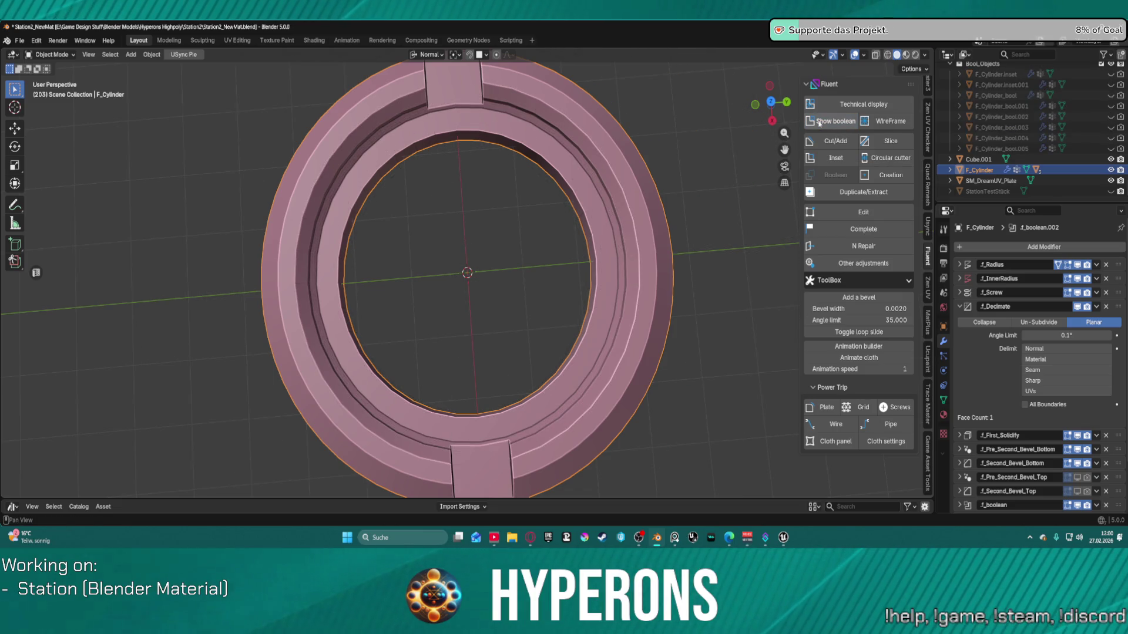
pyautogui.click(852, 105)
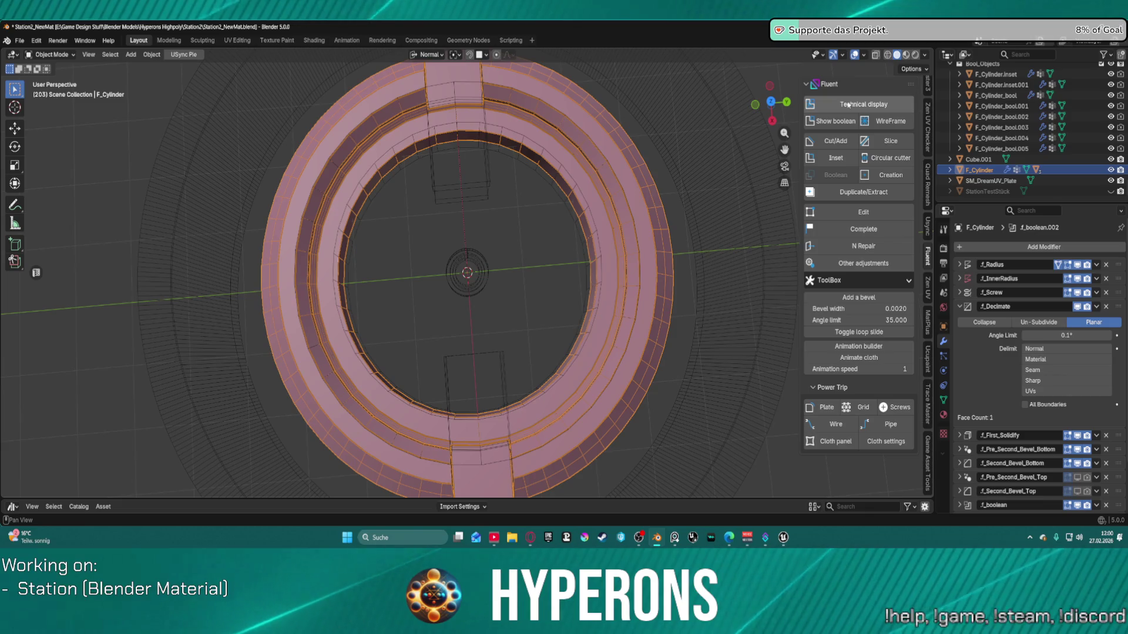
pyautogui.click(849, 105)
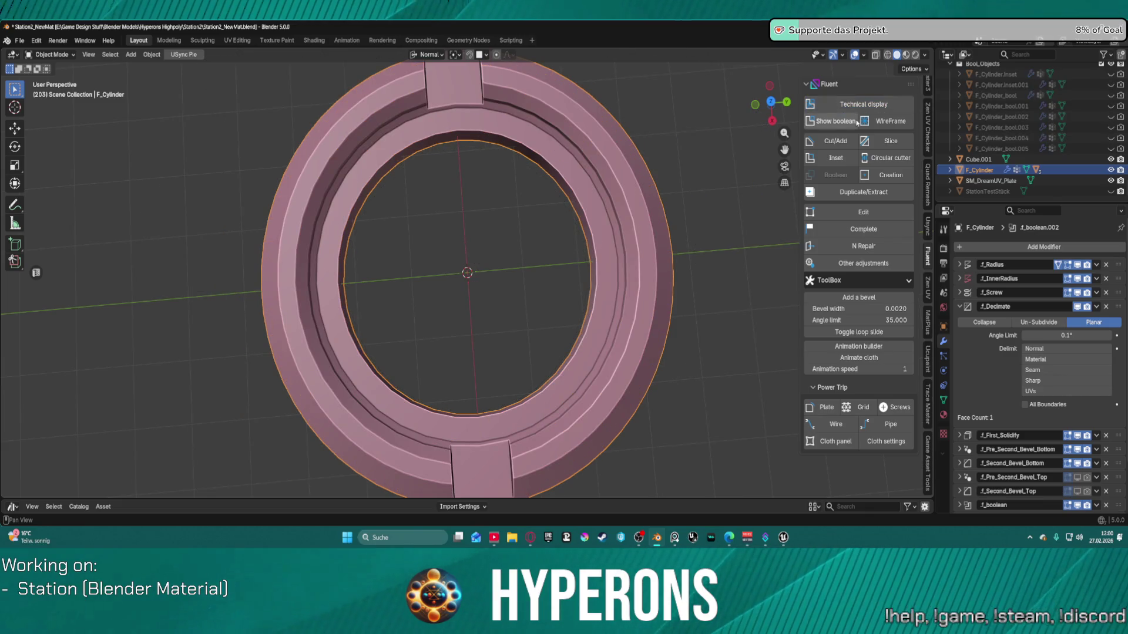
pyautogui.scroll(-3, 593, 251)
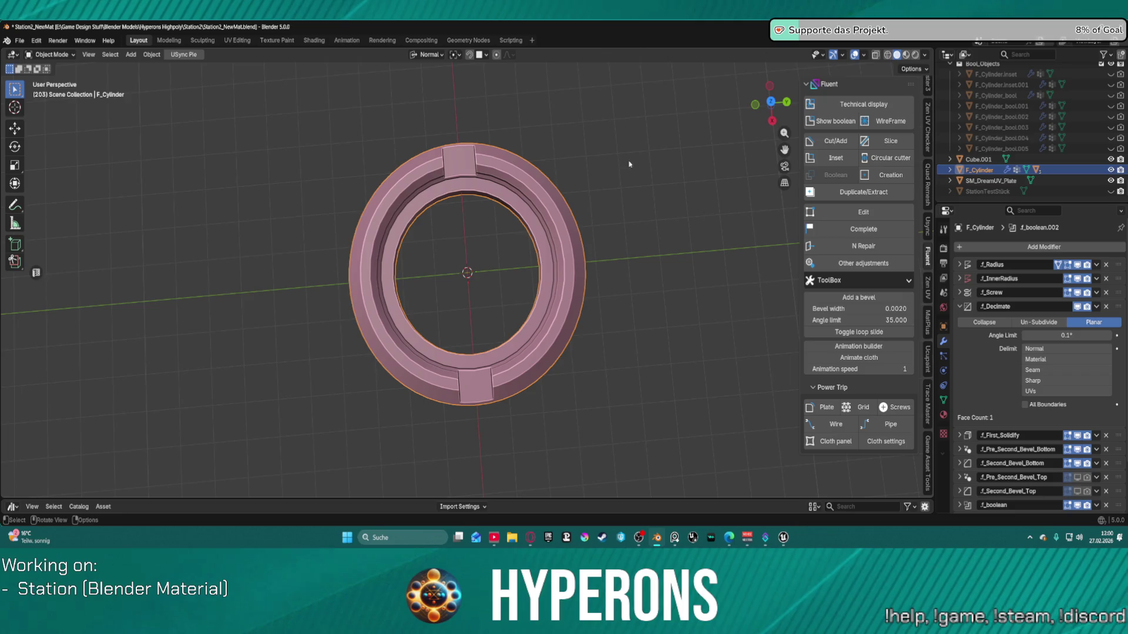
pyautogui.click(834, 121)
# Step: Start duplicating cutter F_Cylinder_bool005, then cancel the placement
pyautogui.click(475, 220)
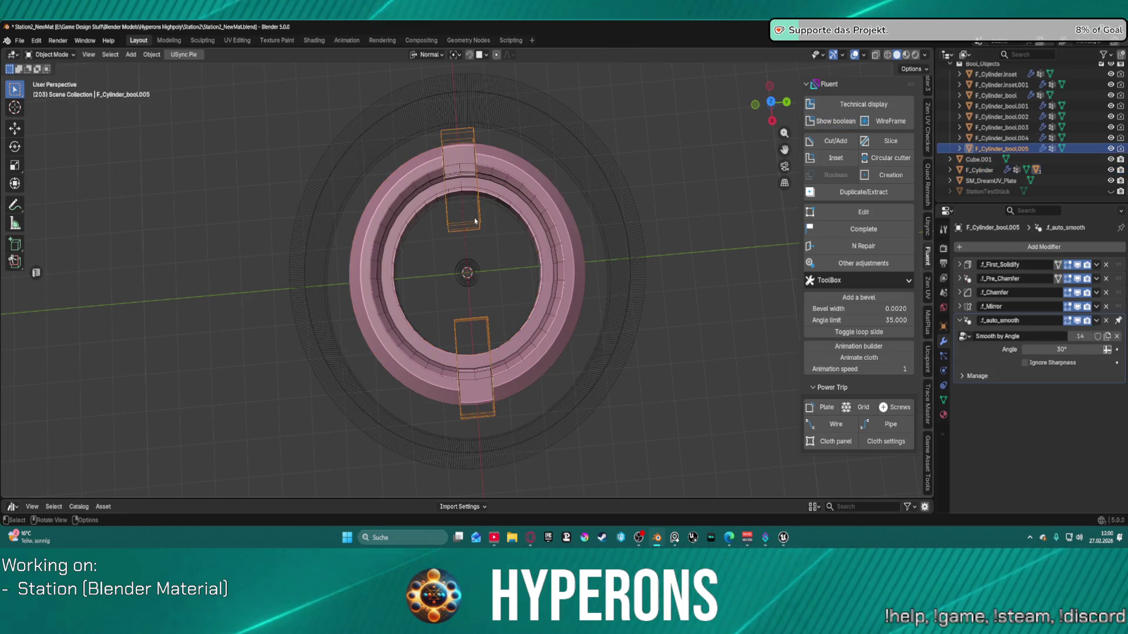
pyautogui.click(834, 193)
pyautogui.click(561, 196)
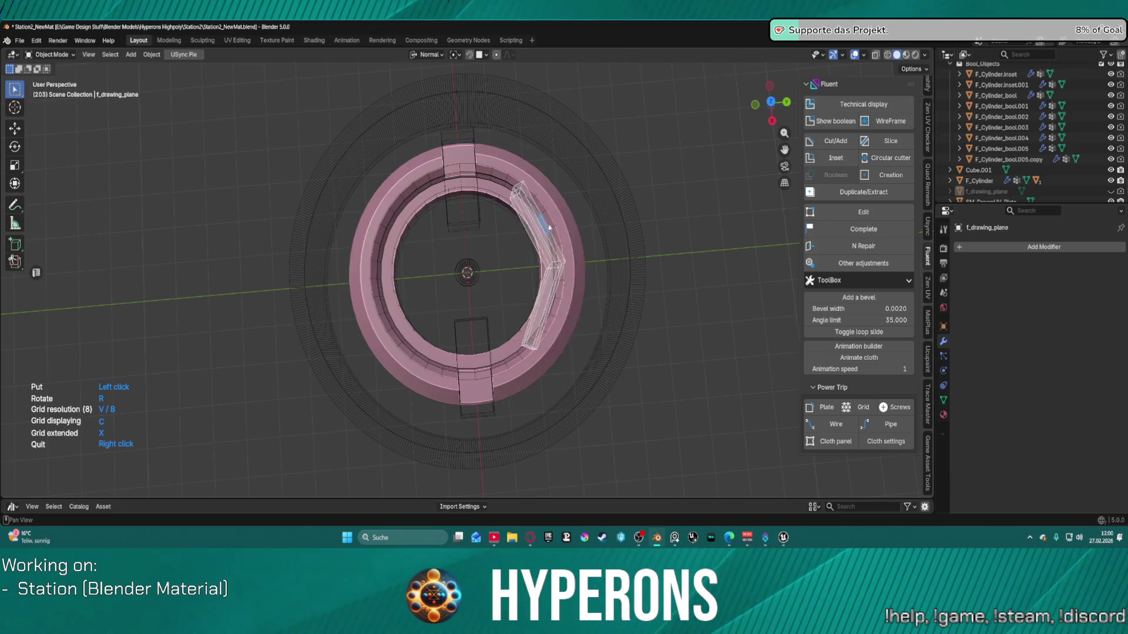
pyautogui.rightClick(564, 223)
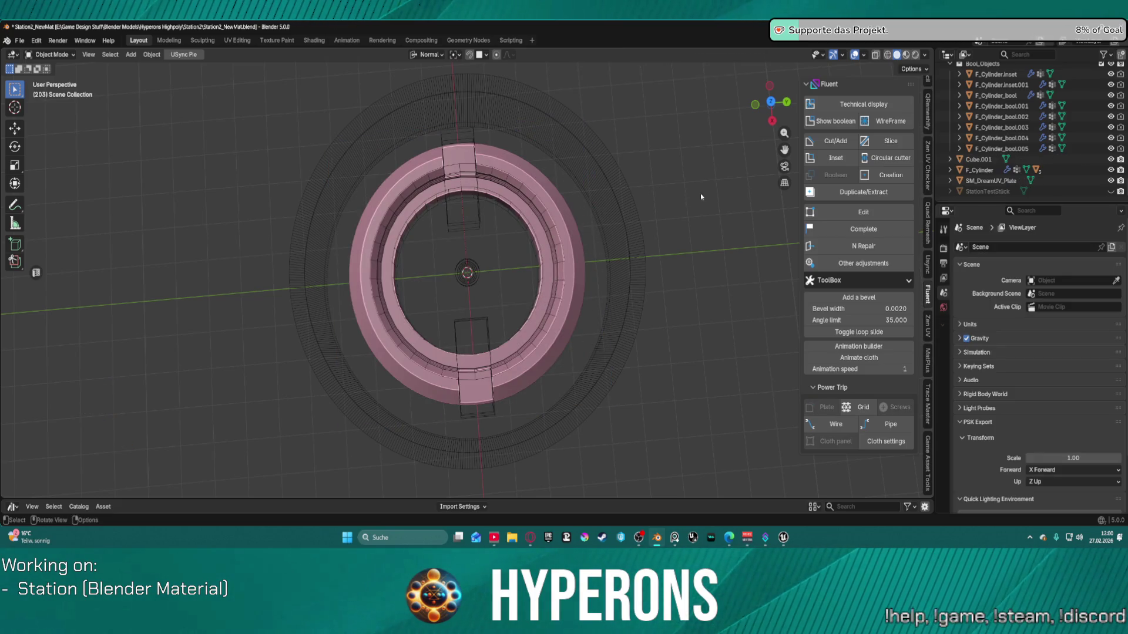
pyautogui.scroll(2, 638, 242)
pyautogui.scroll(-1, 623, 248)
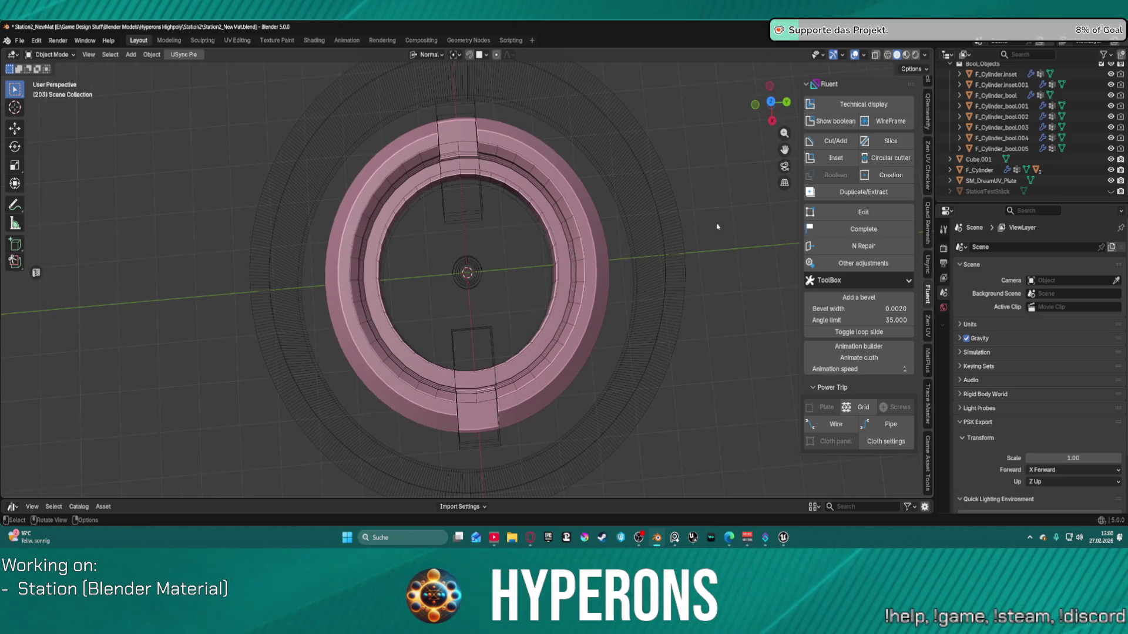
# Step: Select only F_Cylinder and run Fluent's N Repair up to picking the normal source
pyautogui.click(837, 254)
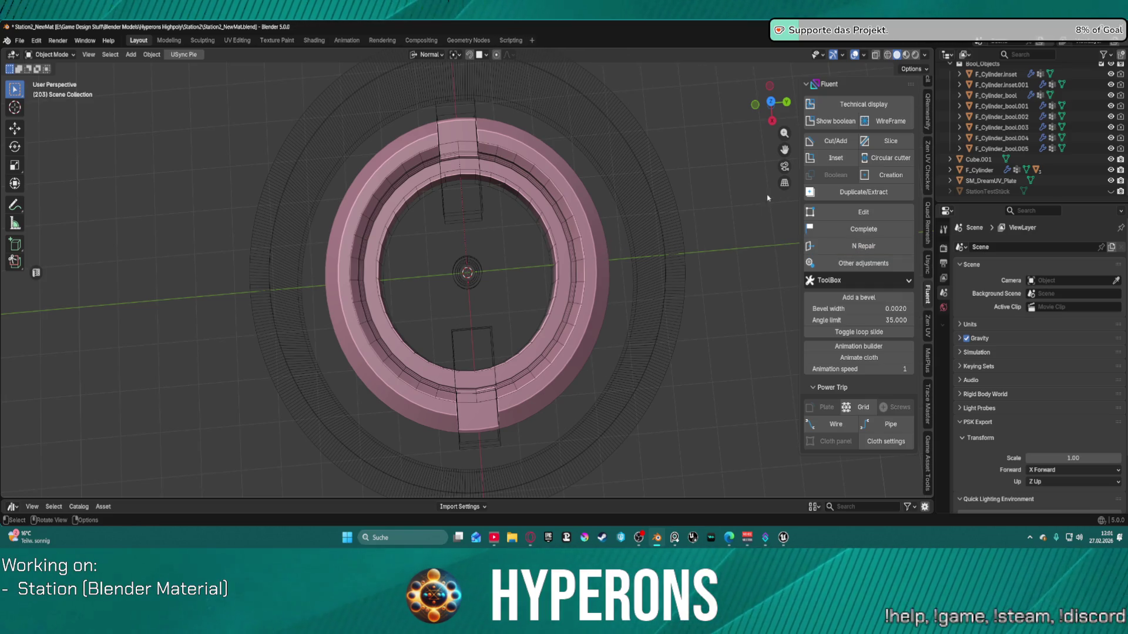
pyautogui.click(834, 121)
pyautogui.click(598, 259)
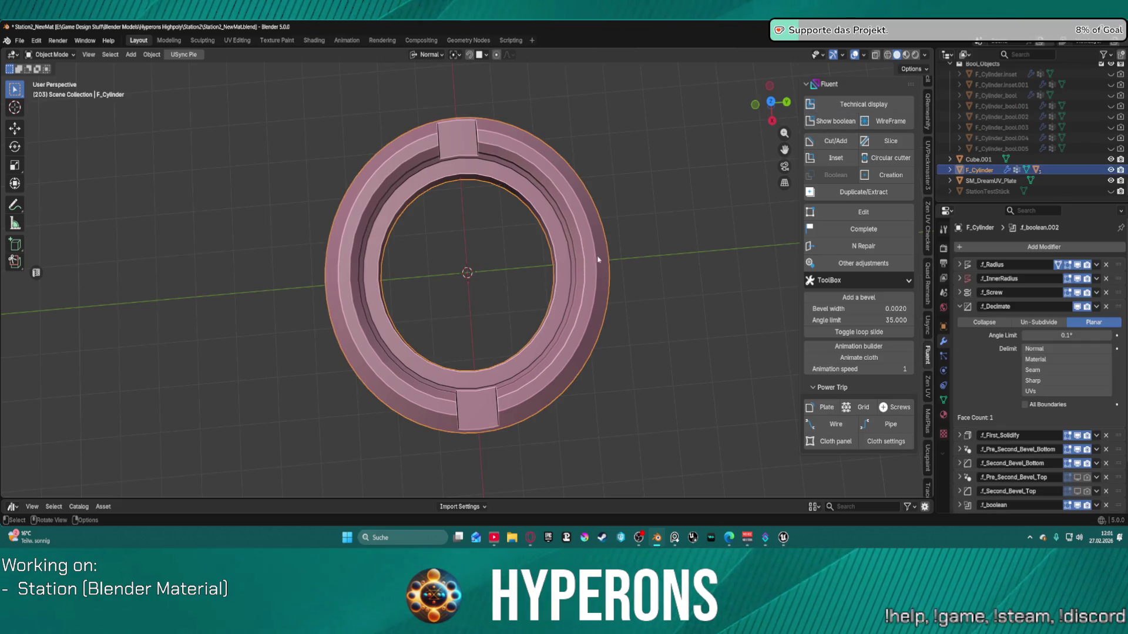
pyautogui.click(856, 246)
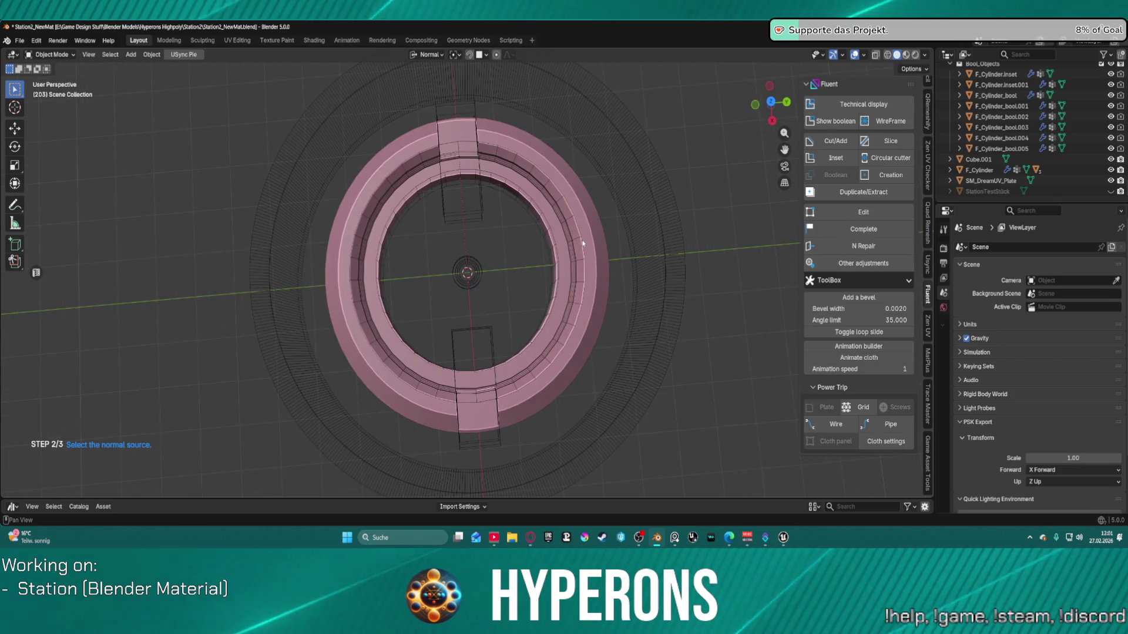
pyautogui.click(596, 255)
# Step: Show the cutters as wireframes and move cutter F_Cylinder_bool005 to a new position
pyautogui.moveTo(660, 240)
pyautogui.mouseDown(button='middle')
pyautogui.moveTo(734, 171)
pyautogui.moveTo(508, 258)
pyautogui.moveTo(405, 241)
pyautogui.mouseUp(button='middle')
pyautogui.scroll(3, 734, 172)
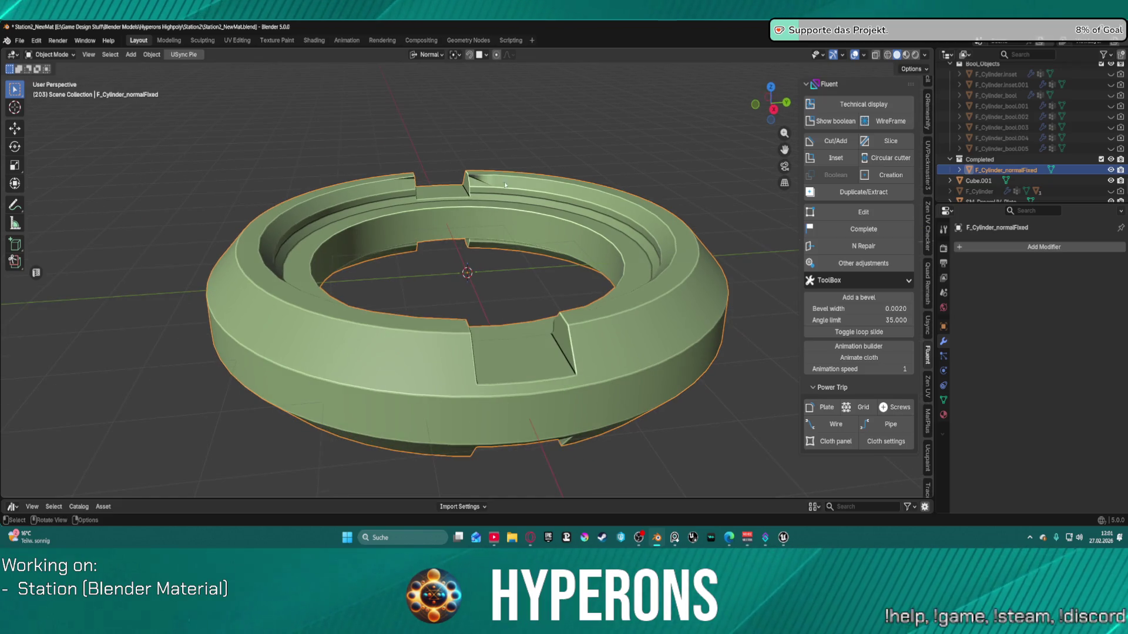
pyautogui.press('f')
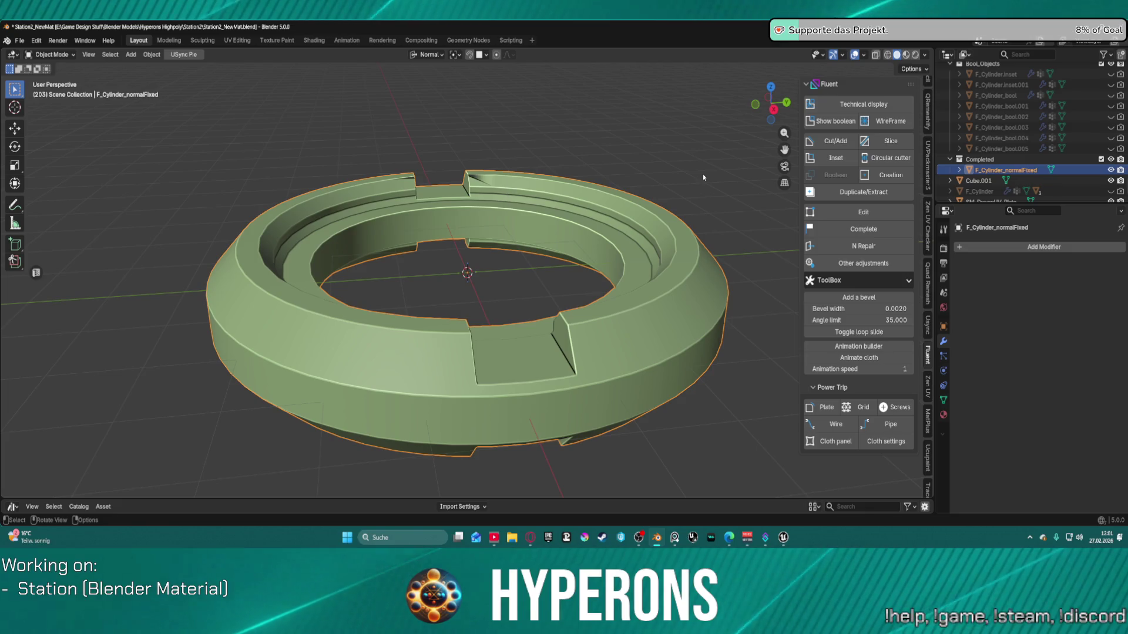
pyautogui.click(831, 121)
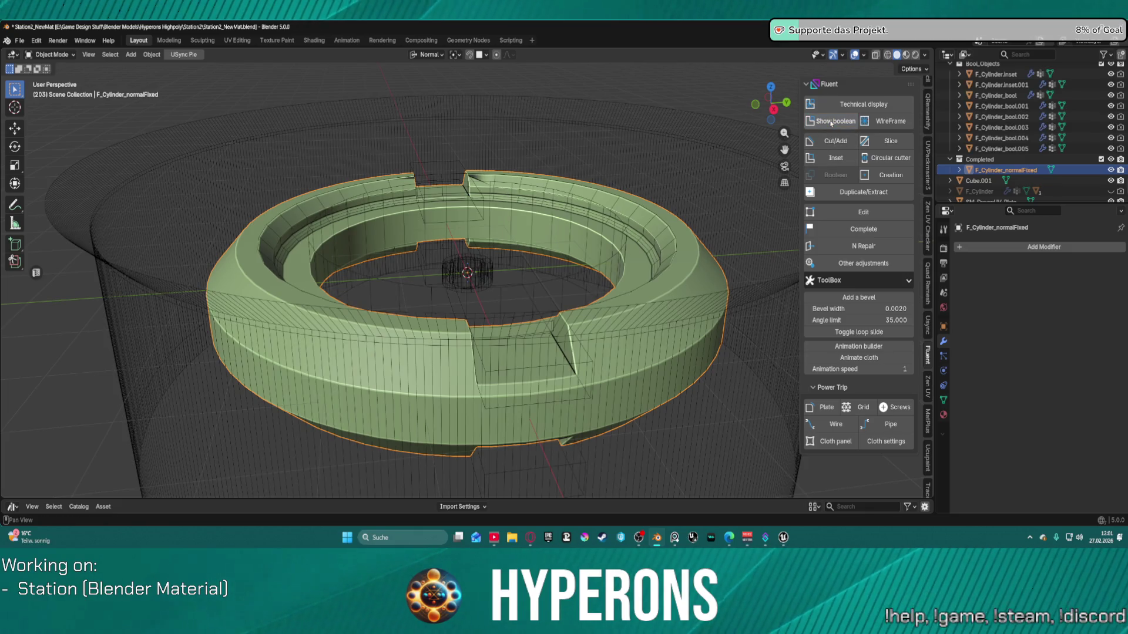
pyautogui.click(432, 198)
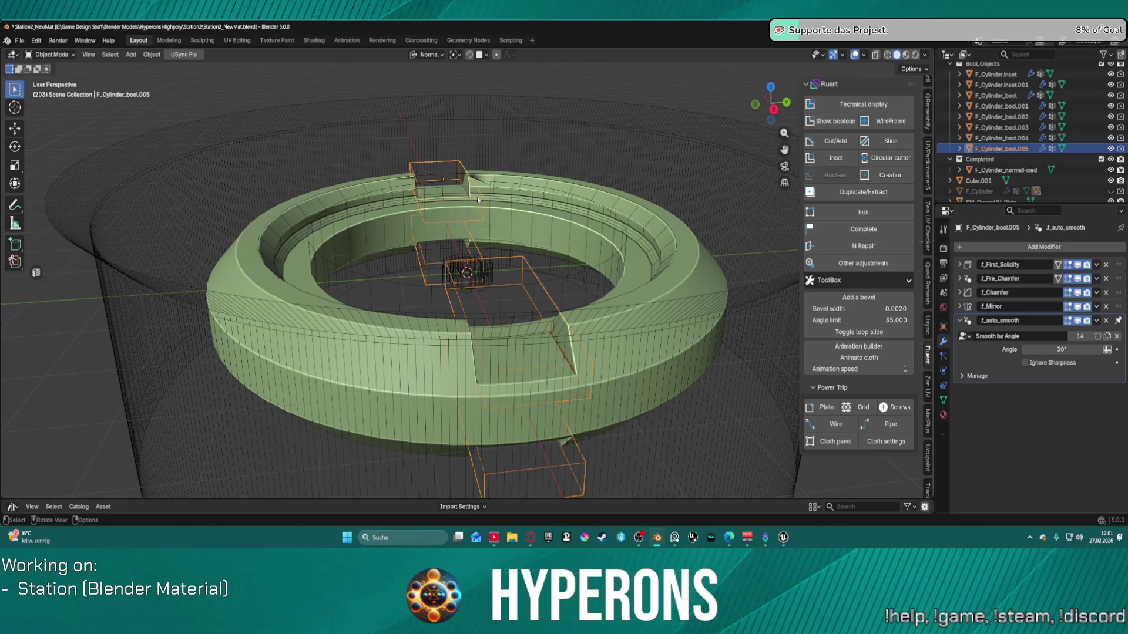
pyautogui.press('g')
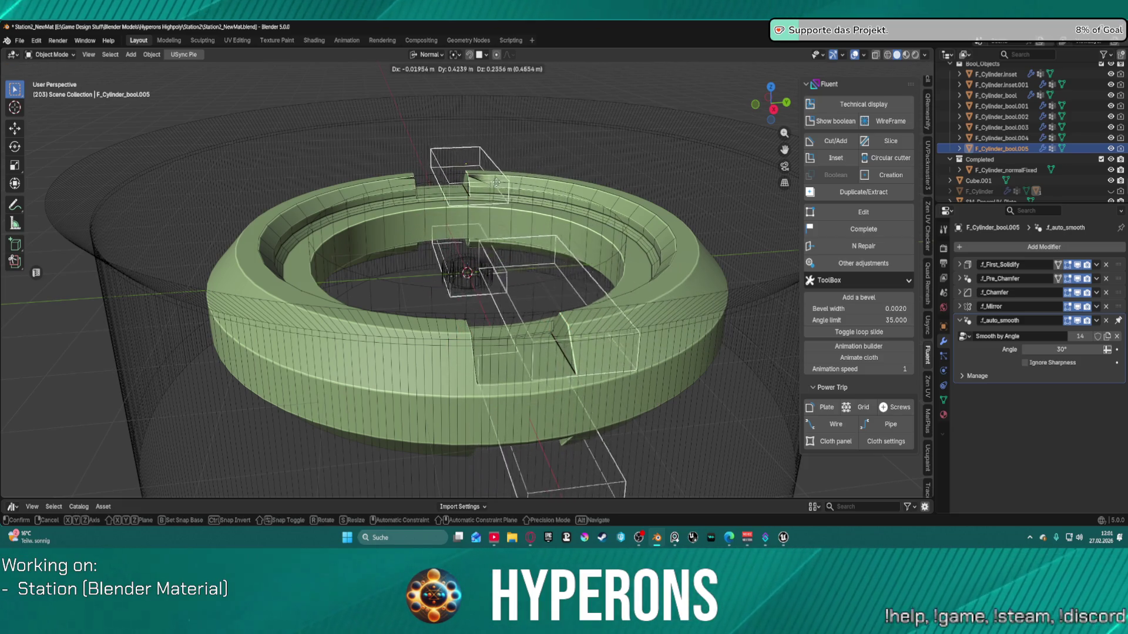
pyautogui.click(494, 212)
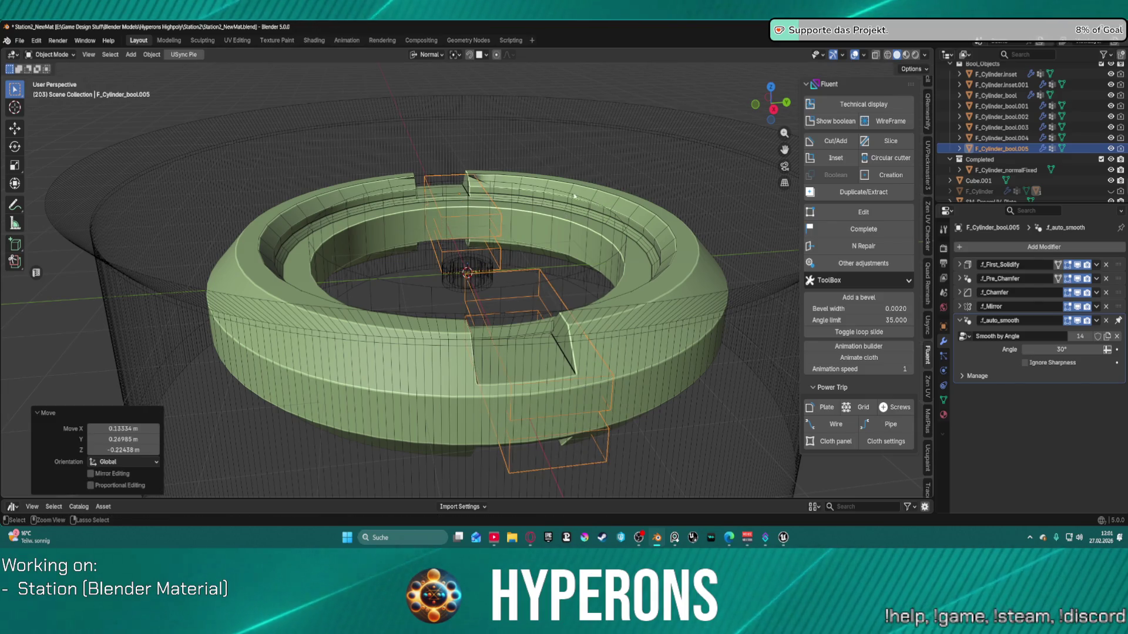
# Step: Hide the cutters and undo back to the pink ring with its live modifiers
pyautogui.click(543, 201)
pyautogui.hotkey('alt', 'w')
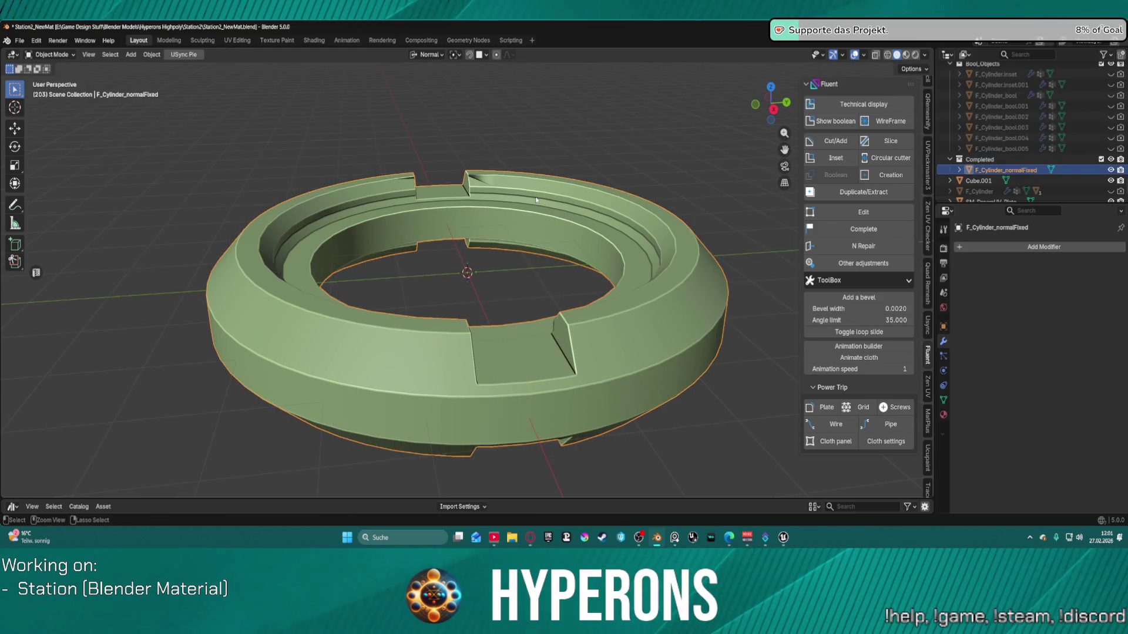
pyautogui.hotkey('ctrl', 'z')
pyautogui.moveTo(516, 220)
pyautogui.mouseDown(button='middle')
pyautogui.moveTo(587, 271)
pyautogui.moveTo(692, 252)
pyautogui.moveTo(670, 252)
pyautogui.moveTo(632, 285)
pyautogui.mouseUp(button='middle')
# Step: Tilt the view obliquely and display the boolean cutter boxes as orange wireframes
pyautogui.scroll(4, 588, 273)
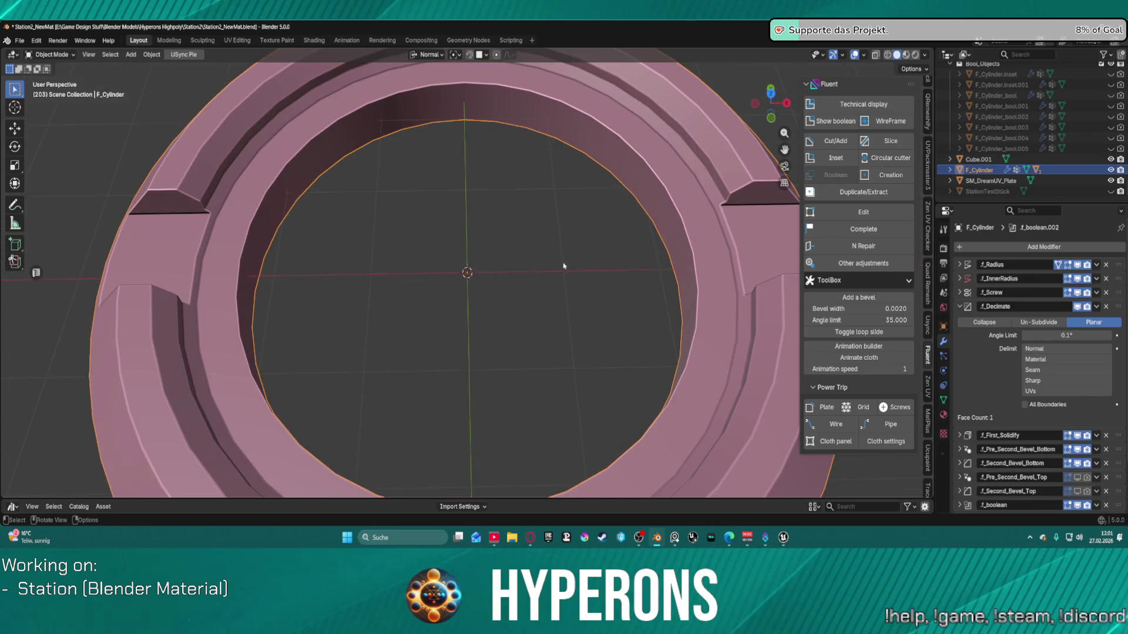
pyautogui.scroll(-2, 546, 265)
pyautogui.scroll(-1, 573, 241)
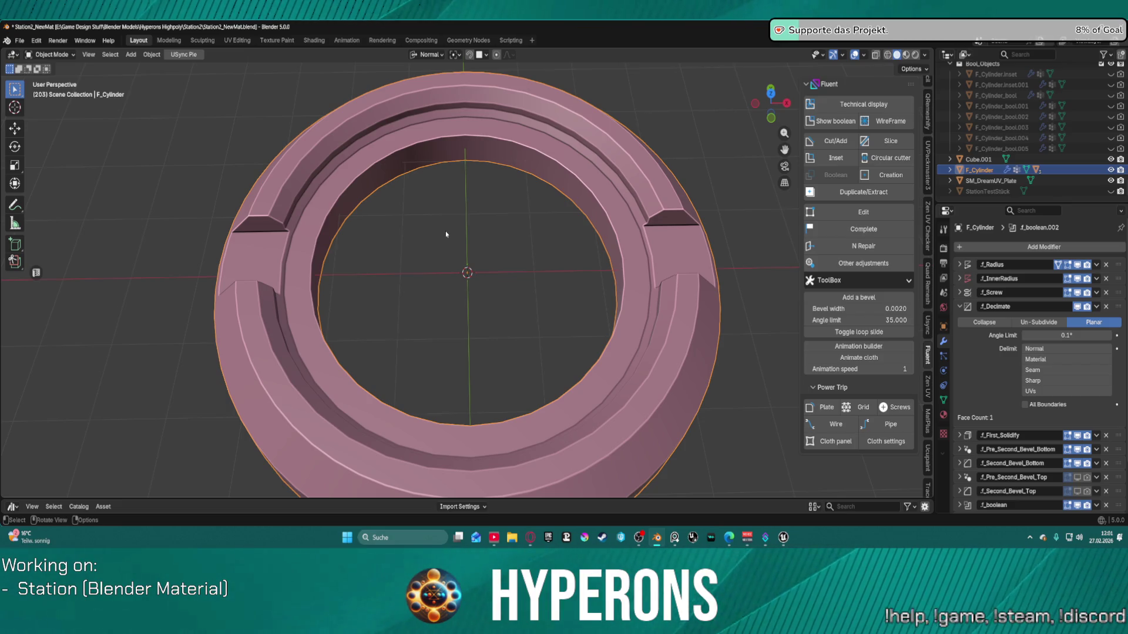
pyautogui.moveTo(410, 234)
pyautogui.mouseDown(button='middle')
pyautogui.moveTo(496, 221)
pyautogui.moveTo(516, 200)
pyautogui.moveTo(520, 168)
pyautogui.mouseUp(button='middle')
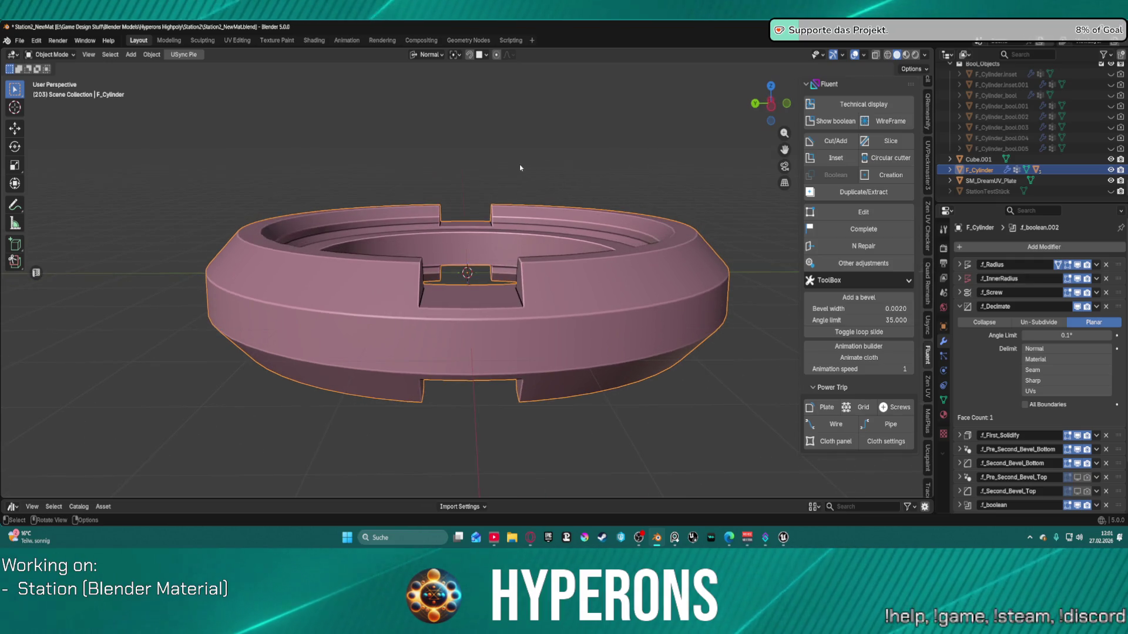
pyautogui.click(820, 121)
# Step: Select the notch cutter F_Cylinder_bool.005 on its own for editing
pyautogui.click(518, 254)
pyautogui.moveTo(518, 254)
pyautogui.mouseDown(button='middle')
pyautogui.moveTo(534, 231)
pyautogui.moveTo(480, 267)
pyautogui.mouseUp(button='middle')
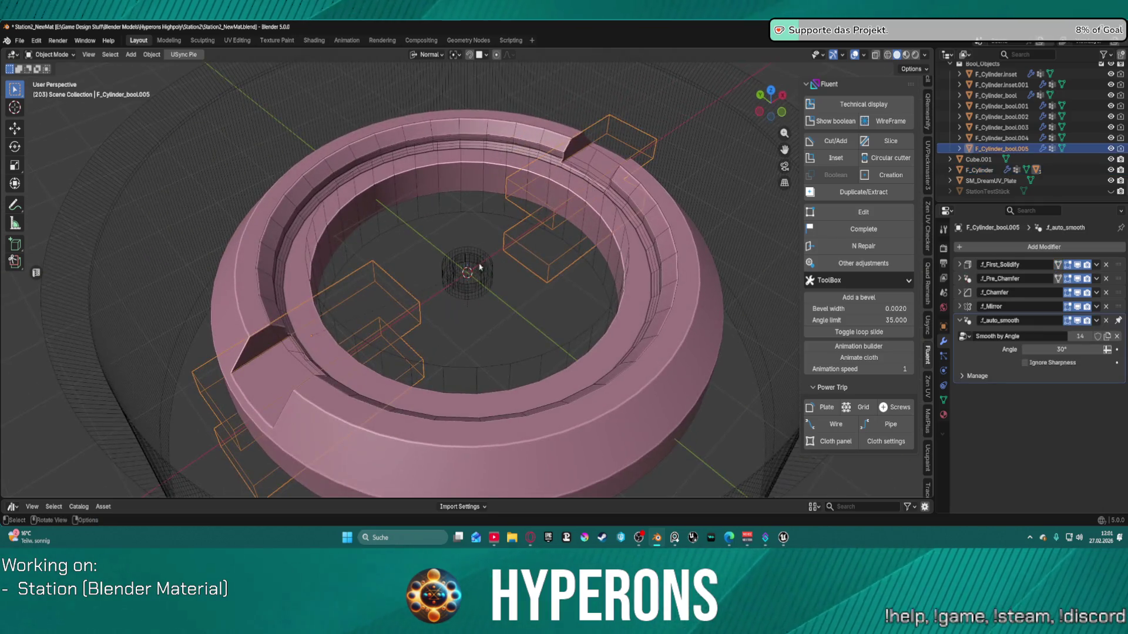
pyautogui.click(417, 301)
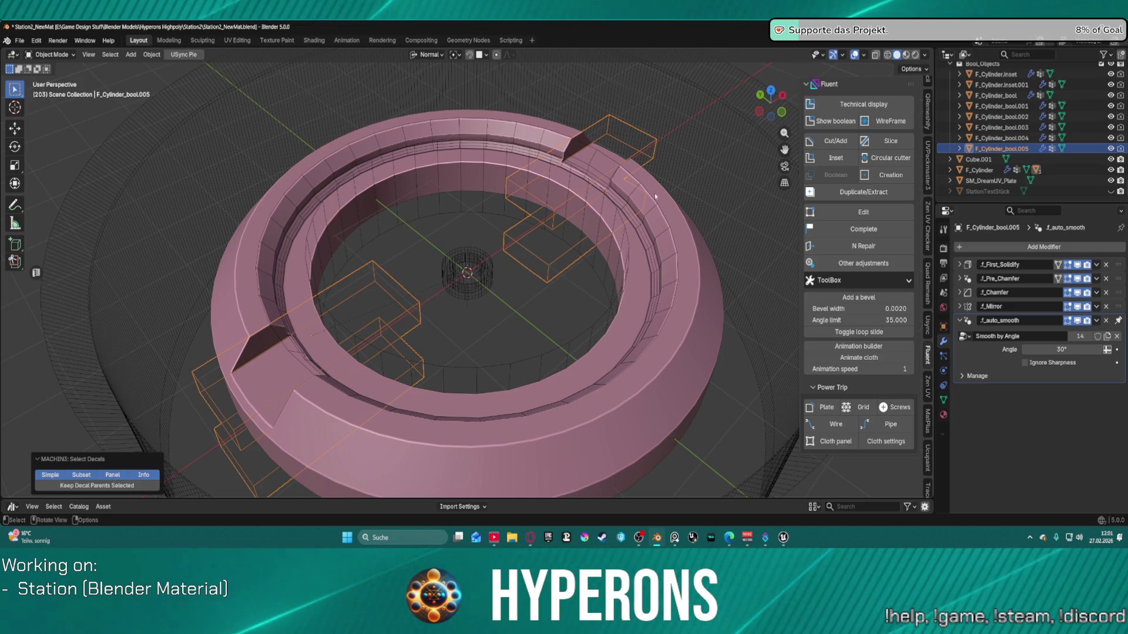
pyautogui.click(516, 294)
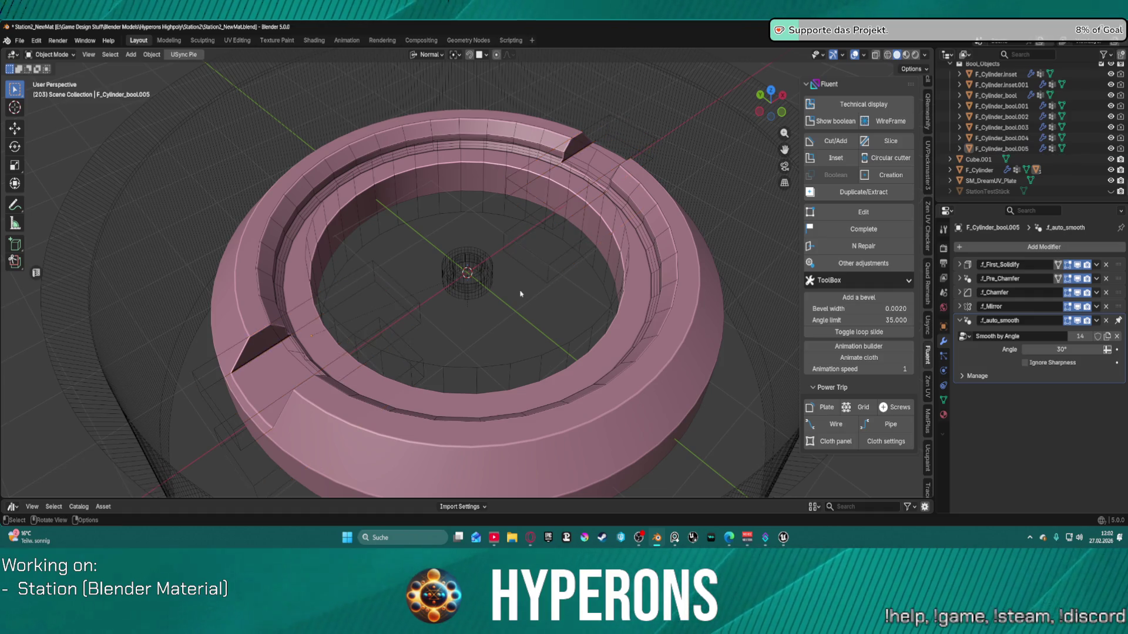
pyautogui.click(416, 311)
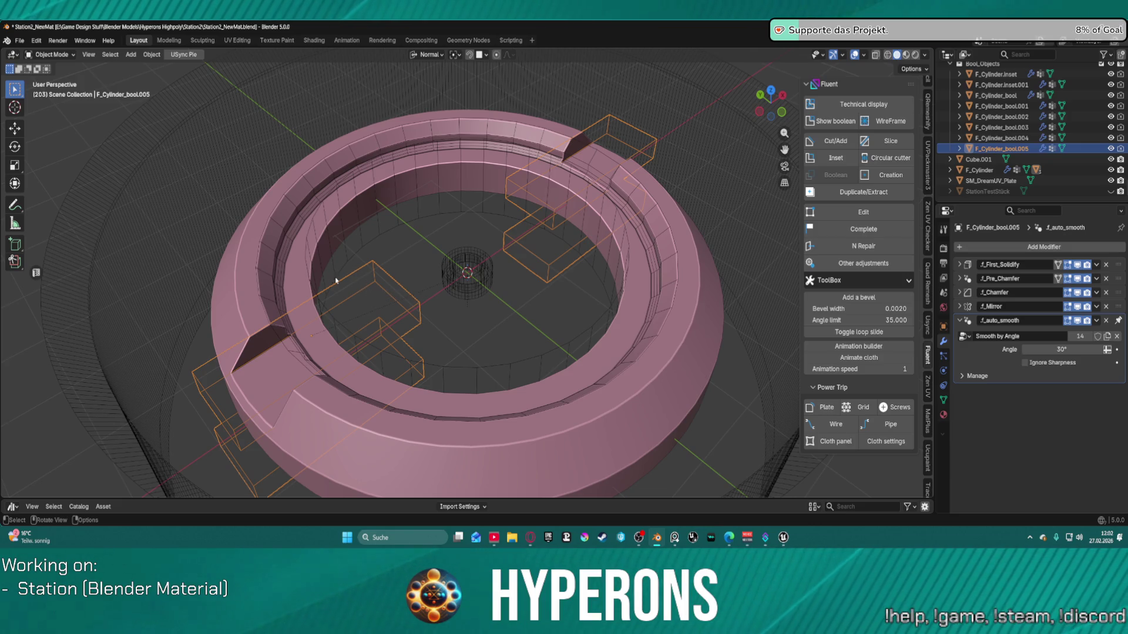
pyautogui.rightClick(395, 306)
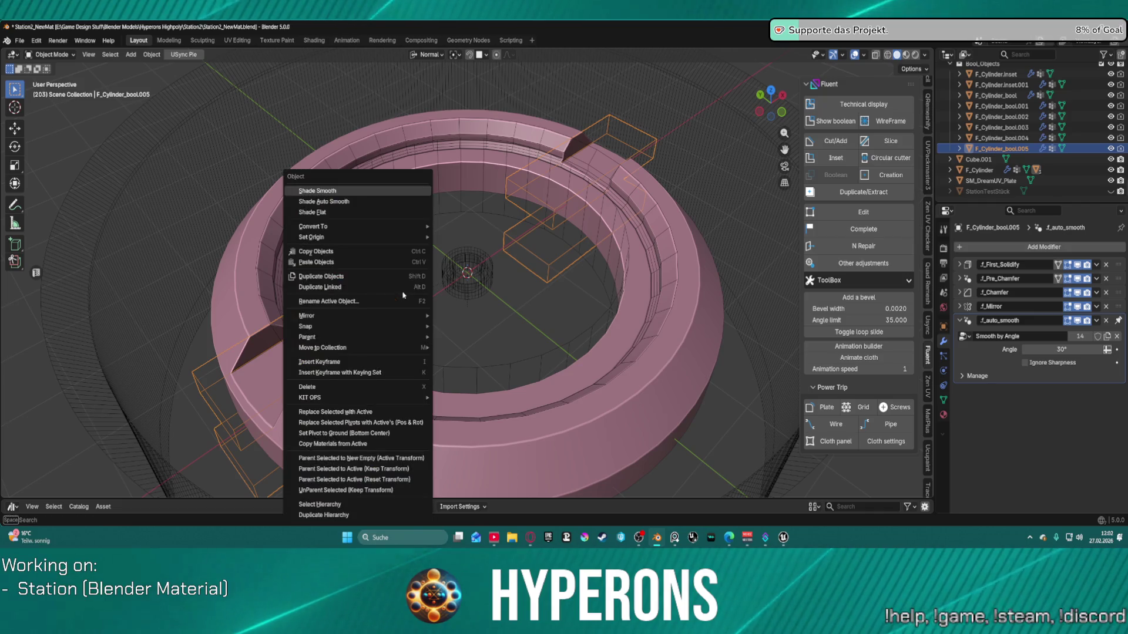
# Step: Open Fluent edit on the cutter and switch its chamfer to a Straight profile
pyautogui.press('q')
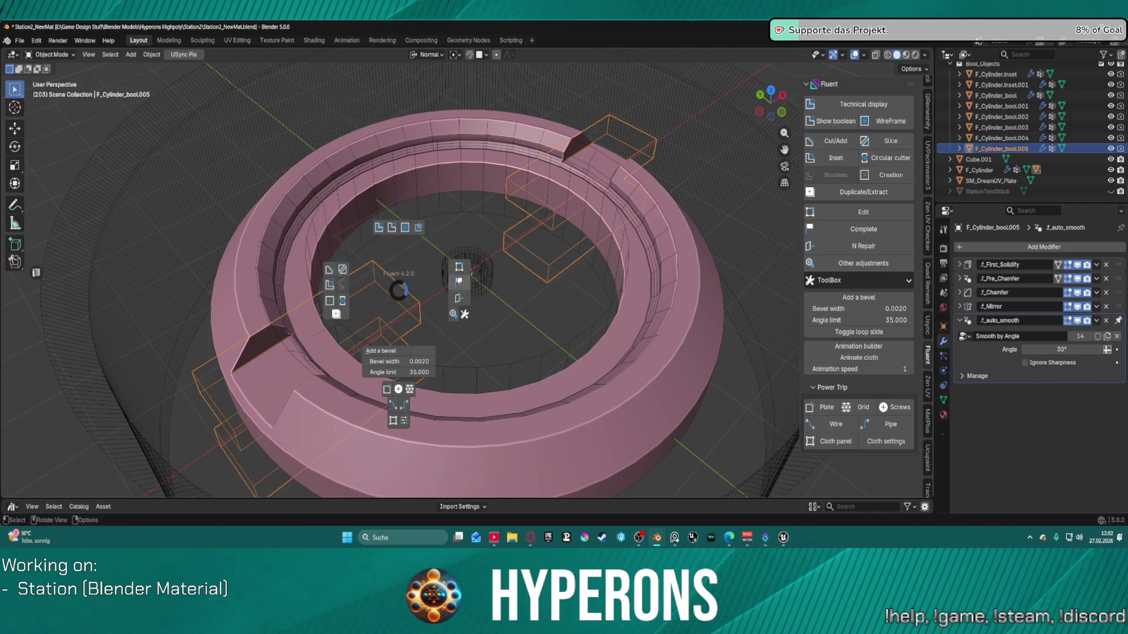
pyautogui.click(467, 272)
pyautogui.press('q')
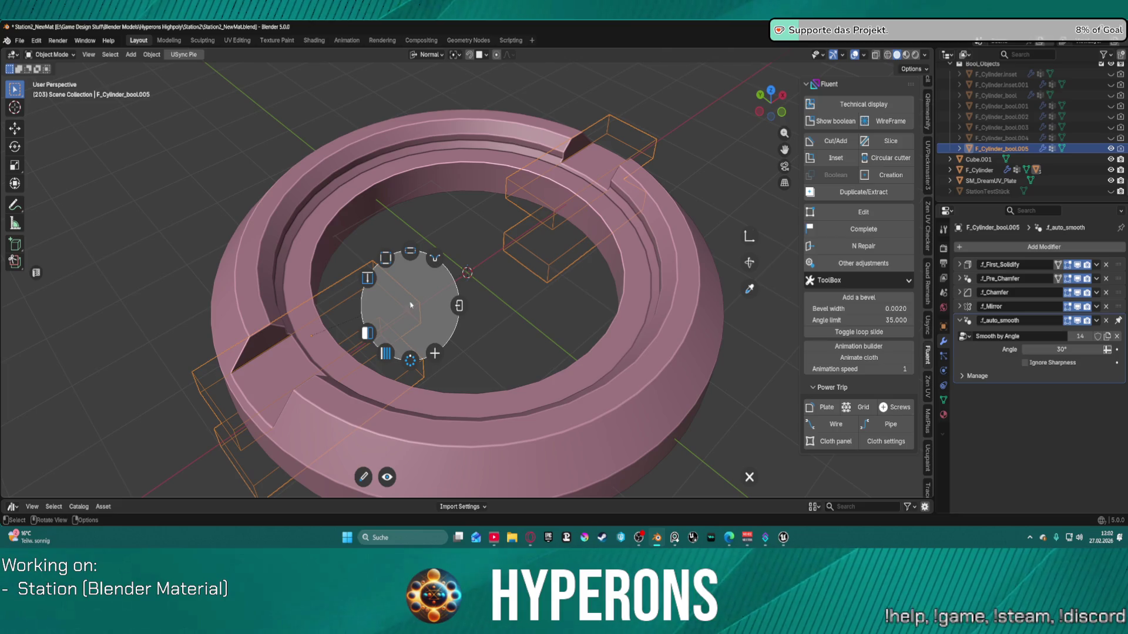
pyautogui.click(434, 268)
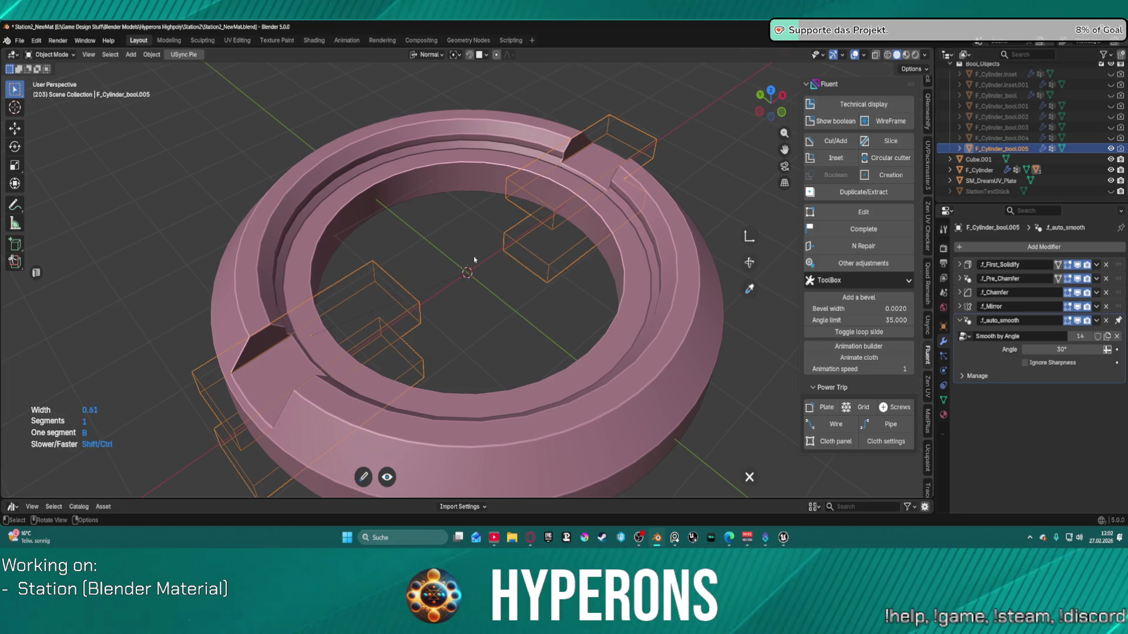
pyautogui.rightClick(409, 314)
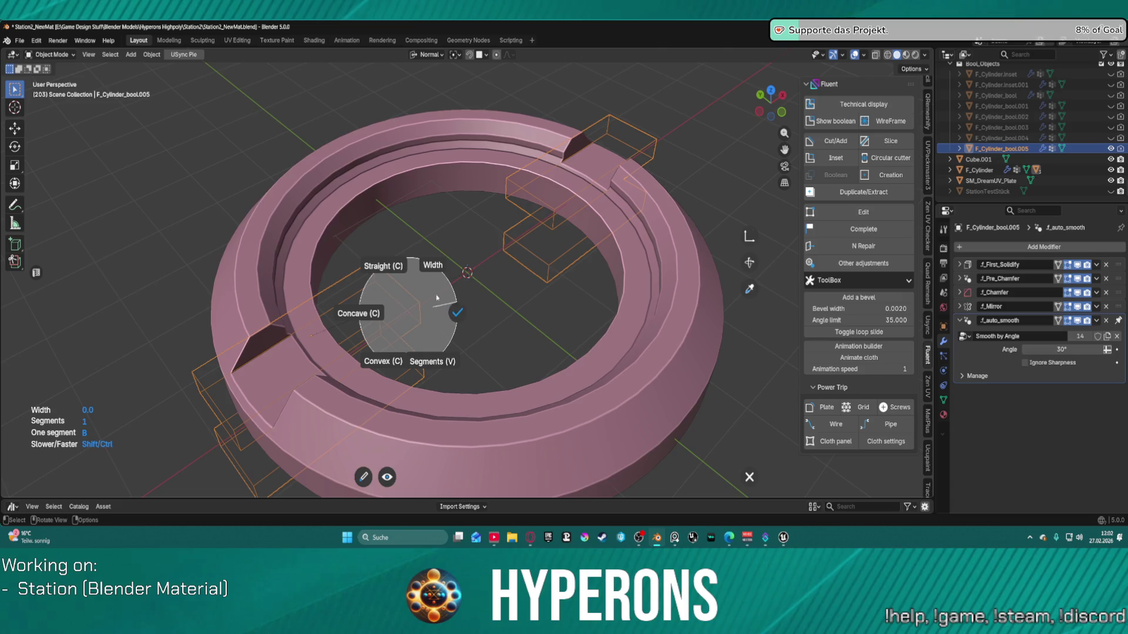
pyautogui.click(381, 266)
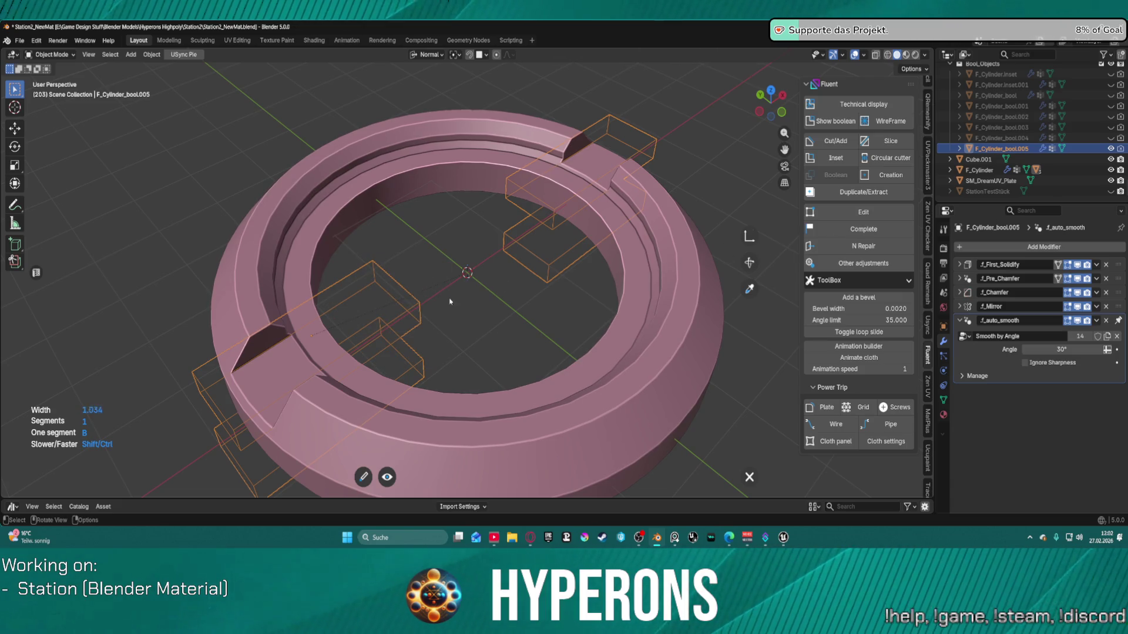
# Step: Adjust the chamfer width and confirm the chamfered cut
pyautogui.rightClick(466, 280)
pyautogui.click(552, 243)
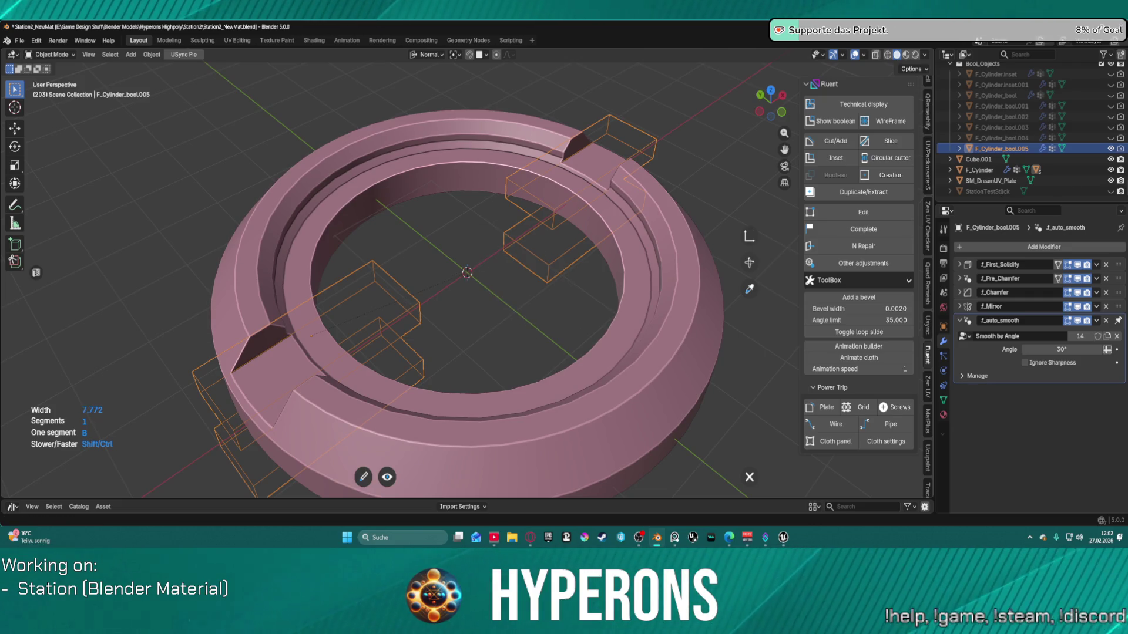
pyautogui.rightClick(718, 232)
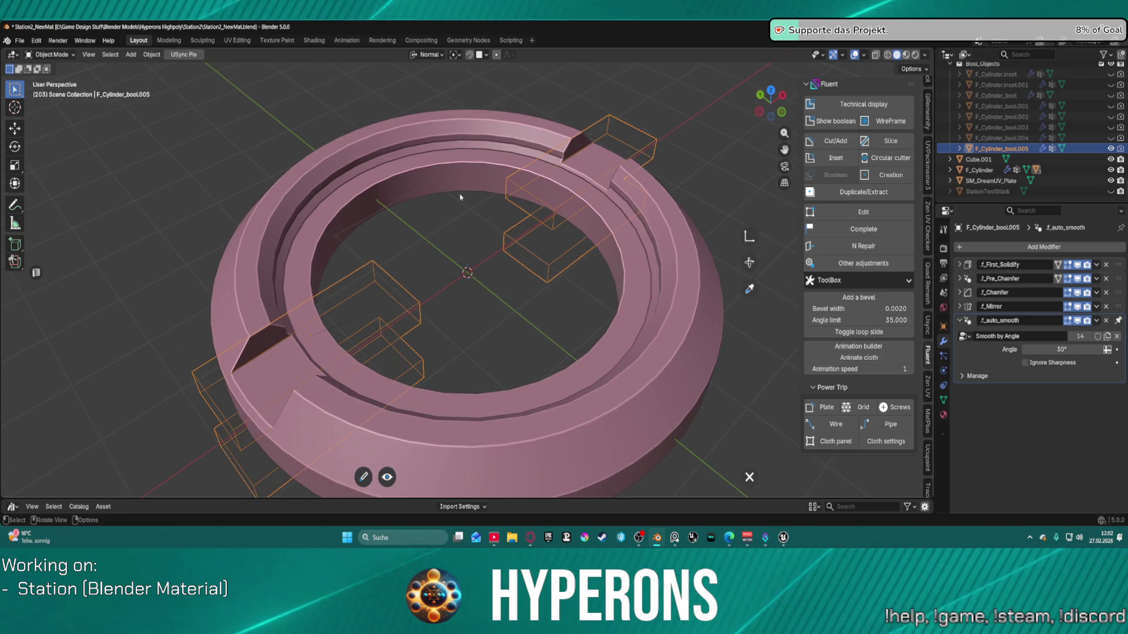
pyautogui.scroll(-3, 463, 200)
pyautogui.rightClick(505, 290)
pyautogui.click(537, 294)
pyautogui.moveTo(537, 294)
pyautogui.mouseDown(button='middle')
pyautogui.moveTo(448, 268)
pyautogui.moveTo(429, 236)
pyautogui.moveTo(439, 211)
pyautogui.moveTo(446, 284)
pyautogui.mouseUp(button='middle')
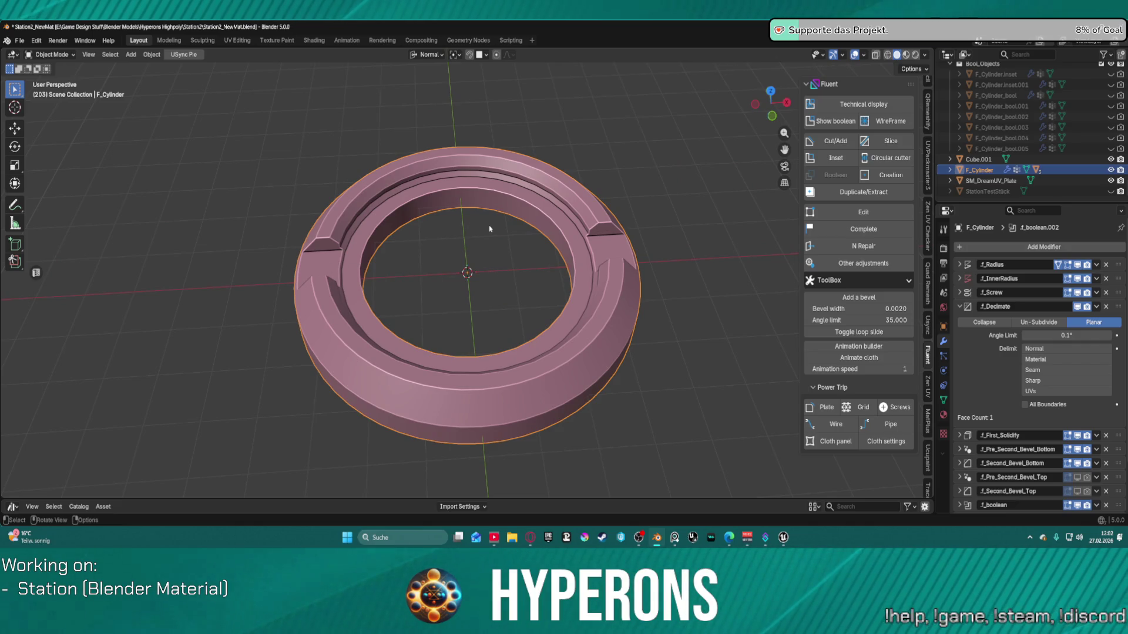
# Step: Toggle the boolean cutters' visibility with Ctrl+B, ending with them hidden
pyautogui.hotkey('ctrl', 'b')
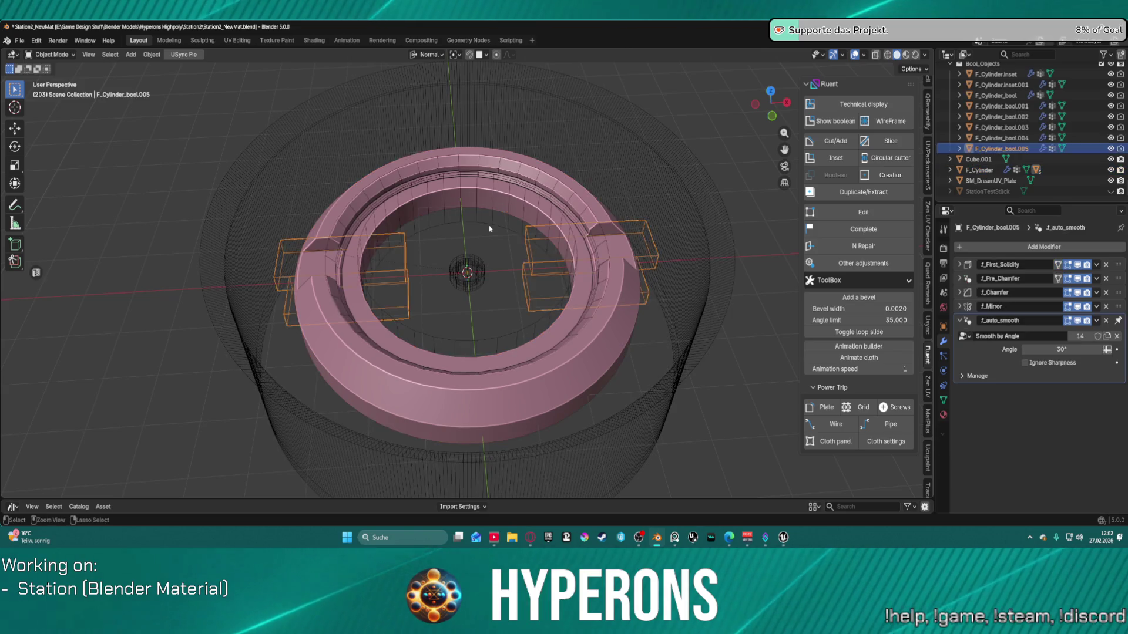
pyautogui.hotkey('ctrl', 'b')
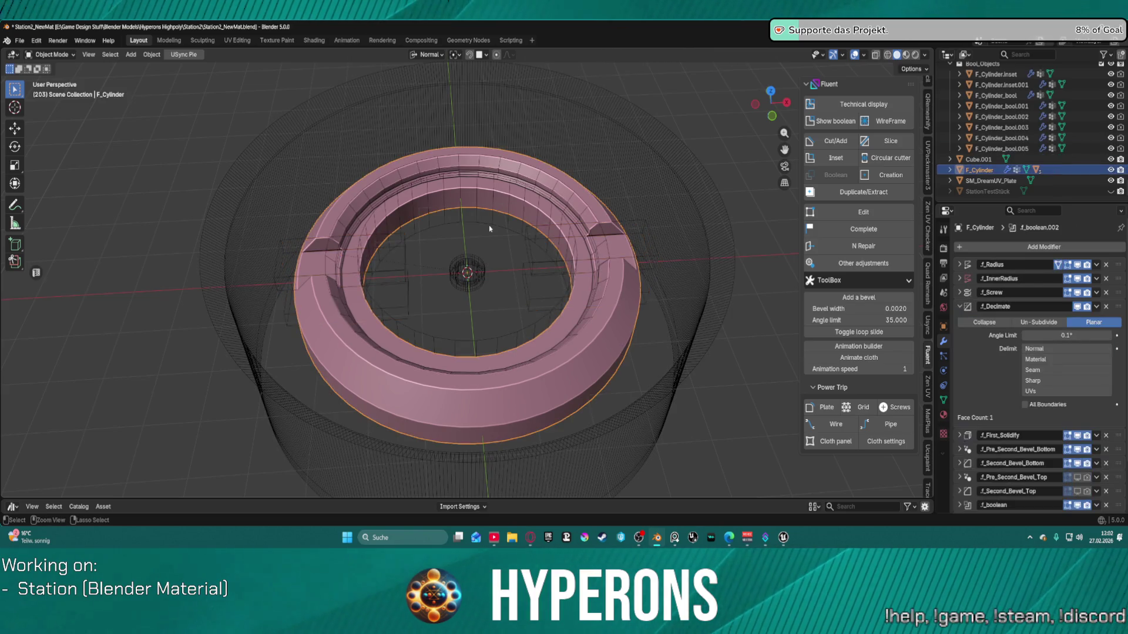
pyautogui.hotkey('ctrl', 'b')
pyautogui.hotkey('ctrl', 'b')
pyautogui.hotkey('ctrl', 'b')
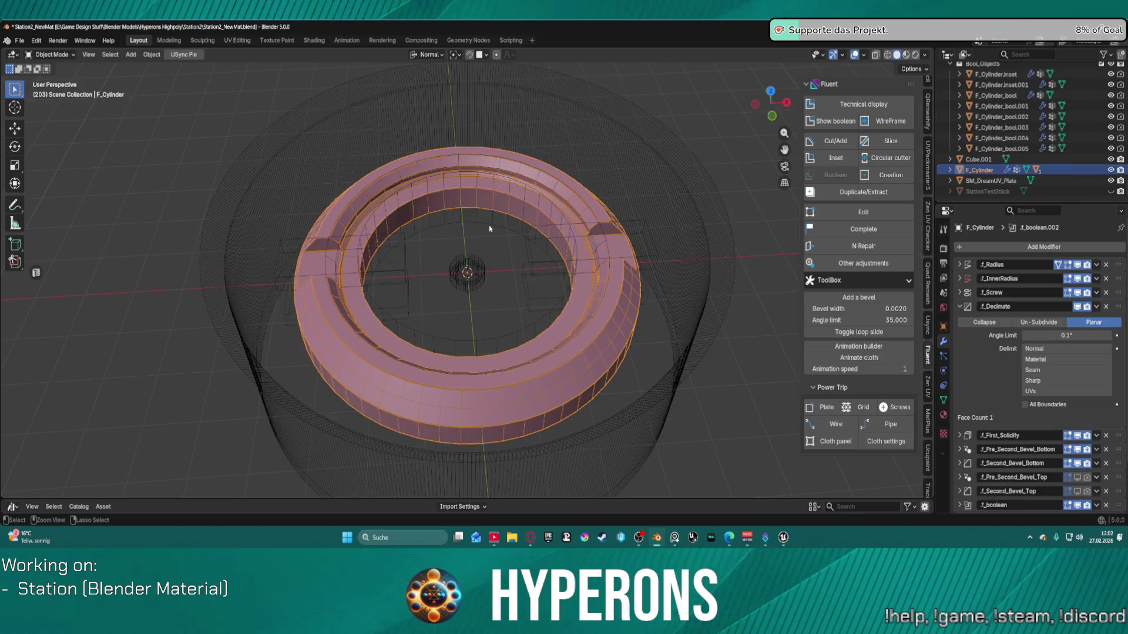
pyautogui.hotkey('ctrl', 'b')
pyautogui.hotkey('ctrl', 'b')
pyautogui.hotkey('ctrl', 'b')
pyautogui.hotkey('ctrl', 'b')
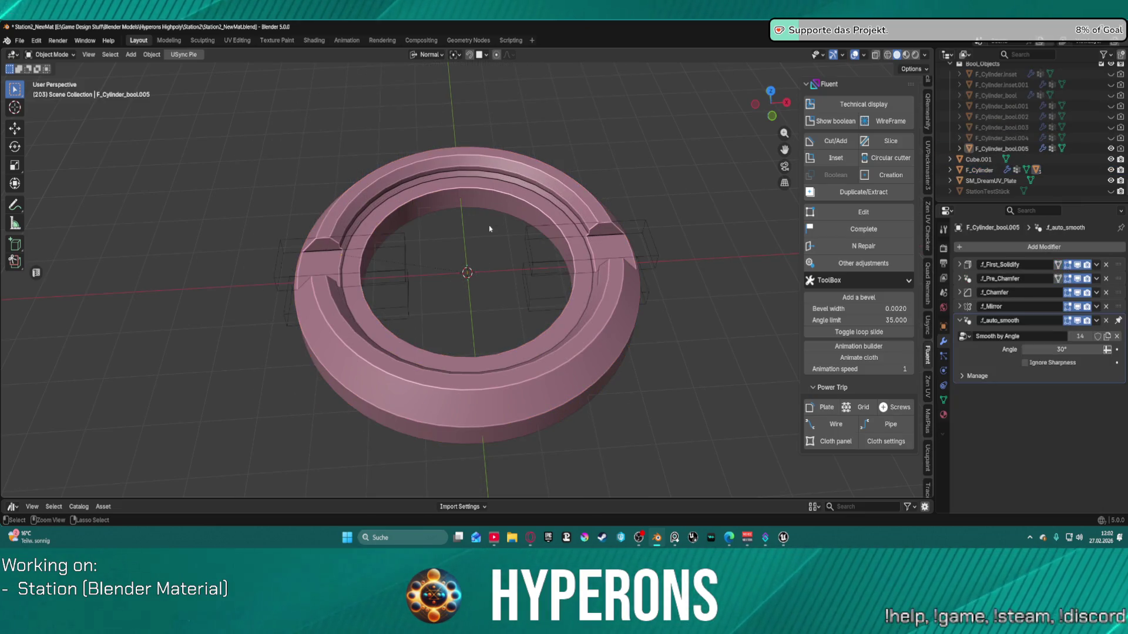
pyautogui.hotkey('ctrl', 'b')
pyautogui.hotkey('ctrl', 'b')
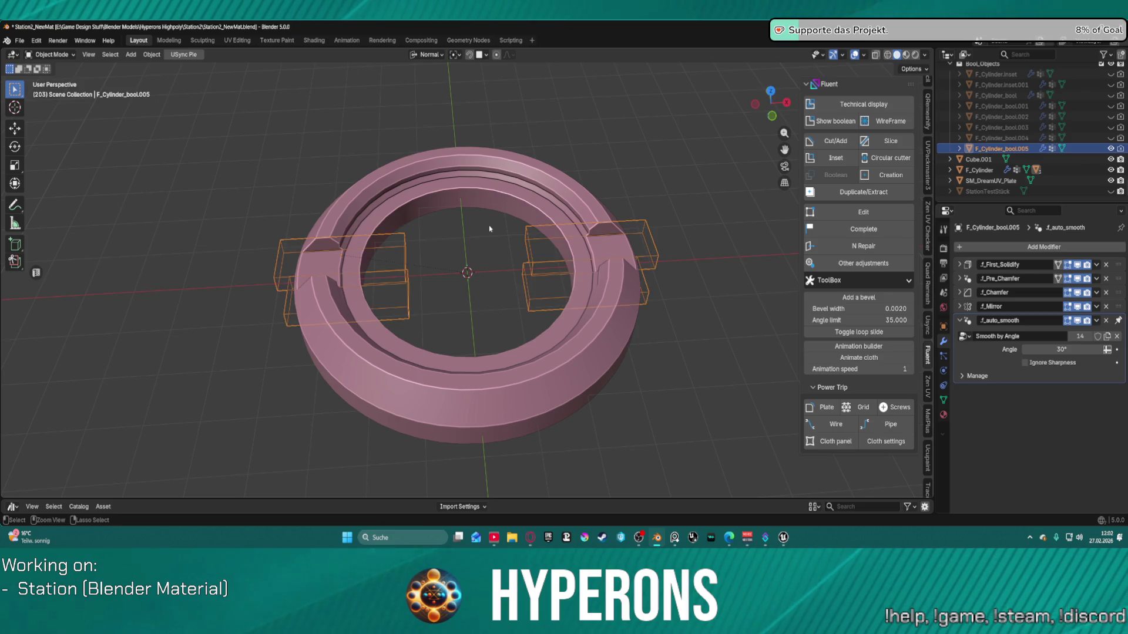
pyautogui.hotkey('ctrl', 'b')
pyautogui.scroll(-2, 489, 227)
pyautogui.moveTo(489, 227); pyautogui.dragTo(655, 189, button='middle')
pyautogui.scroll(2, 503, 224)
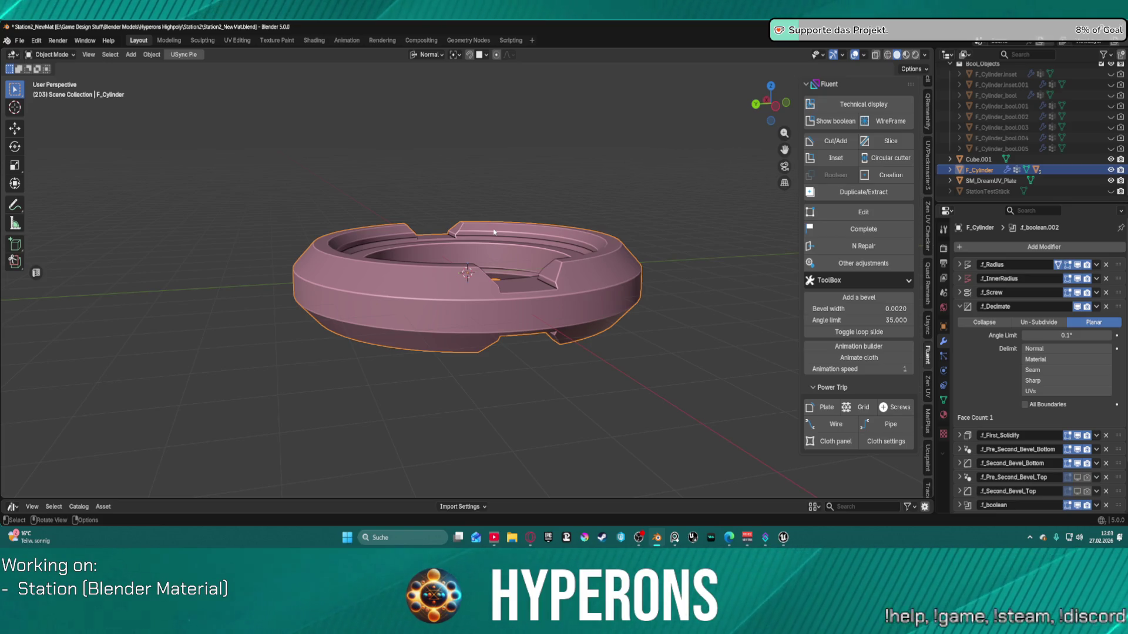
pyautogui.moveTo(588, 251)
pyautogui.mouseDown(button='middle')
pyautogui.moveTo(516, 336)
pyautogui.moveTo(304, 252)
pyautogui.moveTo(347, 215)
pyautogui.moveTo(358, 317)
pyautogui.moveTo(344, 226)
pyautogui.moveTo(344, 338)
pyautogui.mouseUp(button='middle')
pyautogui.moveTo(318, 304)
pyautogui.mouseDown(button='middle')
pyautogui.moveTo(264, 259)
pyautogui.moveTo(166, 249)
pyautogui.moveTo(219, 252)
pyautogui.moveTo(205, 326)
pyautogui.moveTo(222, 394)
pyautogui.moveTo(276, 344)
pyautogui.mouseUp(button='middle')
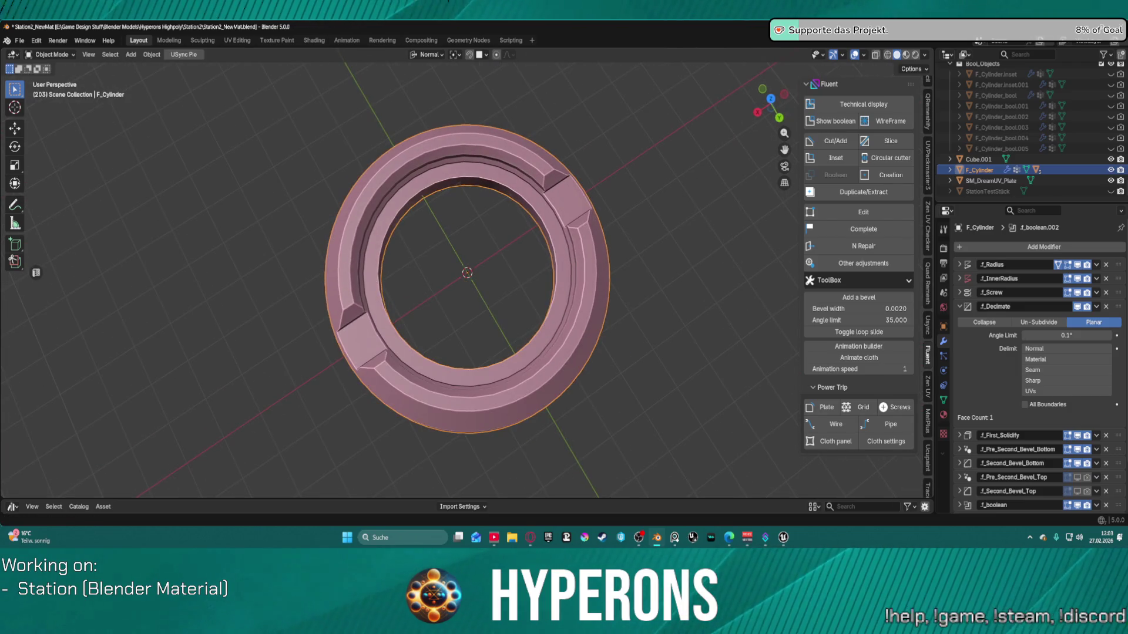
pyautogui.scroll(1, 624, 280)
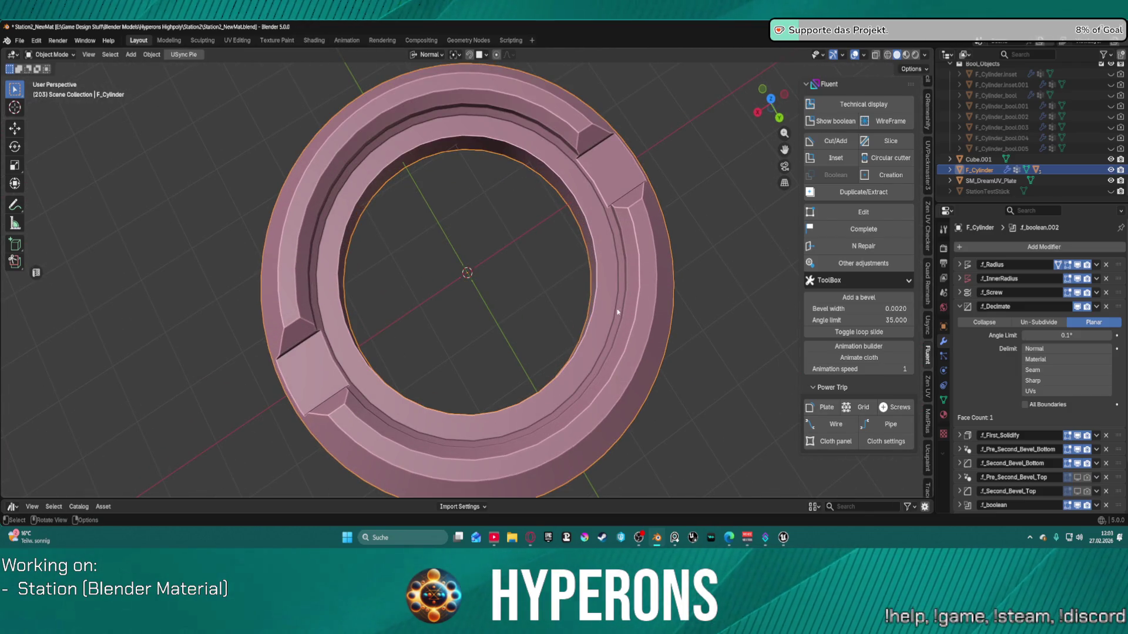
pyautogui.hotkey('ctrl', 'Tab')
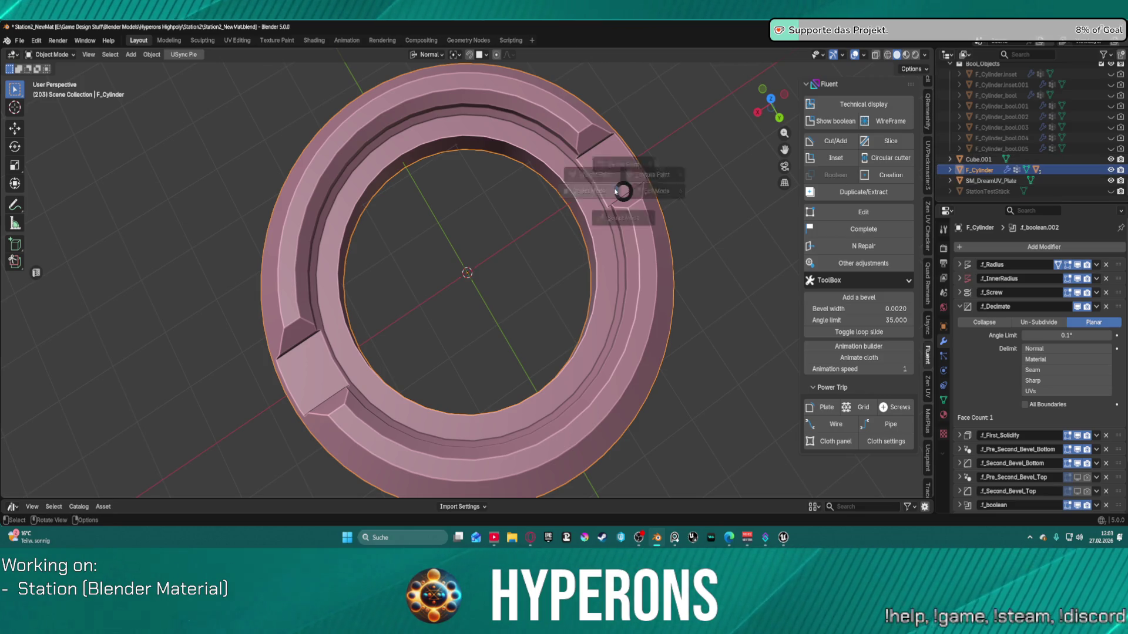
# Step: Briefly enter Edit Mode, orbit around the ring, then return to Object Mode
pyautogui.click(693, 196)
pyautogui.moveTo(668, 231); pyautogui.dragTo(659, 257, button='middle')
pyautogui.moveTo(611, 323)
pyautogui.mouseDown(button='middle')
pyautogui.moveTo(583, 314)
pyautogui.moveTo(591, 282)
pyautogui.moveTo(591, 349)
pyautogui.moveTo(479, 362)
pyautogui.mouseUp(button='middle')
pyautogui.press('Tab')
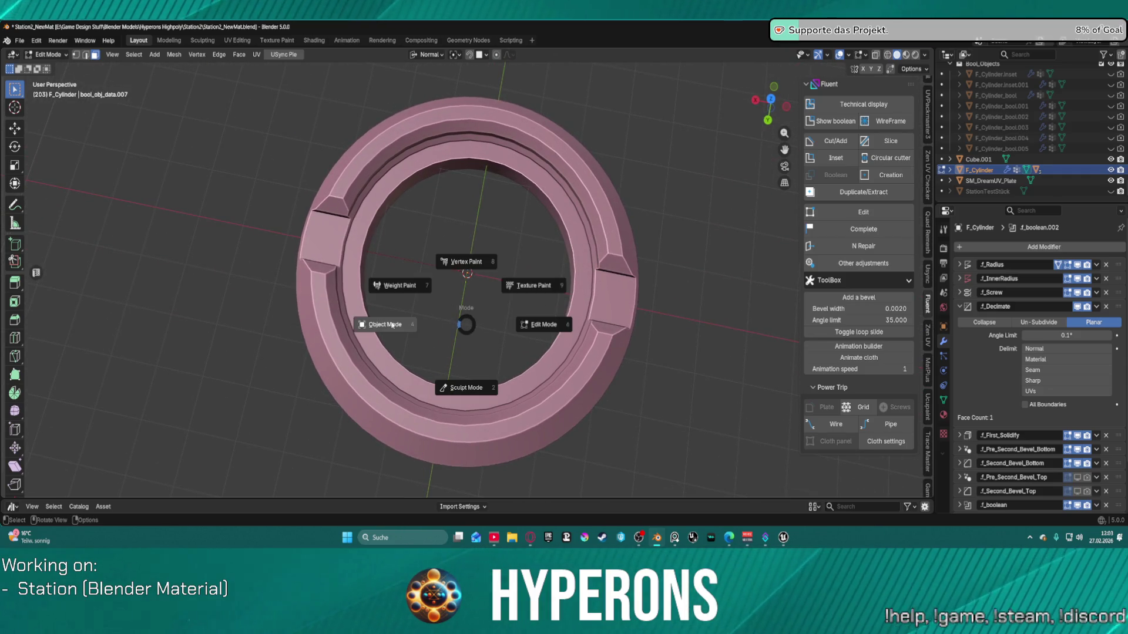
pyautogui.click(361, 312)
# Step: Freeze the ring with Fluent's Complete into F_Cylinder.frozen and enter Edit Mode
pyautogui.press('f')
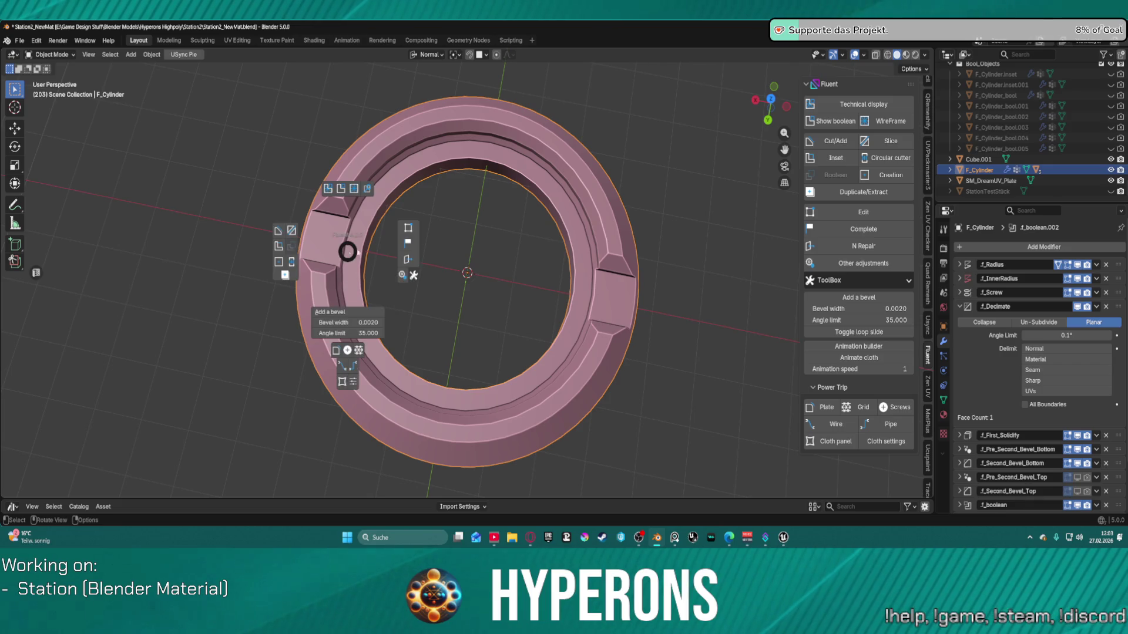
pyautogui.click(415, 243)
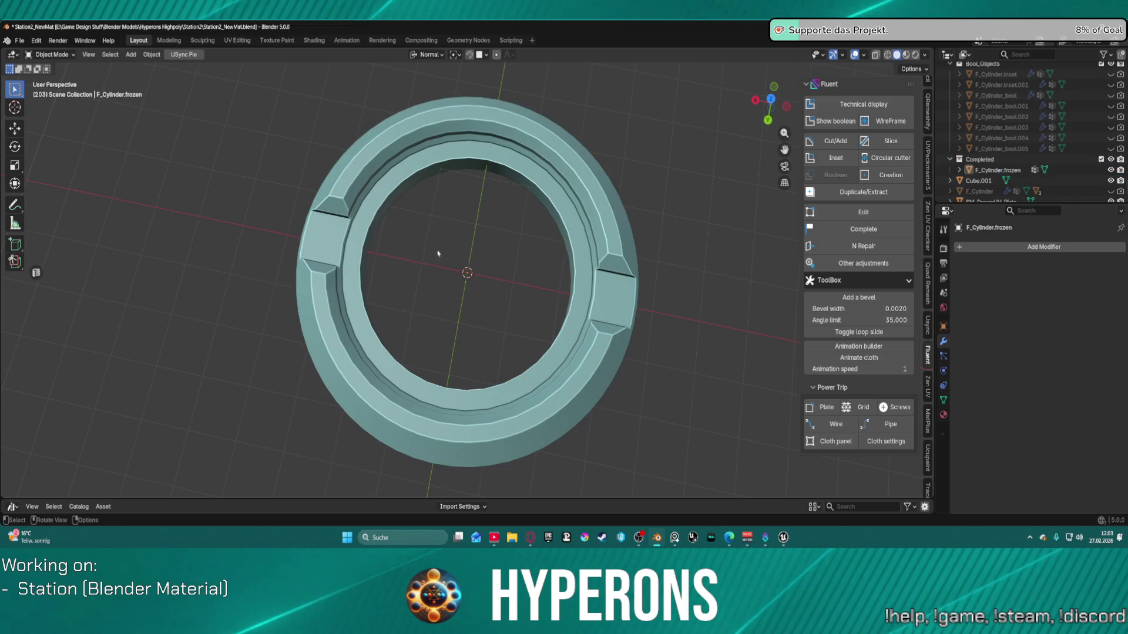
pyautogui.press('Tab')
pyautogui.click(504, 266)
pyautogui.moveTo(503, 267)
pyautogui.mouseDown(button='middle')
pyautogui.moveTo(602, 208)
pyautogui.moveTo(623, 170)
pyautogui.moveTo(626, 105)
pyautogui.moveTo(543, 385)
pyautogui.moveTo(507, 232)
pyautogui.moveTo(594, 78)
pyautogui.moveTo(414, 186)
pyautogui.moveTo(418, 135)
pyautogui.moveTo(431, 433)
pyautogui.moveTo(407, 436)
pyautogui.moveTo(411, 473)
pyautogui.moveTo(409, 138)
pyautogui.moveTo(414, 375)
pyautogui.moveTo(420, 253)
pyautogui.moveTo(499, 298)
pyautogui.moveTo(488, 197)
pyautogui.mouseUp(button='middle')
pyautogui.scroll(4, 499, 135)
# Step: Turn on X-ray and delete the vertices of the ring's right half
pyautogui.scroll(-6, 450, 239)
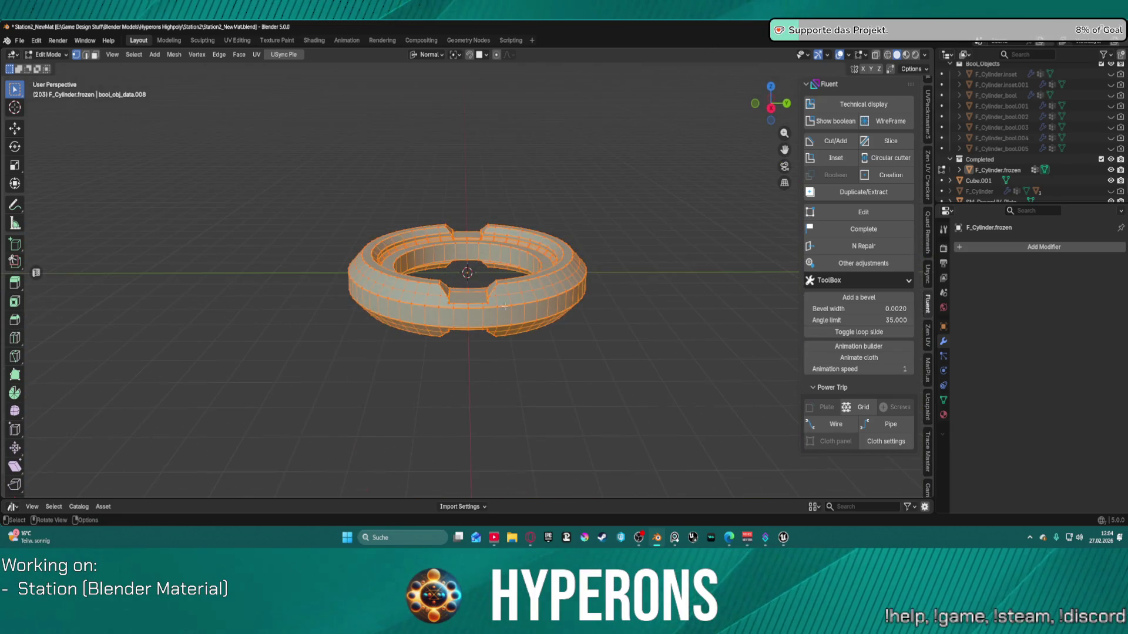
pyautogui.scroll(2, 488, 198)
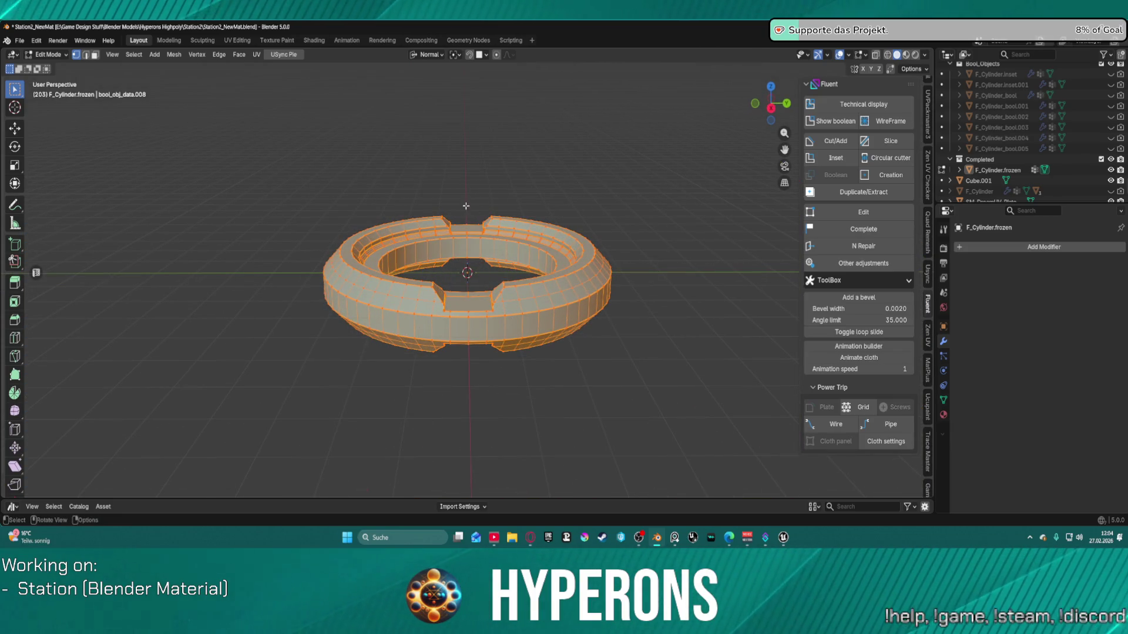
pyautogui.moveTo(473, 184); pyautogui.dragTo(651, 416)
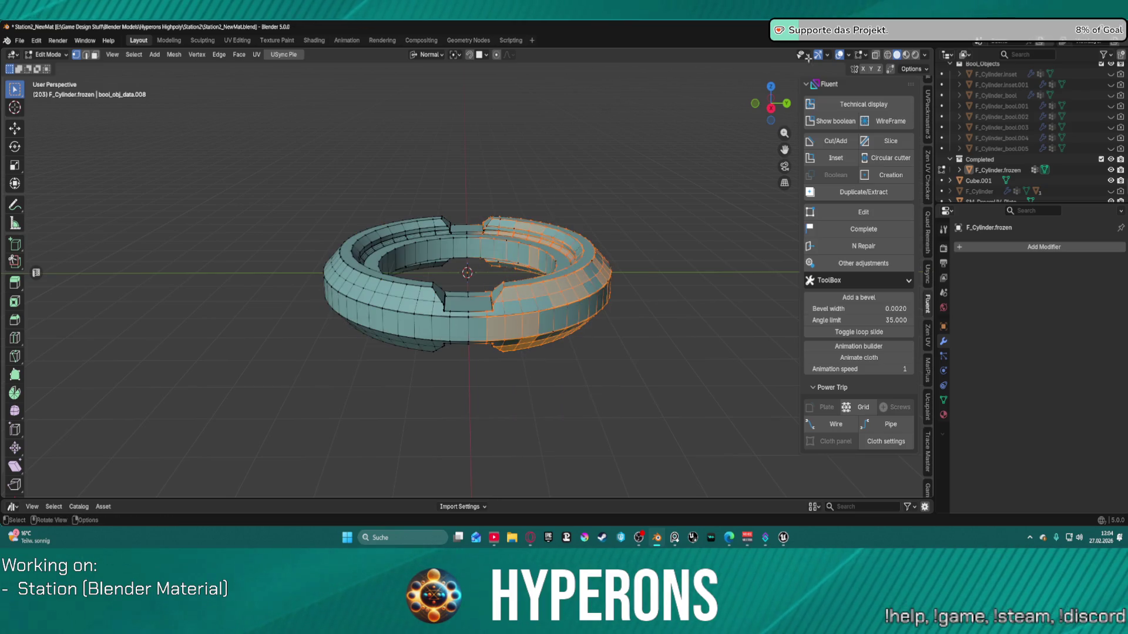
pyautogui.press('a')
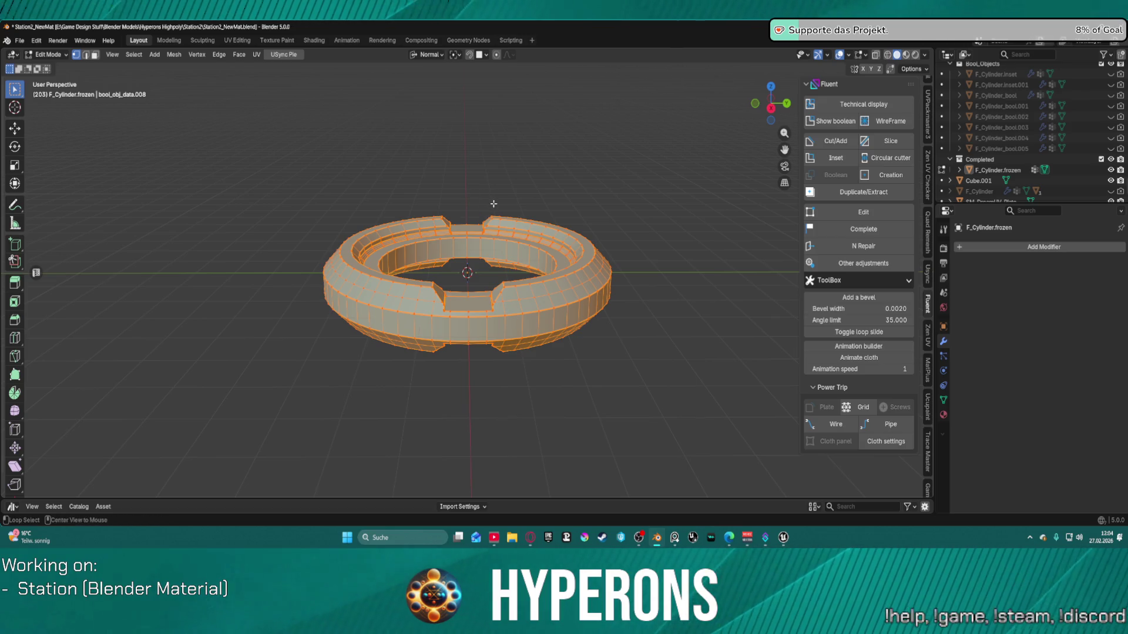
pyautogui.hotkey('alt', 'z')
pyautogui.click(468, 190)
pyautogui.moveTo(476, 191)
pyautogui.mouseDown()
pyautogui.moveTo(548, 398)
pyautogui.moveTo(651, 432)
pyautogui.mouseUp()
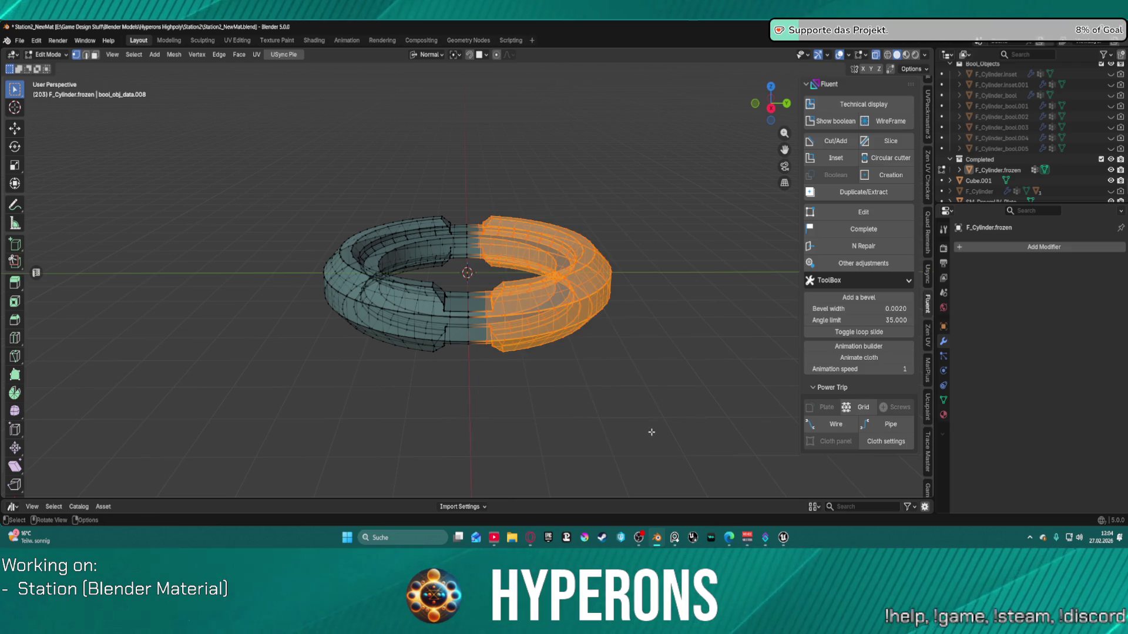
pyautogui.press('x')
pyautogui.click(609, 393)
# Step: Delete half of the remaining mesh's vertices, leaving a single quarter of the ring
pyautogui.moveTo(604, 294)
pyautogui.mouseDown(button='middle')
pyautogui.moveTo(481, 312)
pyautogui.moveTo(509, 263)
pyautogui.moveTo(504, 245)
pyautogui.moveTo(517, 247)
pyautogui.moveTo(479, 235)
pyautogui.mouseUp(button='middle')
pyautogui.moveTo(294, 207)
pyautogui.mouseDown()
pyautogui.moveTo(398, 373)
pyautogui.moveTo(460, 373)
pyautogui.moveTo(462, 355)
pyautogui.mouseUp()
pyautogui.press('x')
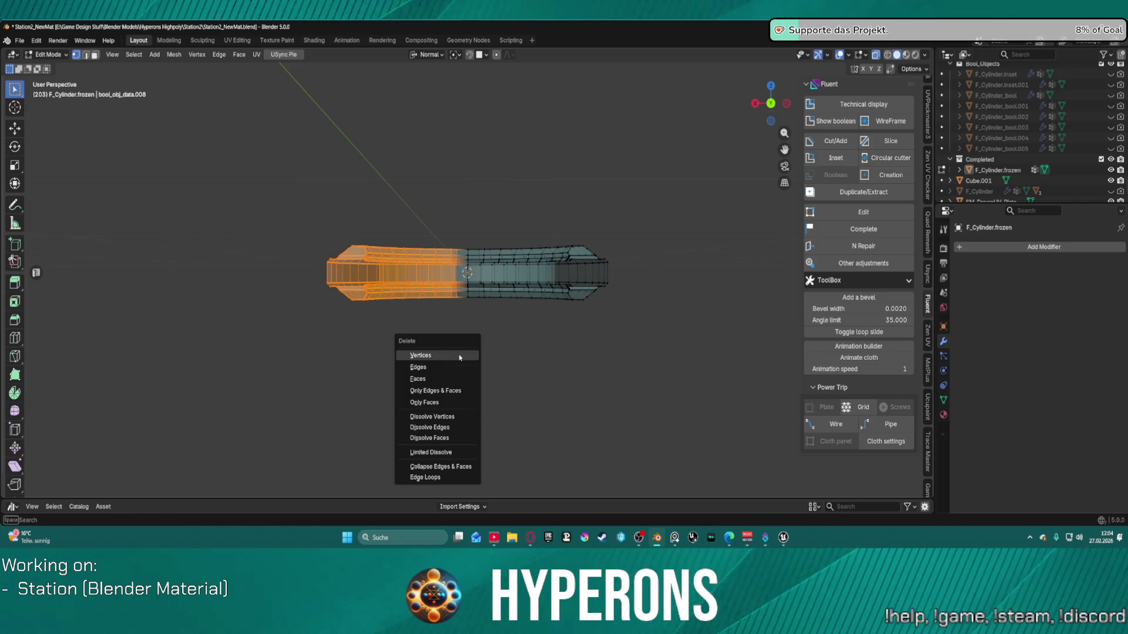
pyautogui.click(460, 356)
pyautogui.click(1018, 252)
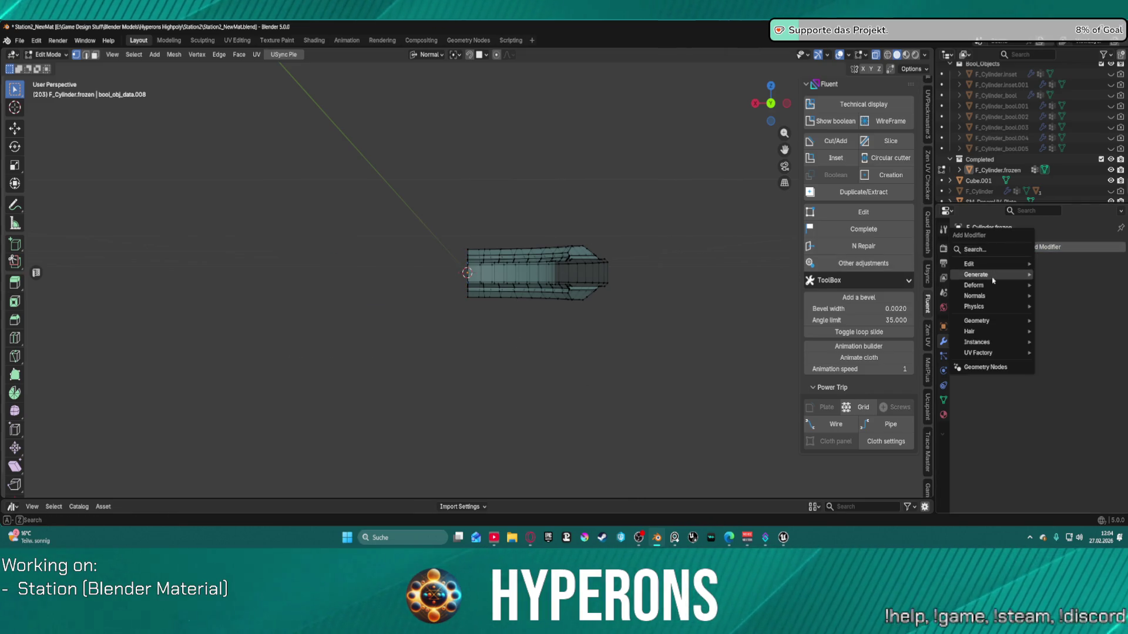
# Step: Add a Mirror modifier to the quarter and enable the Y axis alongside X
pyautogui.moveTo(1010, 275)
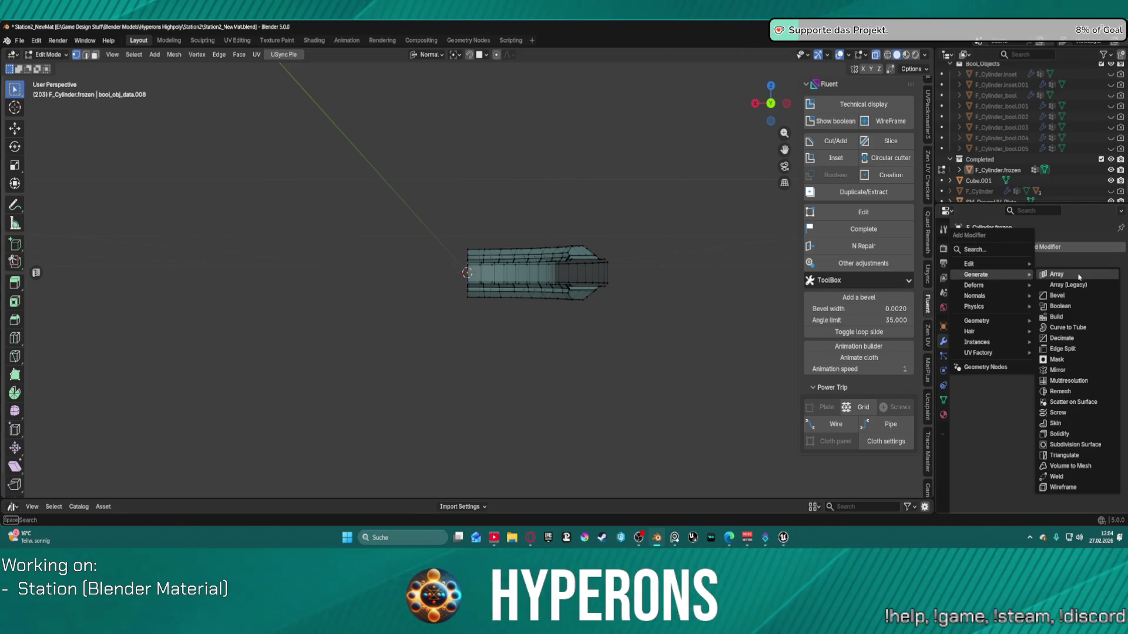
pyautogui.click(1075, 371)
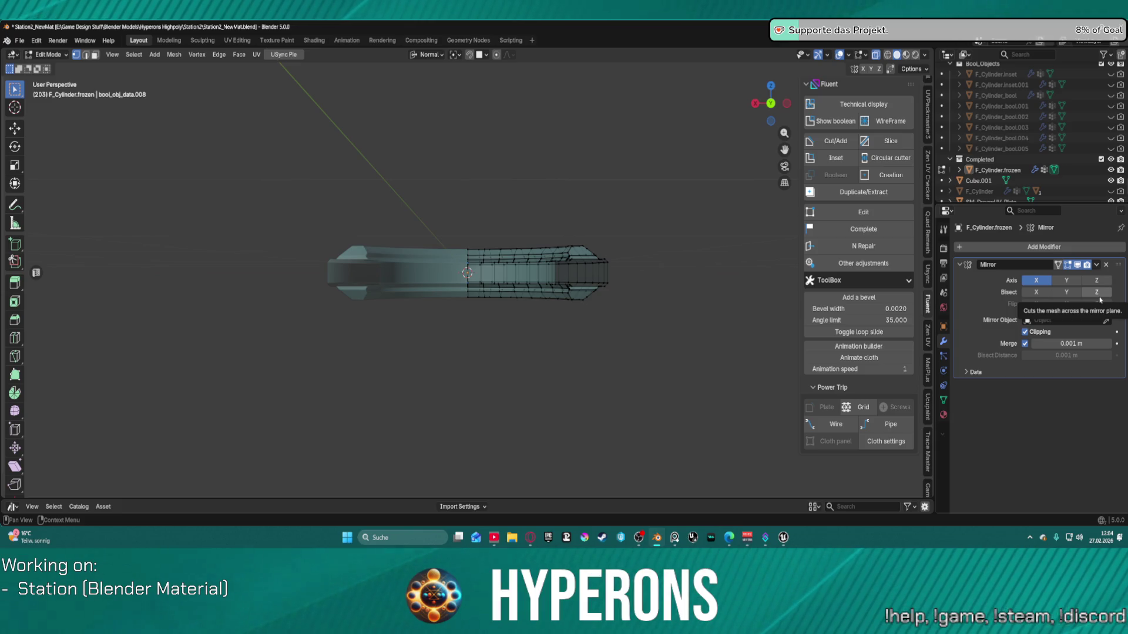
pyautogui.scroll(4, 430, 250)
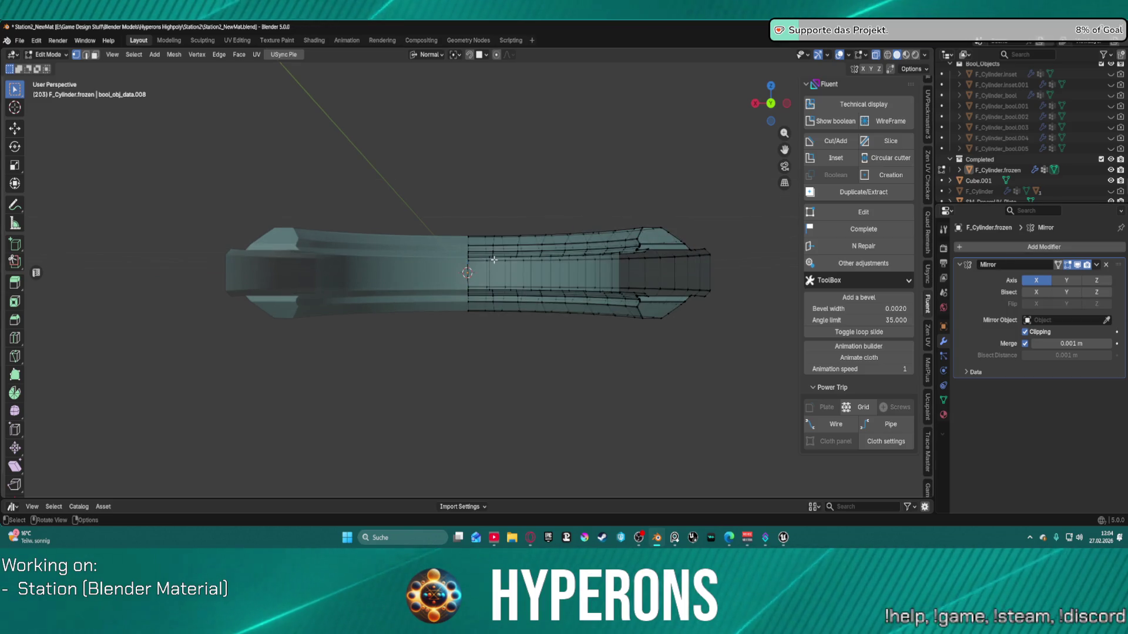
pyautogui.click(1068, 281)
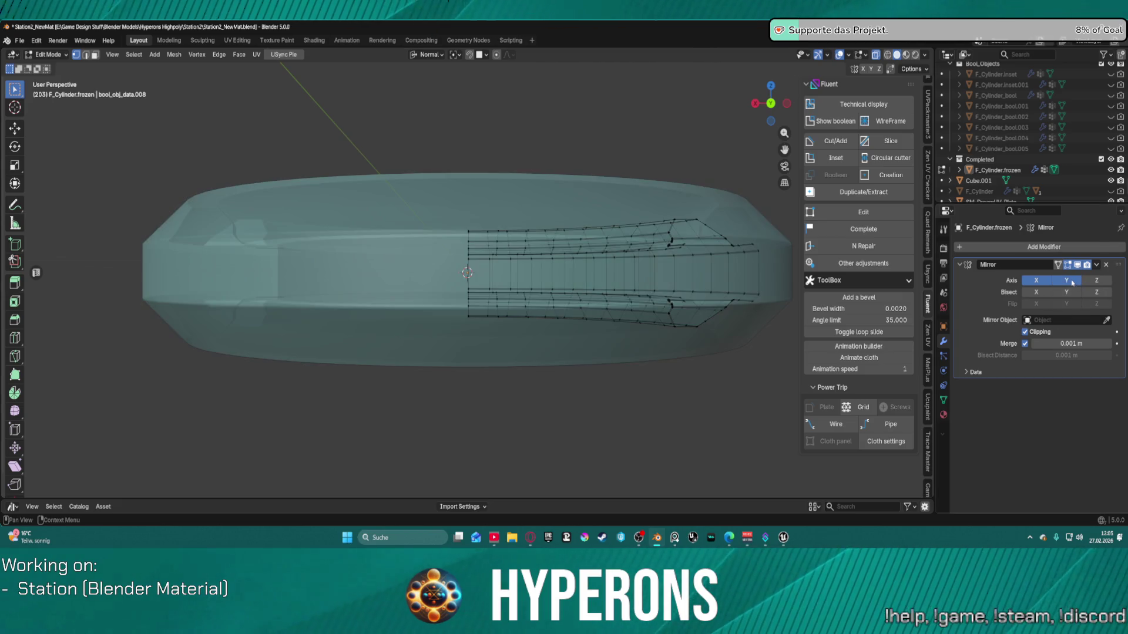
# Step: Turn X-ray off and undo twice to restore the filled ring shape
pyautogui.moveTo(511, 140)
pyautogui.mouseDown(button='middle')
pyautogui.moveTo(474, 211)
pyautogui.moveTo(403, 212)
pyautogui.moveTo(402, 156)
pyautogui.moveTo(365, 188)
pyautogui.moveTo(376, 194)
pyautogui.mouseUp(button='middle')
pyautogui.click(875, 54)
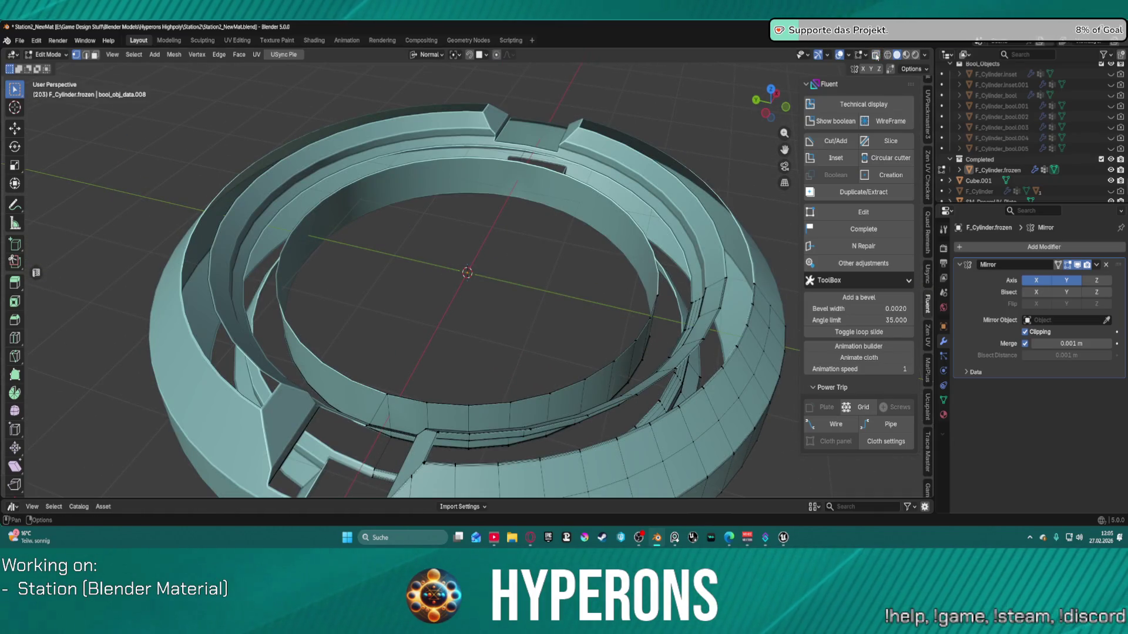
pyautogui.moveTo(665, 210)
pyautogui.mouseDown(button='middle')
pyautogui.moveTo(587, 170)
pyautogui.moveTo(521, 280)
pyautogui.moveTo(534, 196)
pyautogui.moveTo(521, 158)
pyautogui.moveTo(518, 173)
pyautogui.mouseUp(button='middle')
pyautogui.hotkey('ctrl', 'z')
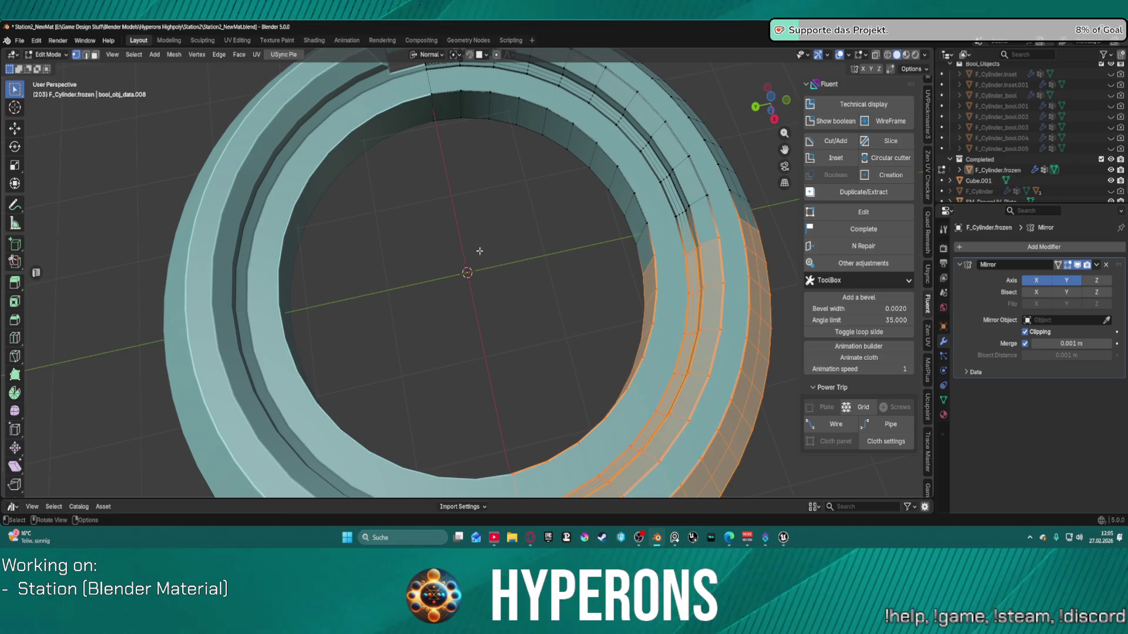
pyautogui.moveTo(484, 267)
pyautogui.mouseDown(button='middle')
pyautogui.moveTo(367, 217)
pyautogui.moveTo(423, 245)
pyautogui.moveTo(423, 264)
pyautogui.mouseUp(button='middle')
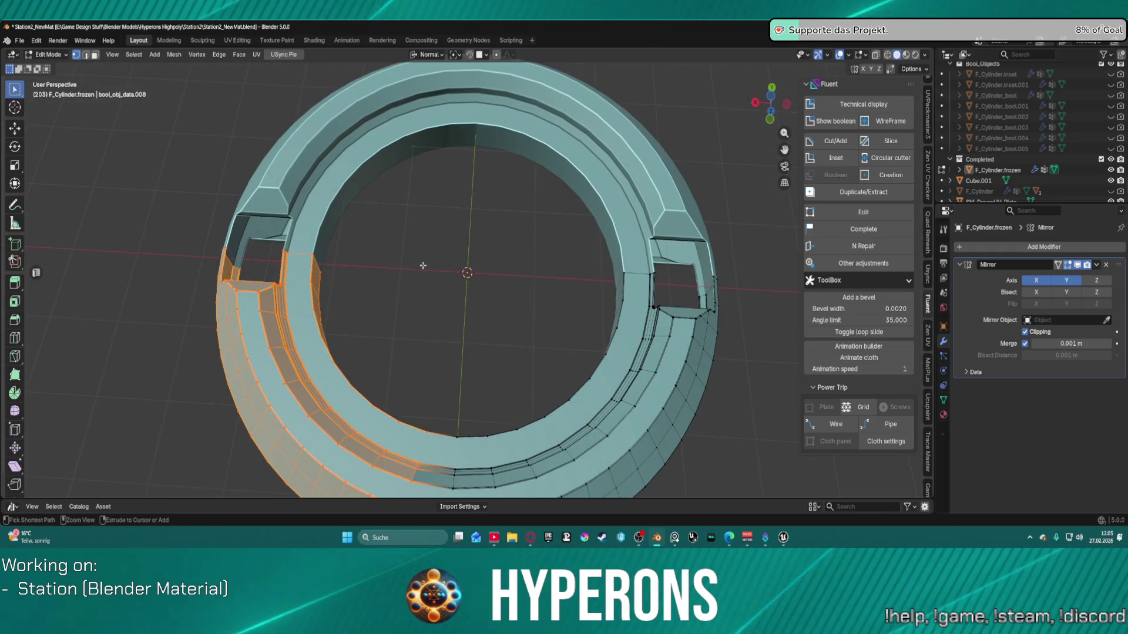
pyautogui.hotkey('ctrl', 'z')
pyautogui.hotkey('ctrl', 'z')
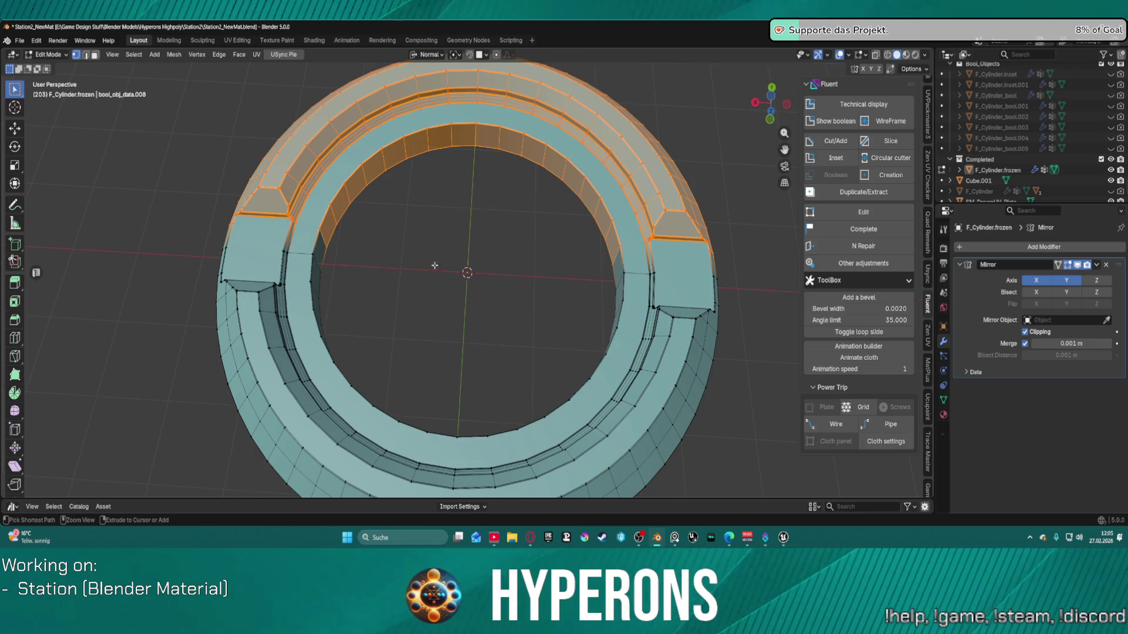
# Step: Zoom toward a cut notch and centre the view on the selected vertex
pyautogui.moveTo(449, 285)
pyautogui.mouseDown(button='middle')
pyautogui.moveTo(470, 276)
pyautogui.moveTo(546, 298)
pyautogui.mouseUp(button='middle')
pyautogui.scroll(5, 546, 297)
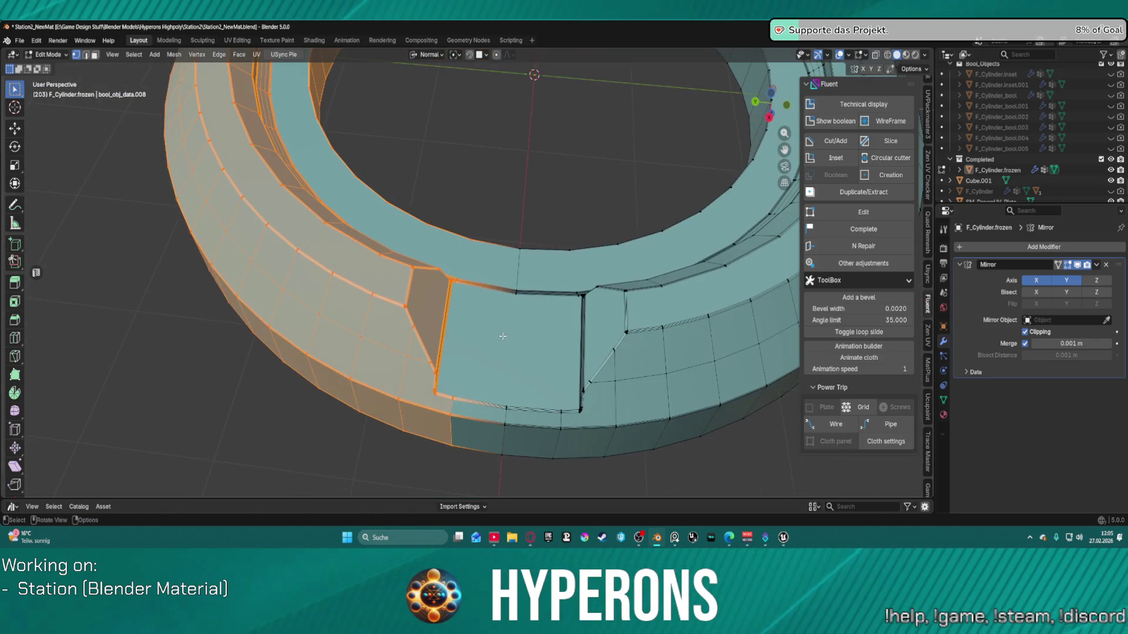
pyautogui.hotkey('alt', 'a')
pyautogui.scroll(8, 541, 386)
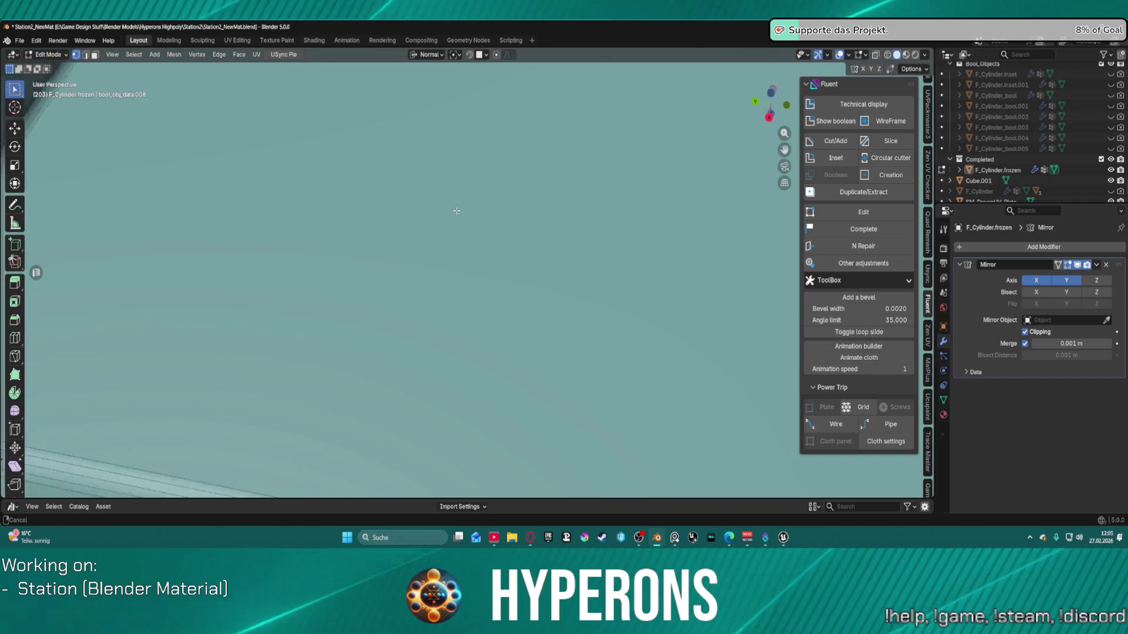
pyautogui.scroll(4, 540, 113)
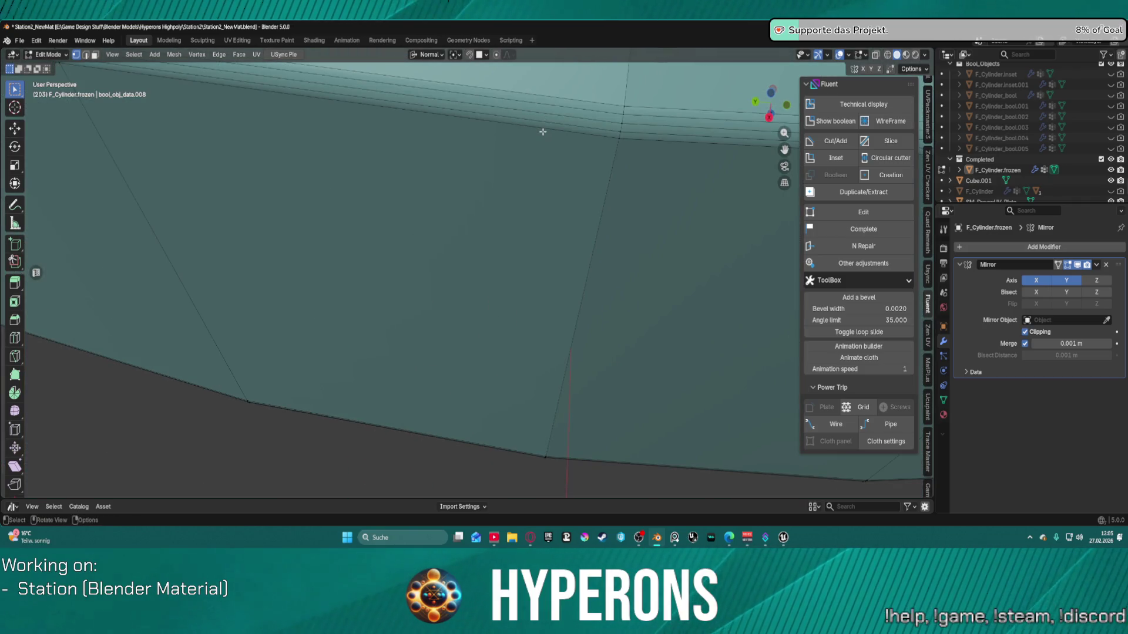
pyautogui.scroll(-3, 467, 176)
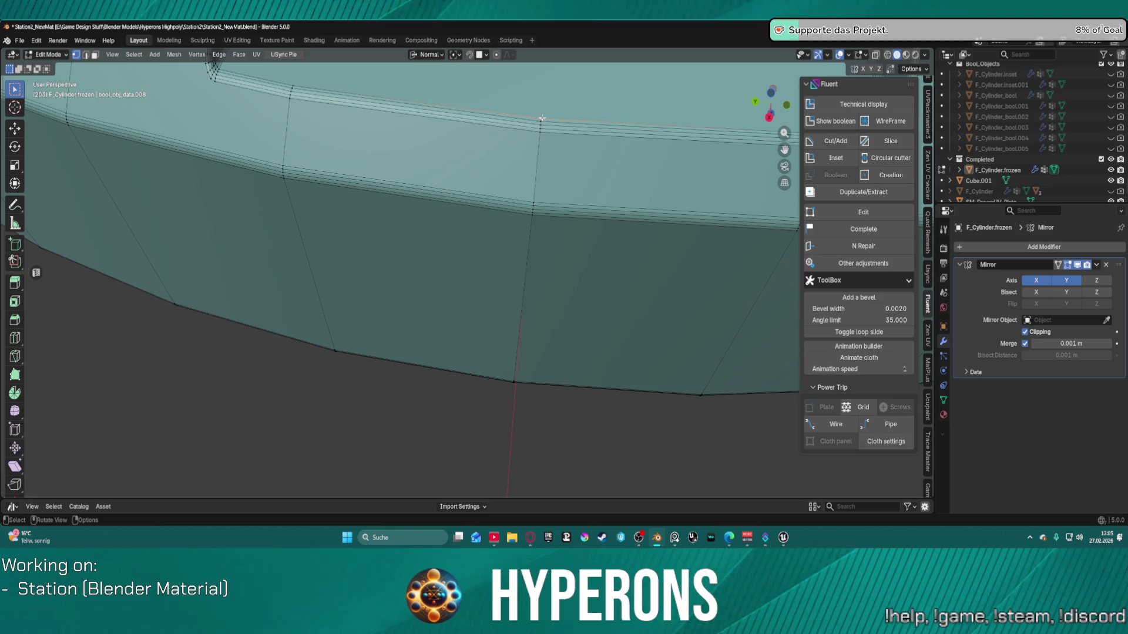
pyautogui.press('KP_Decimal')
pyautogui.scroll(-3, 277, 345)
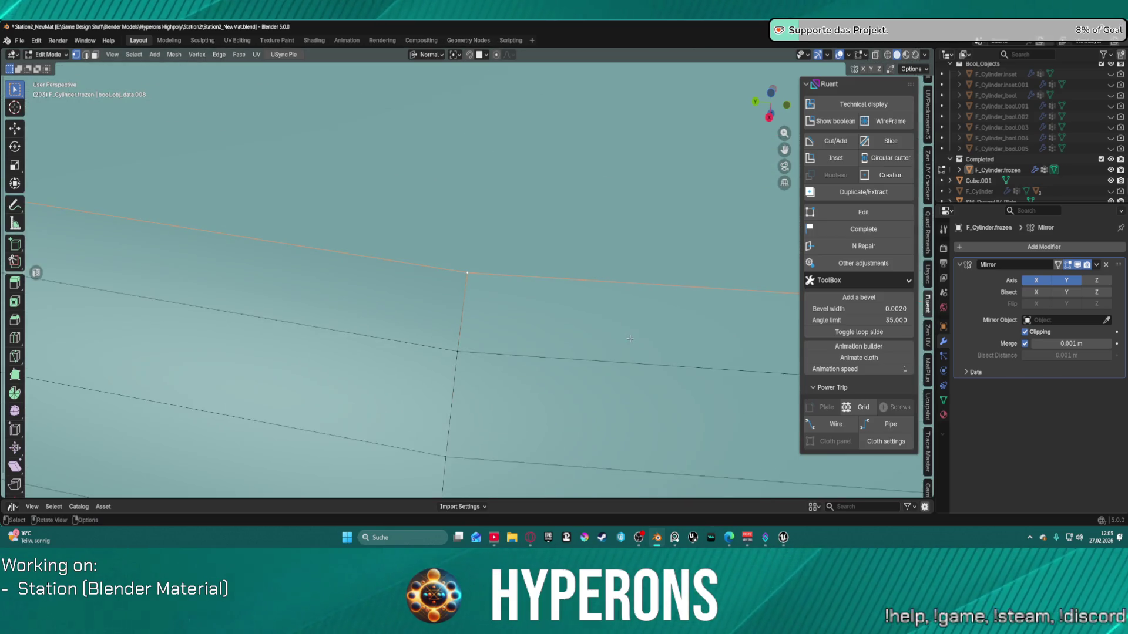
# Step: Orbit around the notch to check its bevelled opening and wall face for seams
pyautogui.moveTo(680, 227)
pyautogui.mouseDown(button='middle')
pyautogui.moveTo(410, 221)
pyautogui.moveTo(451, 185)
pyautogui.mouseUp(button='middle')
pyautogui.scroll(-5, 451, 185)
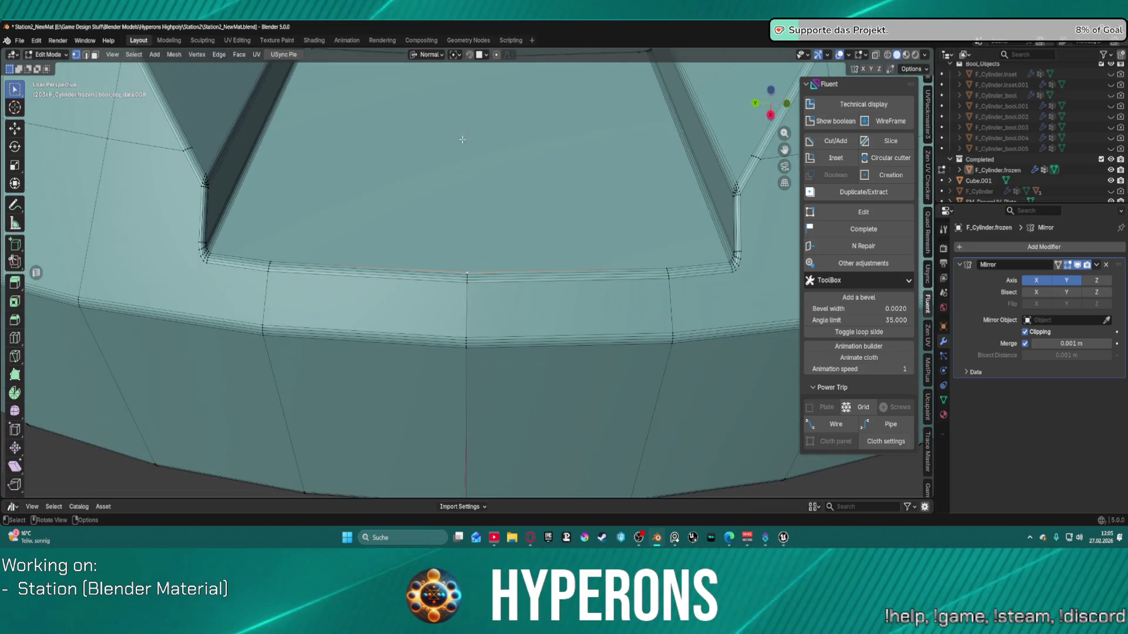
pyautogui.moveTo(458, 139)
pyautogui.mouseDown(button='middle')
pyautogui.moveTo(496, 335)
pyautogui.moveTo(487, 254)
pyautogui.mouseUp(button='middle')
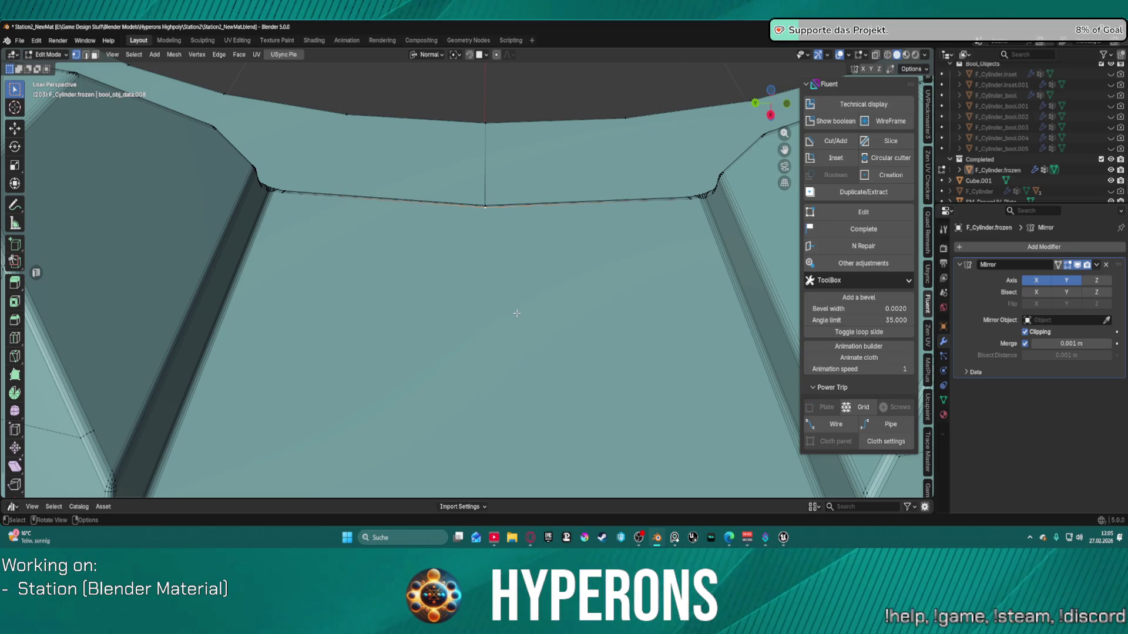
pyautogui.scroll(-3, 526, 312)
pyautogui.moveTo(517, 357); pyautogui.dragTo(520, 184, button='middle')
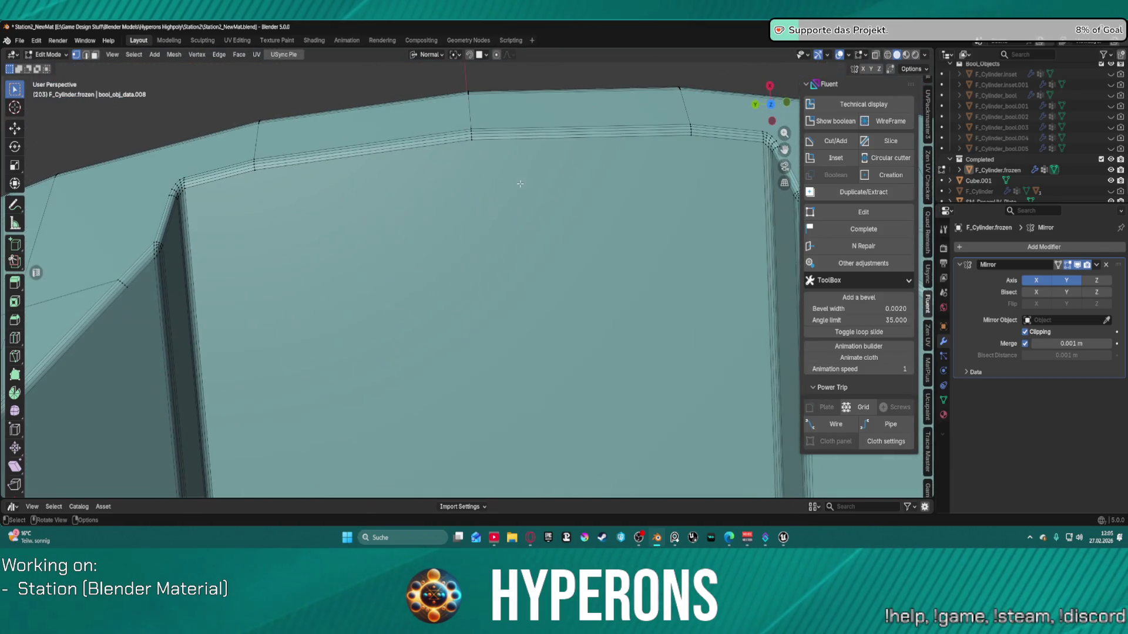
pyautogui.scroll(-3, 471, 142)
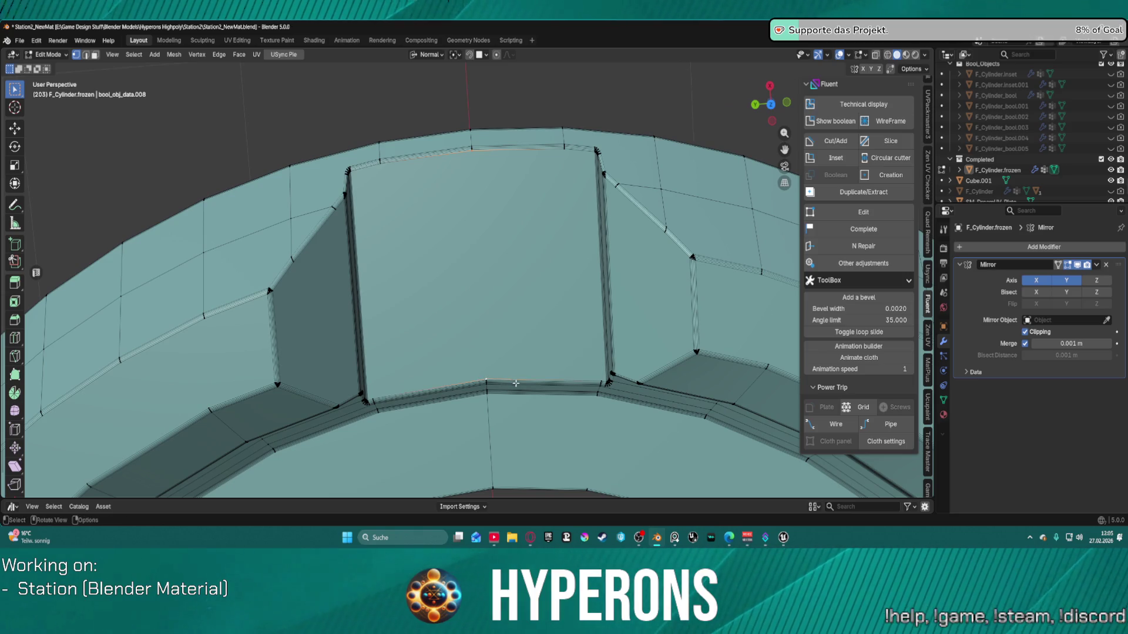
pyautogui.scroll(-6, 518, 381)
pyautogui.moveTo(509, 365)
pyautogui.mouseDown(button='middle')
pyautogui.moveTo(520, 202)
pyautogui.moveTo(480, 323)
pyautogui.mouseUp(button='middle')
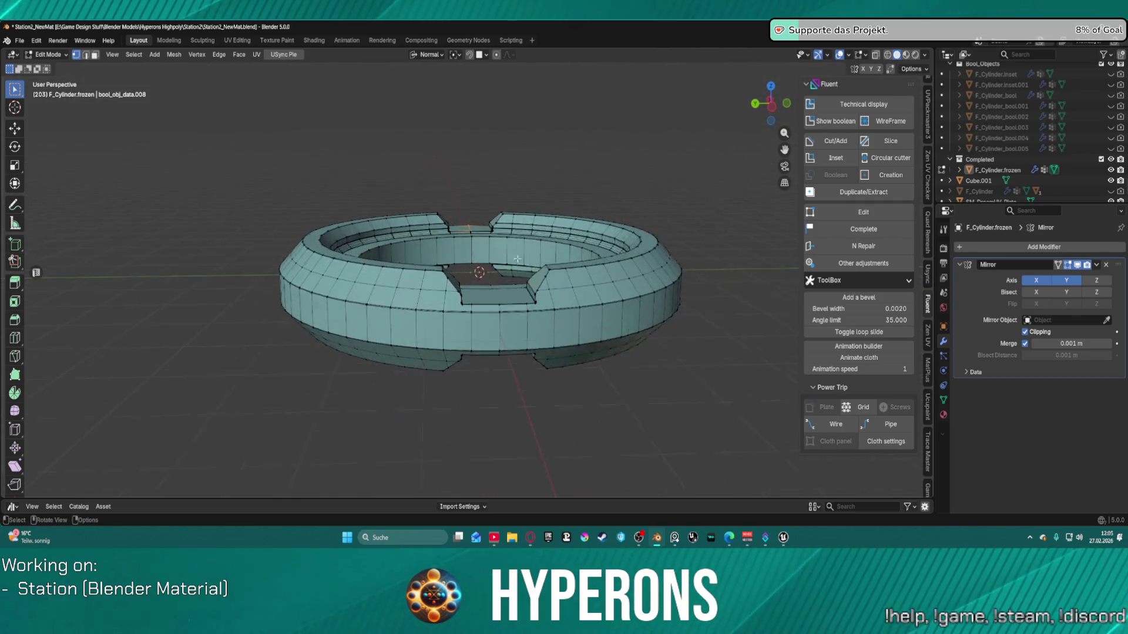
# Step: Inspect the ring from above and below, framing the selected edge on its underside
pyautogui.scroll(5, 480, 323)
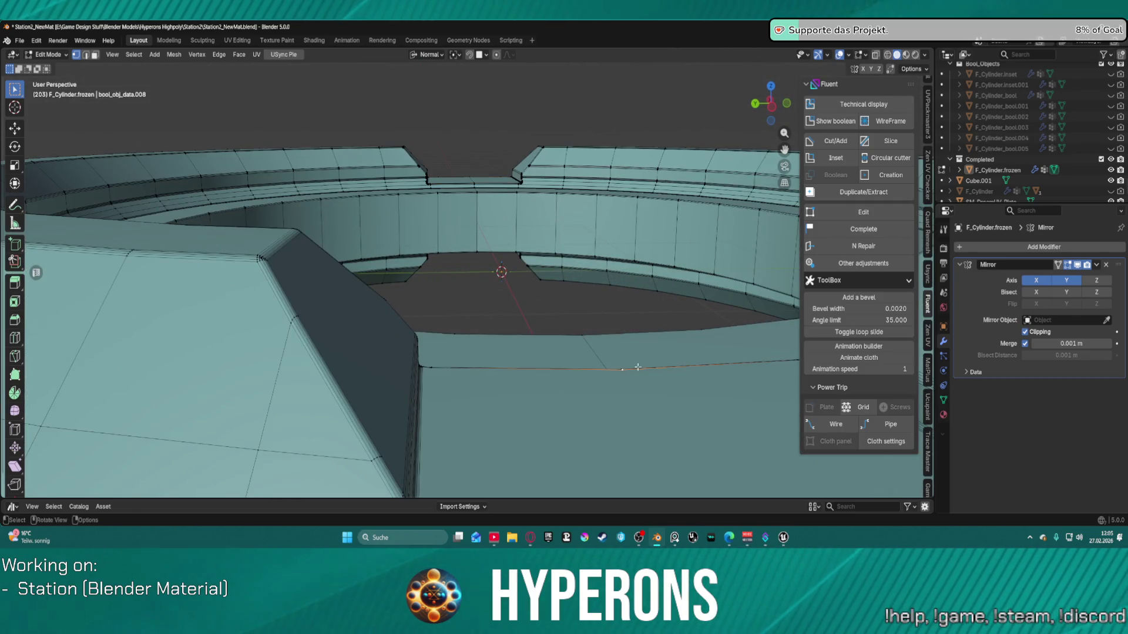
pyautogui.scroll(-5, 638, 367)
pyautogui.scroll(2, 535, 339)
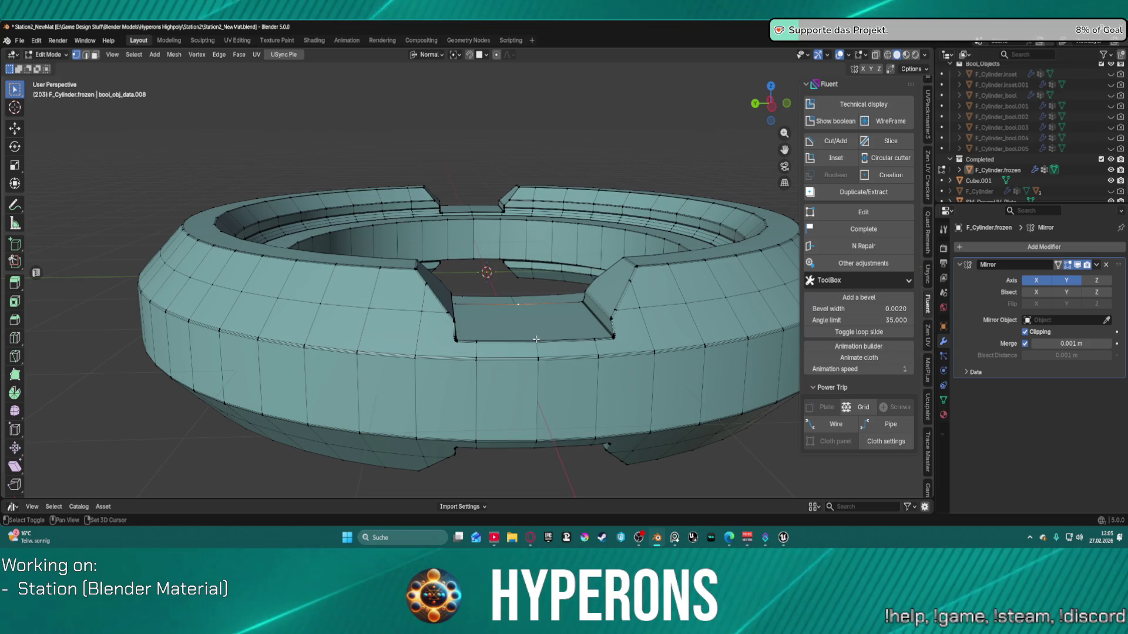
pyautogui.moveTo(536, 340)
pyautogui.mouseDown(button='middle')
pyautogui.moveTo(470, 345)
pyautogui.moveTo(495, 328)
pyautogui.moveTo(500, 246)
pyautogui.mouseUp(button='middle')
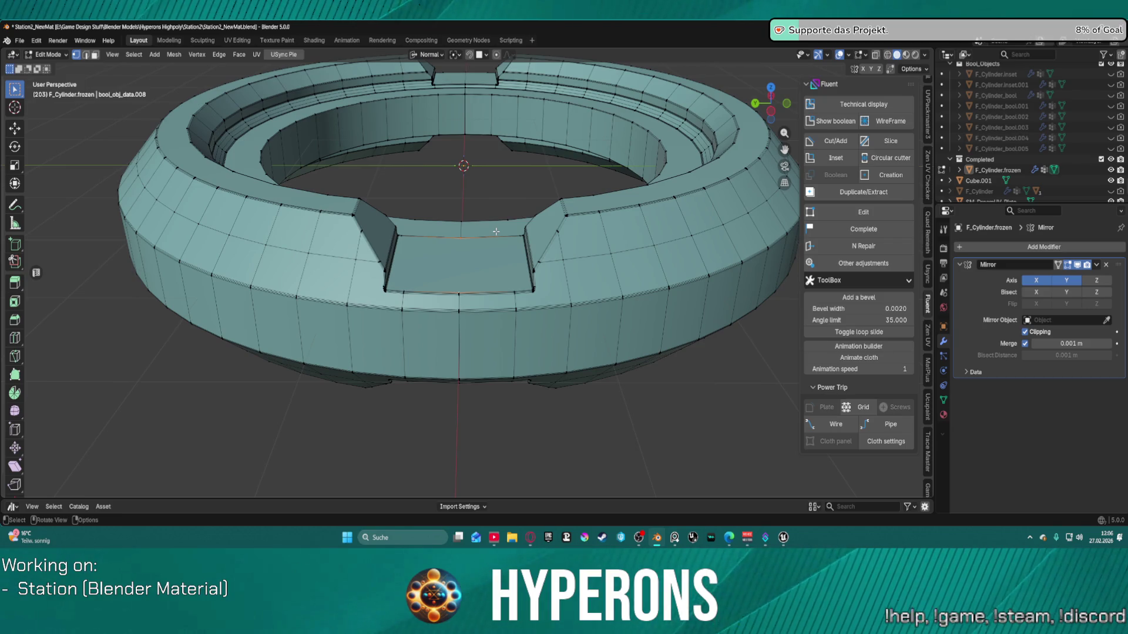
pyautogui.moveTo(494, 303)
pyautogui.mouseDown(button='middle')
pyautogui.moveTo(490, 196)
pyautogui.moveTo(482, 288)
pyautogui.mouseUp(button='middle')
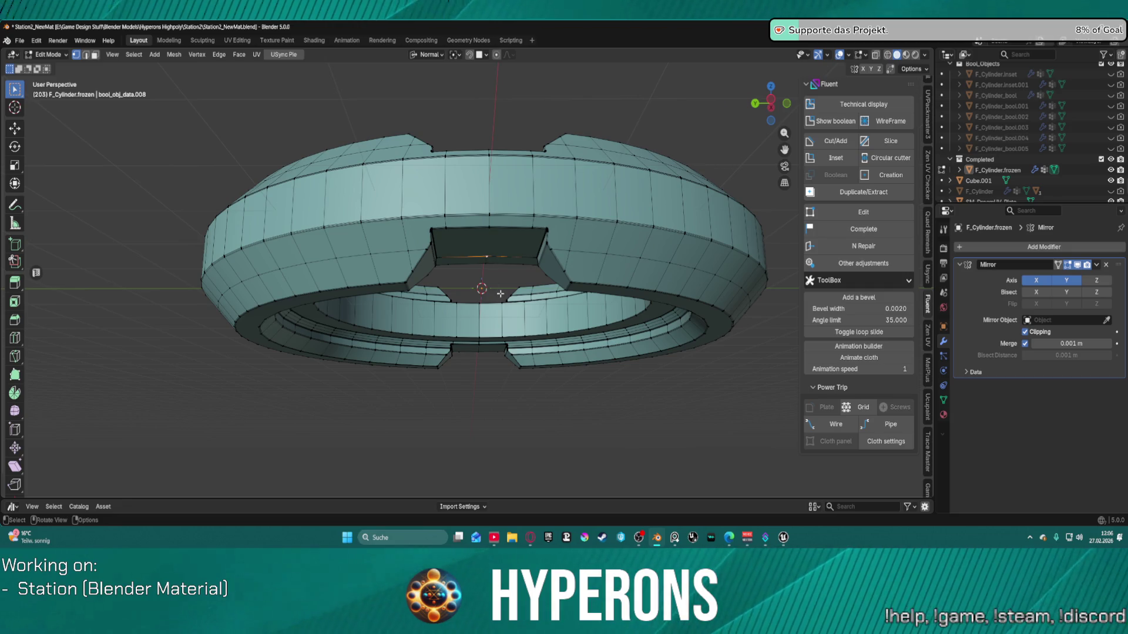
pyautogui.press('KP_Decimal')
pyautogui.moveTo(497, 263)
pyautogui.mouseDown(button='middle')
pyautogui.moveTo(478, 176)
pyautogui.moveTo(487, 124)
pyautogui.moveTo(484, 180)
pyautogui.mouseUp(button='middle')
pyautogui.scroll(-6, 487, 124)
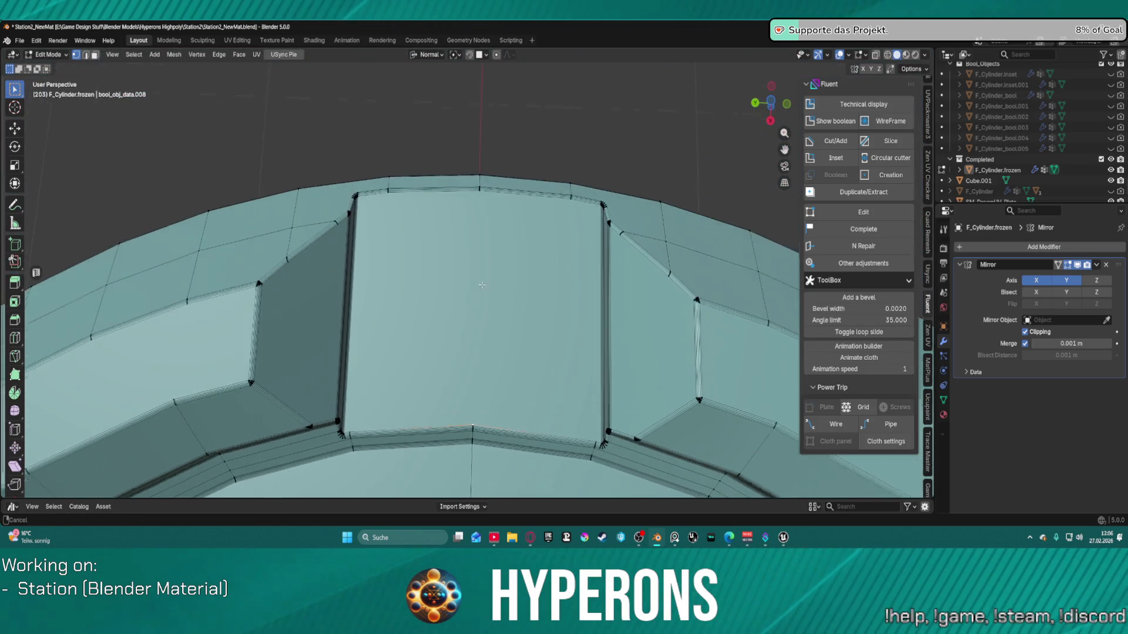
pyautogui.scroll(3, 484, 180)
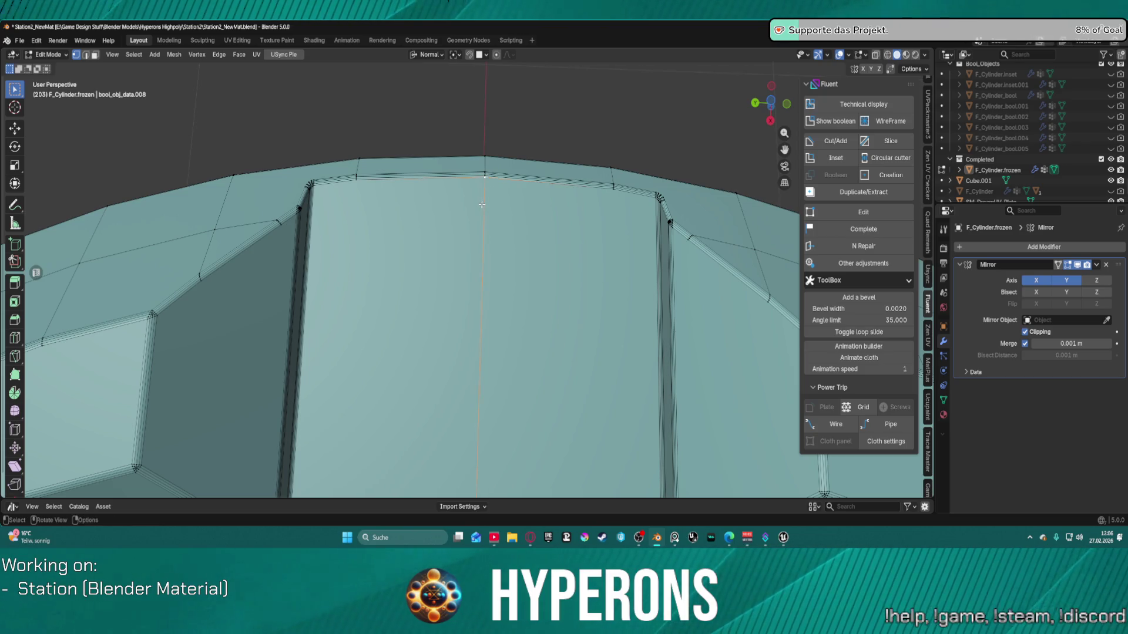
pyautogui.scroll(-6, 482, 205)
pyautogui.moveTo(482, 204)
pyautogui.mouseDown(button='middle')
pyautogui.moveTo(429, 297)
pyautogui.moveTo(519, 227)
pyautogui.moveTo(511, 216)
pyautogui.moveTo(495, 232)
pyautogui.moveTo(875, 131)
pyautogui.mouseUp(button='middle')
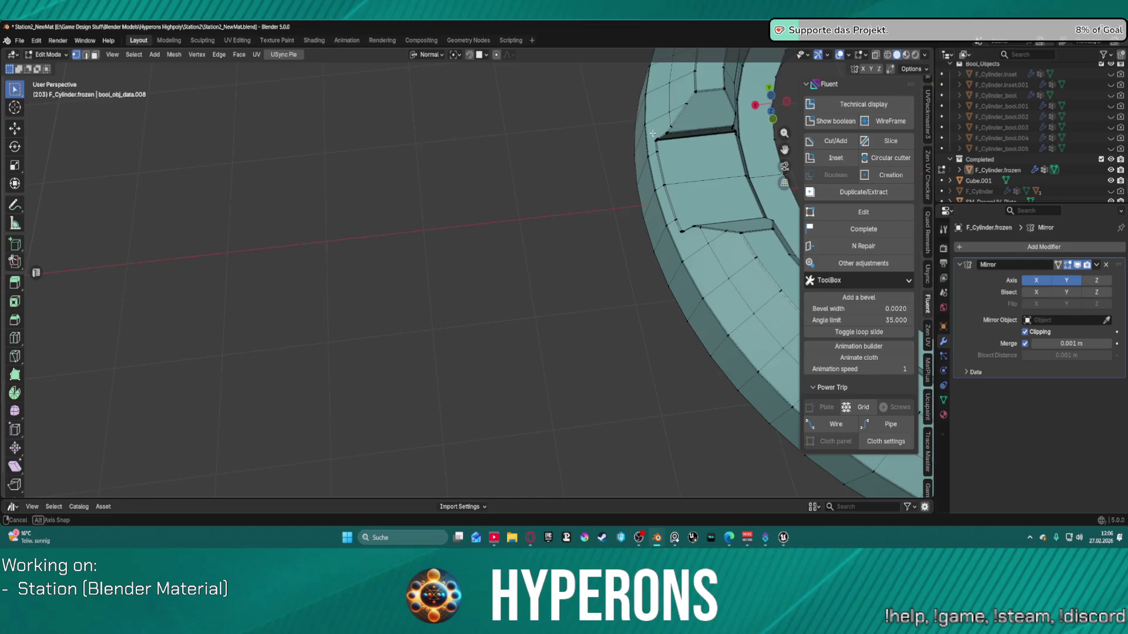
pyautogui.keyDown('shift'); pyautogui.moveTo(652, 133); pyautogui.dragTo(428, 151, button='middle'); pyautogui.keyUp('shift')
pyautogui.scroll(-5, 380, 166)
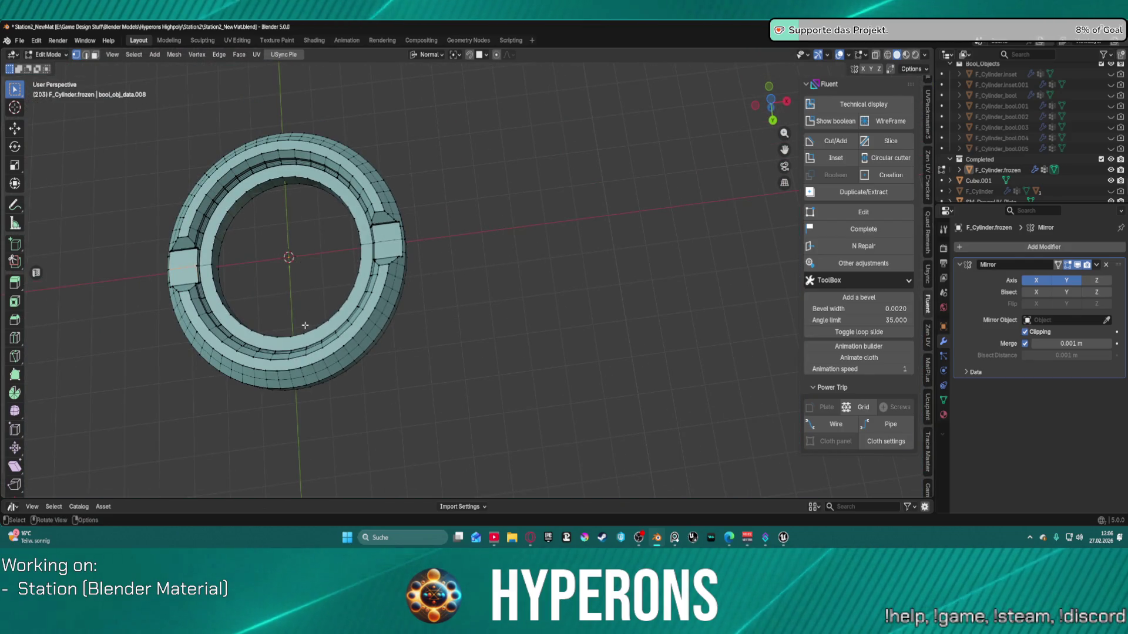
# Step: Return to Object Mode and frame the whole ring in a near-front perspective
pyautogui.hotkey('ctrl', 'Tab')
pyautogui.click(266, 351)
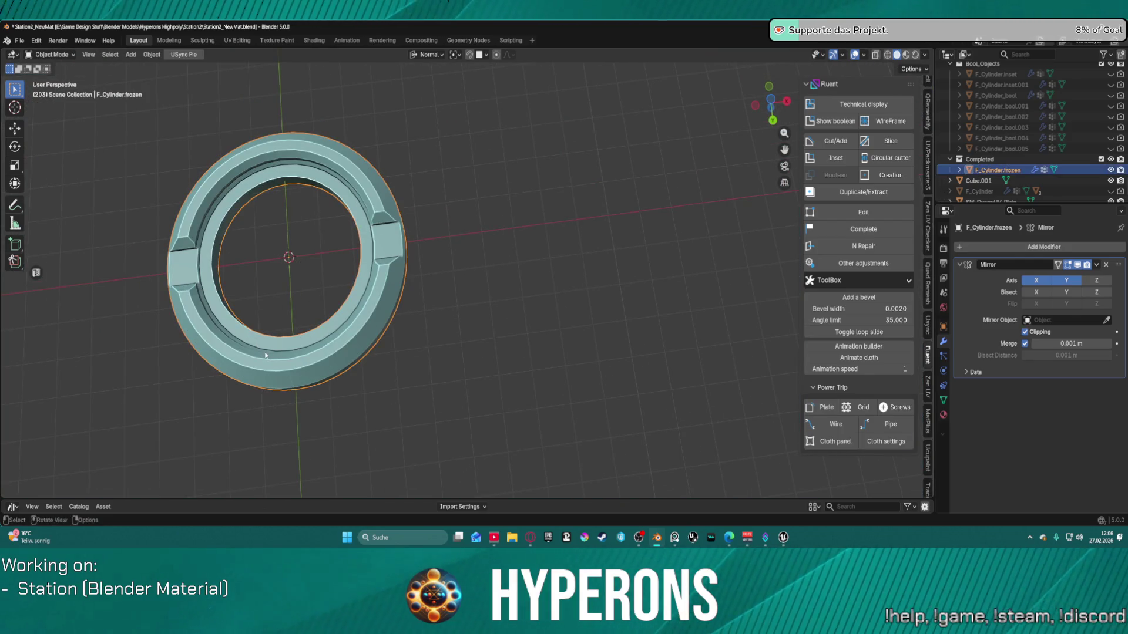
pyautogui.press('KP_Decimal')
pyautogui.scroll(3, 672, 346)
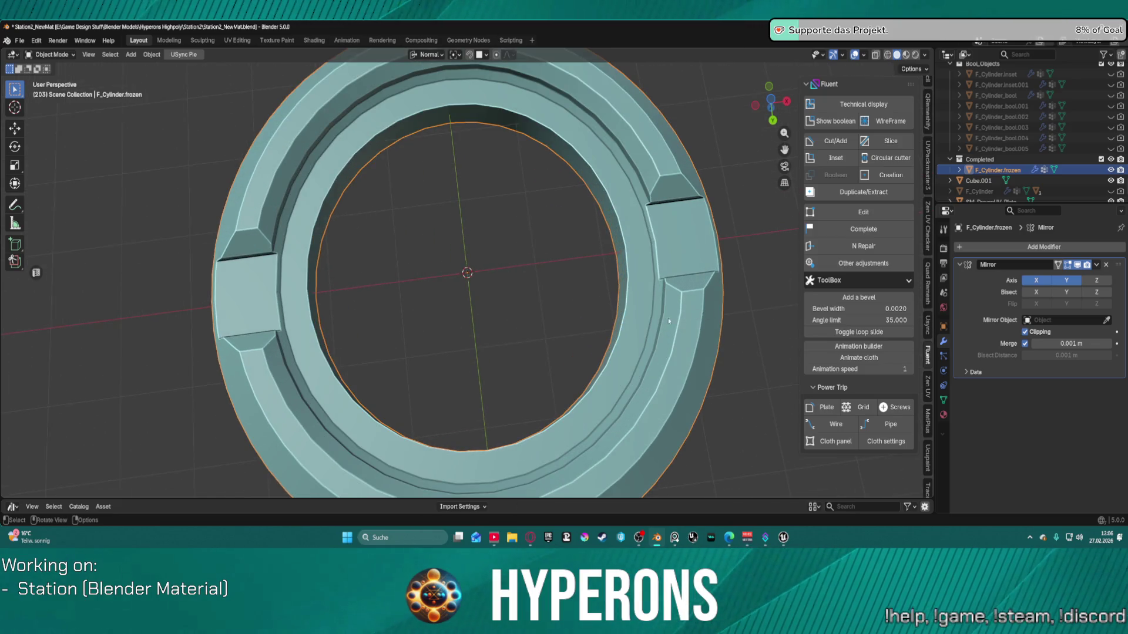
pyautogui.moveTo(667, 319); pyautogui.dragTo(651, 265, button='middle')
pyautogui.moveTo(472, 236); pyautogui.dragTo(502, 230, button='middle')
pyautogui.scroll(2, 503, 230)
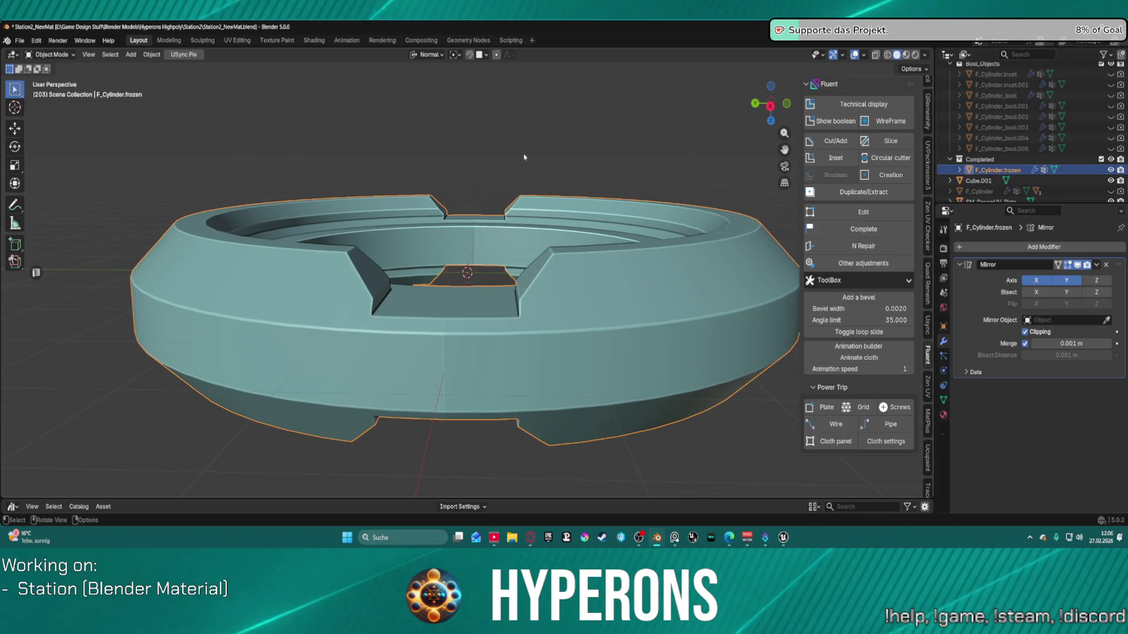
pyautogui.hotkey('ctrl', 'Tab')
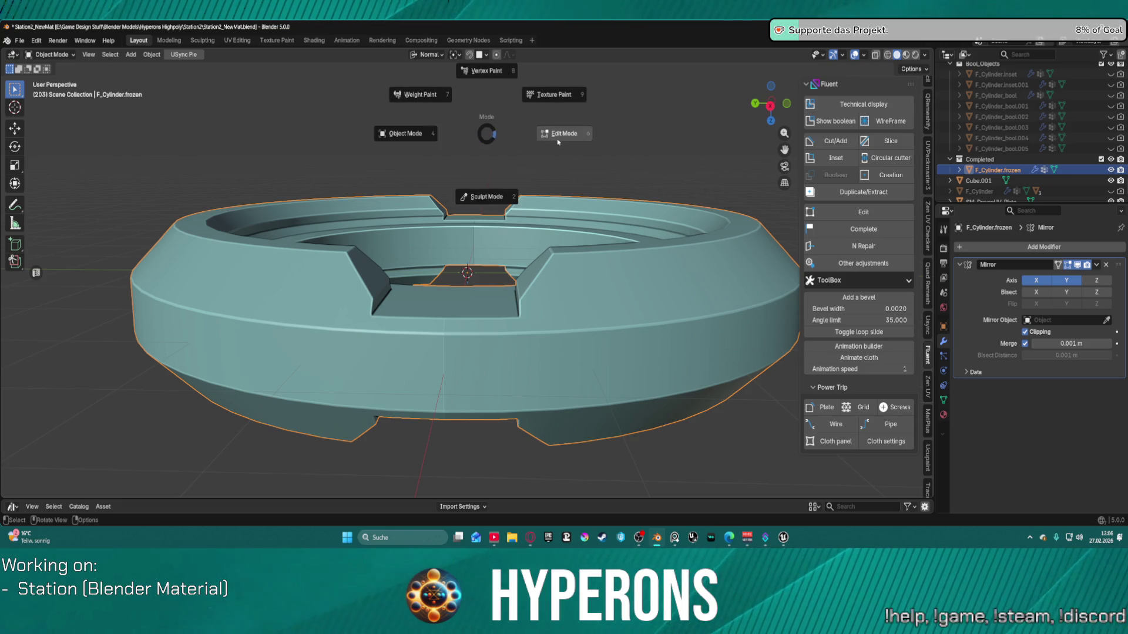
# Step: In Edit Mode with X-ray, delete the right-half vertices including the far-right rim
pyautogui.click(561, 132)
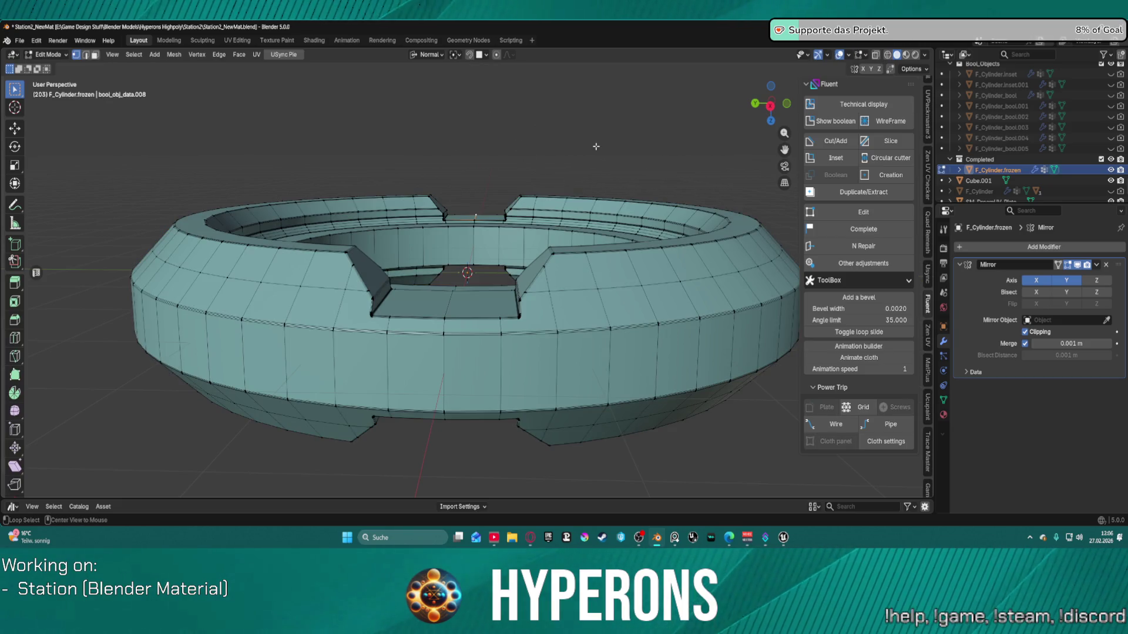
pyautogui.hotkey('alt', 'z')
pyautogui.moveTo(493, 167)
pyautogui.mouseDown()
pyautogui.moveTo(779, 517)
pyautogui.moveTo(630, 519)
pyautogui.moveTo(653, 531)
pyautogui.mouseUp()
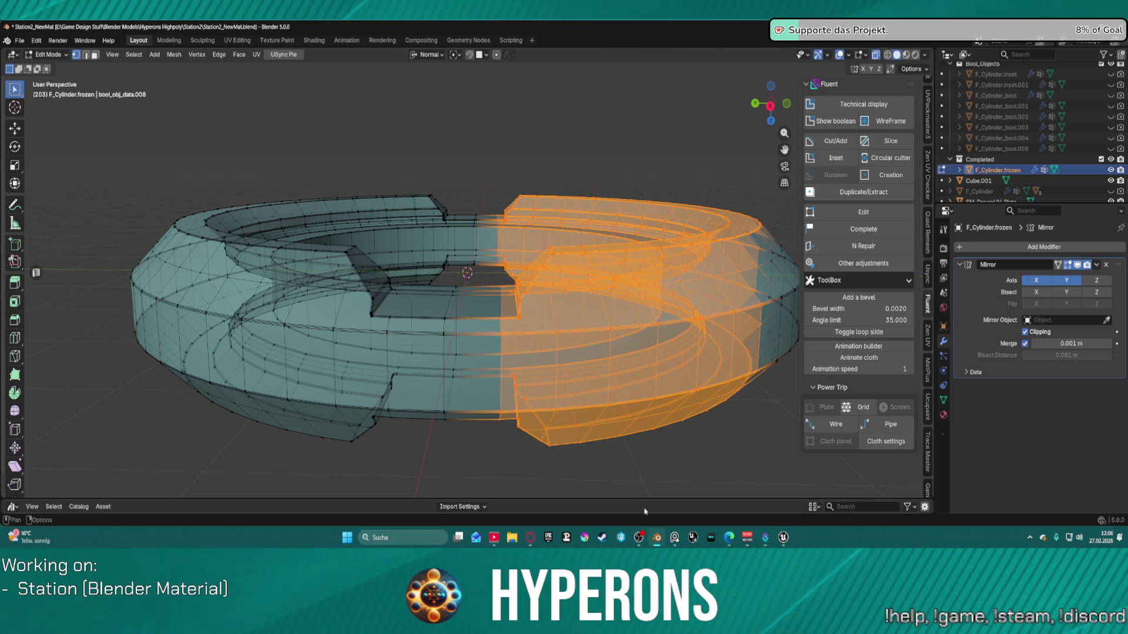
pyautogui.keyDown('shift'); pyautogui.moveTo(745, 194); pyautogui.dragTo(790, 509); pyautogui.keyUp('shift')
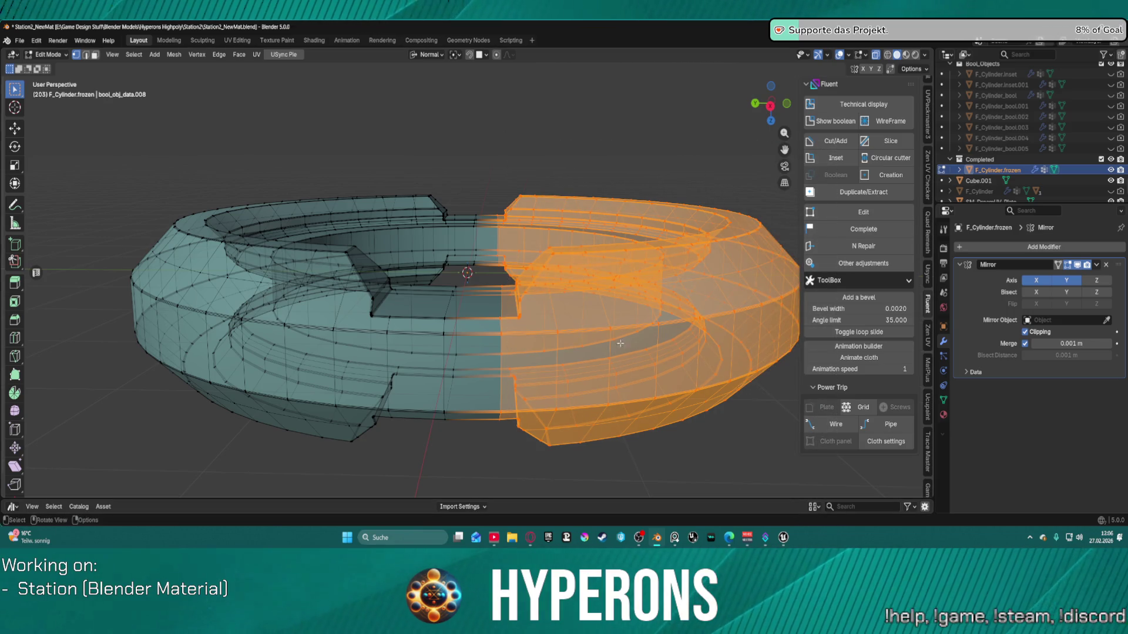
pyautogui.press('x')
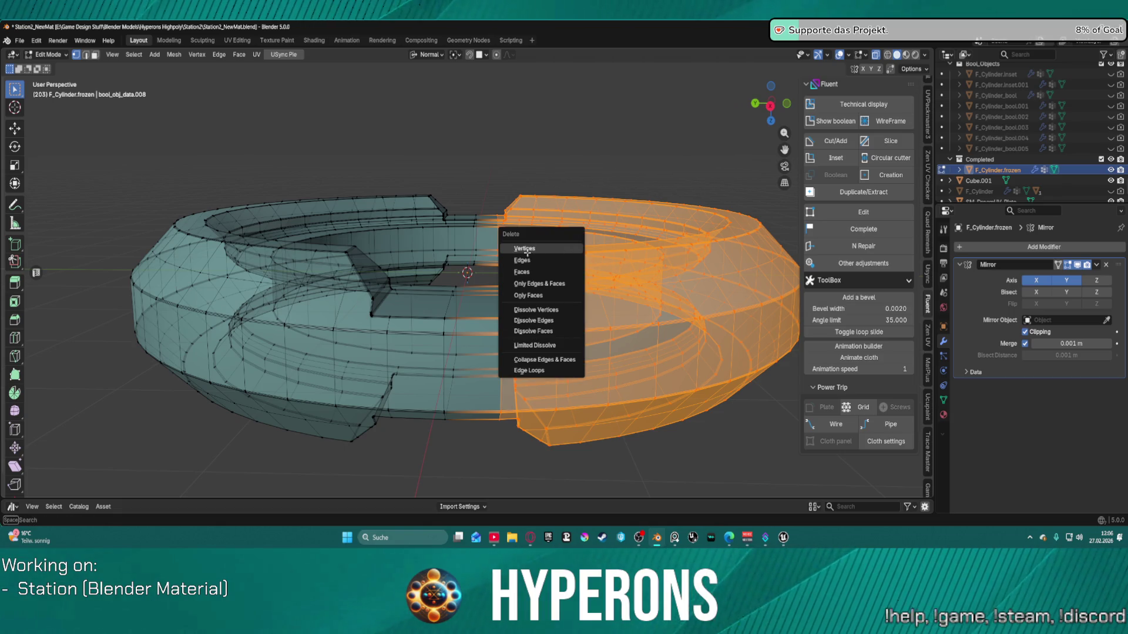
pyautogui.click(524, 249)
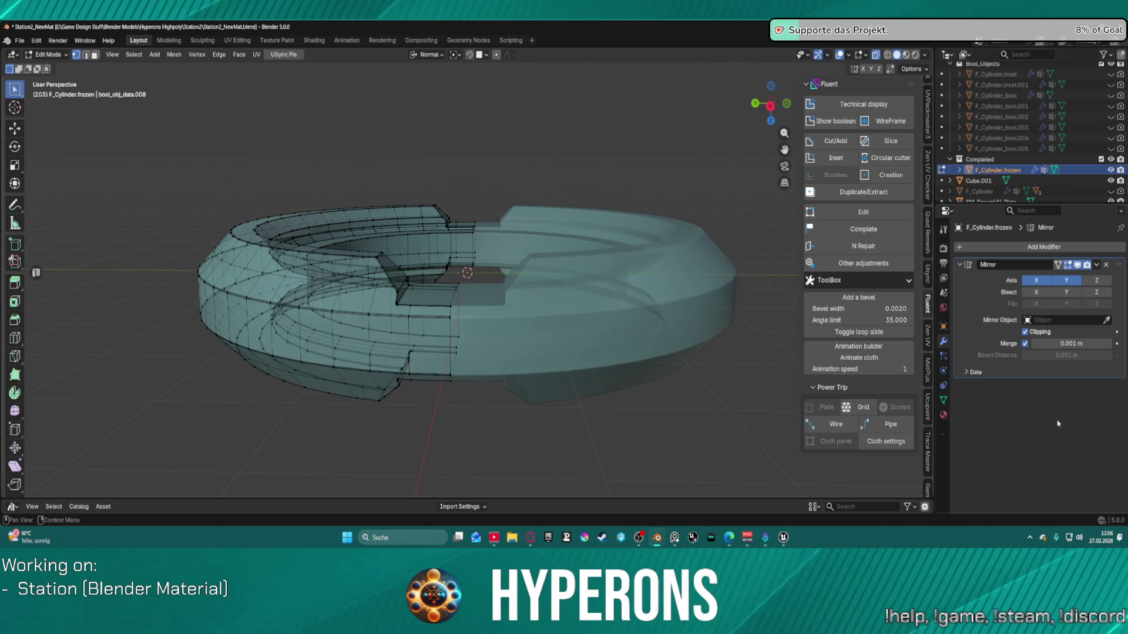
pyautogui.moveTo(593, 229)
pyautogui.mouseDown(button='middle')
pyautogui.moveTo(602, 288)
pyautogui.moveTo(636, 286)
pyautogui.moveTo(634, 258)
pyautogui.moveTo(602, 310)
pyautogui.moveTo(596, 290)
pyautogui.moveTo(614, 243)
pyautogui.mouseUp(button='middle')
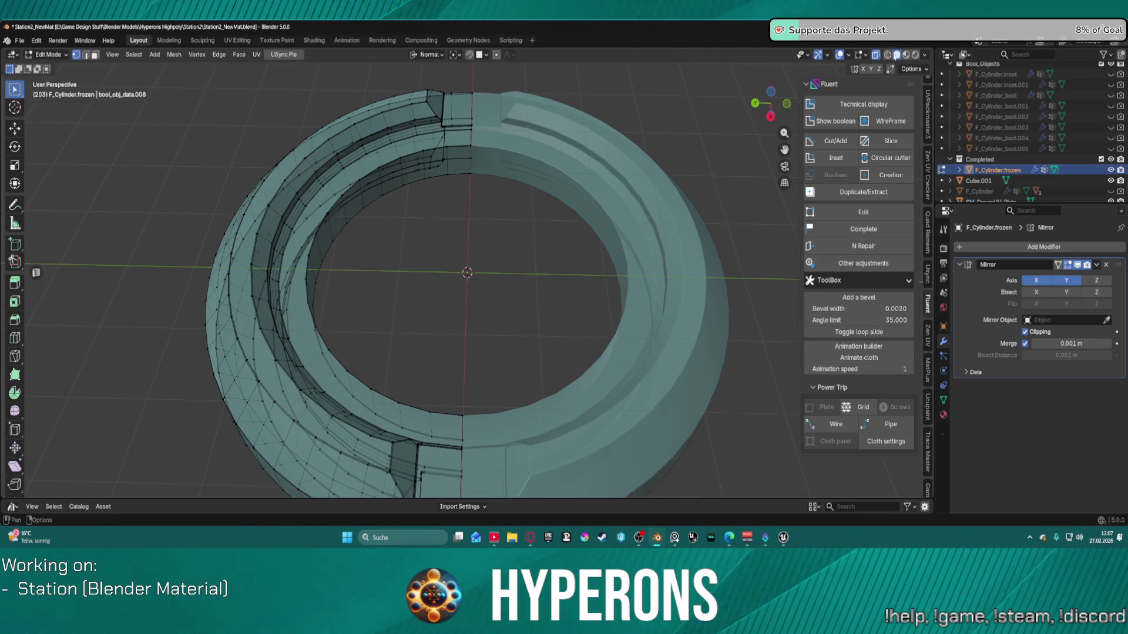
pyautogui.hotkey('alt', 'z')
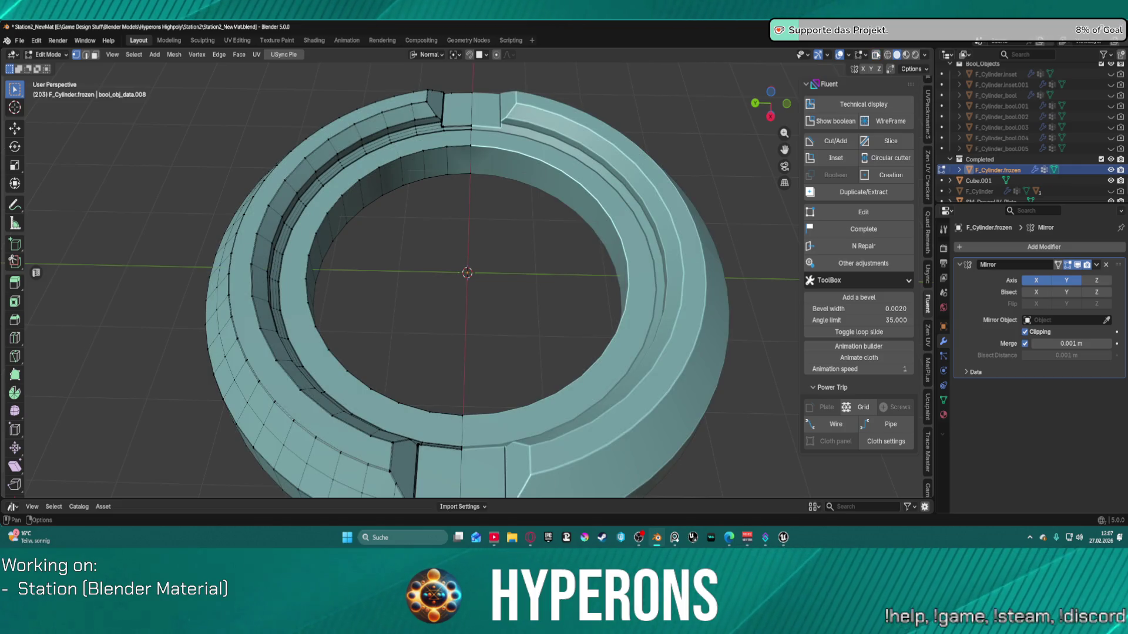
pyautogui.moveTo(489, 339)
pyautogui.mouseDown(button='middle')
pyautogui.moveTo(529, 177)
pyautogui.moveTo(612, 250)
pyautogui.moveTo(493, 411)
pyautogui.moveTo(528, 246)
pyautogui.moveTo(548, 290)
pyautogui.moveTo(549, 327)
pyautogui.moveTo(516, 239)
pyautogui.moveTo(480, 227)
pyautogui.mouseUp(button='middle')
pyautogui.scroll(3, 537, 267)
pyautogui.scroll(3, 536, 327)
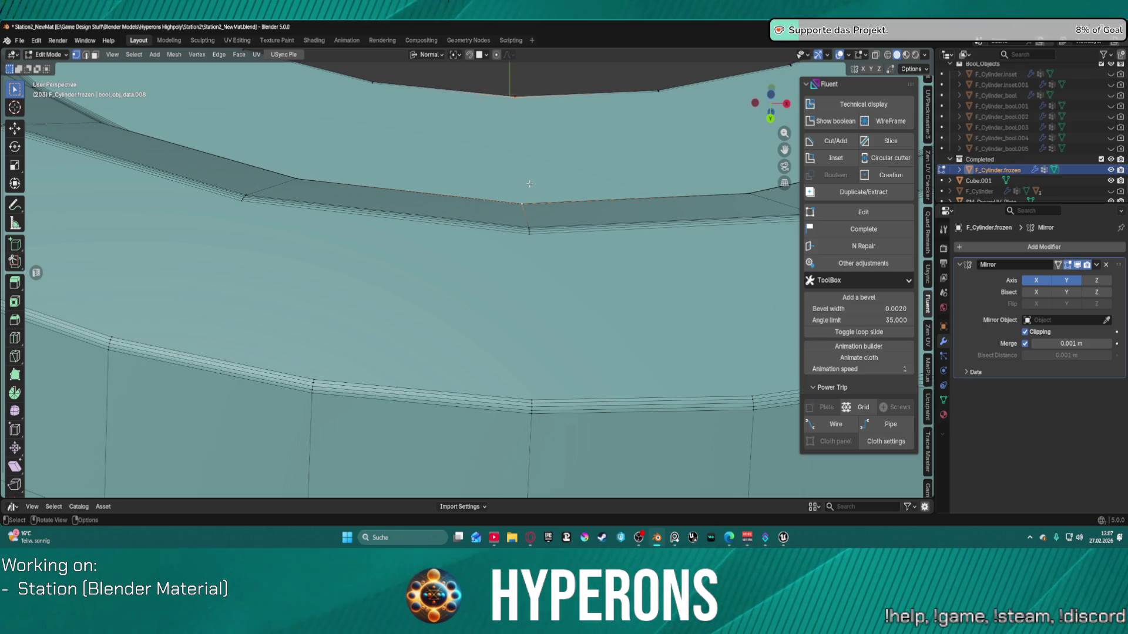
pyautogui.click(532, 399)
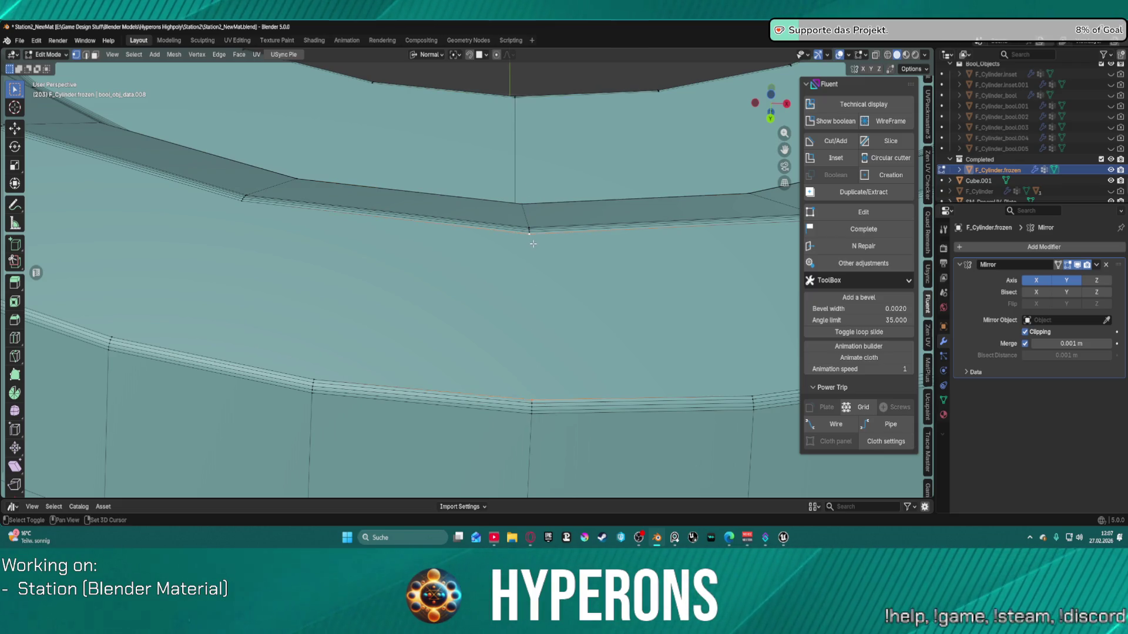
pyautogui.scroll(-5, 547, 273)
pyautogui.moveTo(548, 273)
pyautogui.mouseDown(button='middle')
pyautogui.moveTo(494, 105)
pyautogui.moveTo(469, 246)
pyautogui.mouseUp(button='middle')
pyautogui.keyDown('alt'); pyautogui.keyDown('shift'); pyautogui.click(471, 247); pyautogui.keyUp('shift'); pyautogui.keyUp('alt')
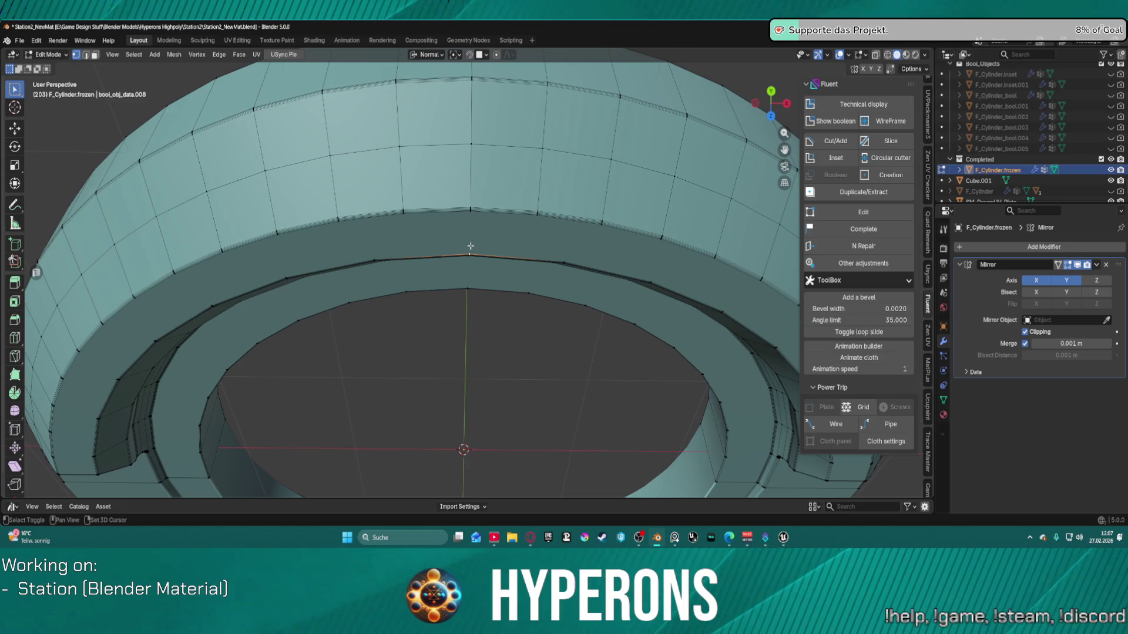
pyautogui.keyDown('alt'); pyautogui.keyDown('shift'); pyautogui.click(477, 245); pyautogui.keyUp('shift'); pyautogui.keyUp('alt')
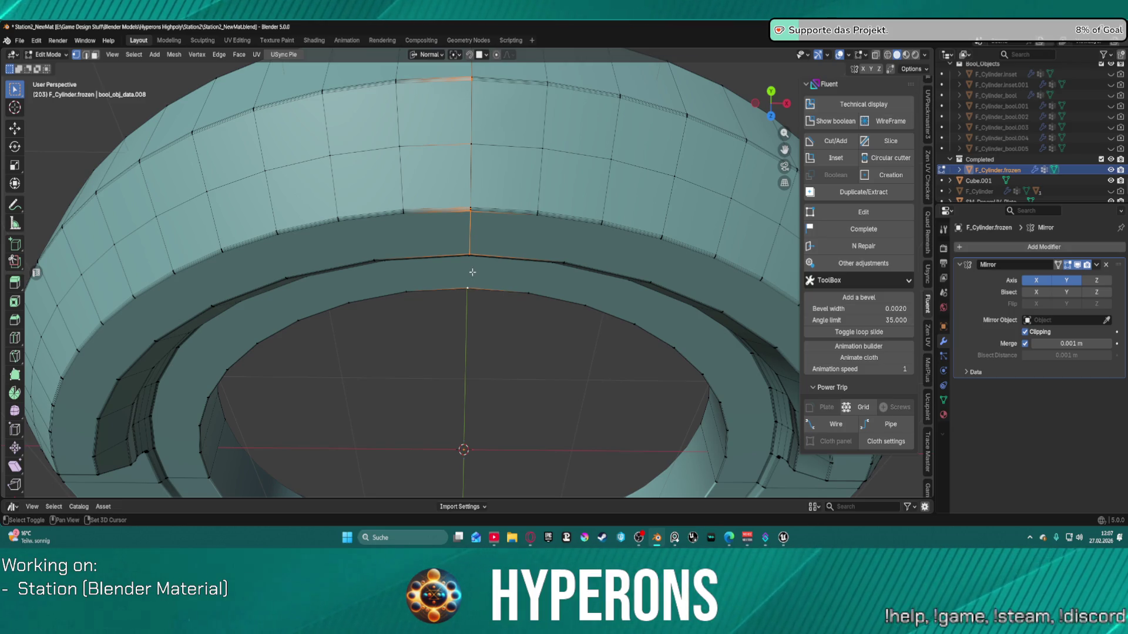
pyautogui.press('j')
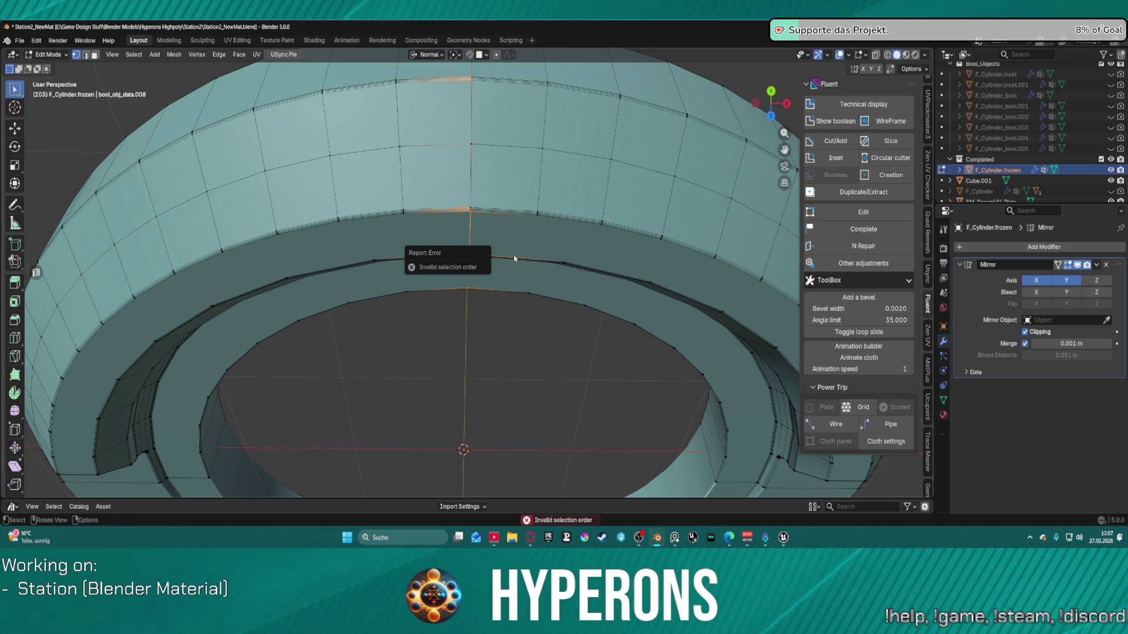
pyautogui.hotkey('alt', 'a')
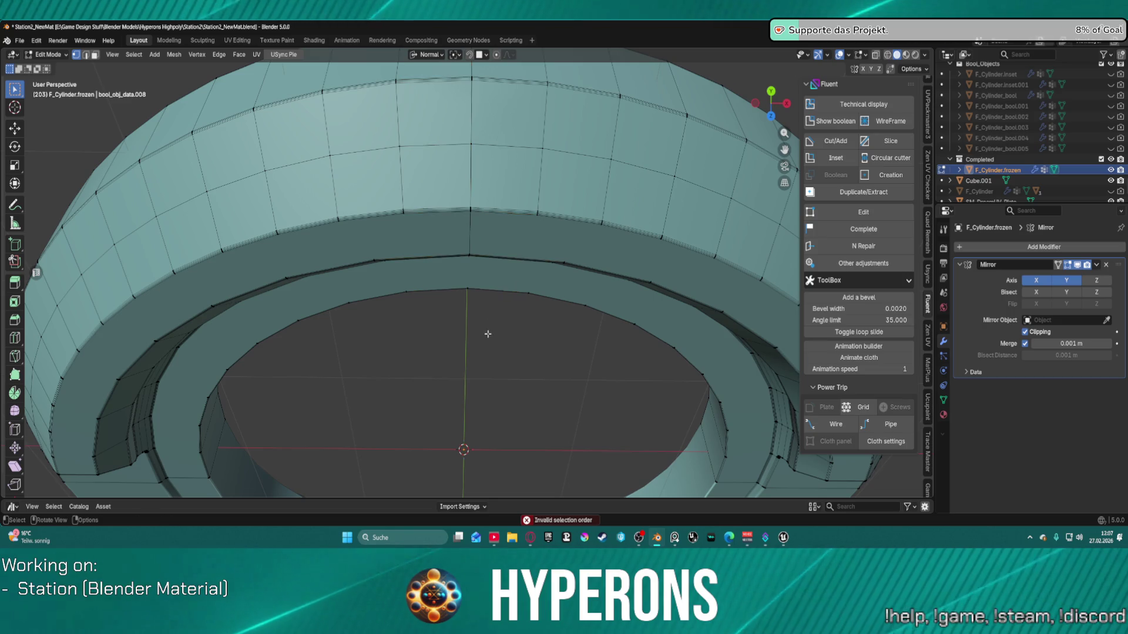
pyautogui.keyDown('shift'); pyautogui.click(479, 259); pyautogui.keyUp('shift')
pyautogui.moveTo(479, 259)
pyautogui.mouseDown(button='middle')
pyautogui.moveTo(476, 300)
pyautogui.moveTo(458, 281)
pyautogui.moveTo(511, 187)
pyautogui.moveTo(504, 176)
pyautogui.mouseUp(button='middle')
pyautogui.scroll(-6, 458, 281)
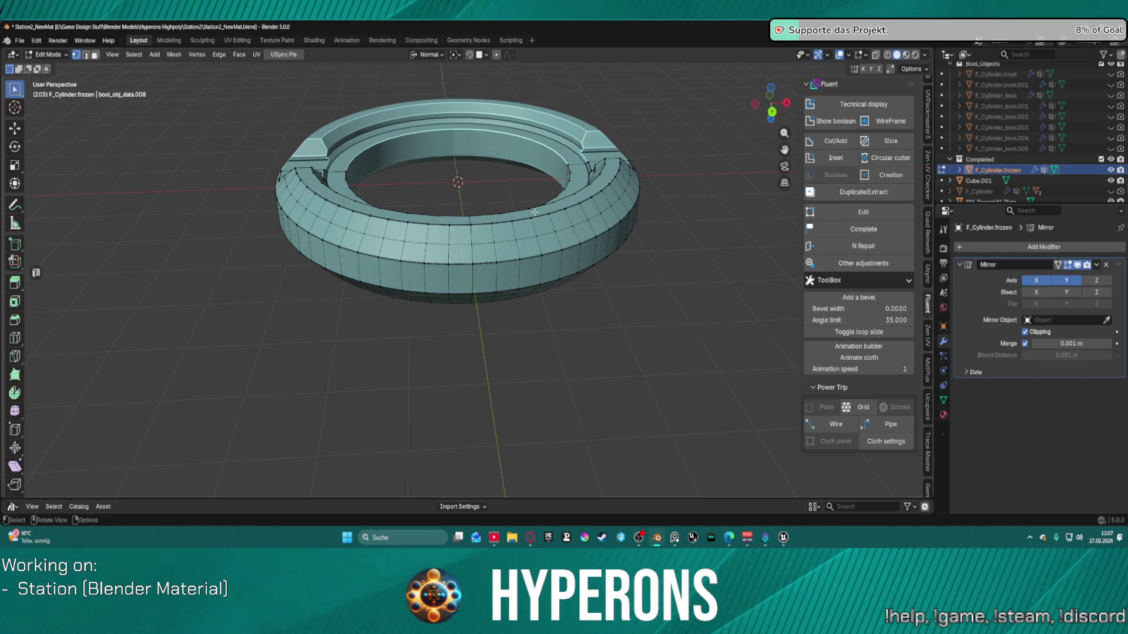
pyautogui.moveTo(534, 212); pyautogui.dragTo(500, 162, button='middle')
# Step: With X-ray on, delete one half of the remaining mesh, leaving one quarter
pyautogui.hotkey('alt', 'z')
pyautogui.moveTo(471, 205)
pyautogui.mouseDown()
pyautogui.moveTo(601, 300)
pyautogui.moveTo(658, 325)
pyautogui.mouseUp()
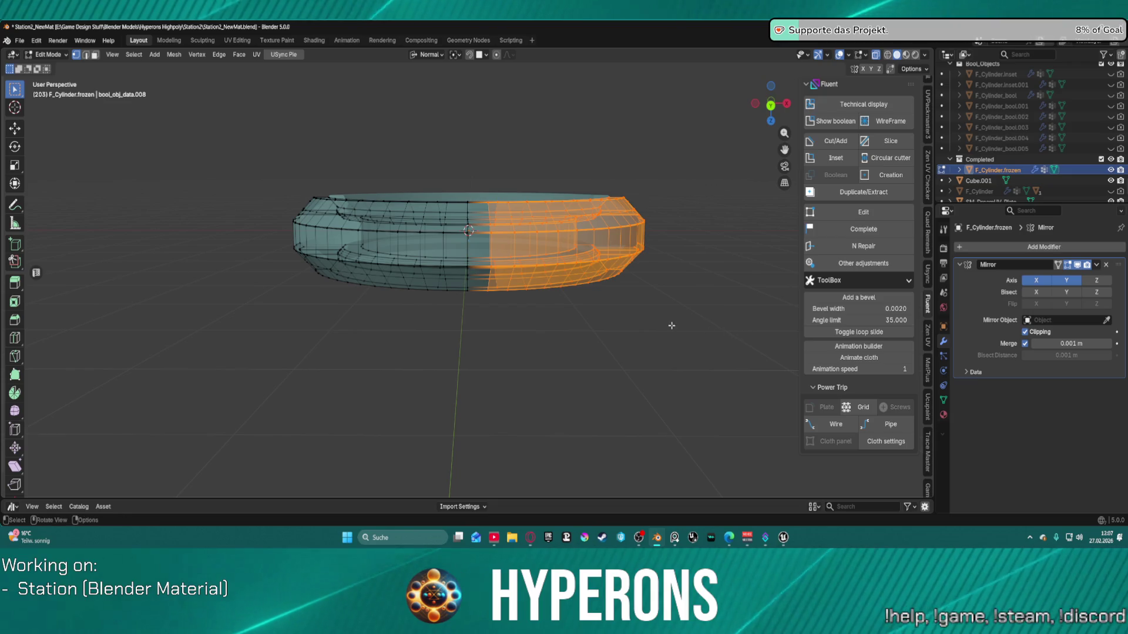
pyautogui.press('x')
pyautogui.click(658, 325)
pyautogui.moveTo(647, 279)
pyautogui.mouseDown(button='middle')
pyautogui.moveTo(601, 315)
pyautogui.moveTo(531, 329)
pyautogui.moveTo(460, 325)
pyautogui.moveTo(361, 277)
pyautogui.mouseUp(button='middle')
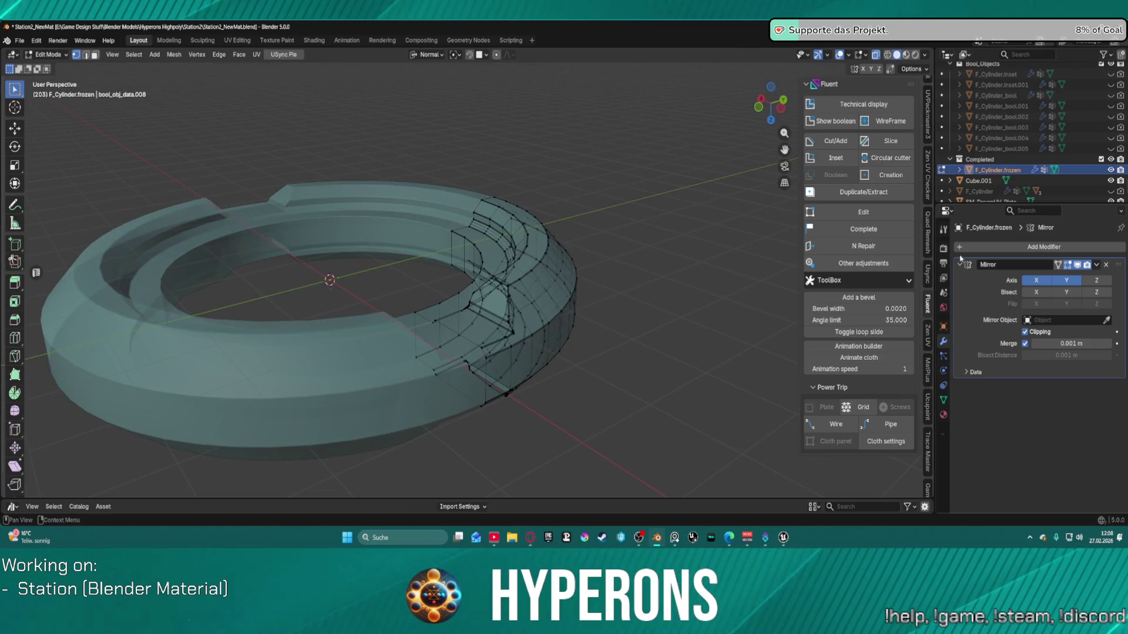
# Step: Switch back to Object Mode and orbit around the finished ring
pyautogui.hotkey('ctrl', 'Tab')
pyautogui.click(532, 284)
pyautogui.moveTo(532, 284)
pyautogui.mouseDown(button='middle')
pyautogui.moveTo(527, 306)
pyautogui.moveTo(599, 352)
pyautogui.moveTo(634, 292)
pyautogui.moveTo(529, 311)
pyautogui.moveTo(484, 306)
pyautogui.mouseUp(button='middle')
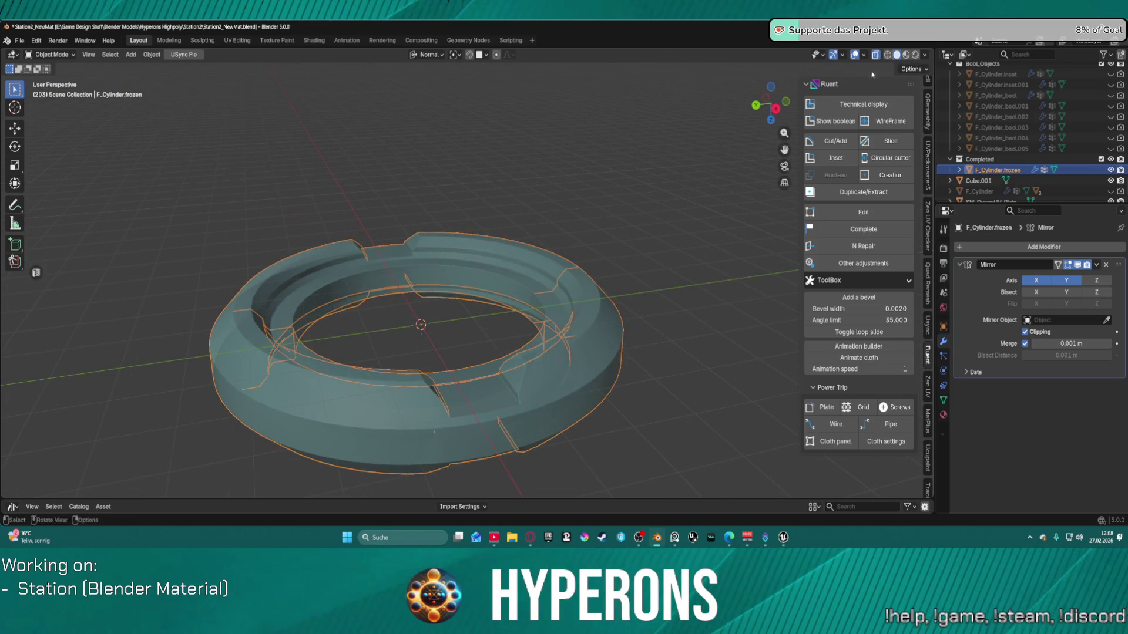
pyautogui.moveTo(575, 238)
pyautogui.mouseDown(button='middle')
pyautogui.moveTo(537, 267)
pyautogui.moveTo(516, 317)
pyautogui.moveTo(521, 284)
pyautogui.mouseUp(button='middle')
pyautogui.scroll(4, 488, 259)
pyautogui.moveTo(463, 256)
pyautogui.mouseDown(button='middle')
pyautogui.moveTo(516, 329)
pyautogui.moveTo(587, 372)
pyautogui.moveTo(586, 252)
pyautogui.moveTo(475, 302)
pyautogui.moveTo(394, 322)
pyautogui.moveTo(632, 330)
pyautogui.moveTo(556, 354)
pyautogui.moveTo(524, 280)
pyautogui.mouseUp(button='middle')
pyautogui.scroll(-3, 493, 334)
pyautogui.scroll(4, 524, 279)
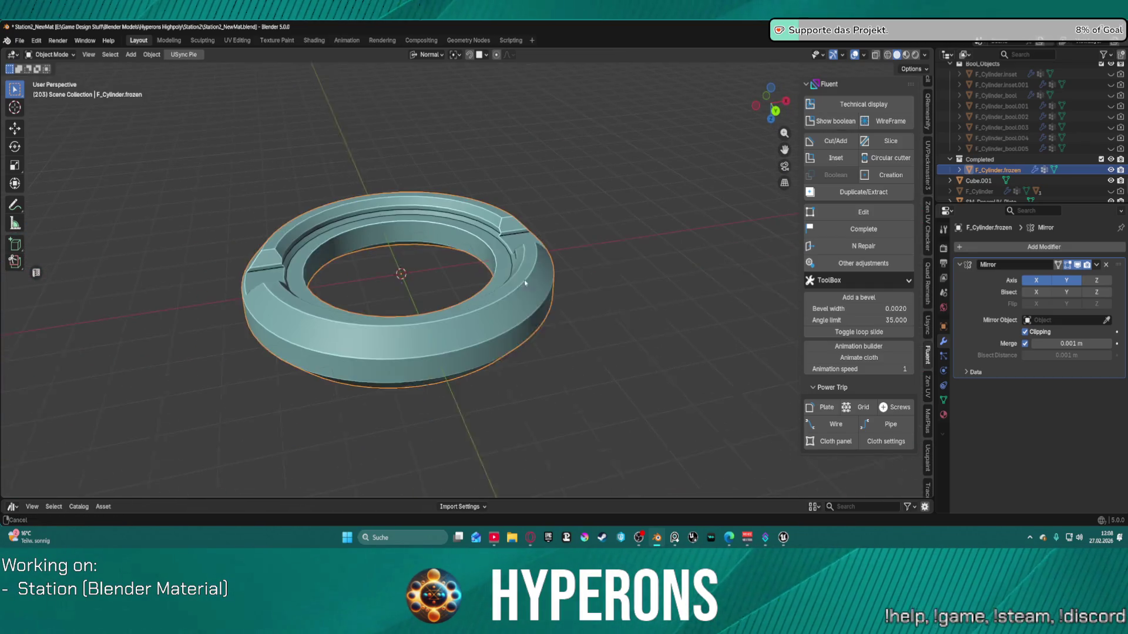
pyautogui.moveTo(387, 251)
pyautogui.mouseDown(button='middle')
pyautogui.moveTo(456, 277)
pyautogui.moveTo(514, 328)
pyautogui.mouseUp(button='middle')
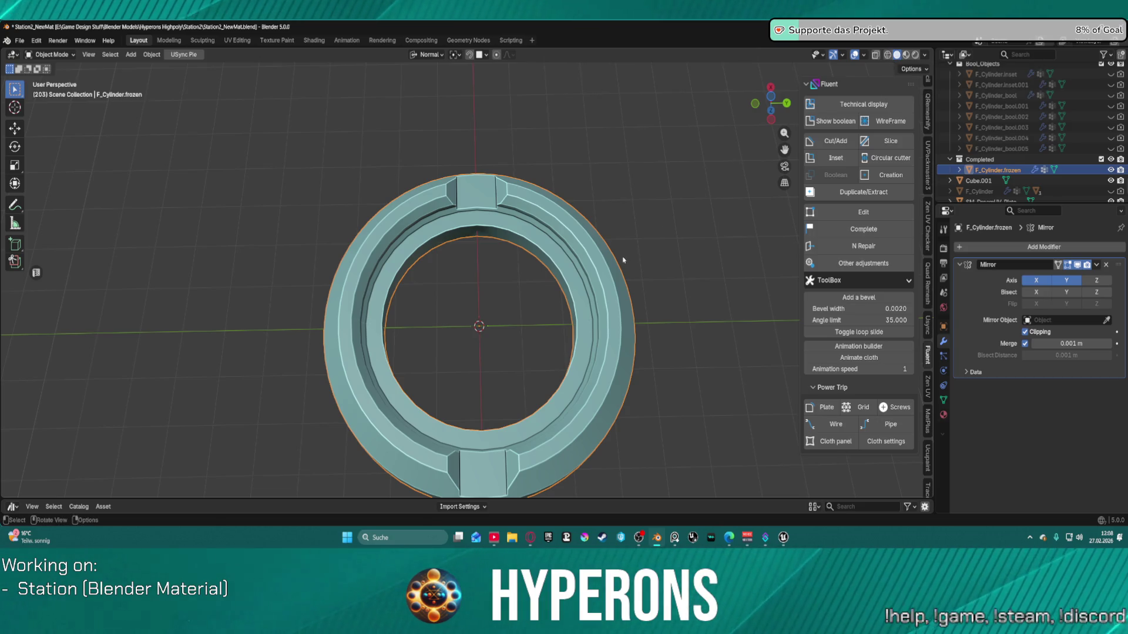
# Step: Toggle the X and Y mirror axes to compare quarter, half and full rings
pyautogui.click(1061, 279)
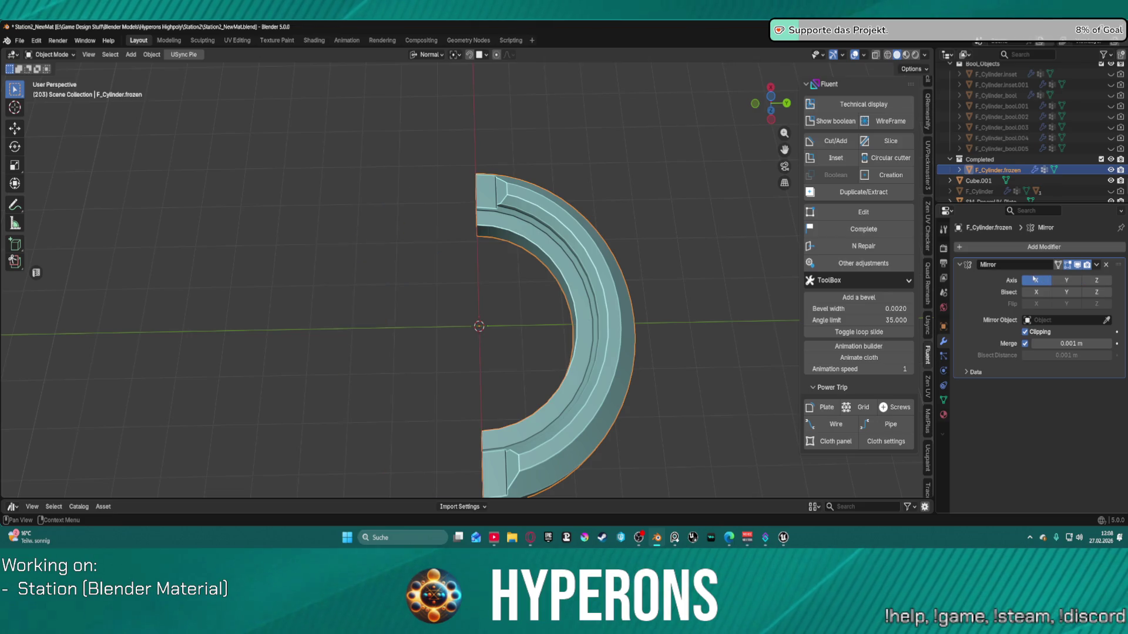
pyautogui.click(1035, 280)
pyautogui.click(1035, 281)
pyautogui.click(1035, 281)
pyautogui.click(1035, 281)
pyautogui.click(1034, 280)
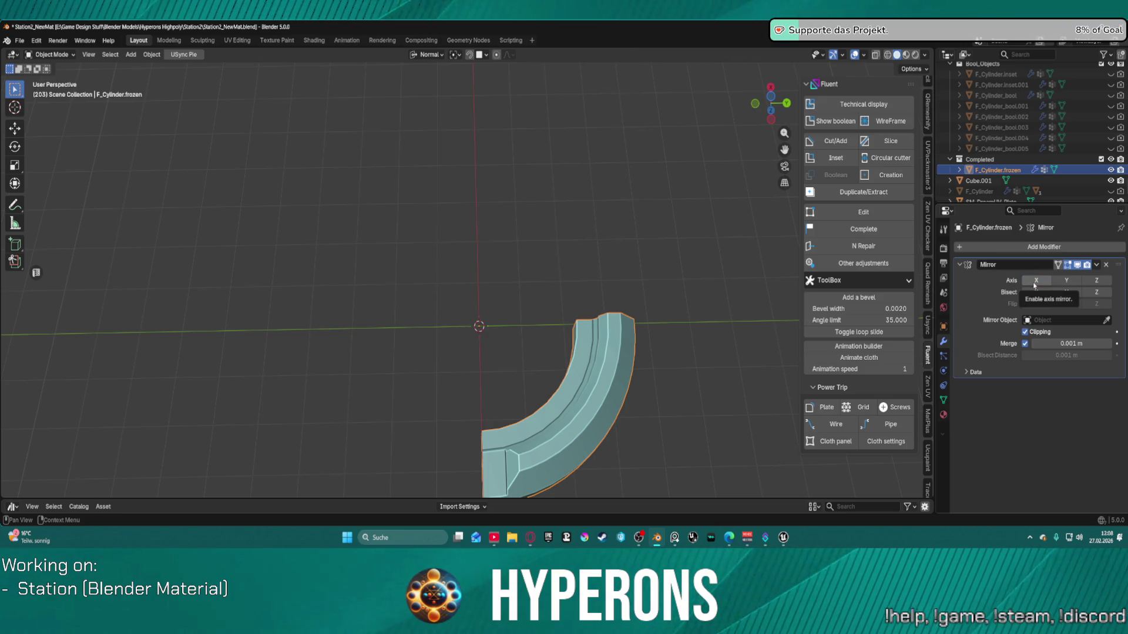
pyautogui.click(1035, 282)
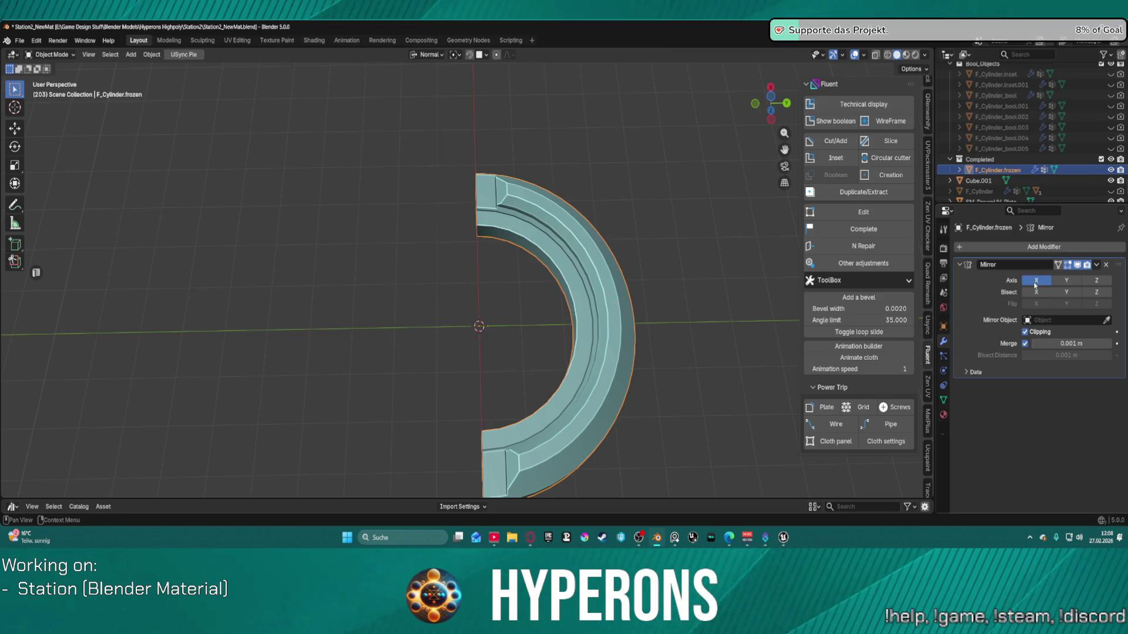
pyautogui.click(1066, 281)
pyautogui.click(1066, 281)
pyautogui.click(1066, 281)
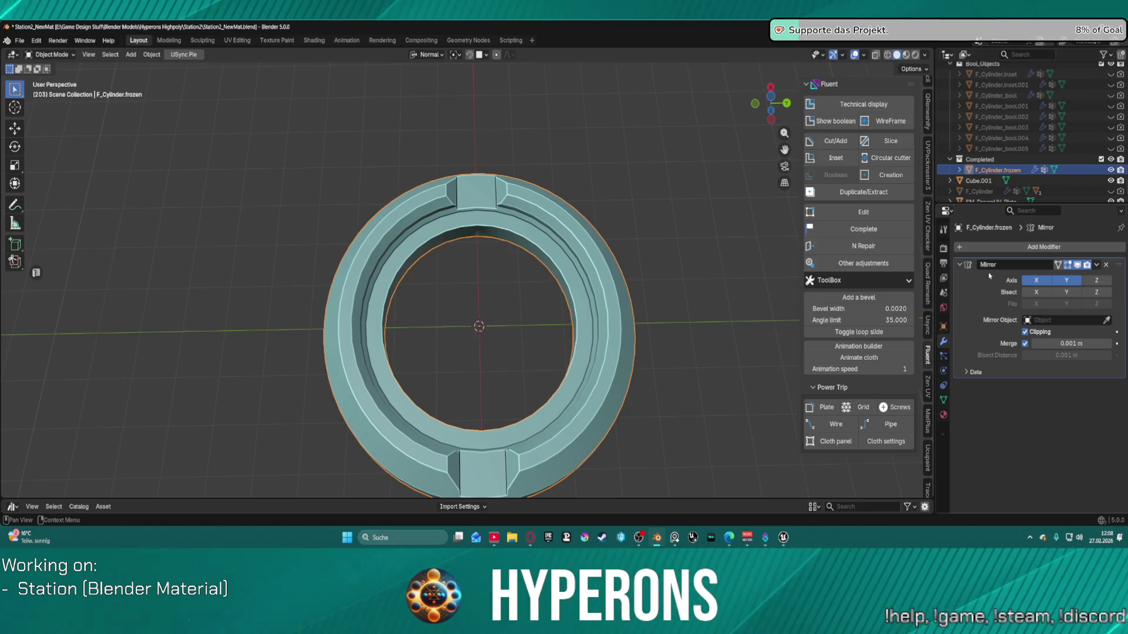
# Step: Turn X mirroring off and toggle Y repeatedly, ending with only Y enabled
pyautogui.click(1037, 283)
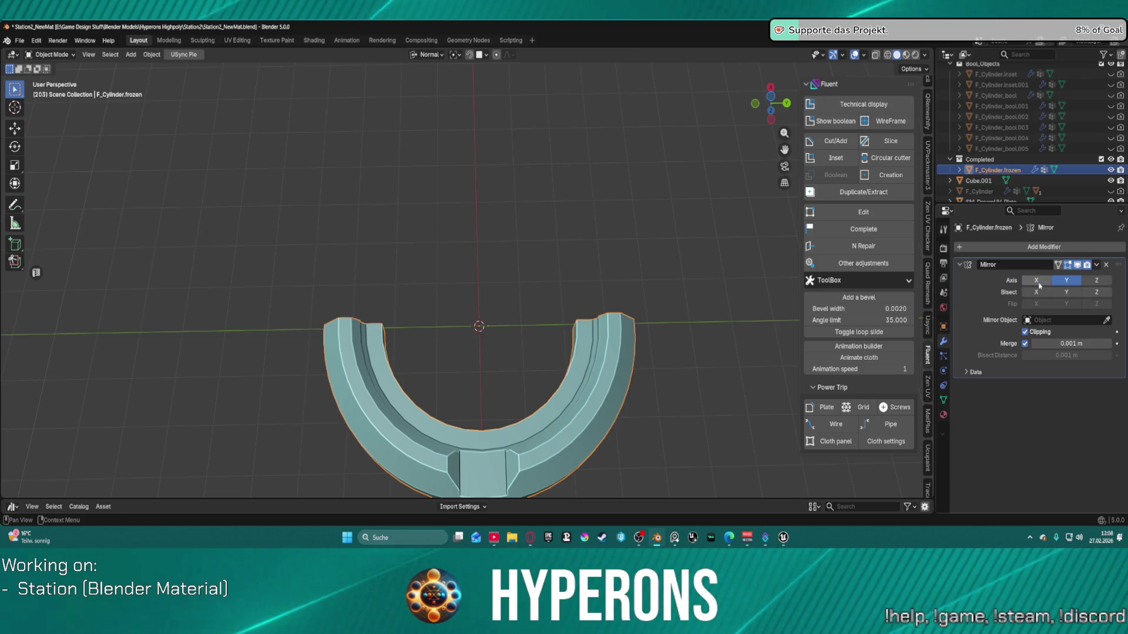
pyautogui.moveTo(705, 399)
pyautogui.mouseDown(button='middle')
pyautogui.moveTo(563, 326)
pyautogui.moveTo(607, 319)
pyautogui.mouseUp(button='middle')
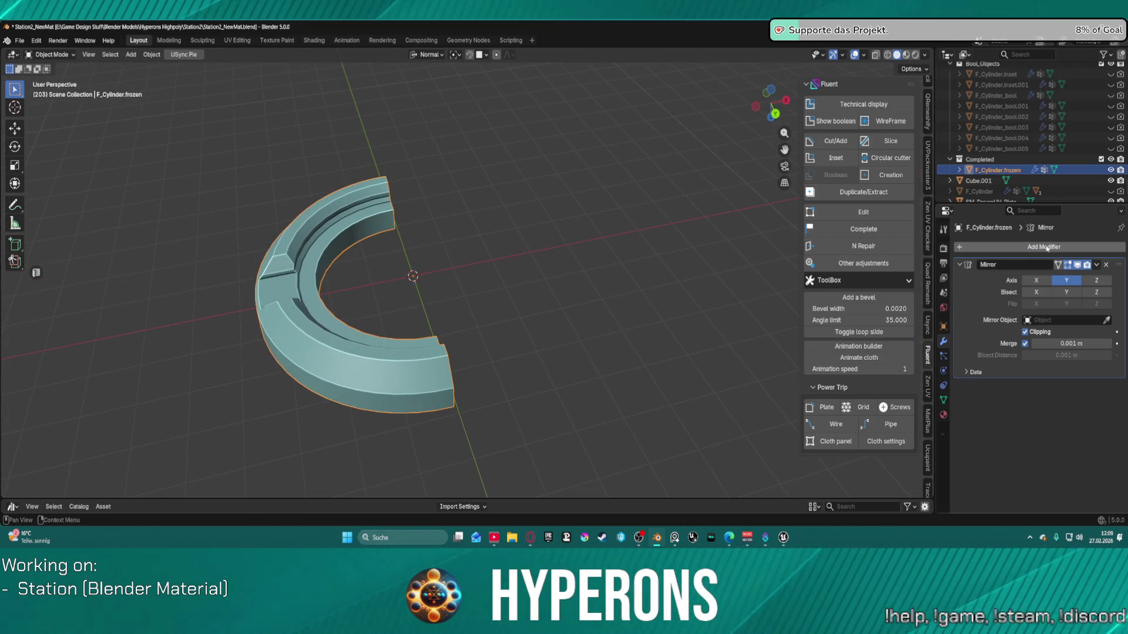
pyautogui.click(1064, 282)
pyautogui.click(1062, 282)
pyautogui.click(1063, 282)
pyautogui.click(1062, 282)
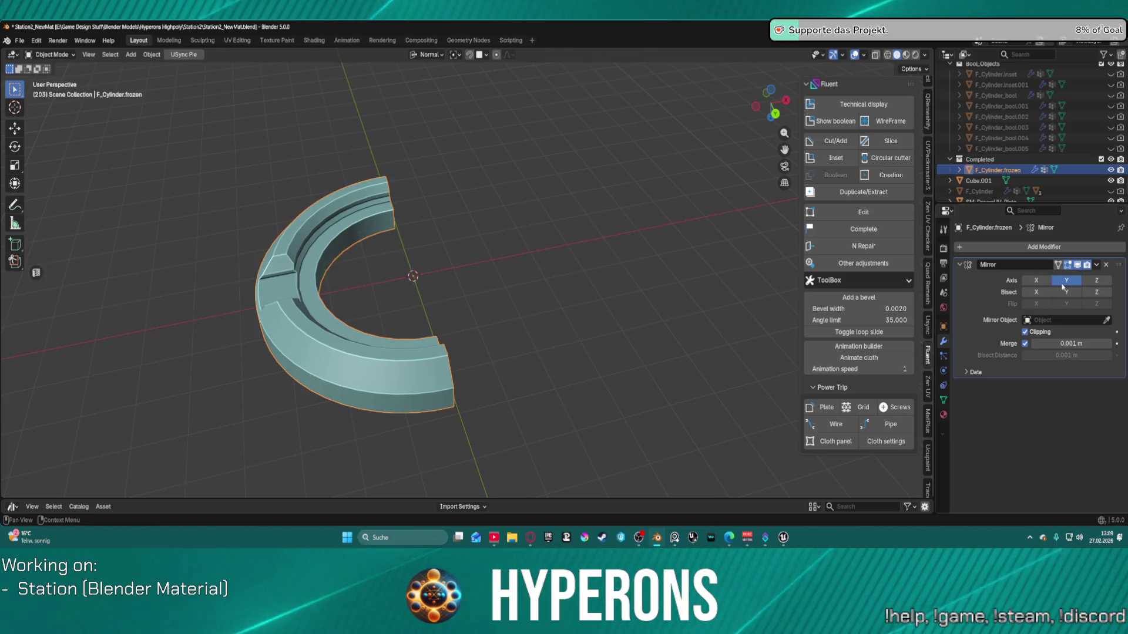
pyautogui.click(1063, 282)
pyautogui.click(1062, 283)
pyautogui.click(1062, 283)
pyautogui.click(1063, 283)
# Step: Orbit to a front view so the C-shaped ring's chamfered notch faces the viewer
pyautogui.moveTo(494, 319)
pyautogui.mouseDown(button='middle')
pyautogui.moveTo(541, 334)
pyautogui.moveTo(627, 330)
pyautogui.moveTo(581, 288)
pyautogui.moveTo(577, 267)
pyautogui.moveTo(573, 289)
pyautogui.mouseUp(button='middle')
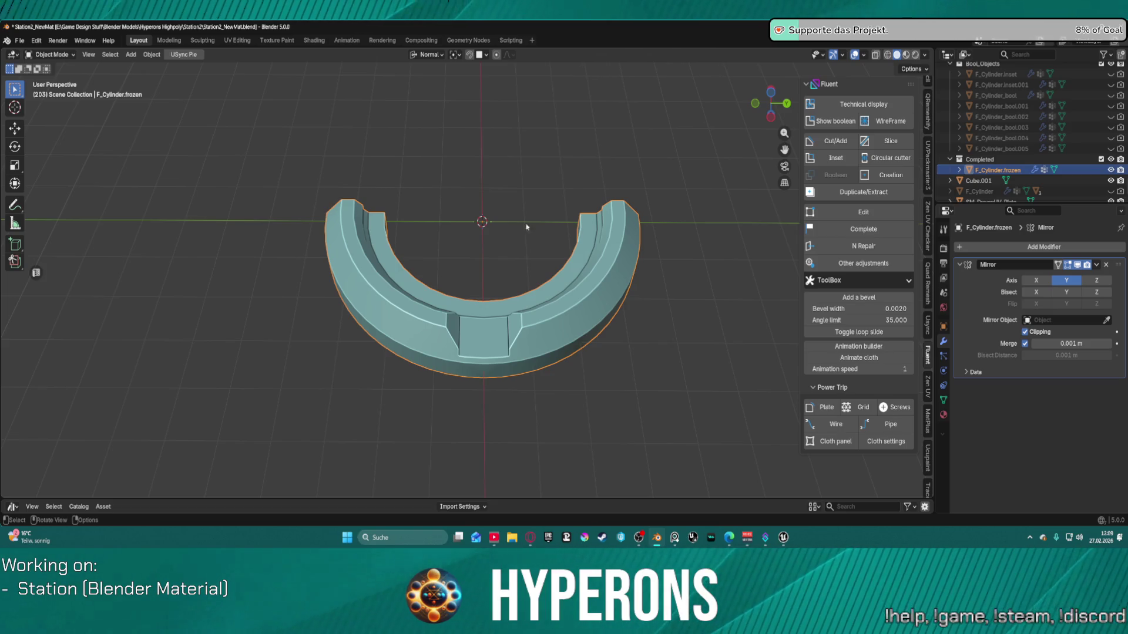
# Step: Test the Mirror modifier's Y Bisect and Flip options, then turn Y bisecting back off
pyautogui.click(1073, 293)
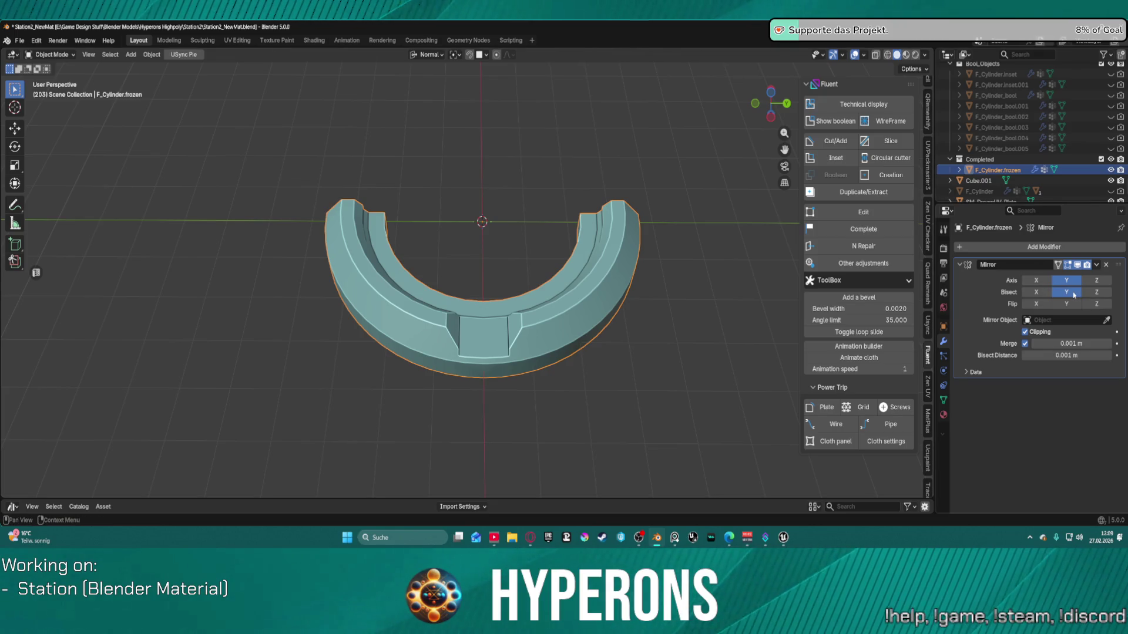
pyautogui.click(1071, 283)
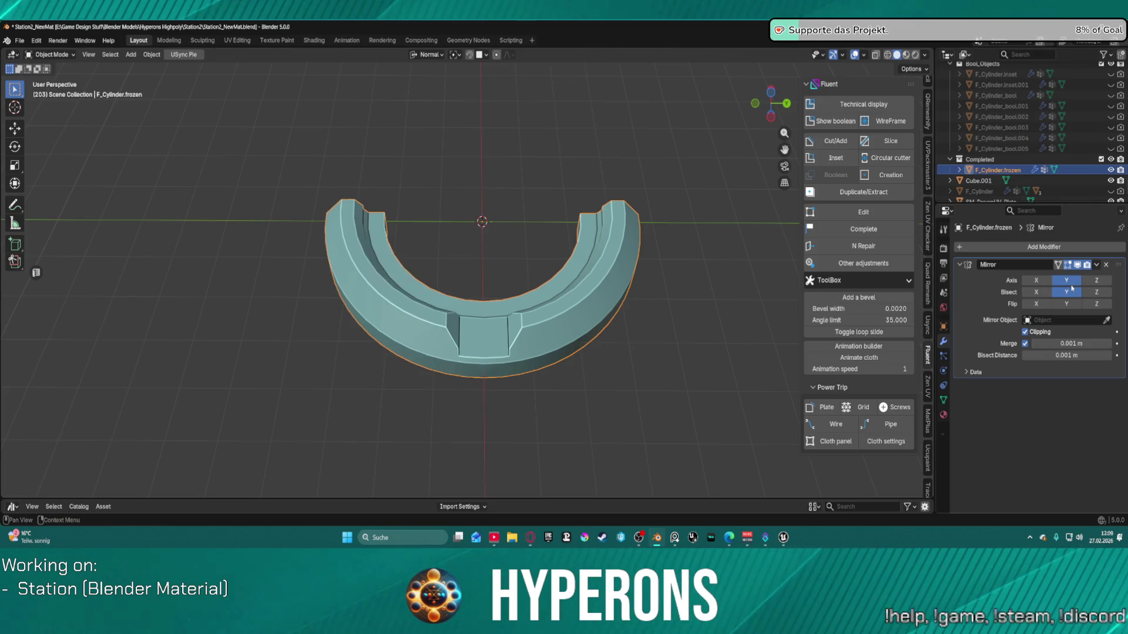
pyautogui.click(1066, 304)
pyautogui.click(1066, 304)
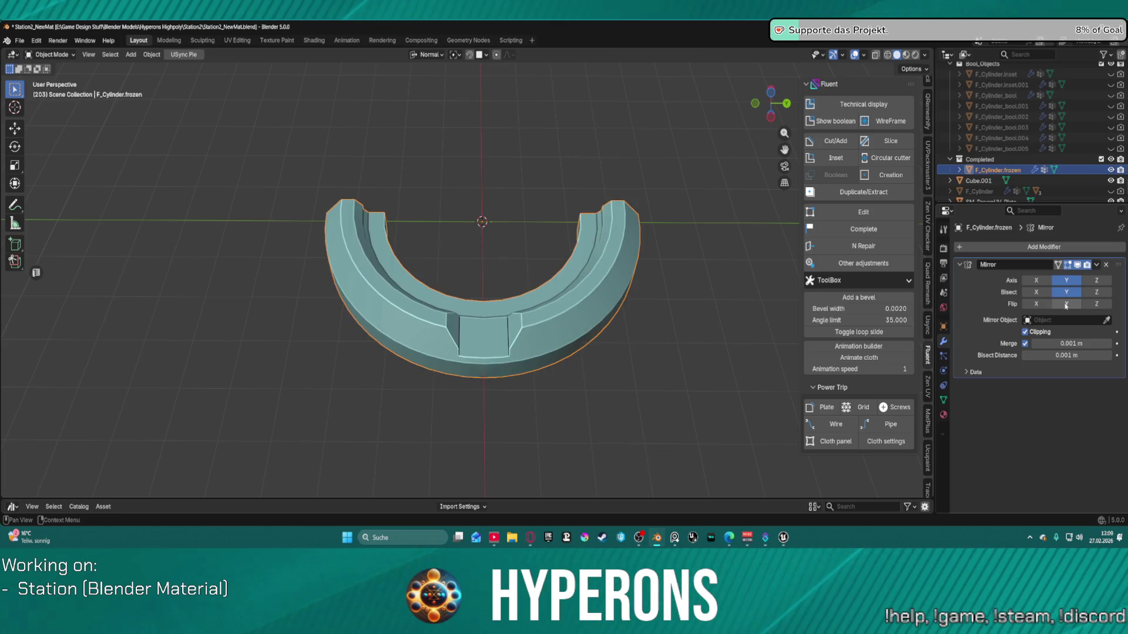
pyautogui.click(1044, 282)
pyautogui.click(1068, 305)
pyautogui.click(1069, 307)
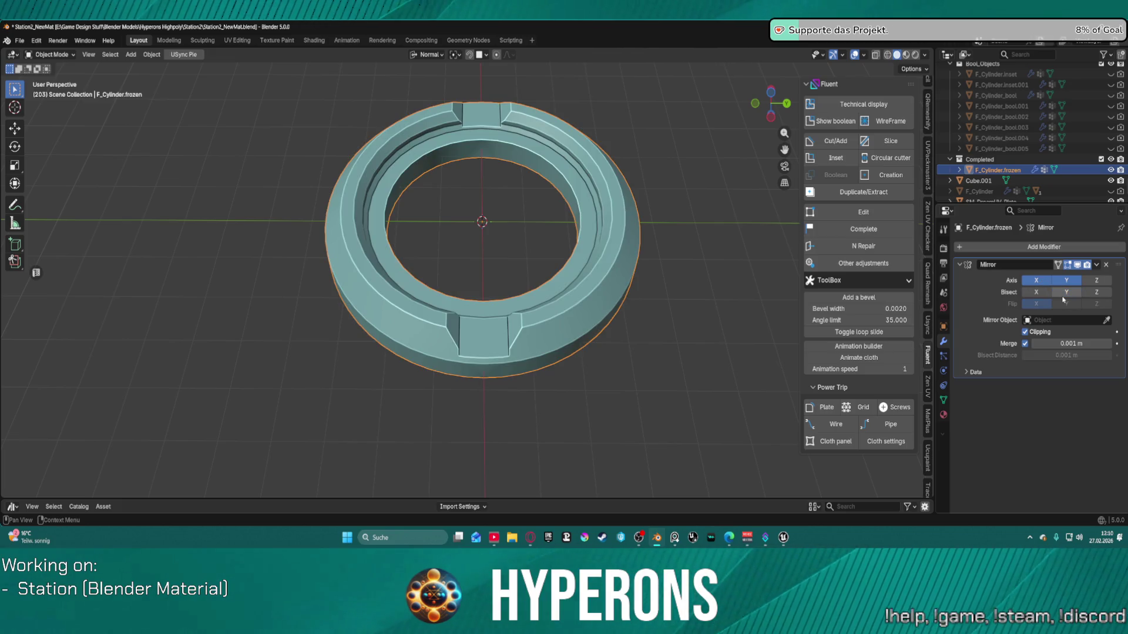
pyautogui.click(1087, 305)
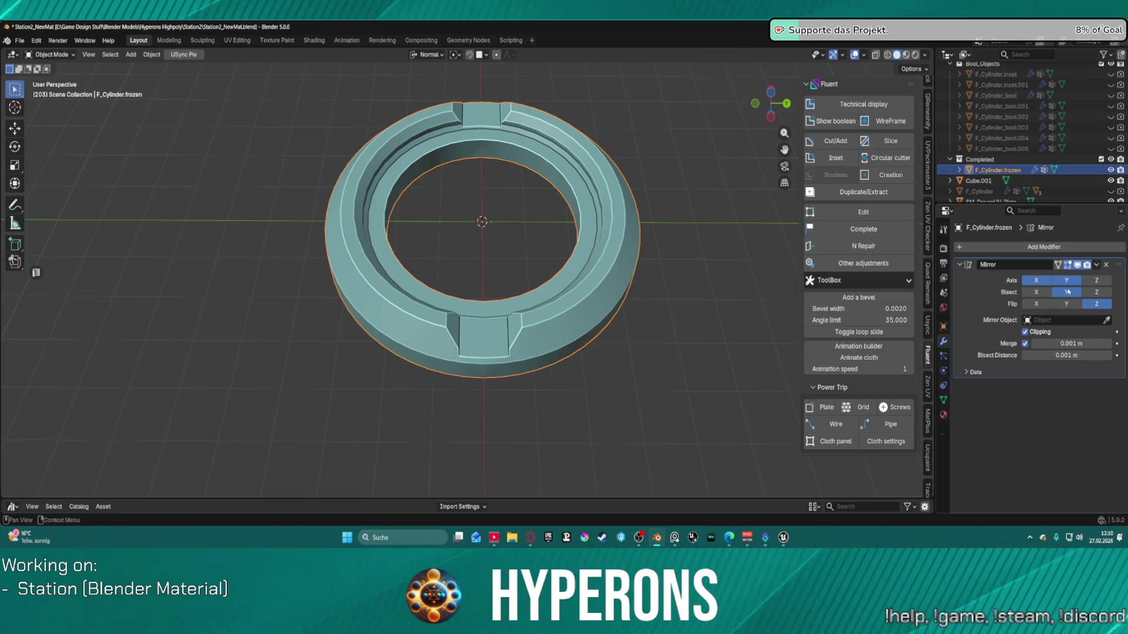
pyautogui.click(1037, 280)
pyautogui.click(1038, 282)
pyautogui.click(1057, 291)
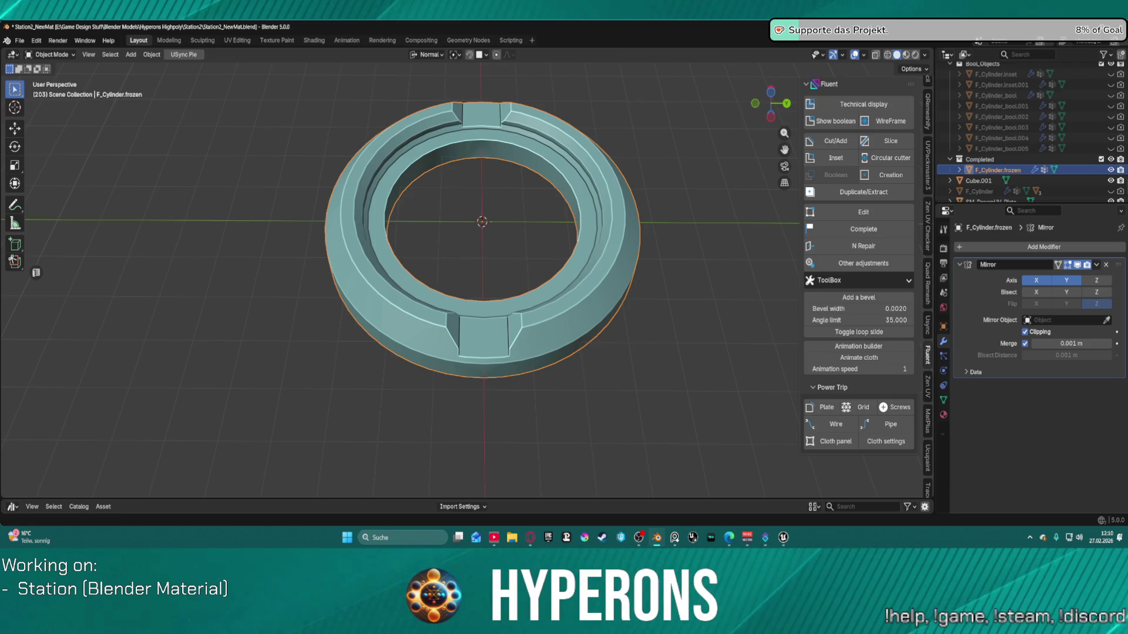
# Step: Try bisecting along Z, X and Y with flipping, then disable every Bisect and Flip option
pyautogui.click(1093, 294)
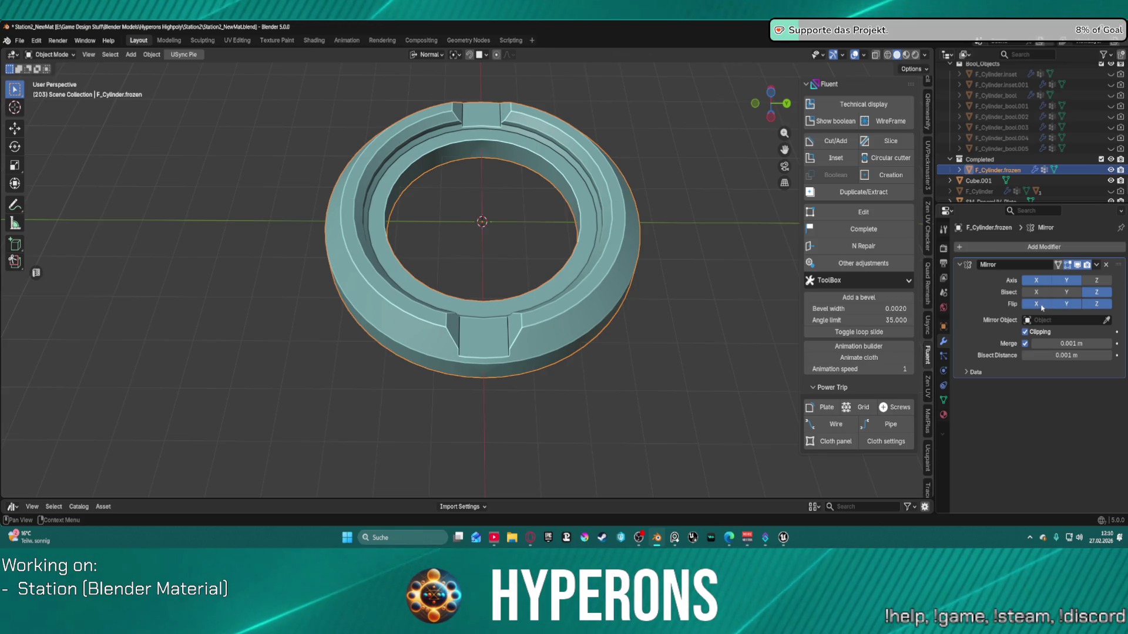
pyautogui.click(1036, 292)
pyautogui.click(1070, 293)
pyautogui.click(1066, 291)
pyautogui.click(1067, 292)
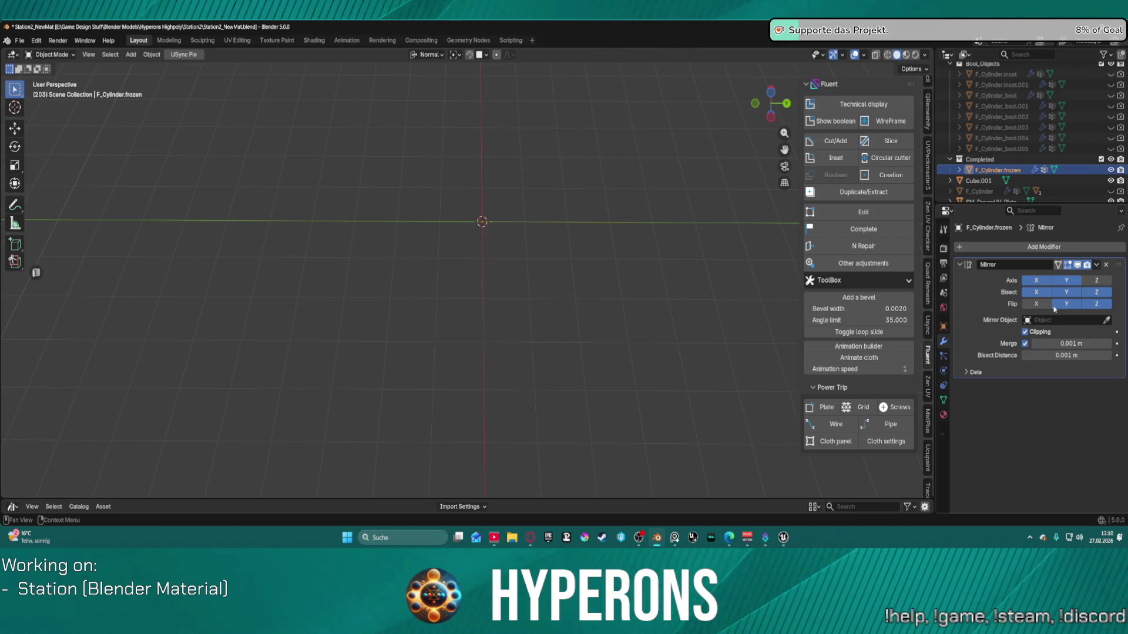
pyautogui.click(1072, 303)
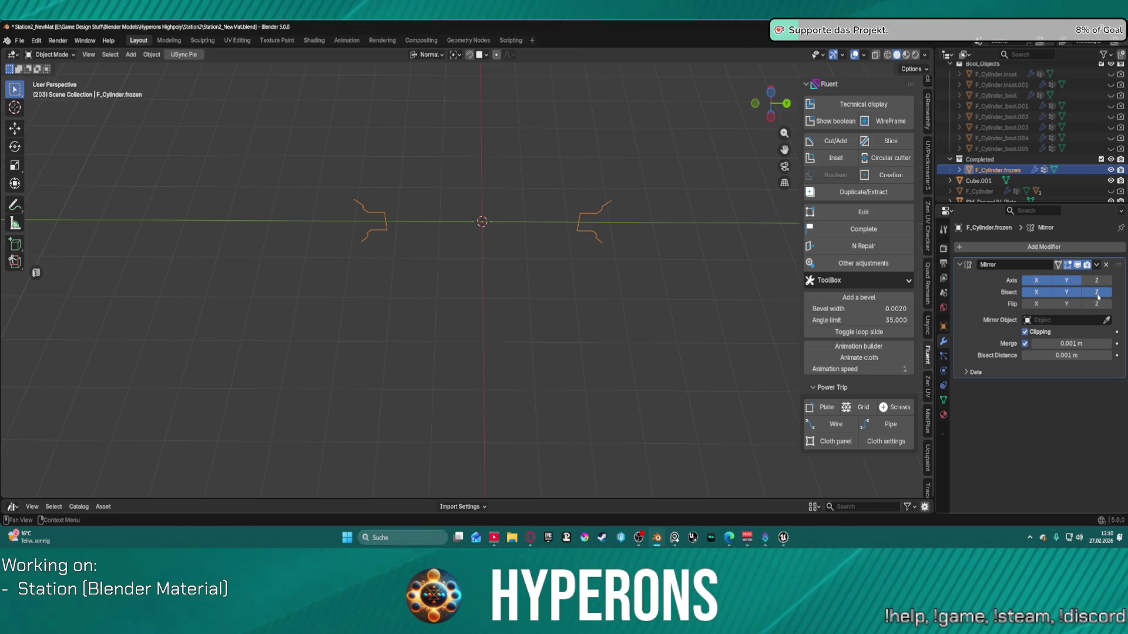
pyautogui.click(1053, 290)
pyautogui.click(1036, 292)
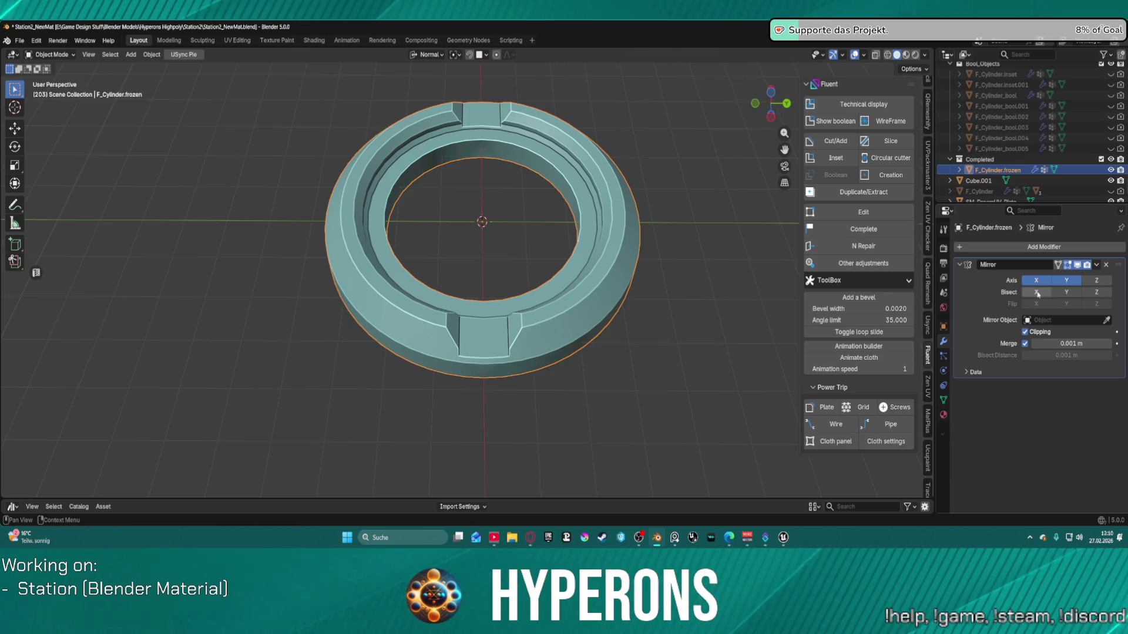
pyautogui.click(1037, 292)
pyautogui.click(1037, 292)
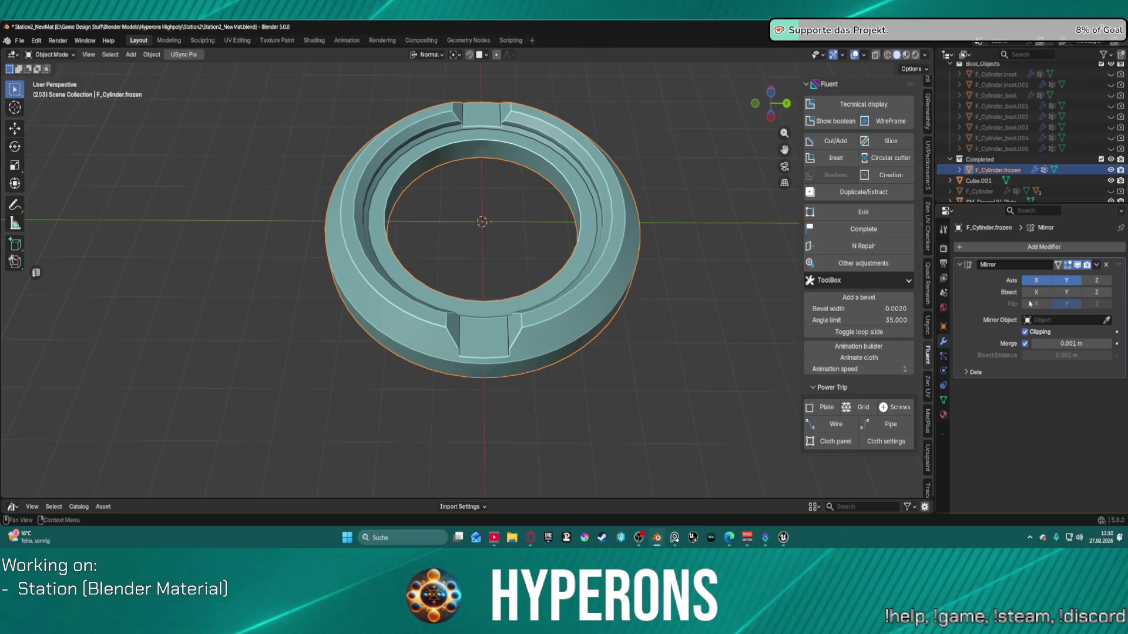
pyautogui.click(1066, 295)
pyautogui.click(1065, 295)
pyautogui.click(1065, 295)
pyautogui.click(1066, 295)
pyautogui.click(1065, 298)
pyautogui.click(1065, 297)
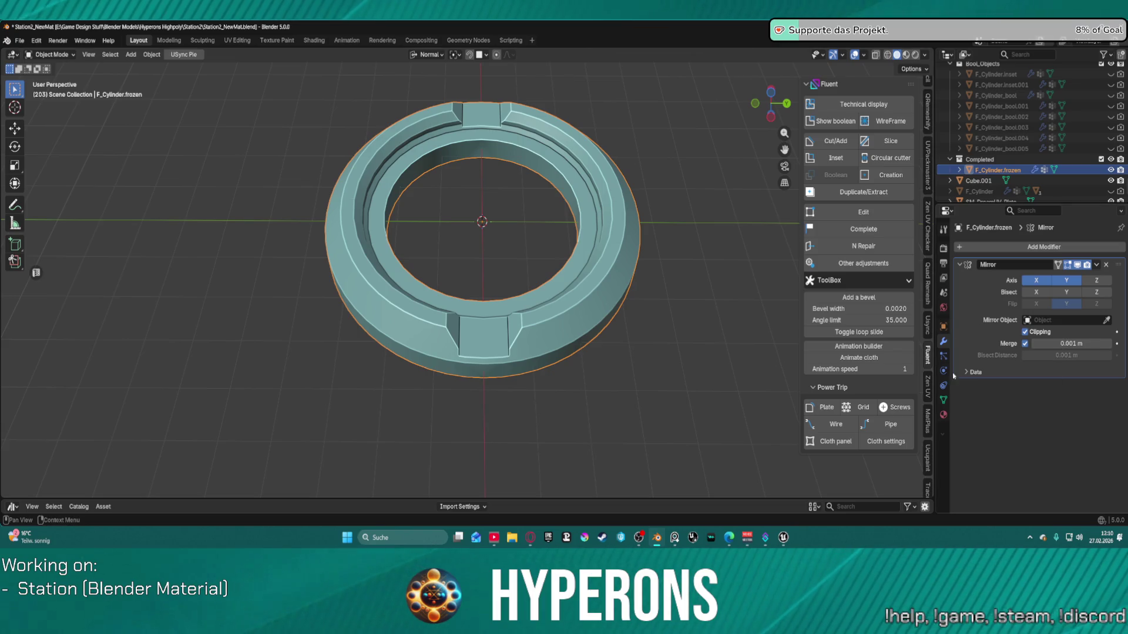
# Step: Turn off X and Y mirroring to inspect the quarter segment, then re-enable Axis X and Axis Y
pyautogui.click(967, 372)
pyautogui.click(967, 372)
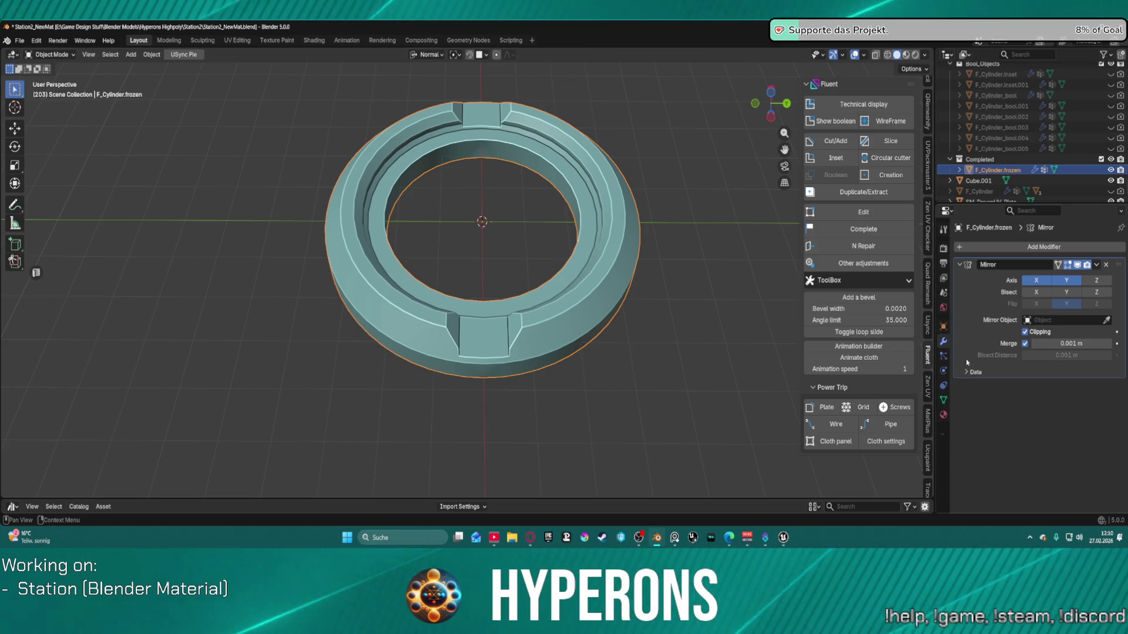
pyautogui.scroll(3, 509, 210)
pyautogui.scroll(-2, 508, 210)
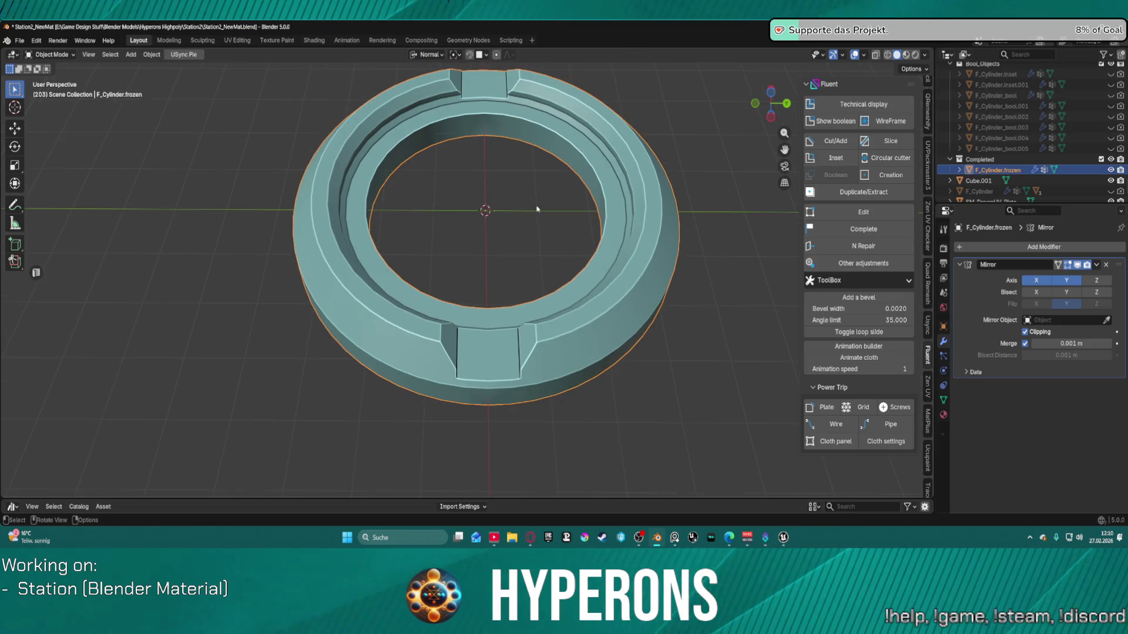
pyautogui.moveTo(670, 189)
pyautogui.mouseDown(button='middle')
pyautogui.moveTo(581, 214)
pyautogui.moveTo(611, 202)
pyautogui.mouseUp(button='middle')
pyautogui.click(1036, 280)
pyautogui.click(1063, 281)
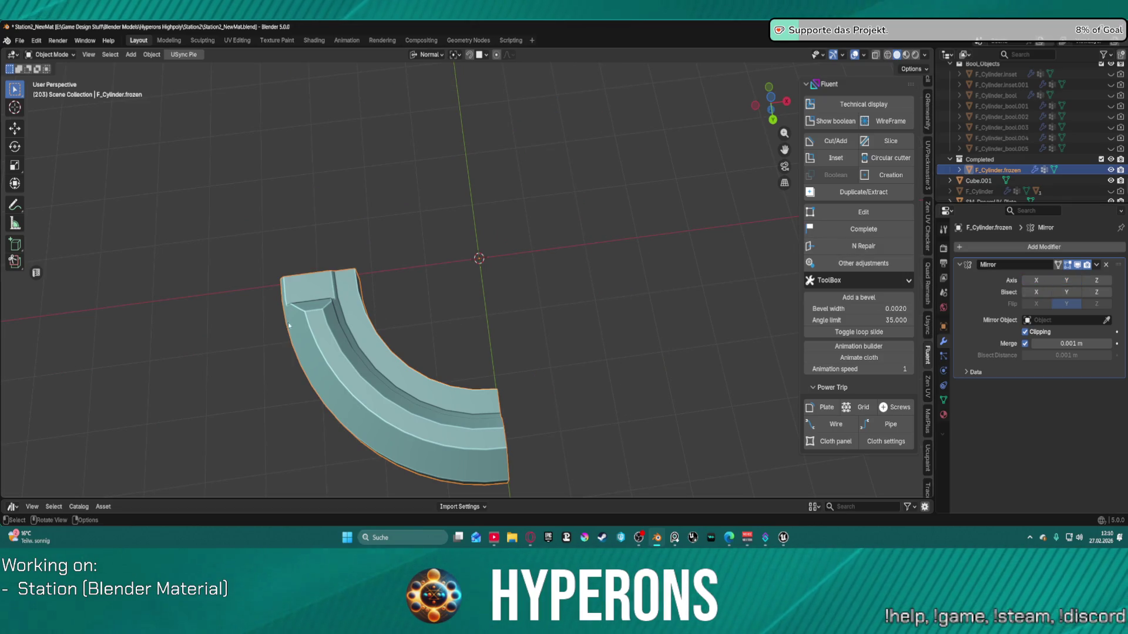
pyautogui.moveTo(484, 400)
pyautogui.mouseDown(button='middle')
pyautogui.moveTo(481, 411)
pyautogui.moveTo(486, 307)
pyautogui.moveTo(478, 360)
pyautogui.moveTo(347, 312)
pyautogui.moveTo(448, 322)
pyautogui.moveTo(476, 357)
pyautogui.moveTo(458, 378)
pyautogui.moveTo(449, 343)
pyautogui.moveTo(469, 320)
pyautogui.mouseUp(button='middle')
pyautogui.scroll(2, 469, 320)
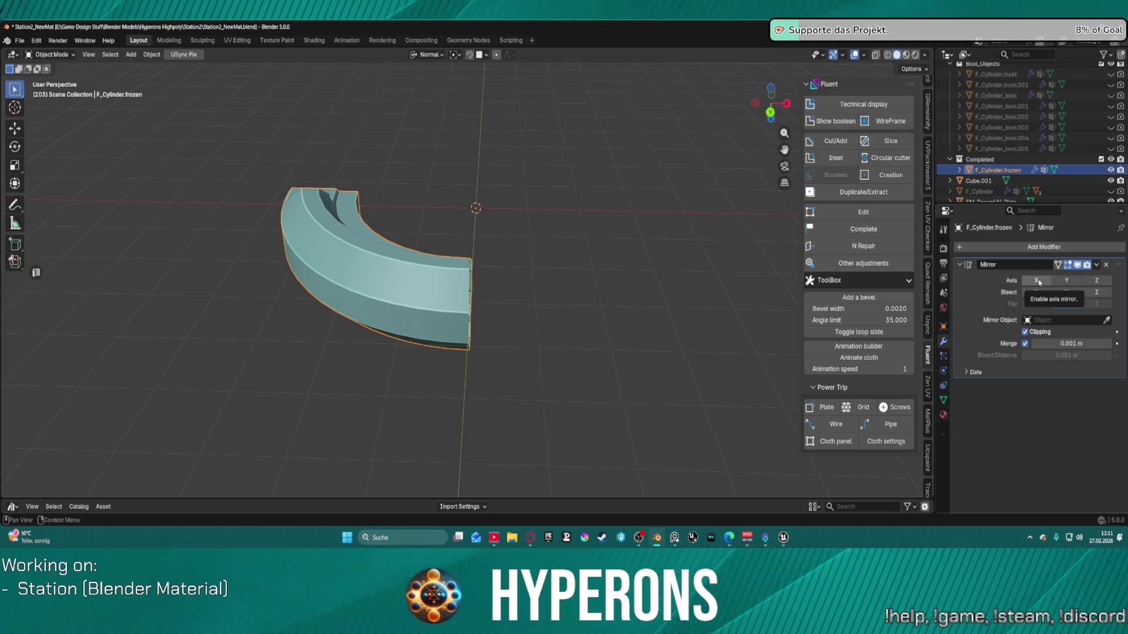
pyautogui.moveTo(378, 181); pyautogui.dragTo(491, 219, button='middle')
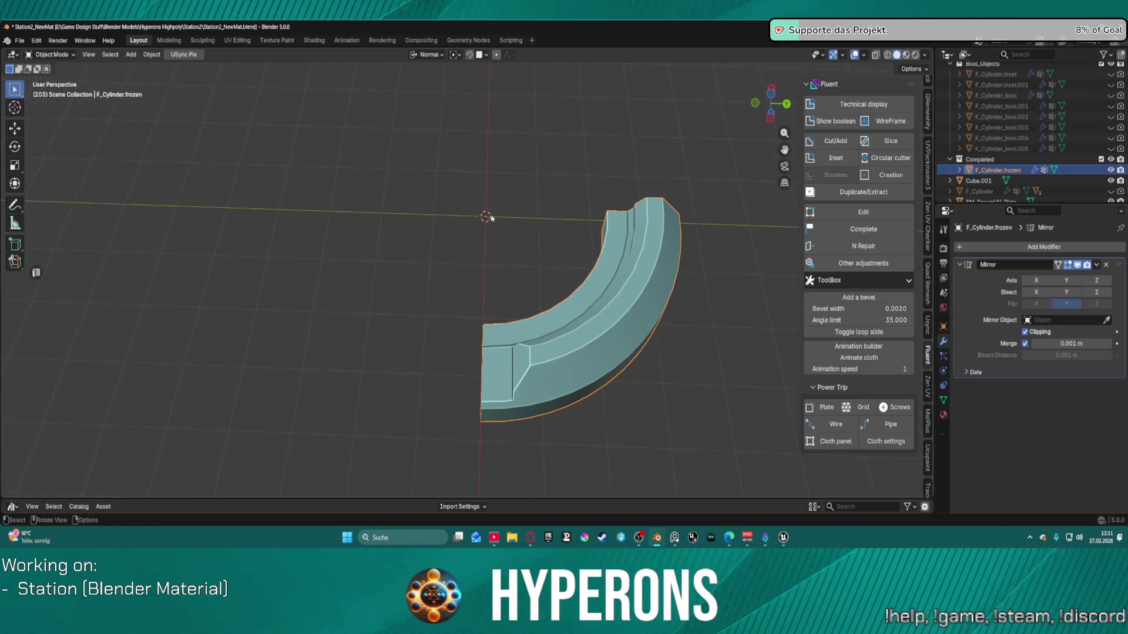
pyautogui.click(1036, 281)
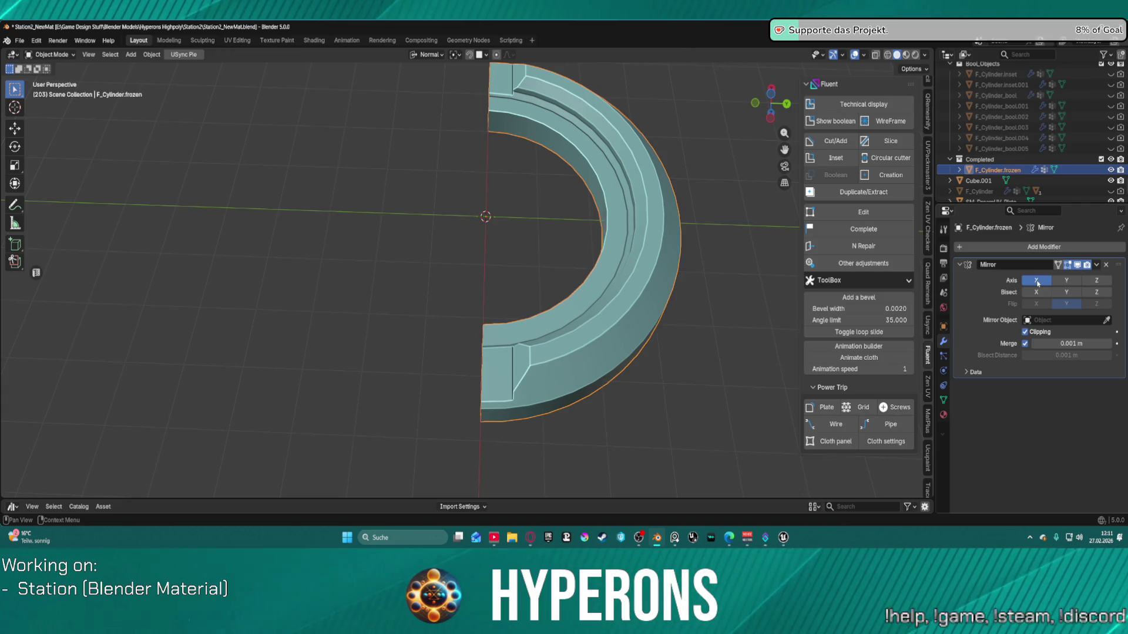
pyautogui.moveTo(689, 207); pyautogui.dragTo(684, 208, button='middle')
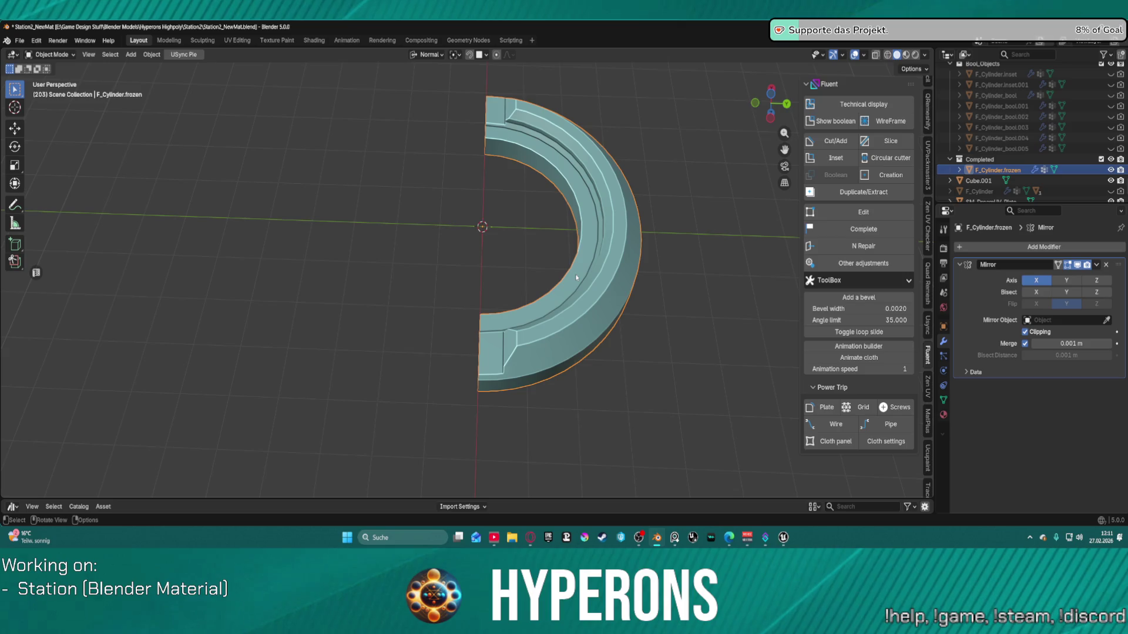
pyautogui.click(1070, 284)
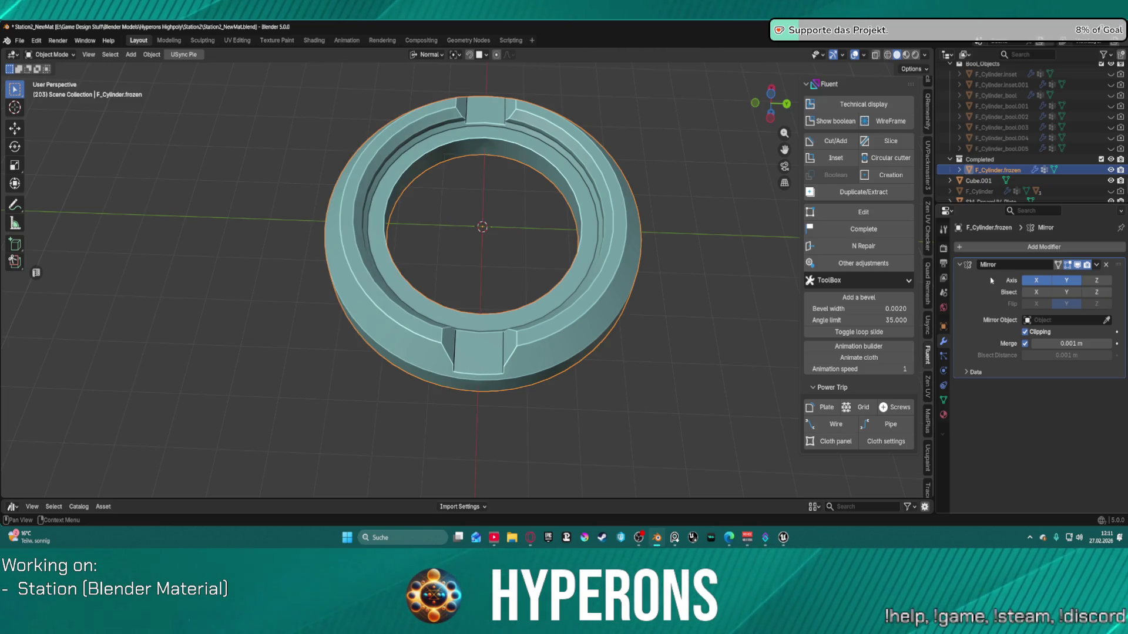
# Step: Draw a rectangular Fluent cutter on the ring's inner rim and confirm its depth
pyautogui.scroll(-5, 481, 282)
pyautogui.moveTo(476, 287)
pyautogui.mouseDown(button='middle')
pyautogui.moveTo(490, 302)
pyautogui.moveTo(534, 211)
pyautogui.moveTo(523, 206)
pyautogui.moveTo(539, 216)
pyautogui.mouseUp(button='middle')
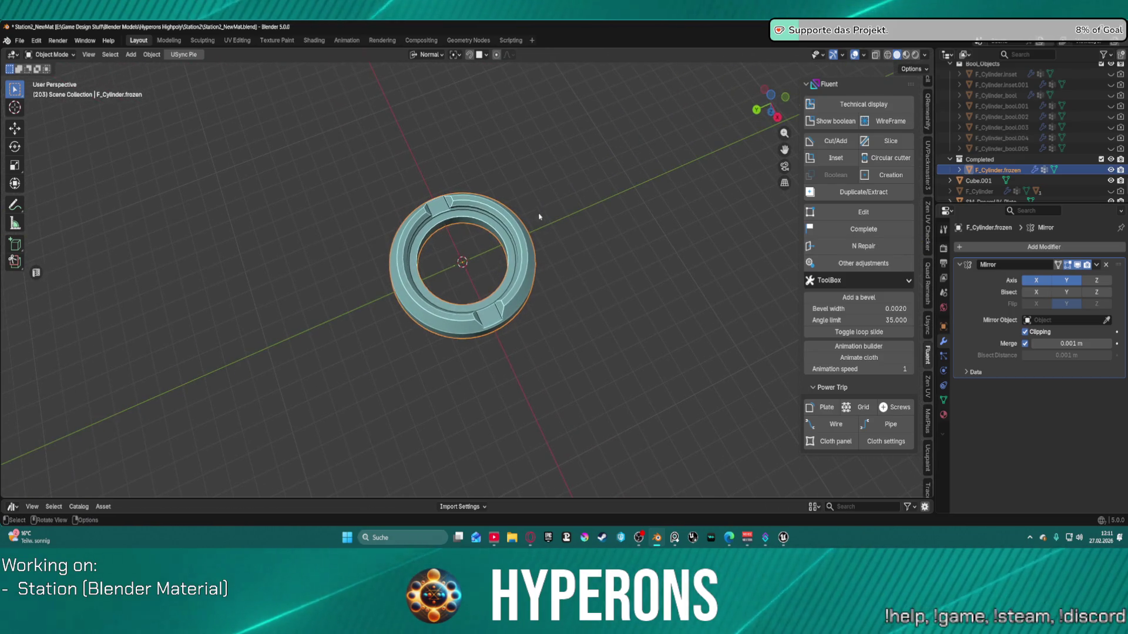
pyautogui.press('f')
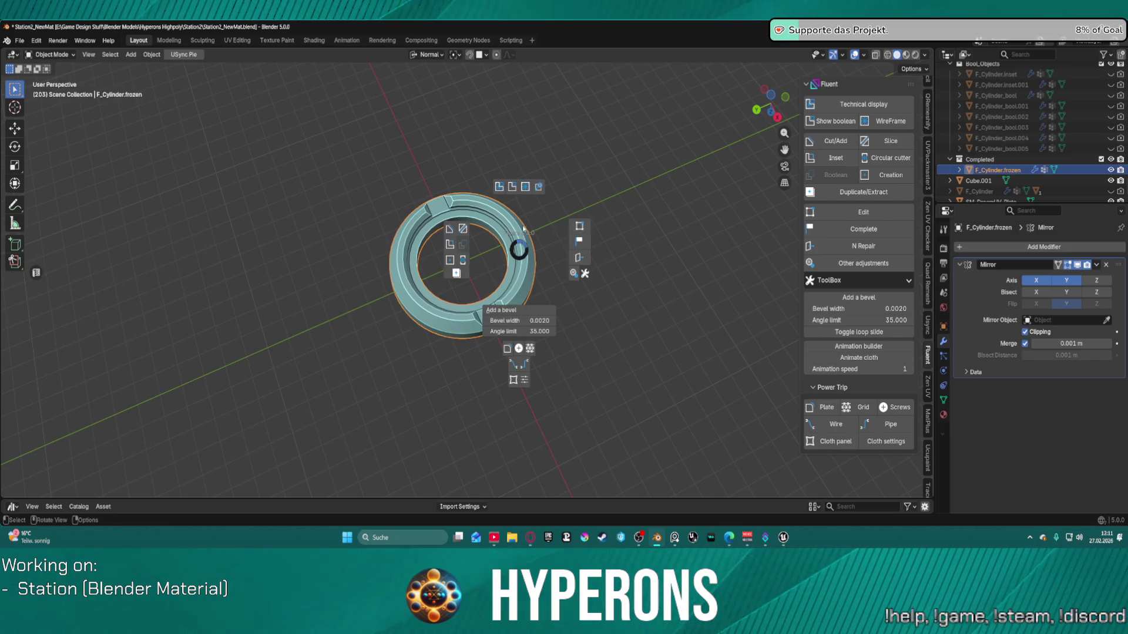
pyautogui.click(451, 231)
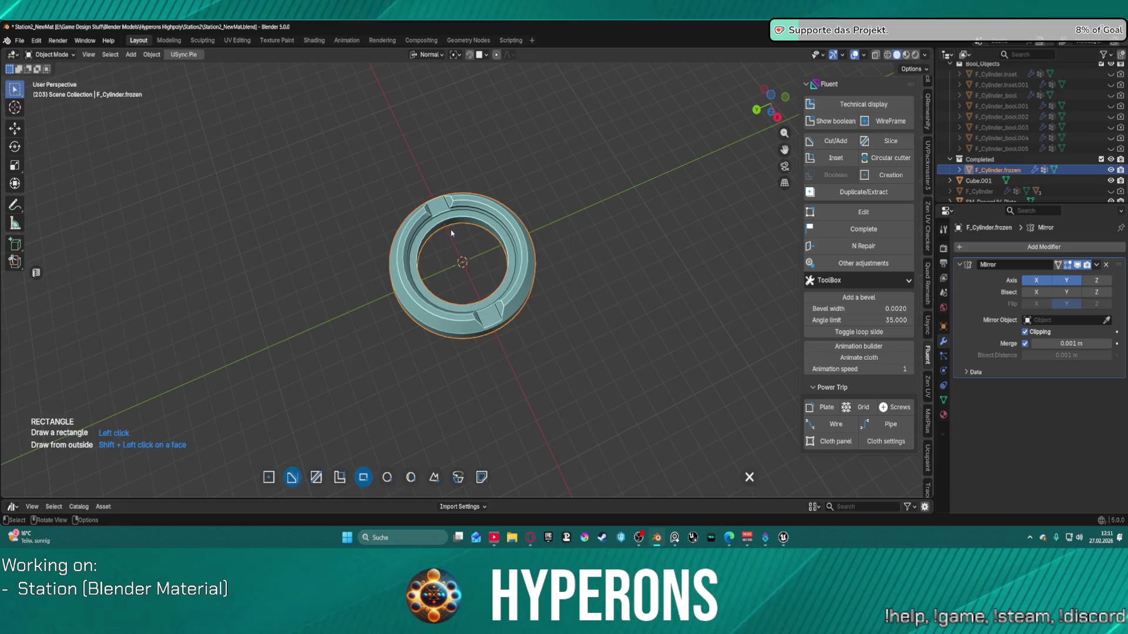
pyautogui.scroll(4, 443, 275)
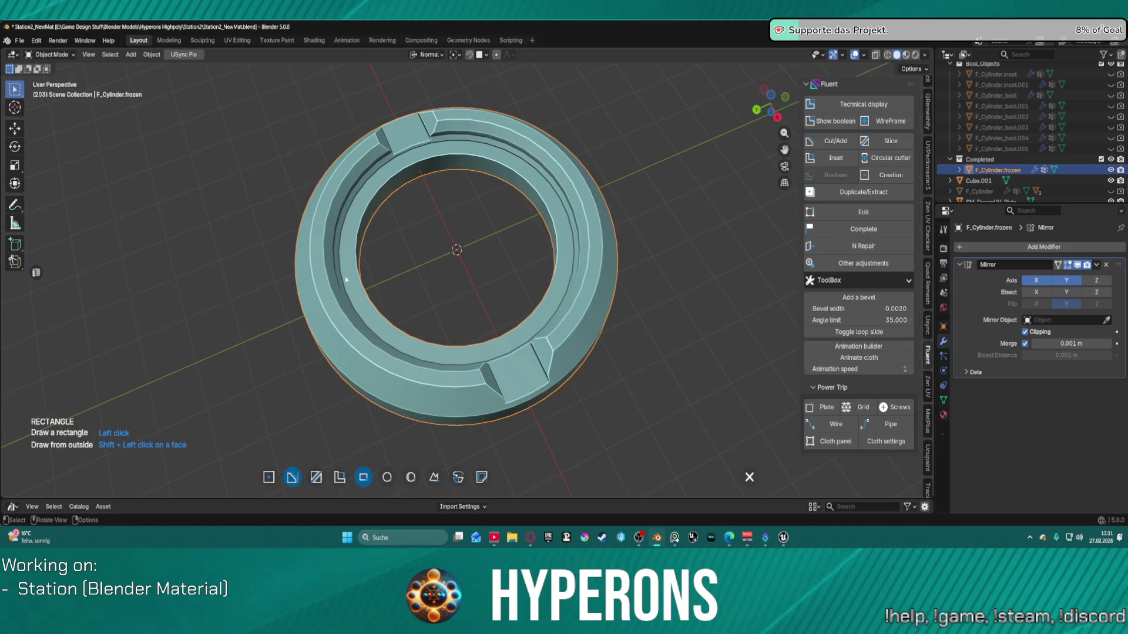
pyautogui.click(346, 280)
pyautogui.click(342, 247)
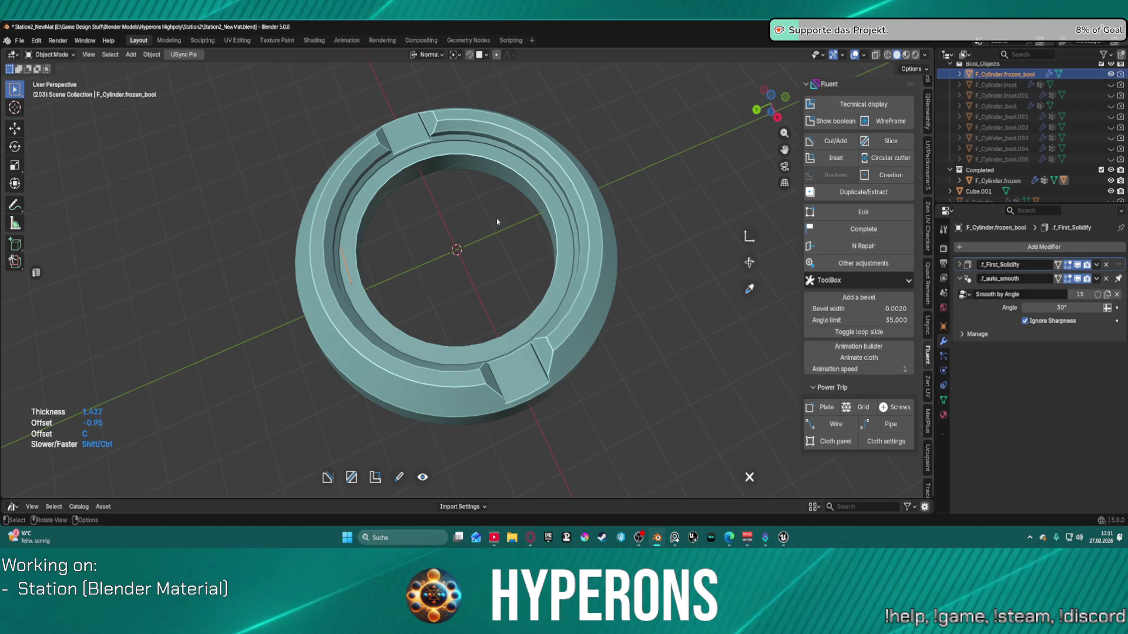
pyautogui.scroll(-8, 564, 217)
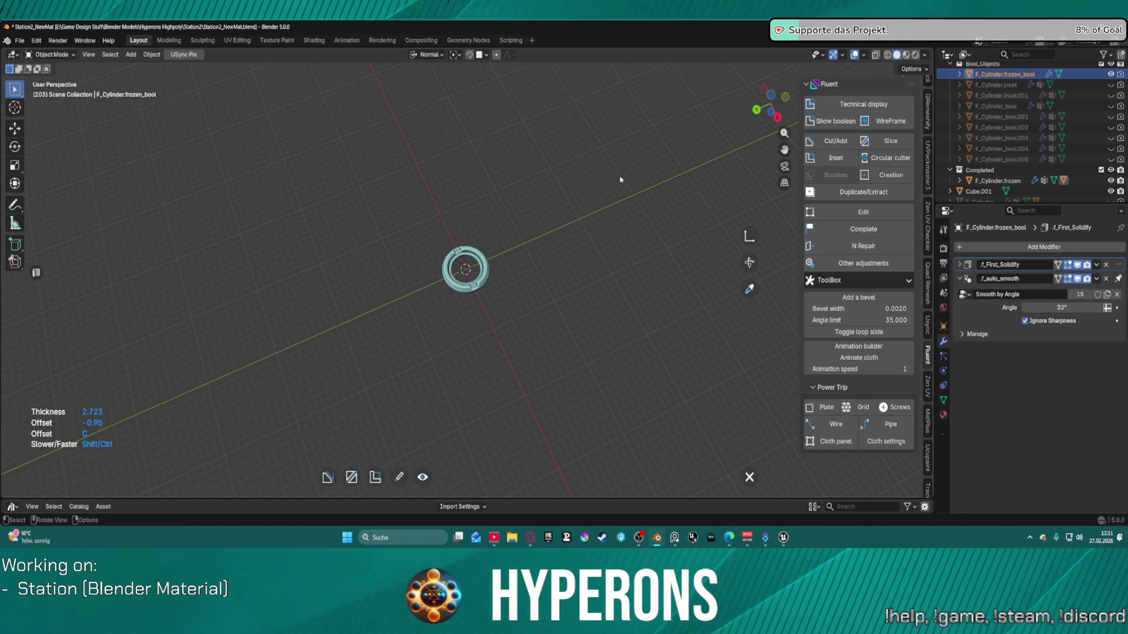
pyautogui.scroll(3, 513, 249)
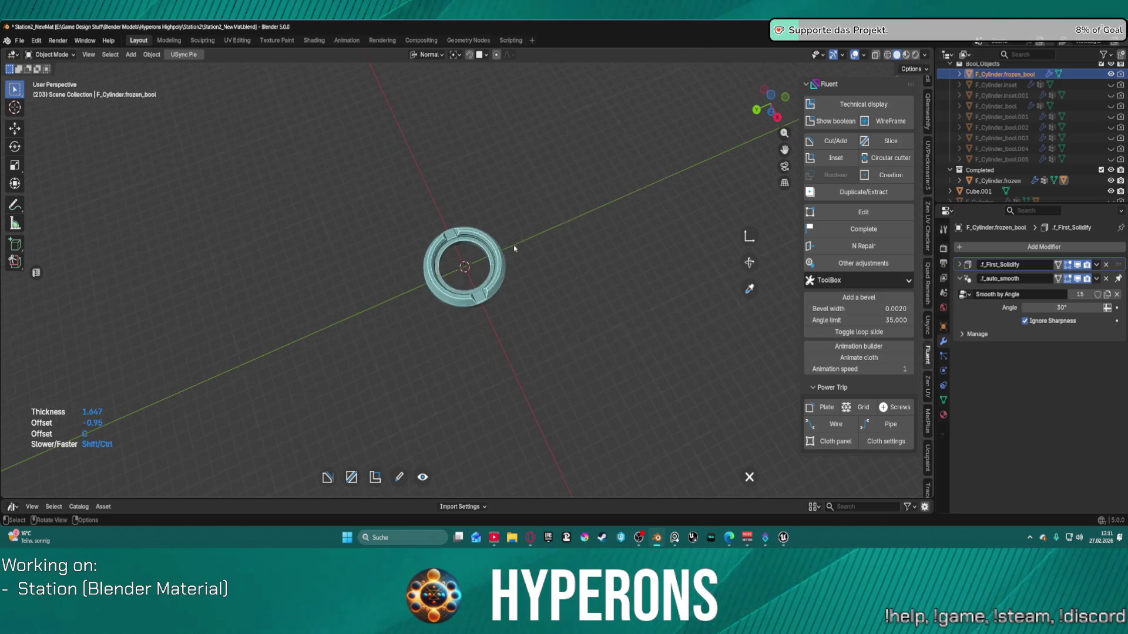
pyautogui.scroll(5, 514, 248)
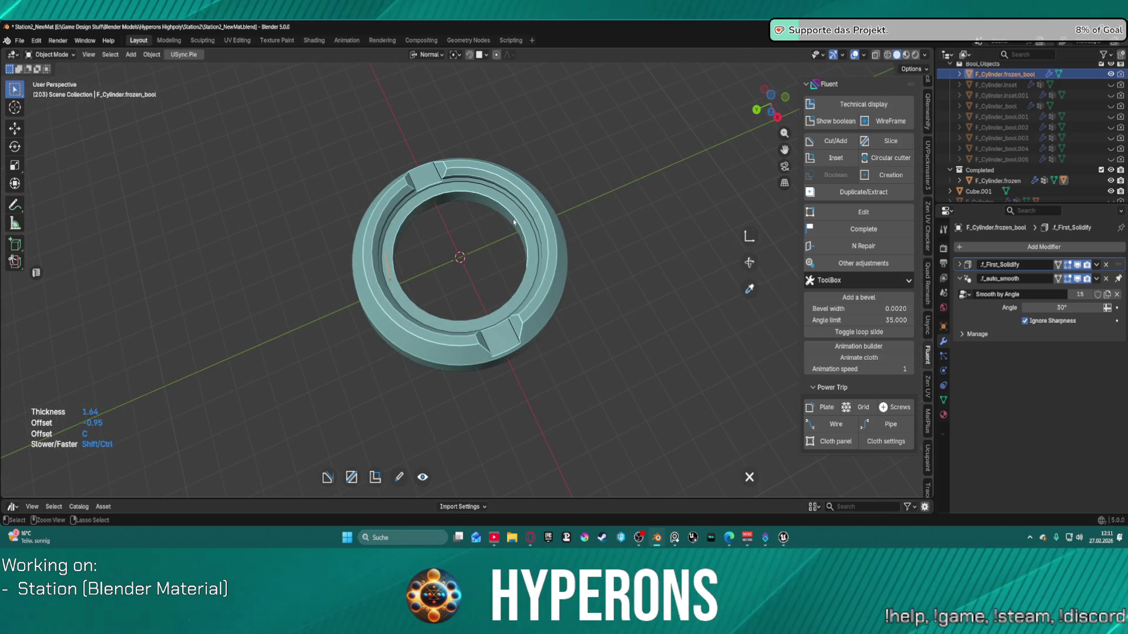
pyautogui.click(513, 219)
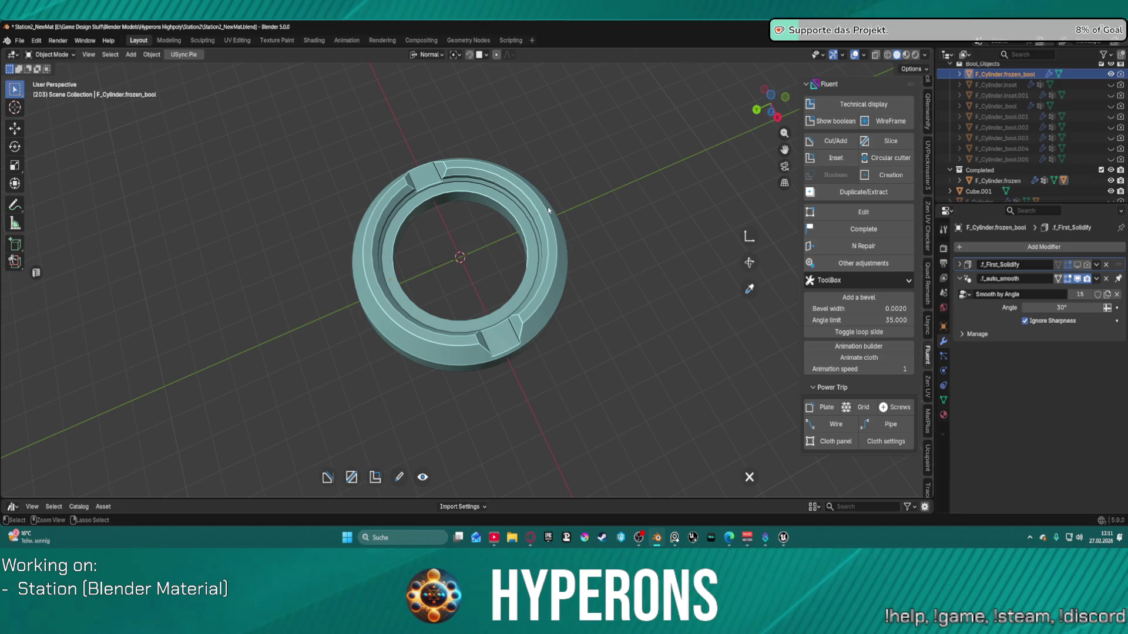
# Step: Validate the cutter, return to F_Cylinder.frozen, and attempt a Fluent edit, which gives a warning
pyautogui.scroll(-1, 502, 207)
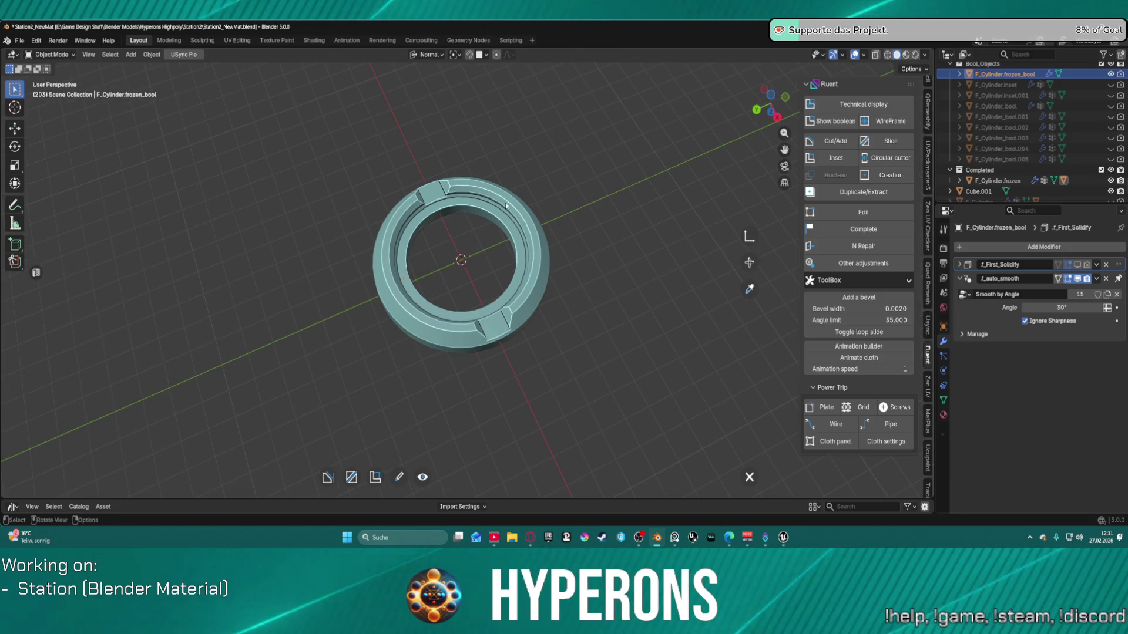
pyautogui.hotkey('ctrl', 'Tab')
pyautogui.press('Escape')
pyautogui.press('f')
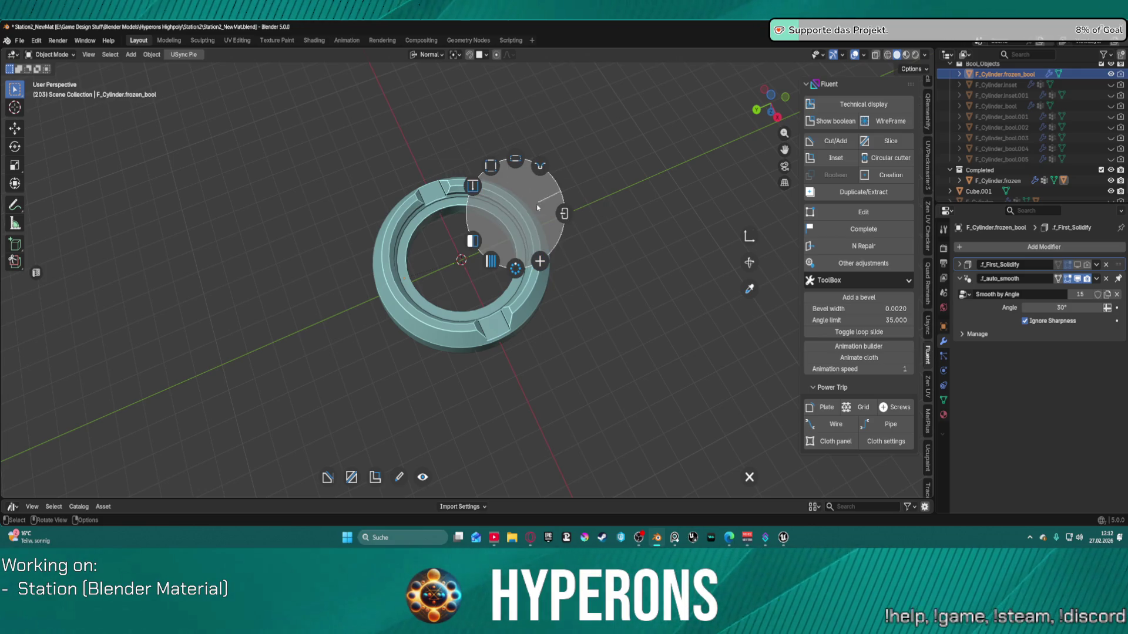
pyautogui.click(560, 219)
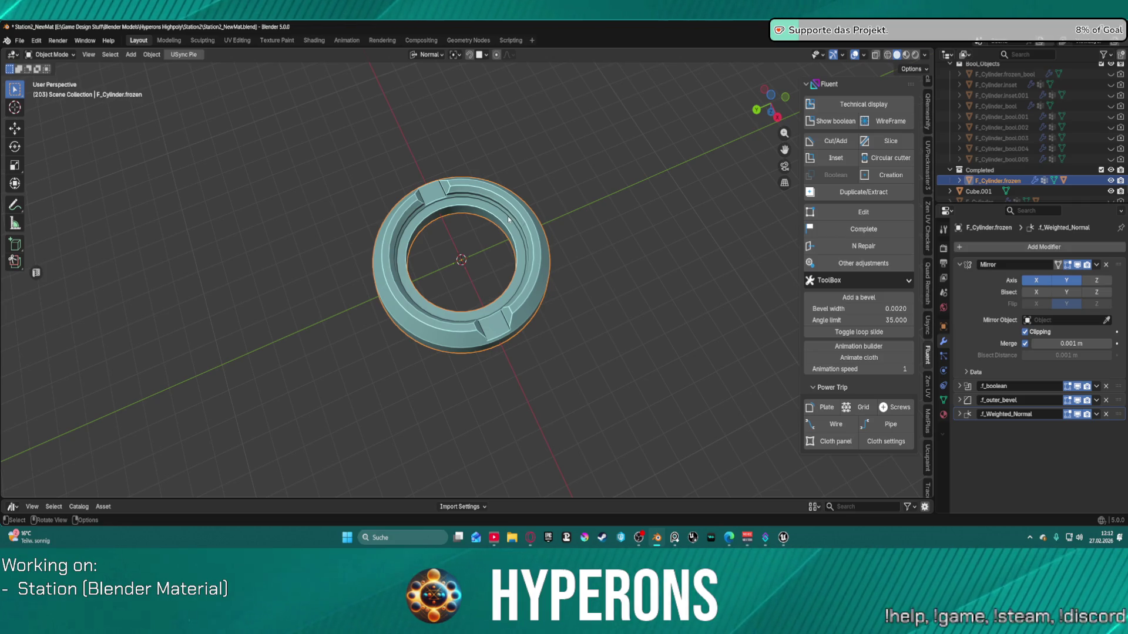
pyautogui.press('f')
pyautogui.press('f')
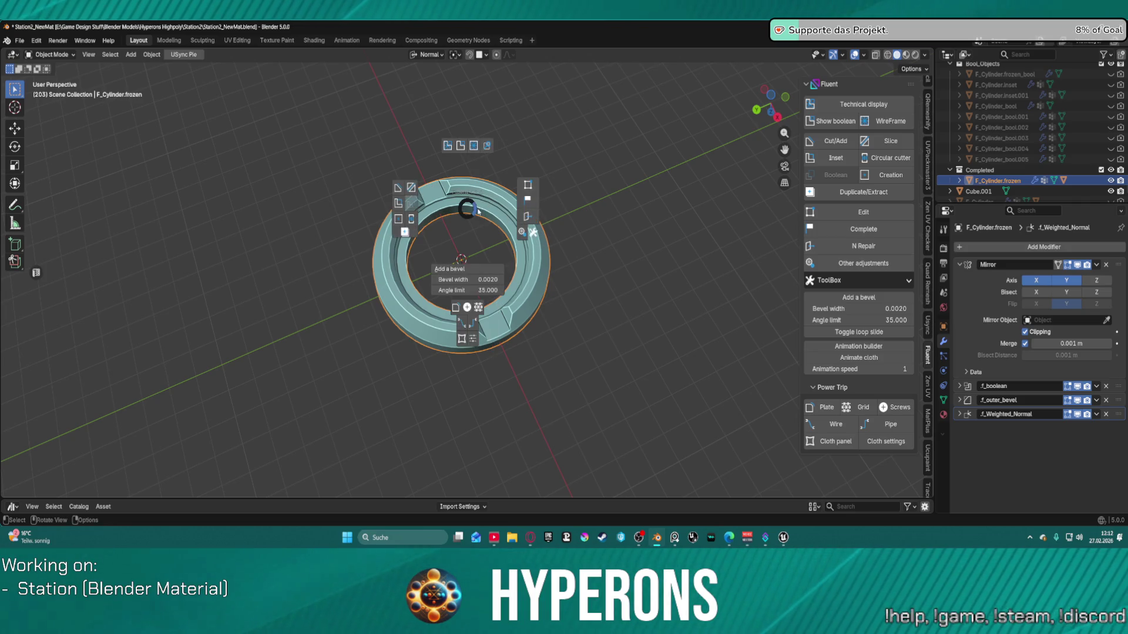
pyautogui.click(534, 198)
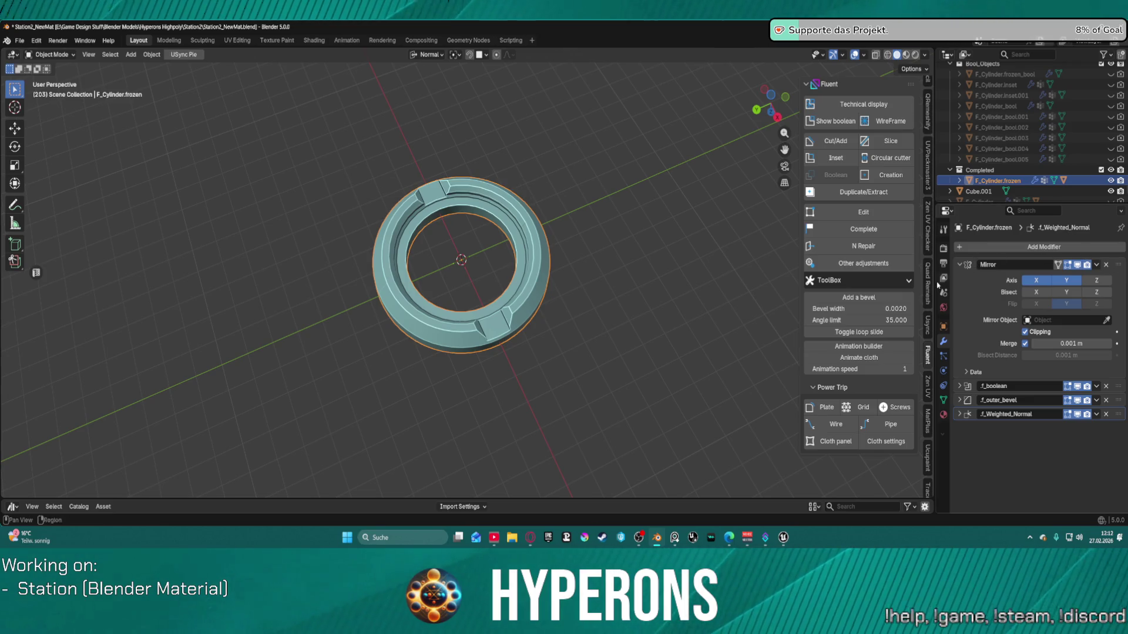
# Step: Apply the Mirror, f_boolean, f_outer_bevel and f_Weighted_Normal modifiers on the frozen ring
pyautogui.click(963, 265)
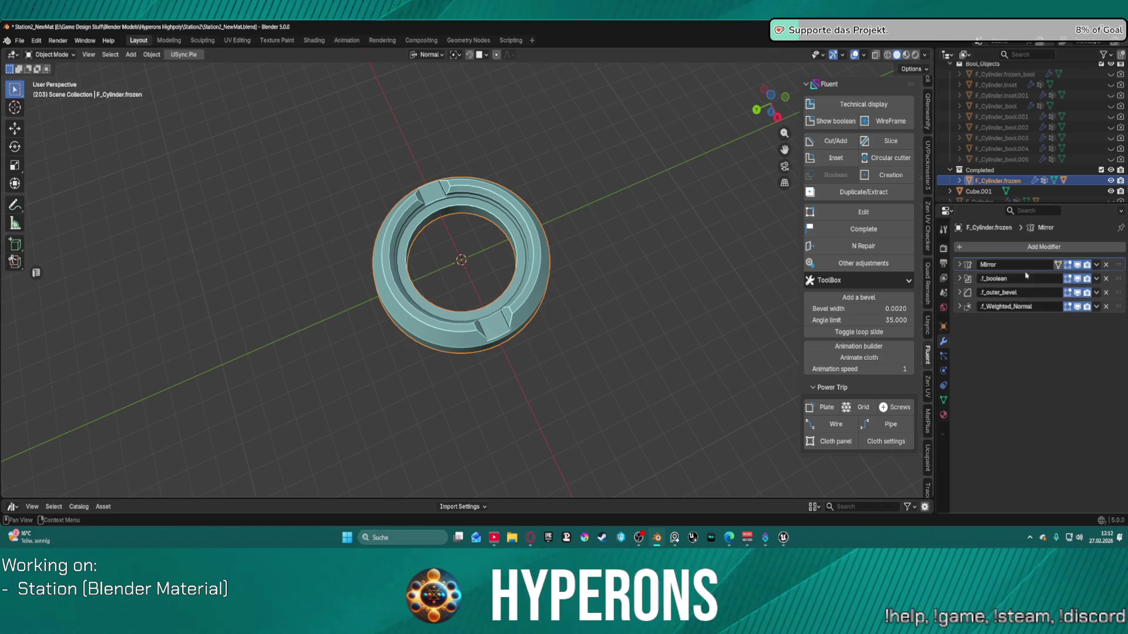
pyautogui.click(1096, 264)
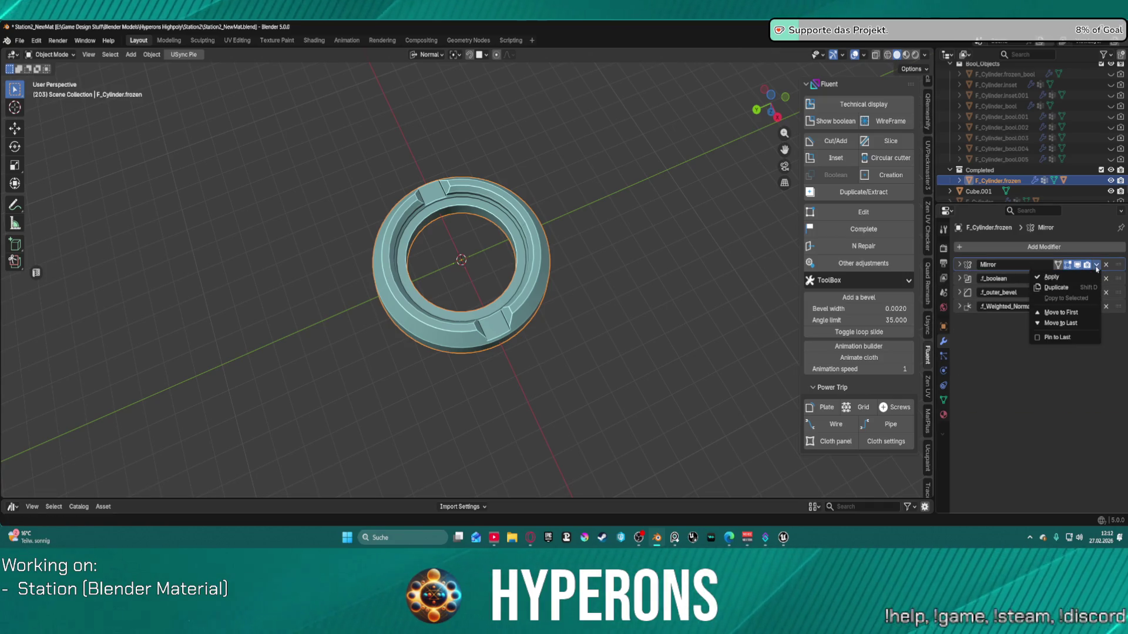
pyautogui.click(1079, 281)
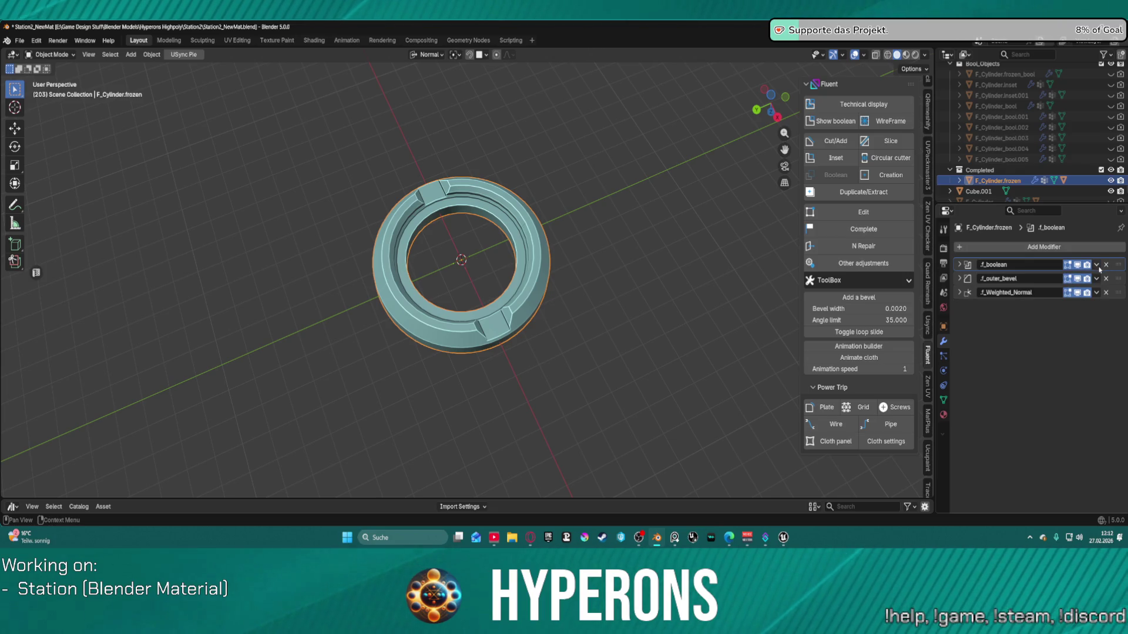
pyautogui.click(1096, 266)
pyautogui.click(1080, 278)
pyautogui.click(1096, 265)
pyautogui.click(1079, 277)
pyautogui.click(1096, 265)
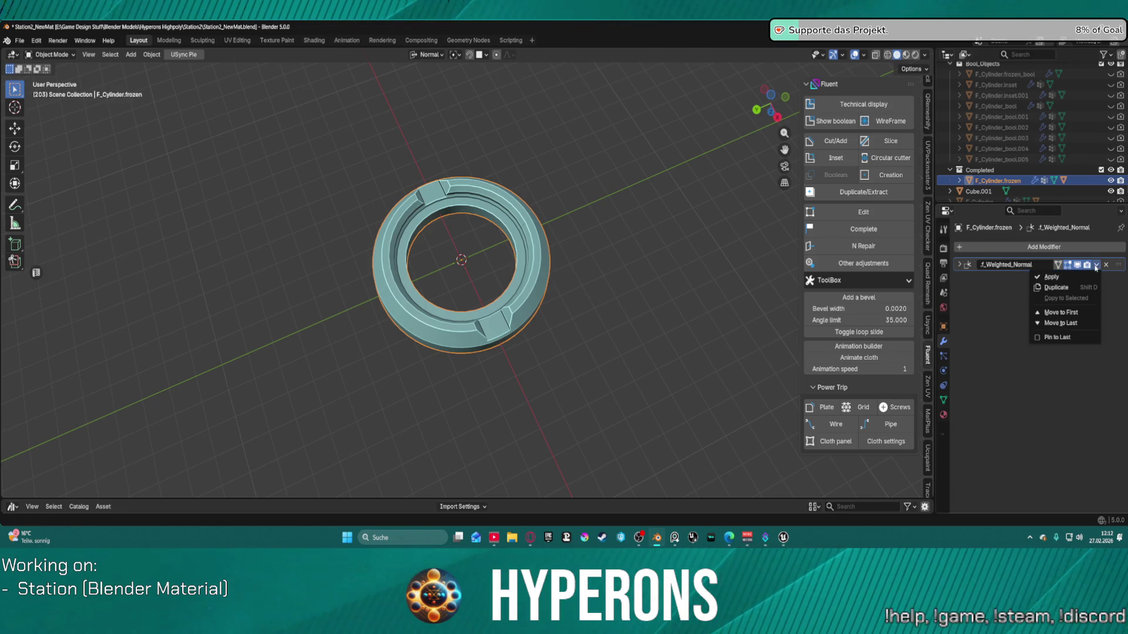
pyautogui.click(1063, 277)
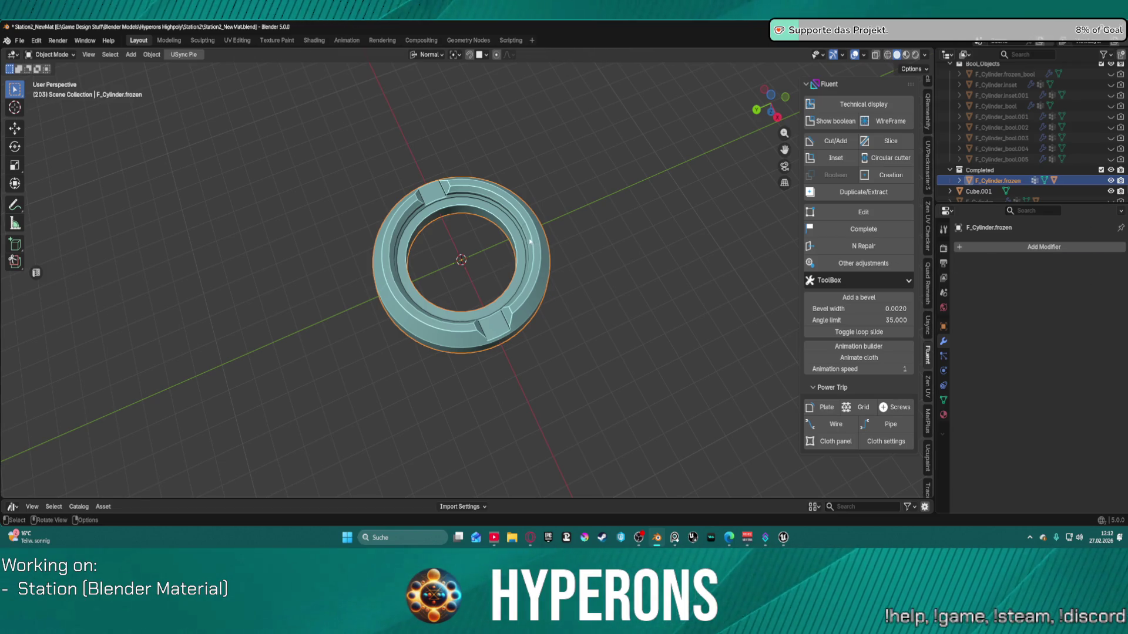
# Step: Attempt a Fluent edit, check the object's context menu, and undo the last modifier apply
pyautogui.press('f')
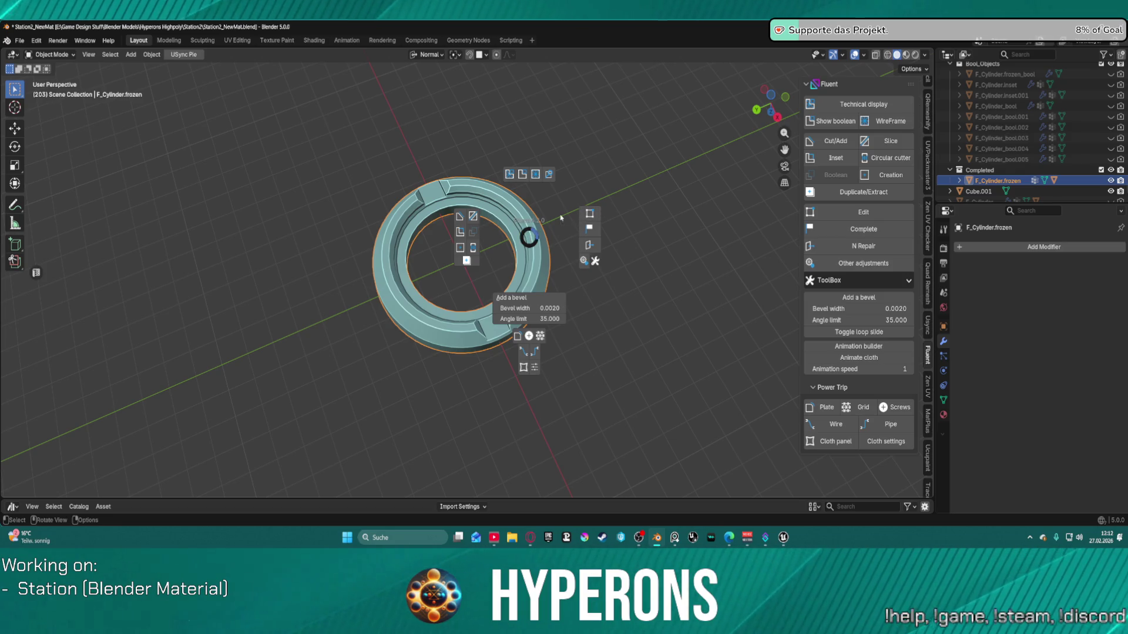
pyautogui.click(594, 217)
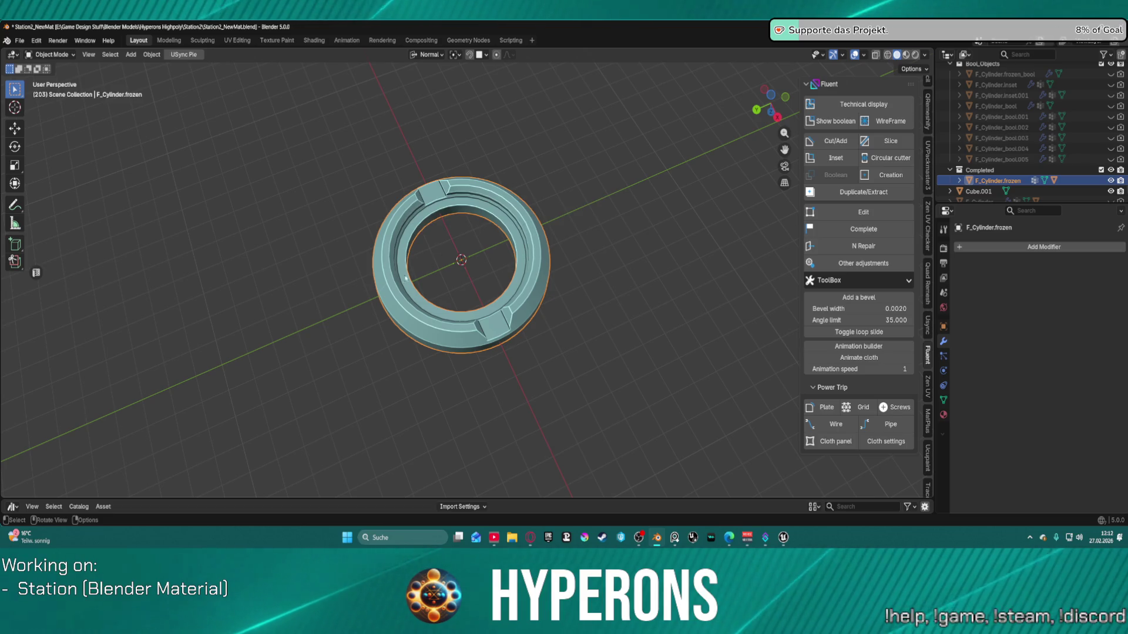
pyautogui.rightClick(400, 286)
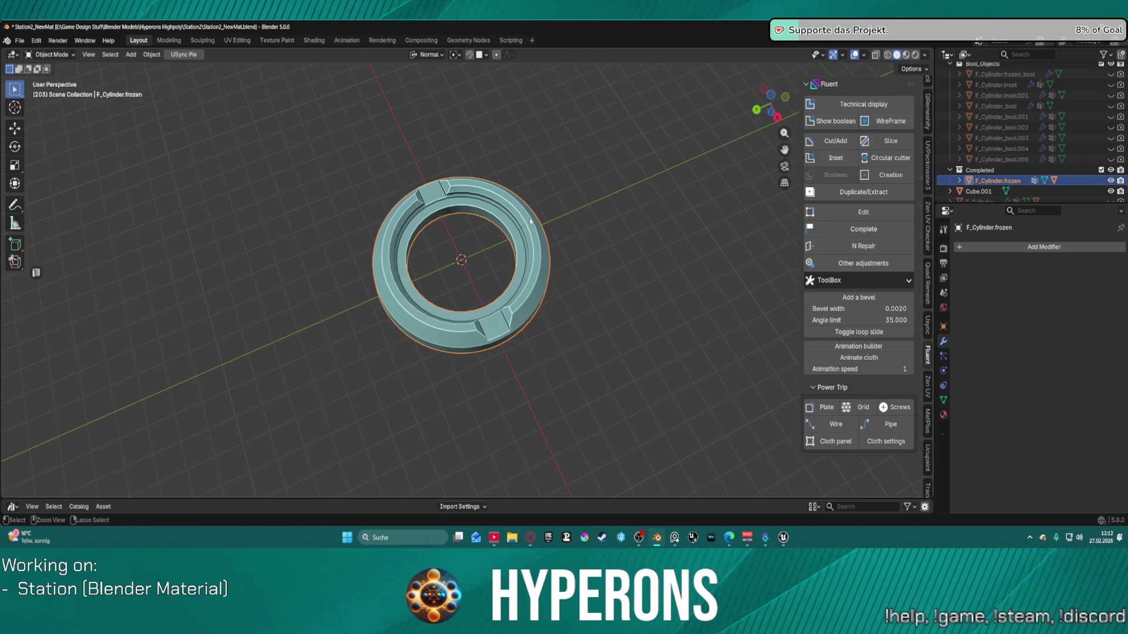
pyautogui.hotkey('ctrl', 'shift', 'm')
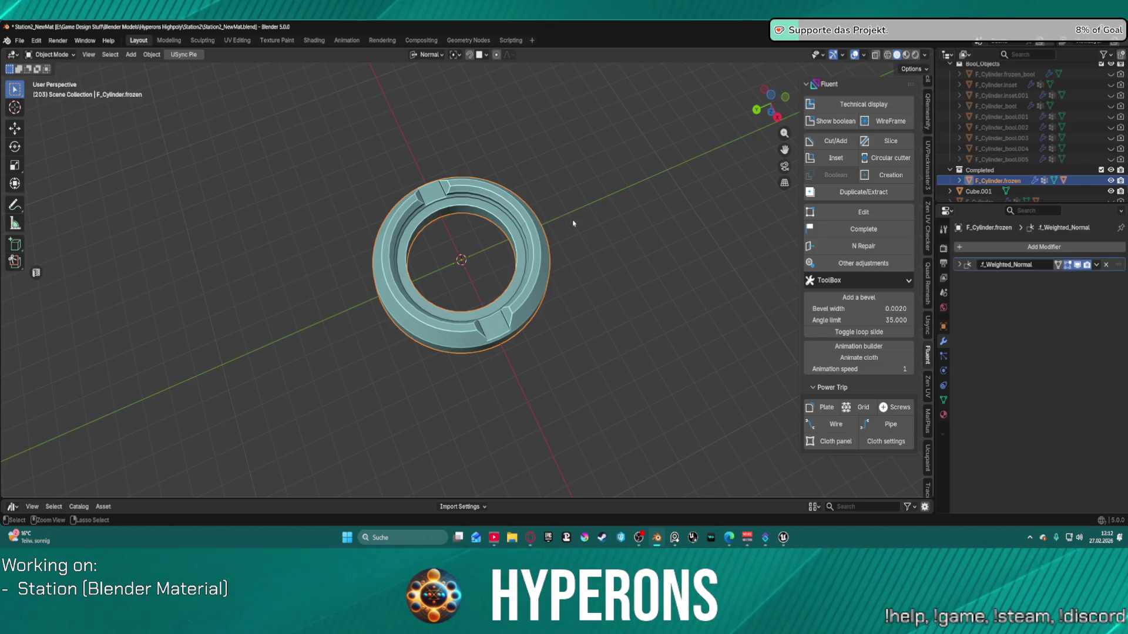
# Step: Undo and redo through the quarter, half and full Mirror states to the plain full-ring mesh in Edit Mode
pyautogui.hotkey('ctrl', 'z')
pyautogui.hotkey('ctrl', 'z')
pyautogui.hotkey('ctrl', 'z')
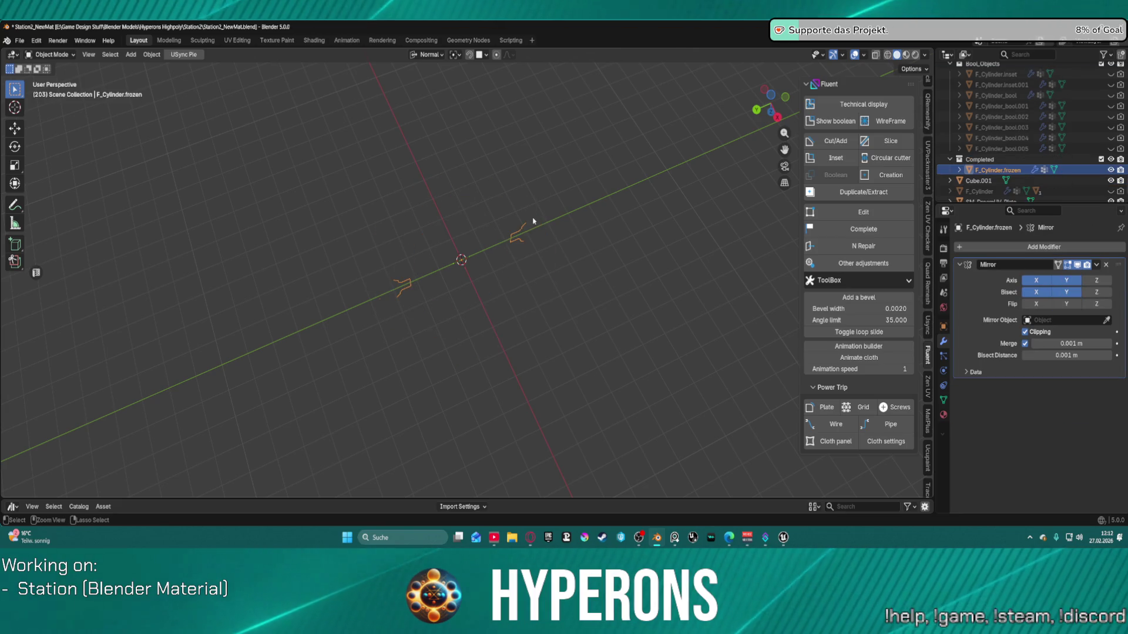
pyautogui.hotkey('ctrl', 'z')
pyautogui.hotkey('ctrl', 'z')
pyautogui.hotkey('ctrl', 'z')
pyautogui.hotkey('ctrl', 'z')
pyautogui.hotkey('ctrl', 'z')
pyautogui.hotkey('ctrl', 'z')
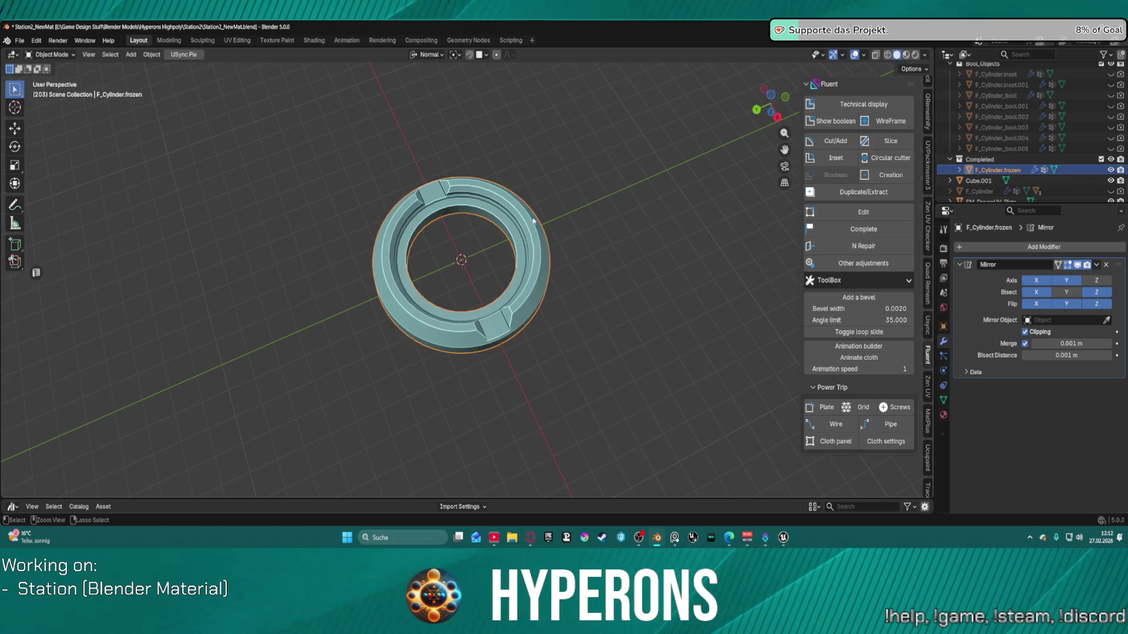
pyautogui.hotkey('ctrl', 'z')
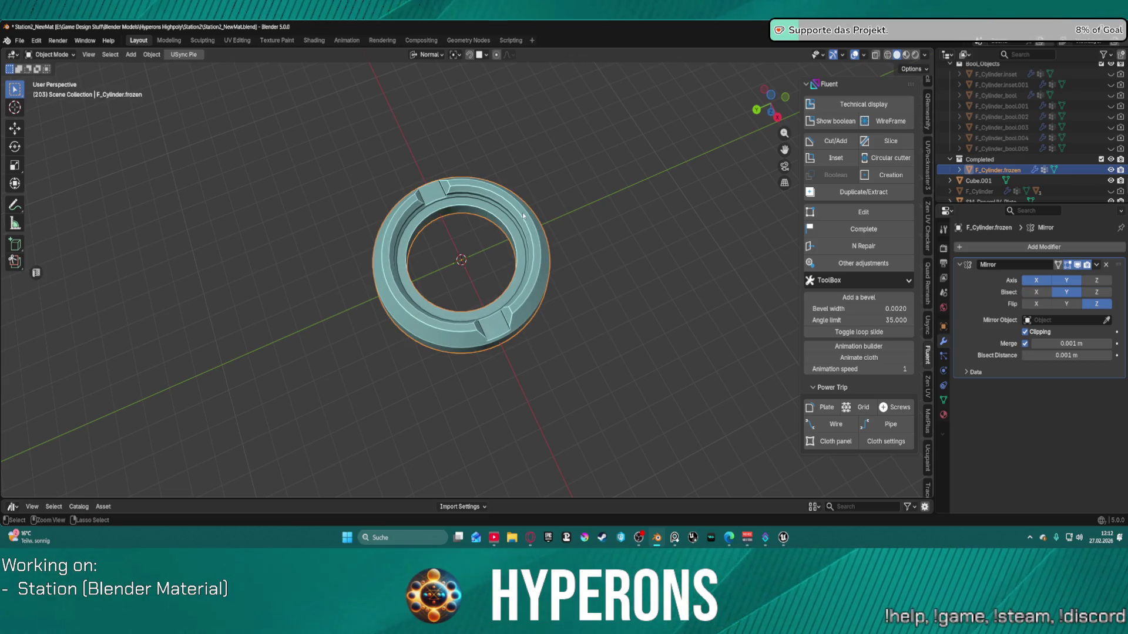
pyautogui.hotkey('ctrl', 'z')
pyautogui.hotkey('ctrl', 'z')
pyautogui.hotkey('ctrl', 'z')
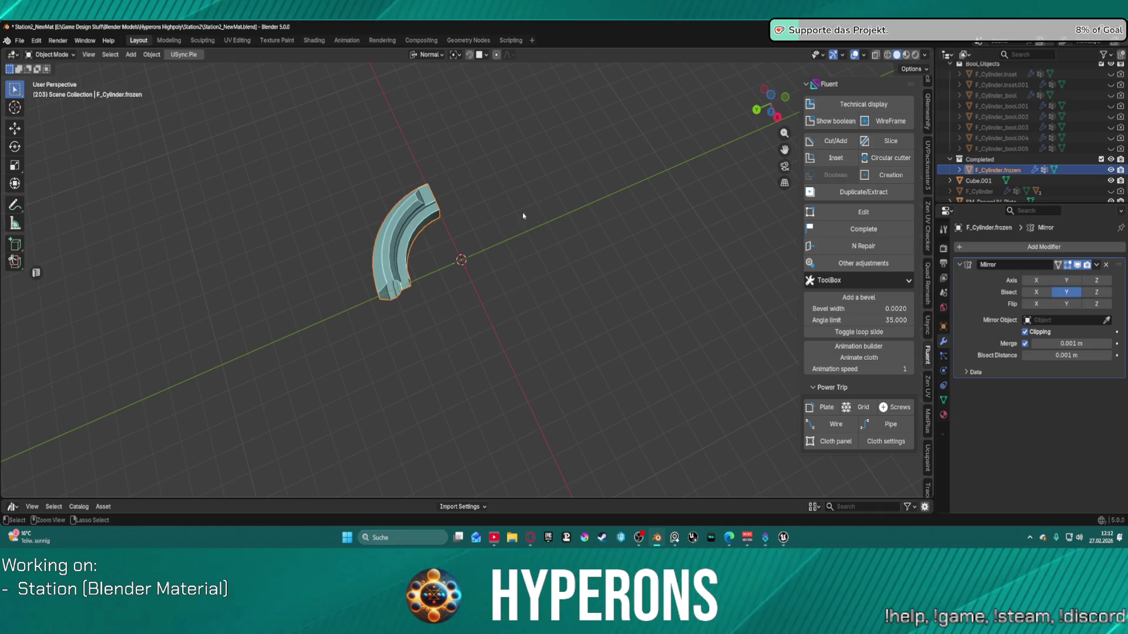
pyautogui.hotkey('ctrl', 'z')
pyautogui.hotkey('ctrl', 'z')
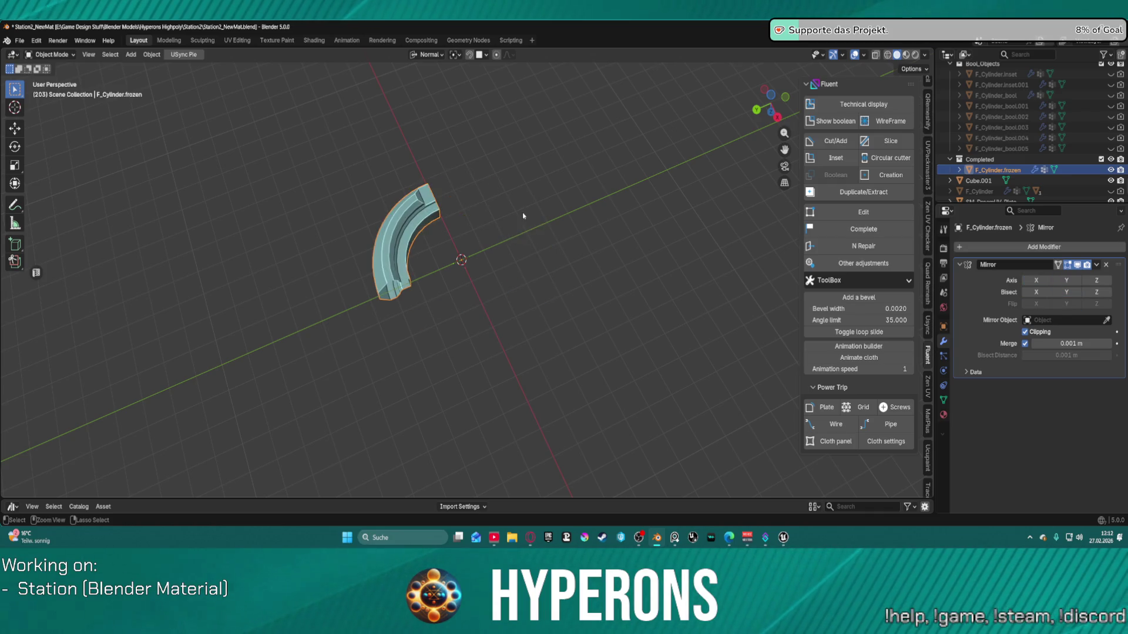
pyautogui.hotkey('ctrl', 'shift', 'z')
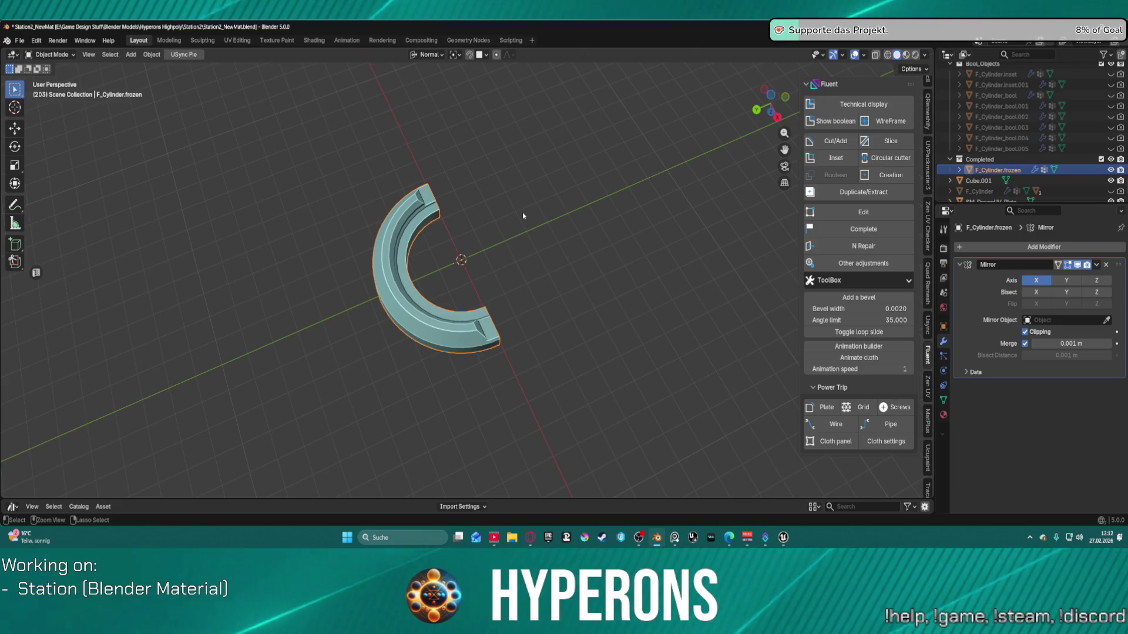
pyautogui.hotkey('ctrl', 'z')
pyautogui.hotkey('ctrl', 'shift', 'z')
pyautogui.hotkey('ctrl', 'z')
pyautogui.hotkey('ctrl', 'shift', 'z')
pyautogui.hotkey('ctrl', 'shift', 'z')
pyautogui.hotkey('ctrl', 'shift', 'z')
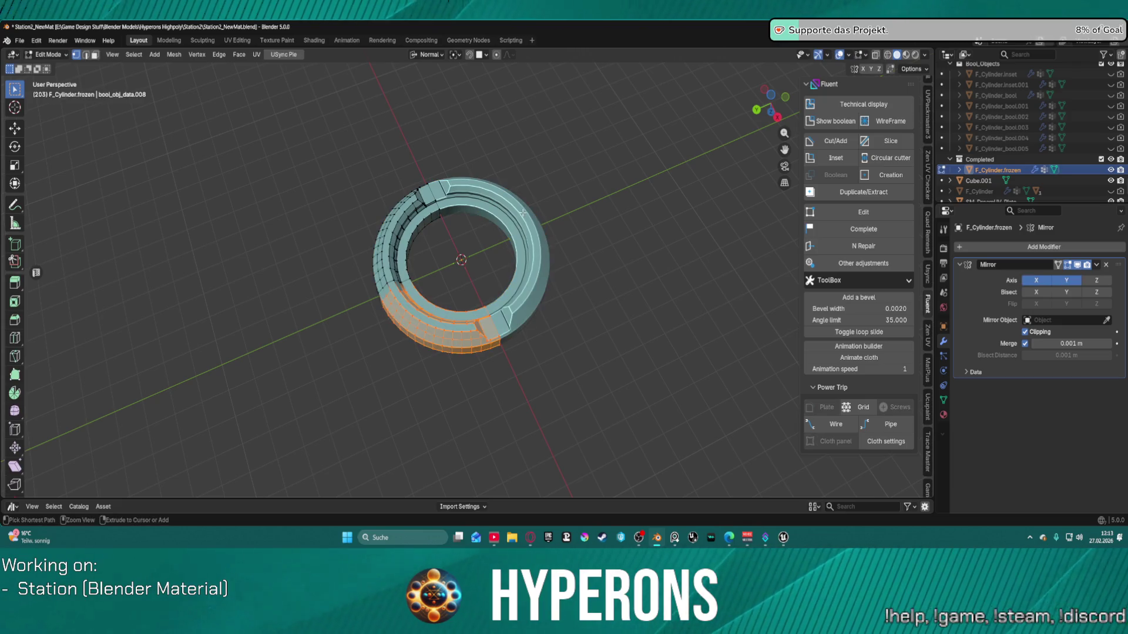
pyautogui.hotkey('ctrl', 'z')
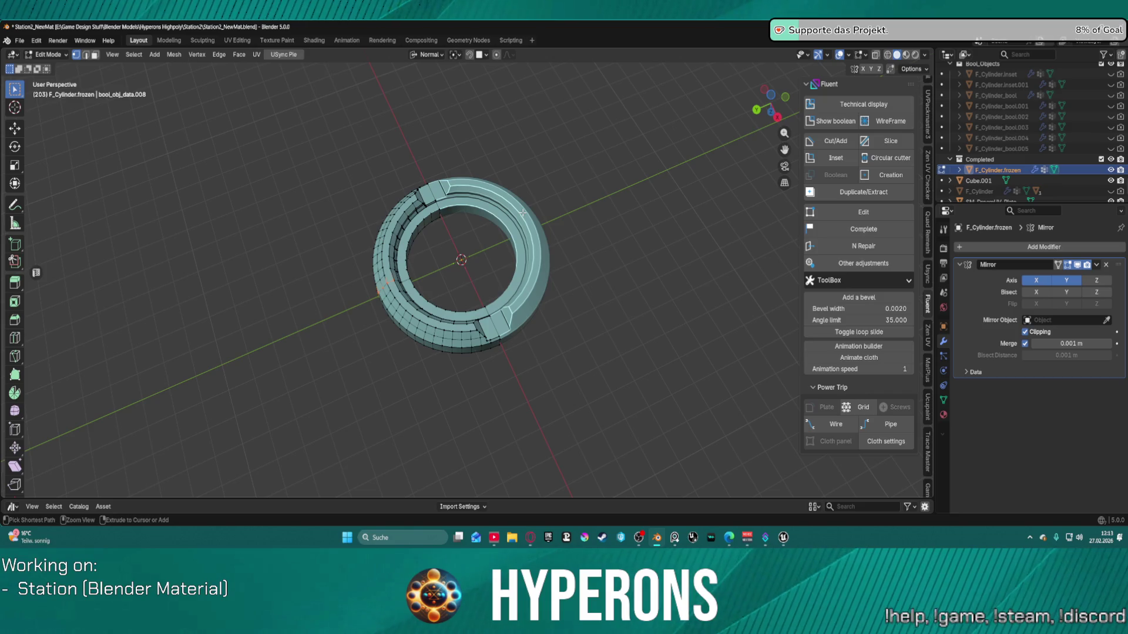
pyautogui.hotkey('ctrl', 'shift', 'z')
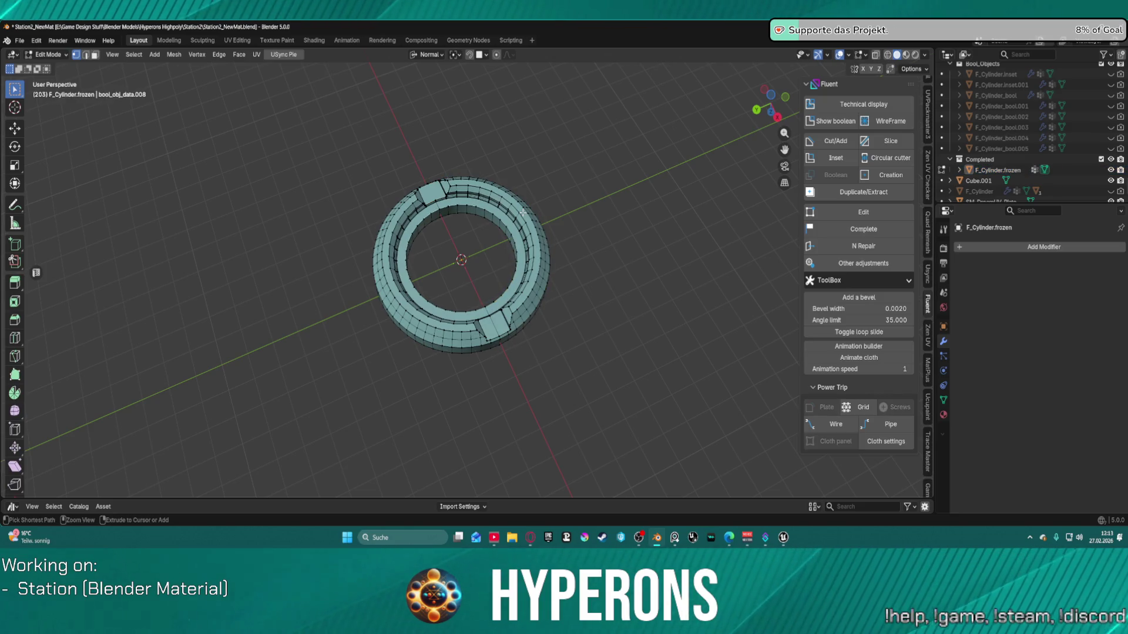
# Step: Select all, return to Object Mode, and undo back to the live F_Cylinder ring
pyautogui.press('a')
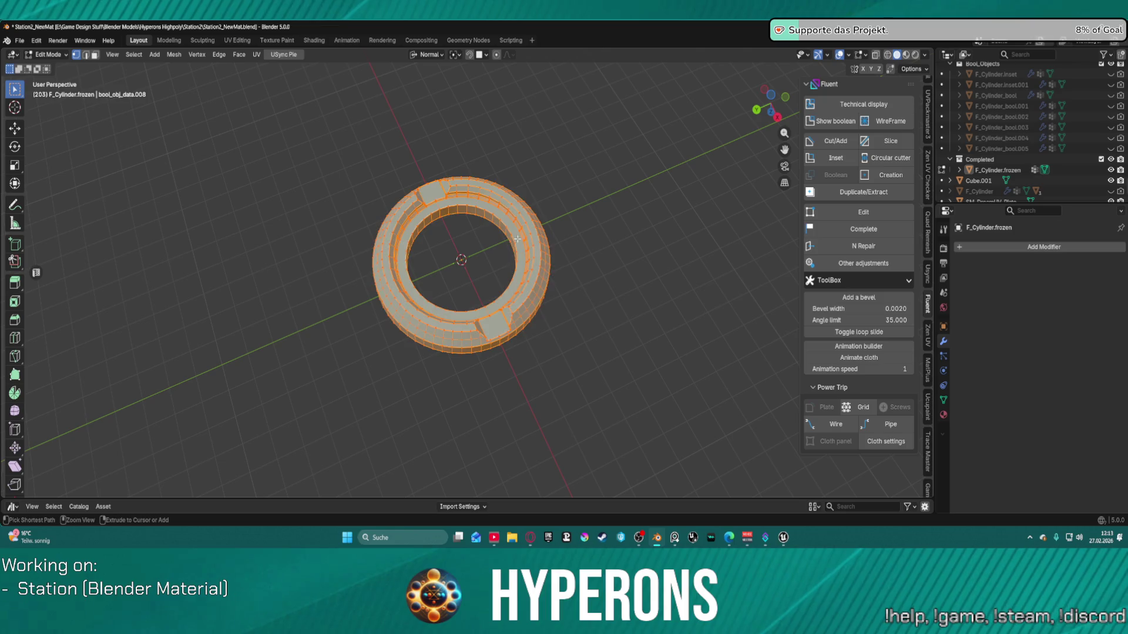
pyautogui.press('Tab')
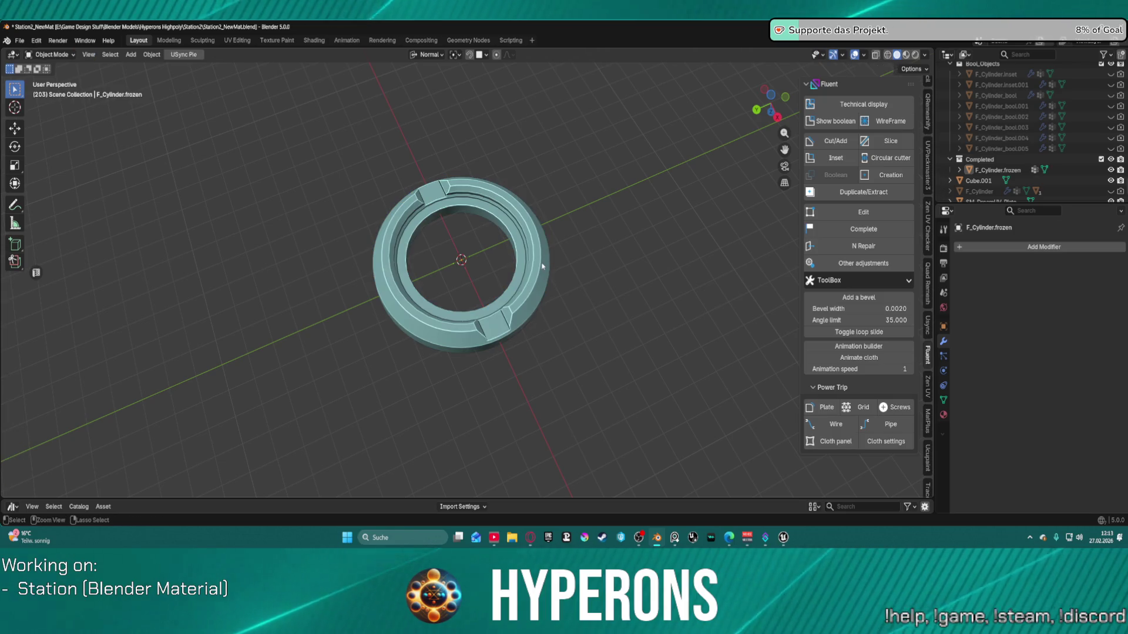
pyautogui.hotkey('ctrl', 'z')
pyautogui.scroll(-3, 555, 260)
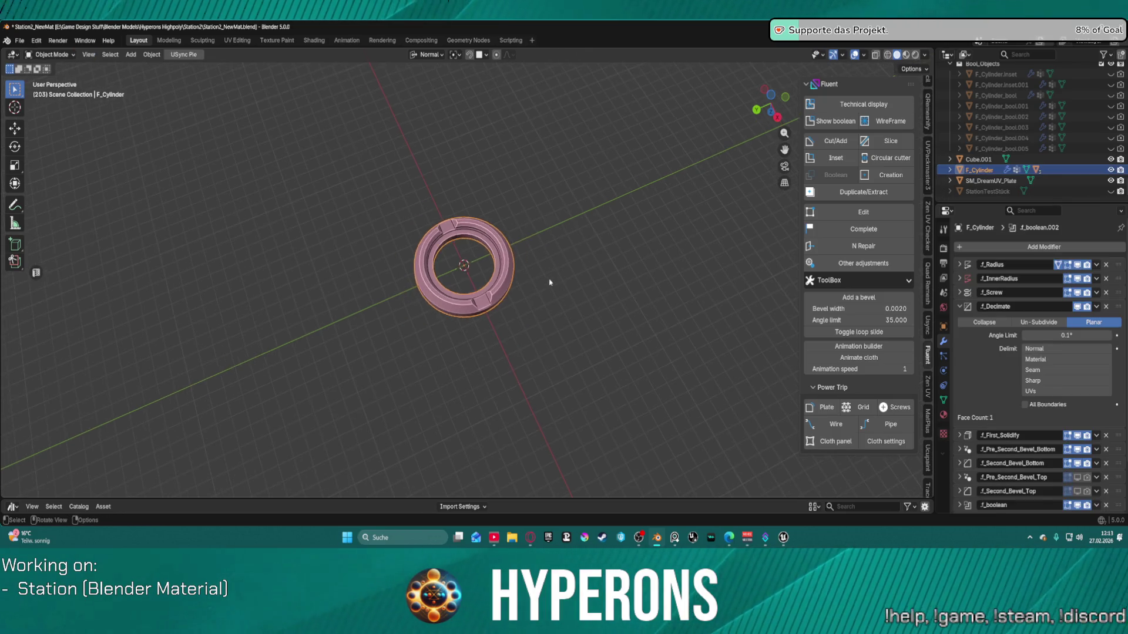
pyautogui.scroll(4, 548, 282)
# Step: Orbit around the ring, then switch to Top Orthographic view with Numpad 7
pyautogui.moveTo(565, 319); pyautogui.dragTo(548, 241, button='middle')
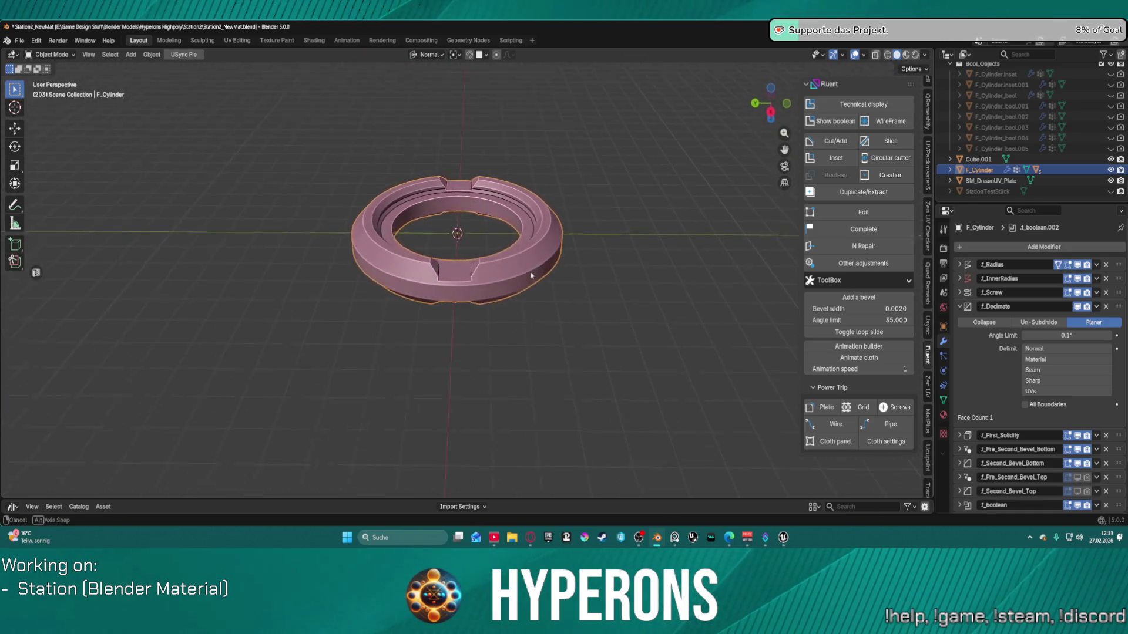
pyautogui.scroll(3, 548, 240)
pyautogui.moveTo(494, 239)
pyautogui.mouseDown(button='middle')
pyautogui.moveTo(439, 267)
pyautogui.moveTo(398, 323)
pyautogui.moveTo(476, 270)
pyautogui.moveTo(494, 276)
pyautogui.mouseUp(button='middle')
pyautogui.scroll(-2, 476, 270)
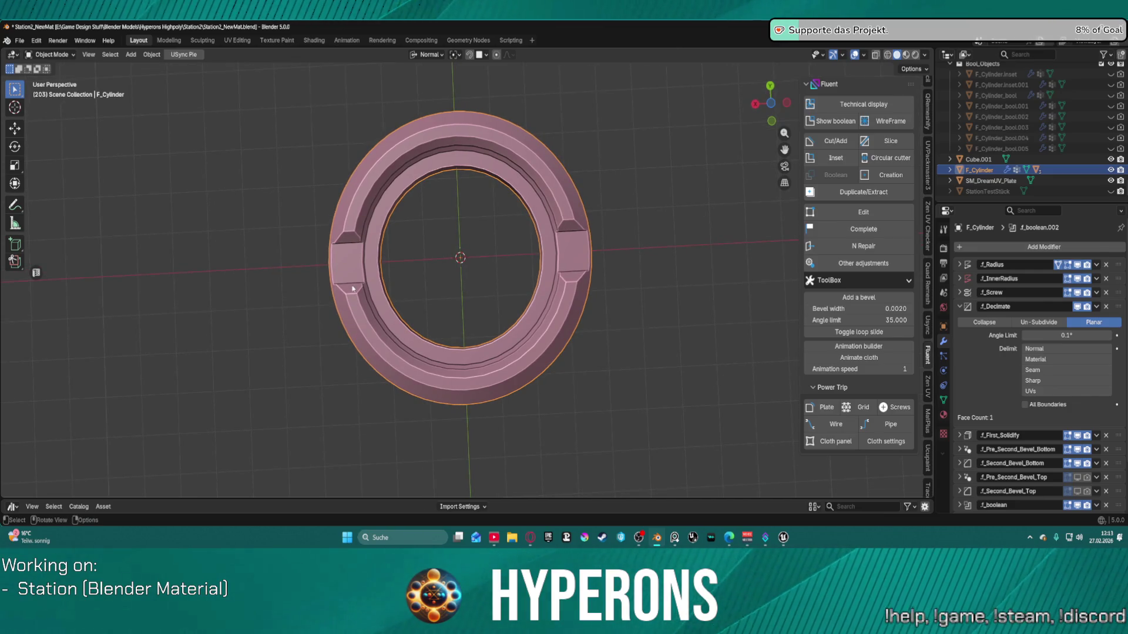
pyautogui.press('KP_7')
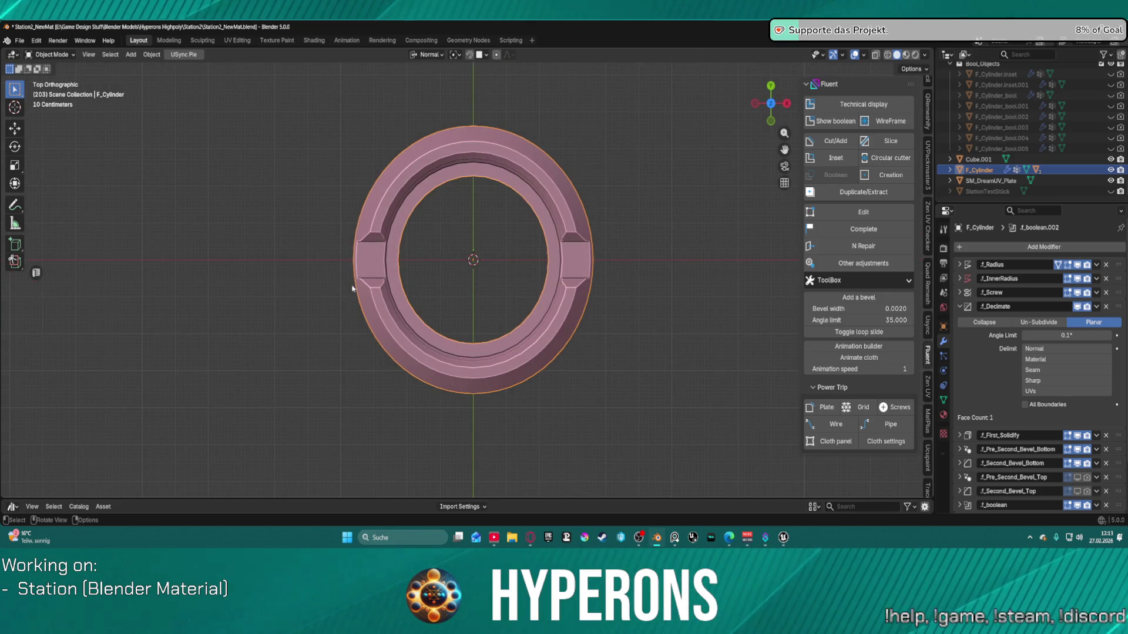
pyautogui.scroll(2, 448, 202)
pyautogui.scroll(-1, 481, 233)
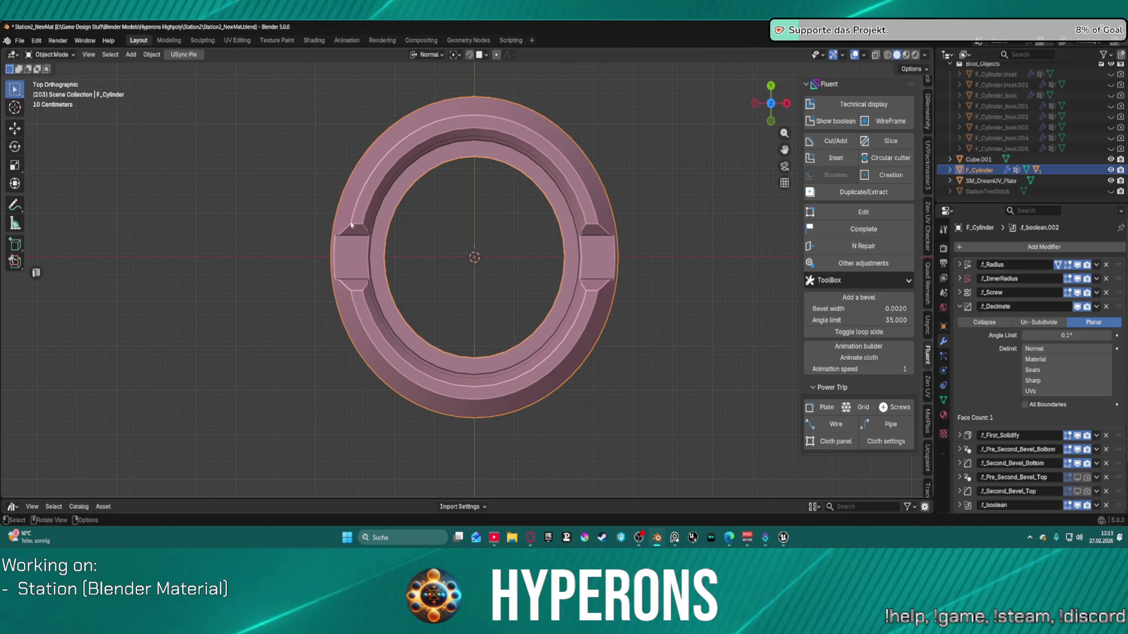
# Step: Draw a rectangular Fluent cutter across the top of the inner rim on a stretched drawing plane
pyautogui.press('f')
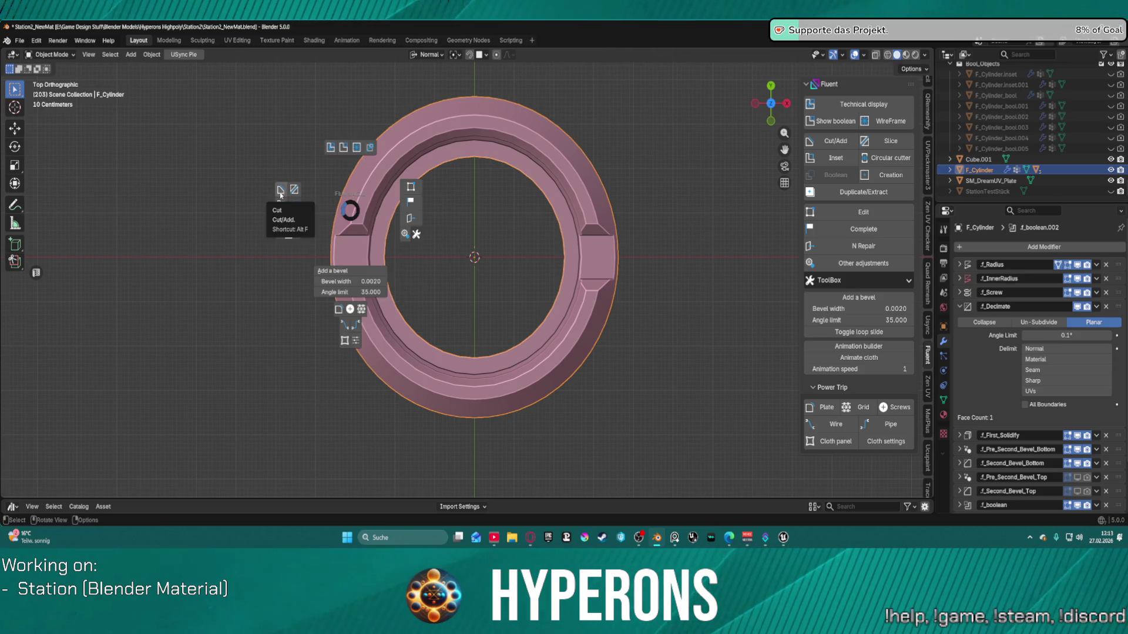
pyautogui.click(284, 194)
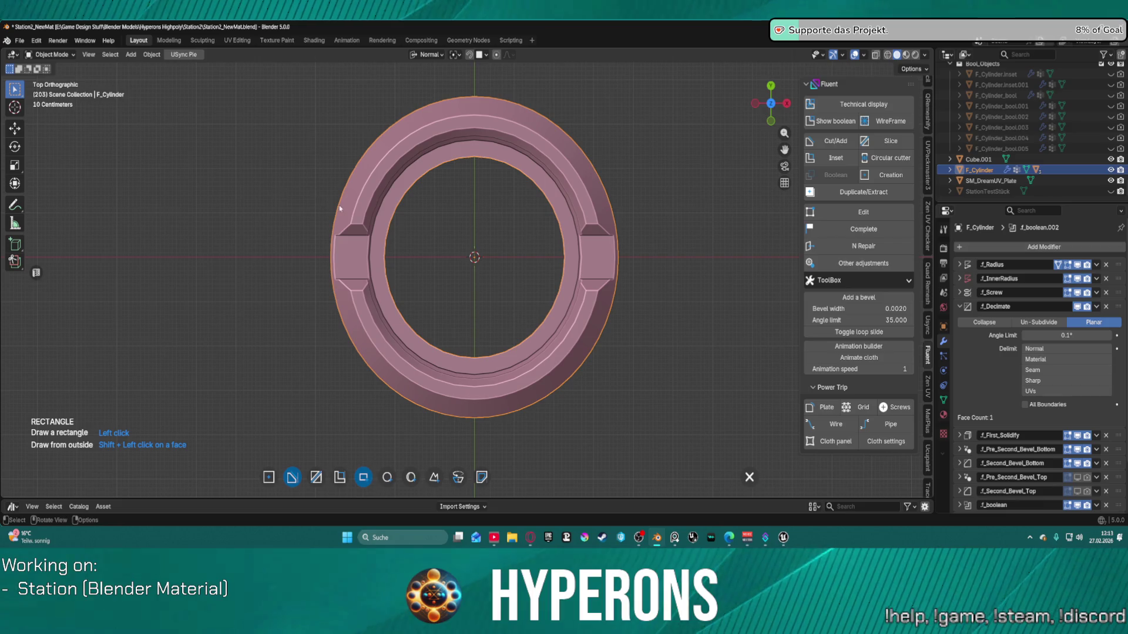
pyautogui.click(380, 255)
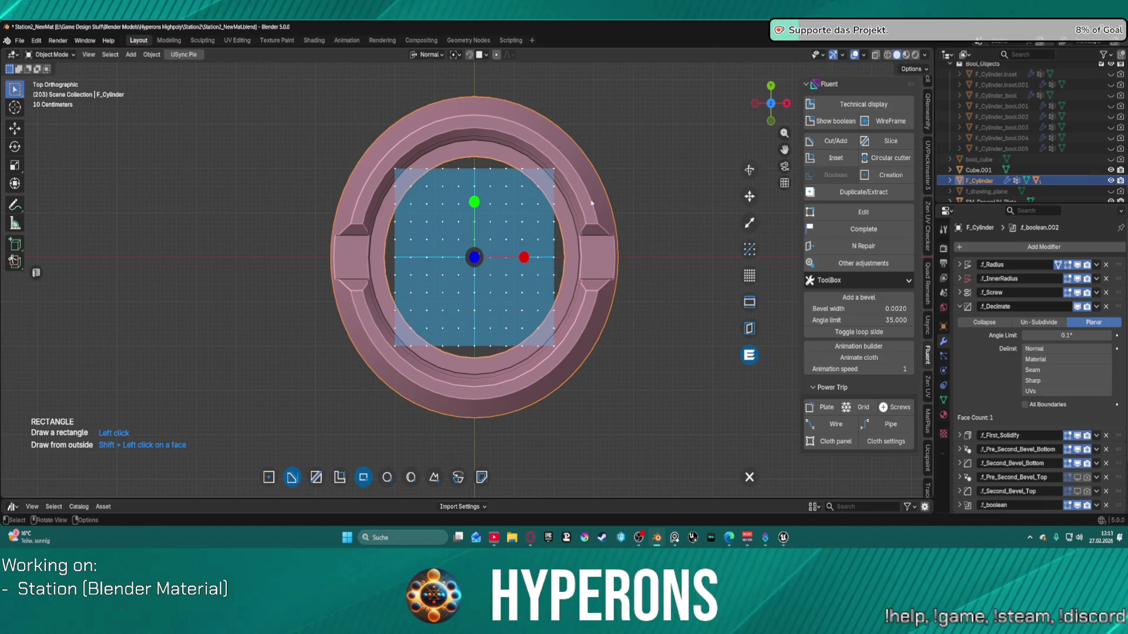
pyautogui.moveTo(475, 166); pyautogui.dragTo(475, 62)
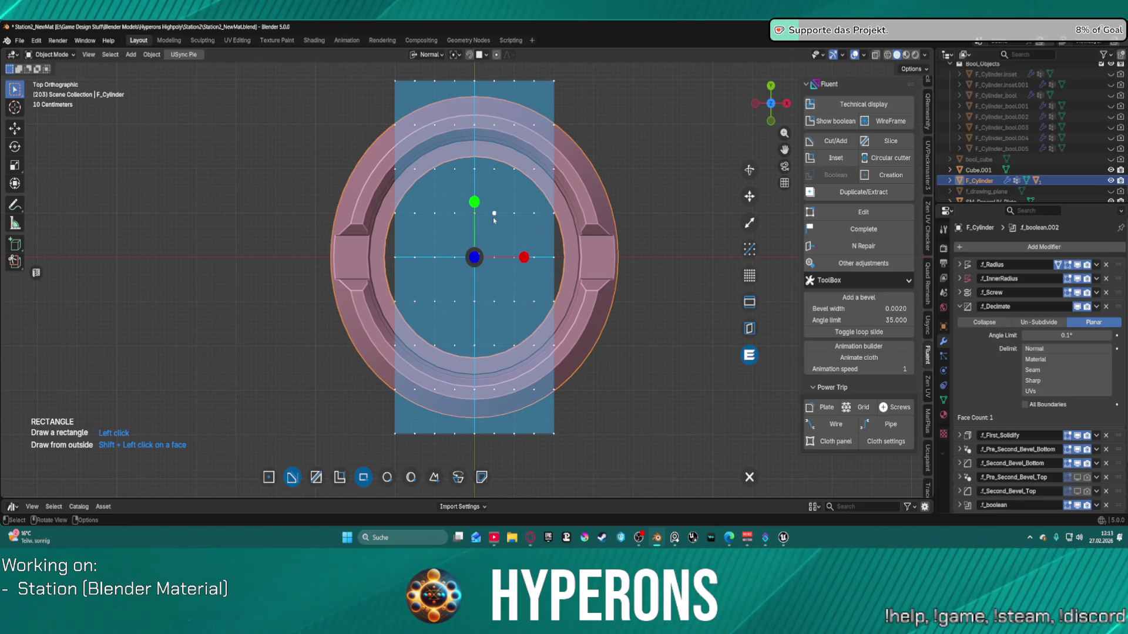
pyautogui.press('c')
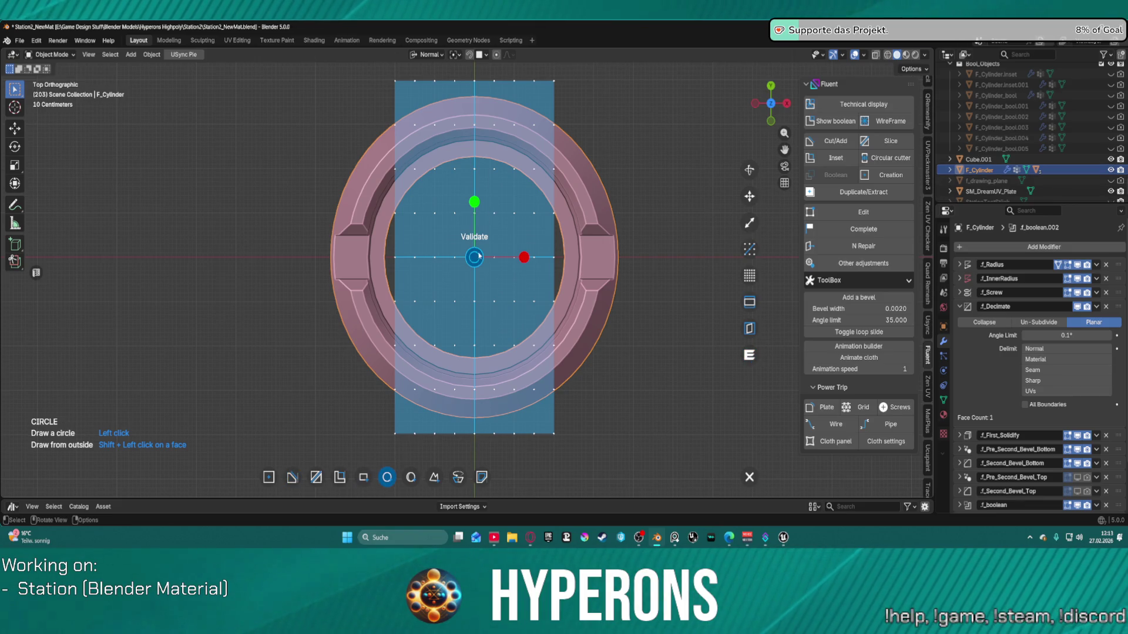
pyautogui.click(494, 212)
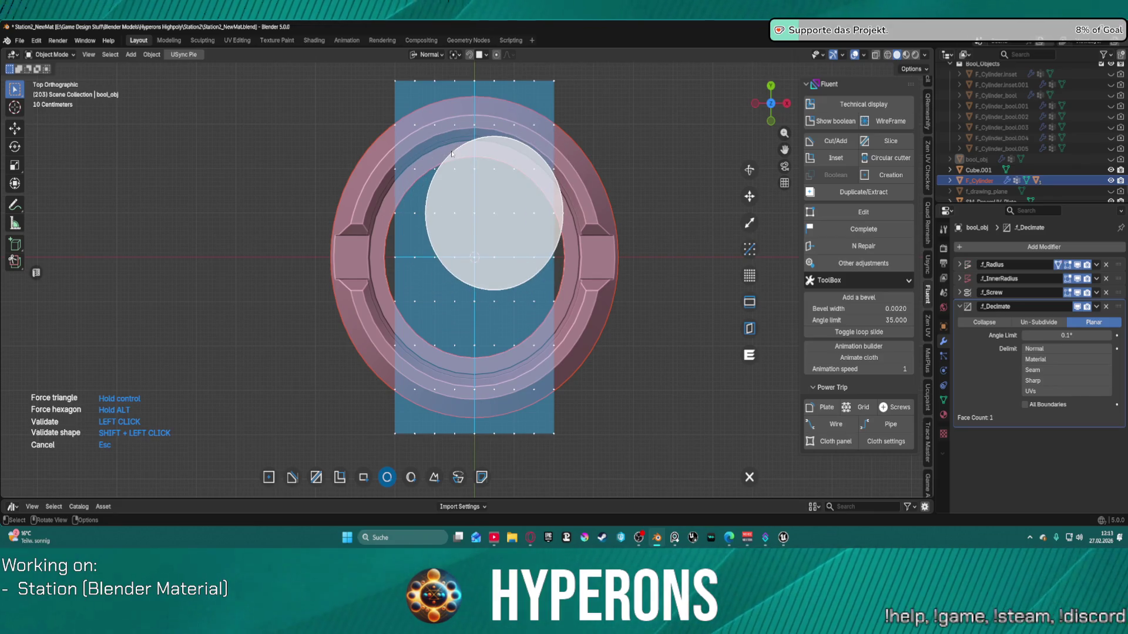
pyautogui.press('Escape')
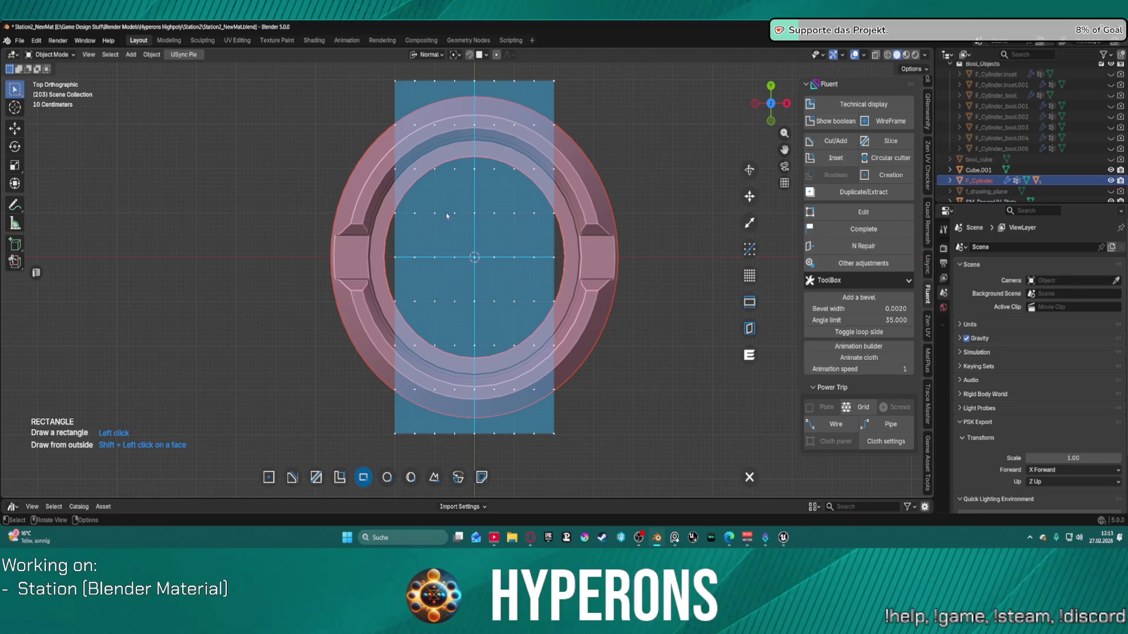
pyautogui.click(454, 83)
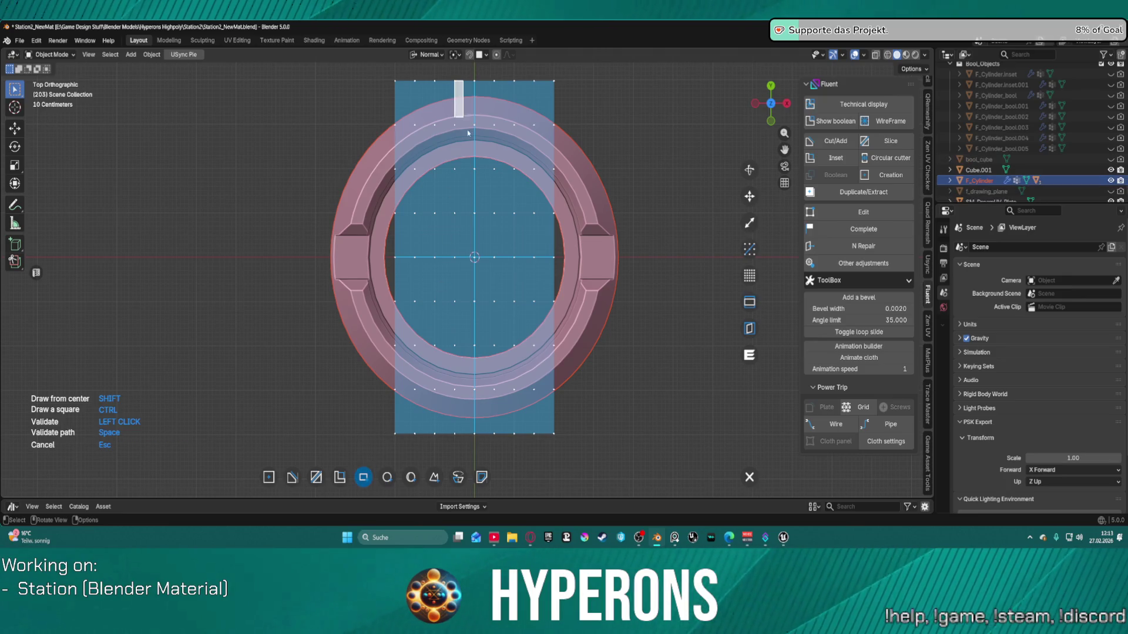
pyautogui.click(494, 214)
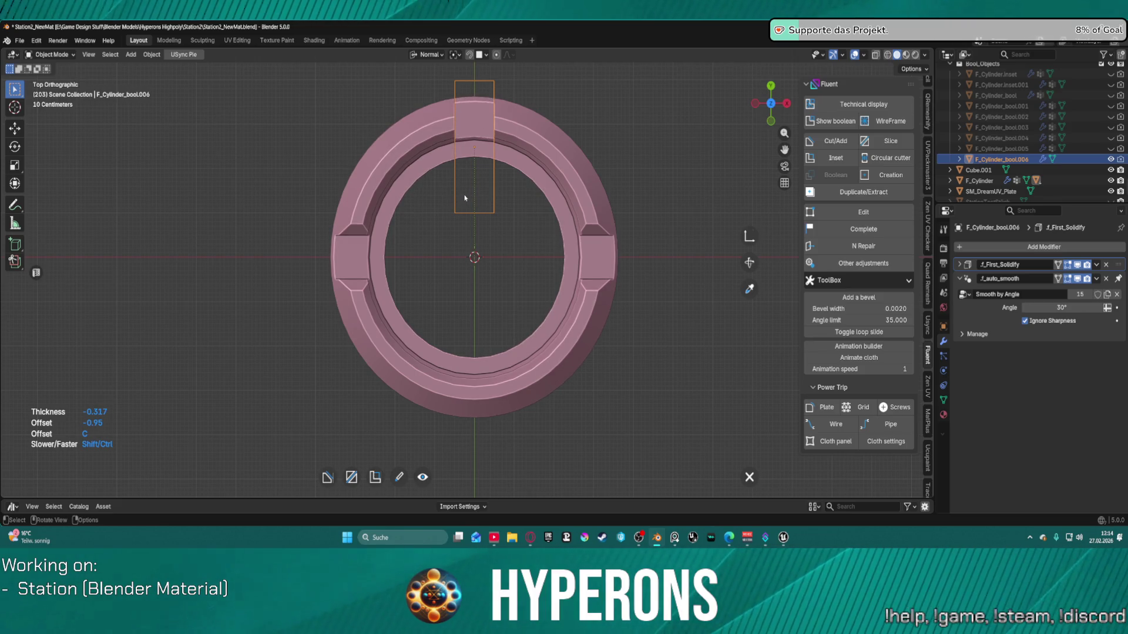
# Step: Accept the cutter's thickness and offset, then orbit to a perspective view of the ring
pyautogui.rightClick(463, 194)
pyautogui.click(509, 194)
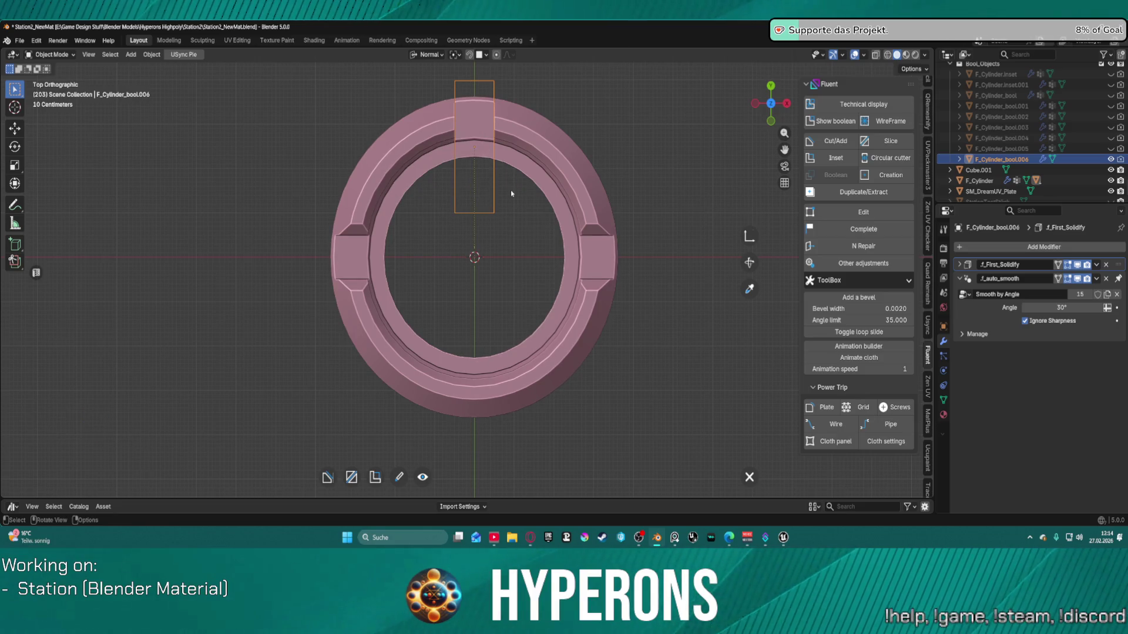
pyautogui.moveTo(505, 191); pyautogui.dragTo(506, 191, button='middle')
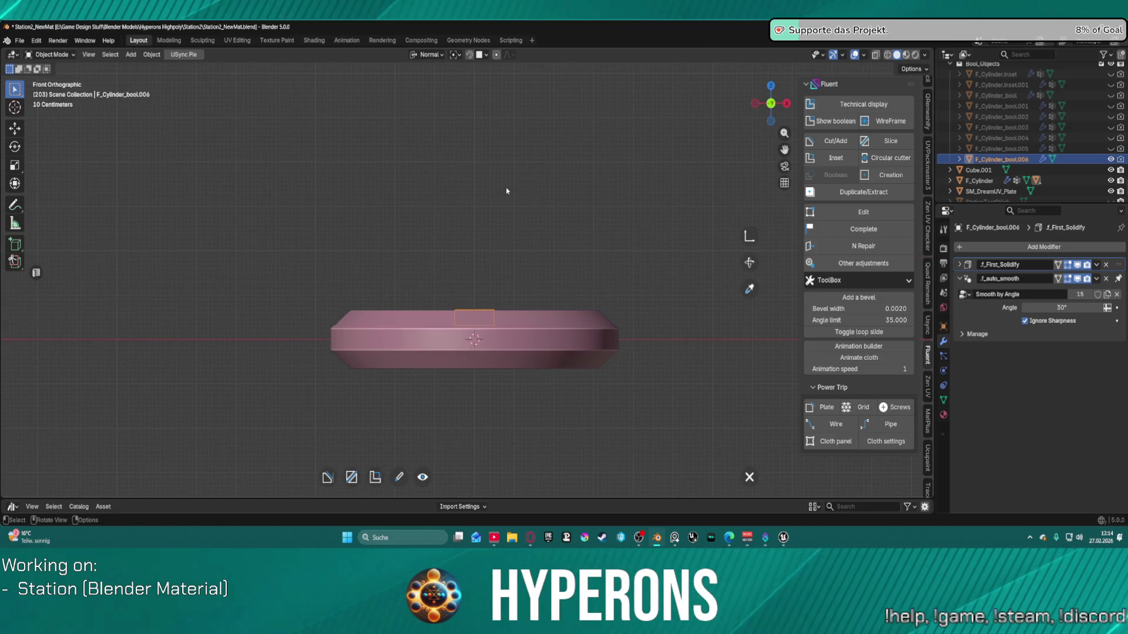
pyautogui.press('KP_4')
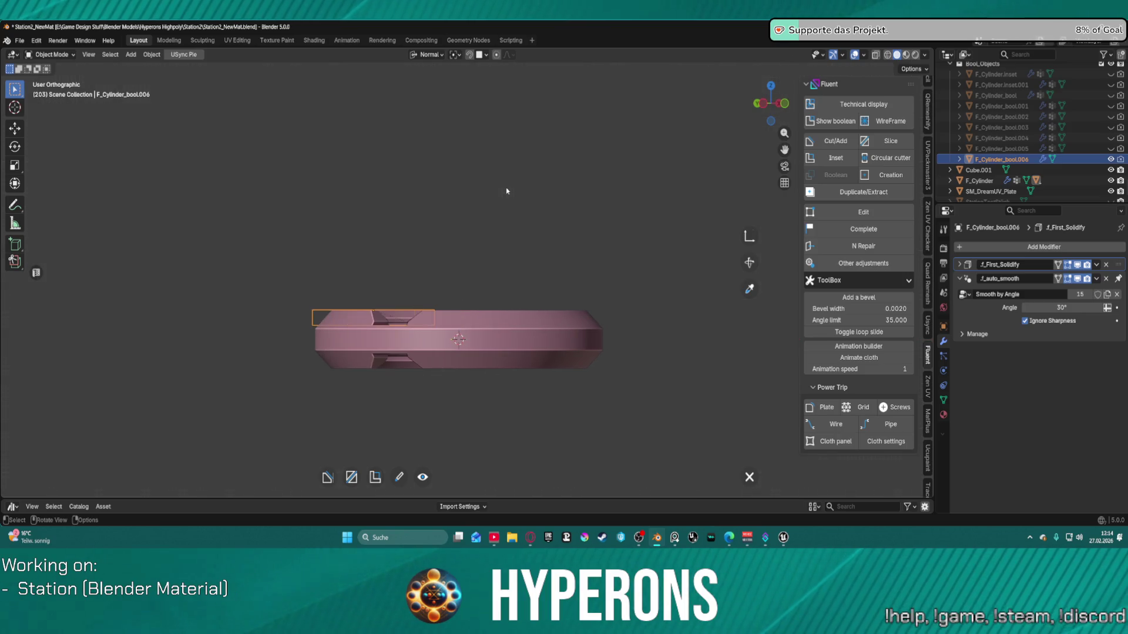
pyautogui.press('KP_8')
pyautogui.press('KP_8')
pyautogui.press('KP_8')
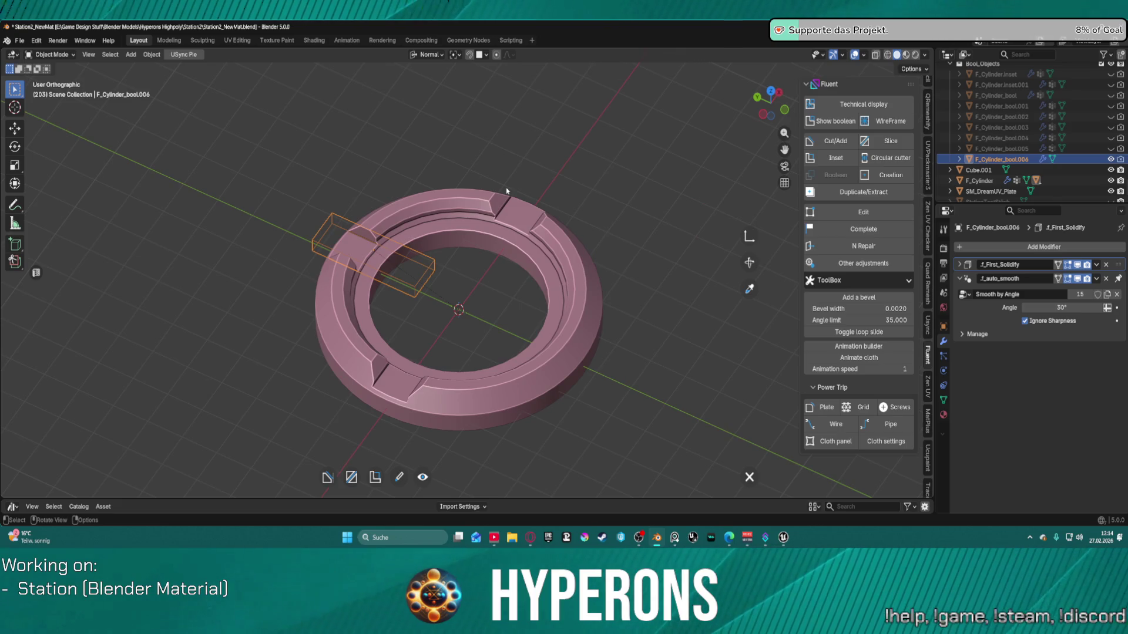
pyautogui.press('KP_5')
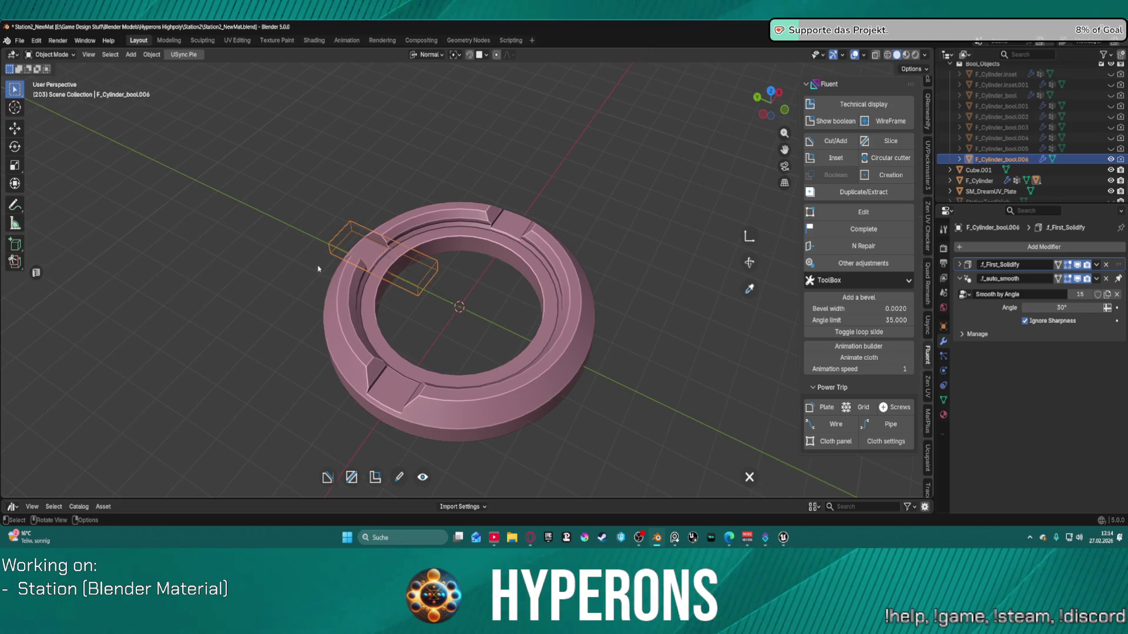
pyautogui.scroll(5, 318, 269)
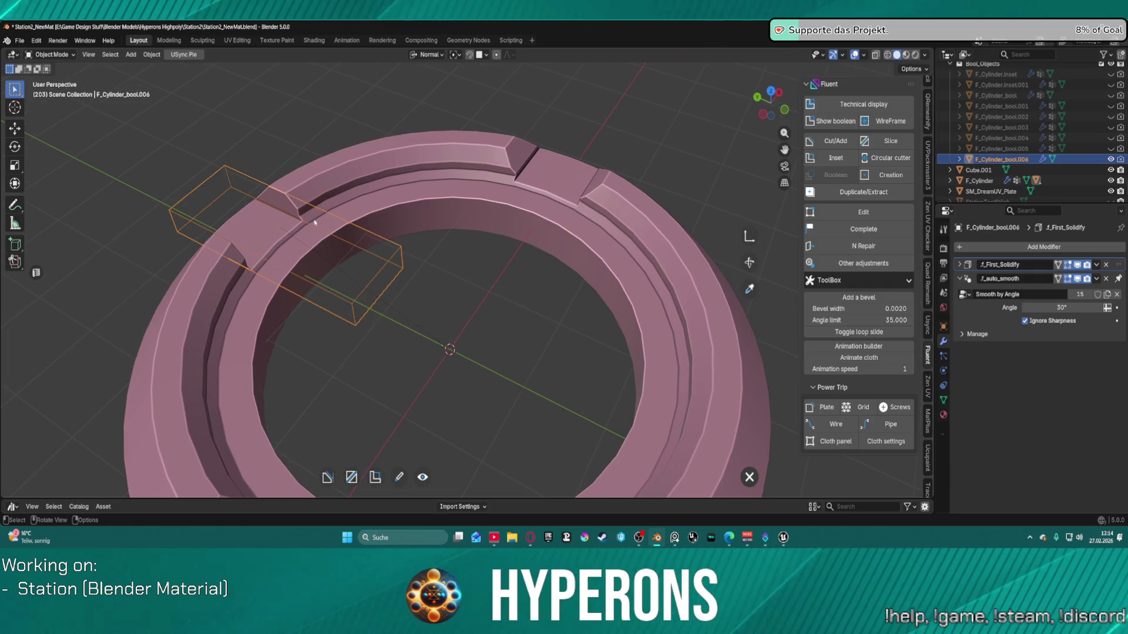
# Step: Add a Chamfer of width 0.26 to the notch cutter and validate it
pyautogui.press('f')
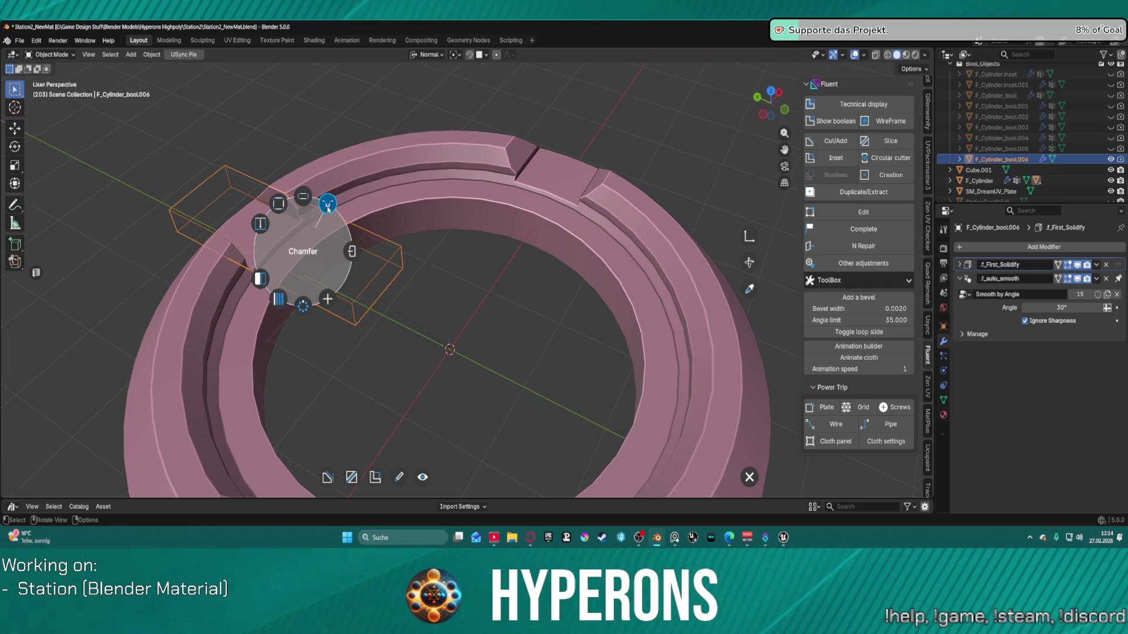
pyautogui.click(327, 203)
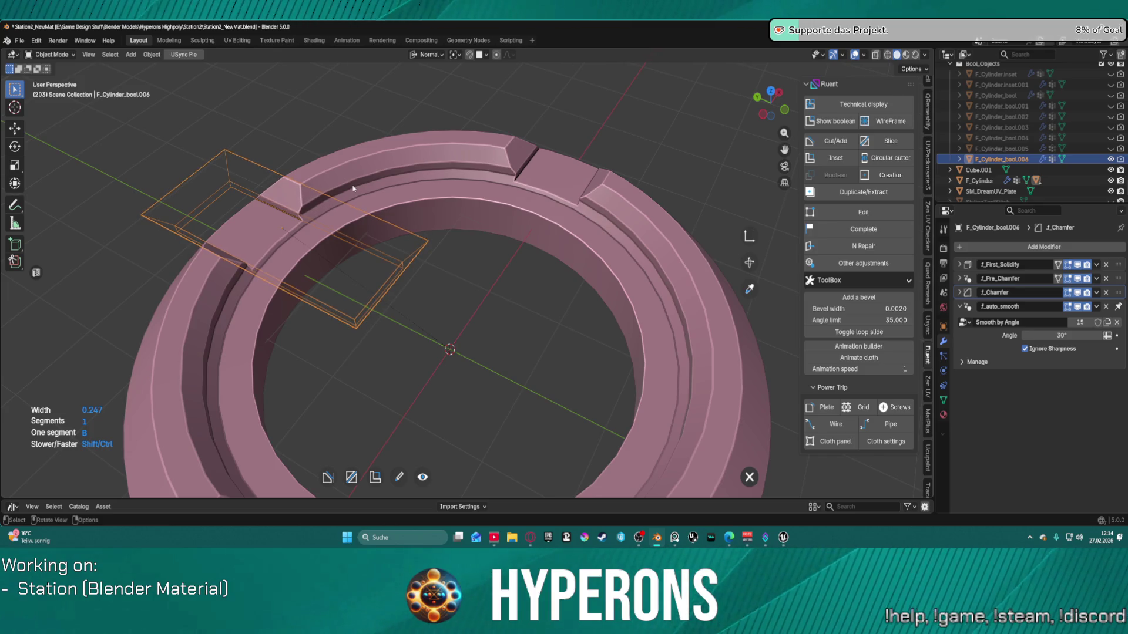
pyautogui.rightClick(353, 187)
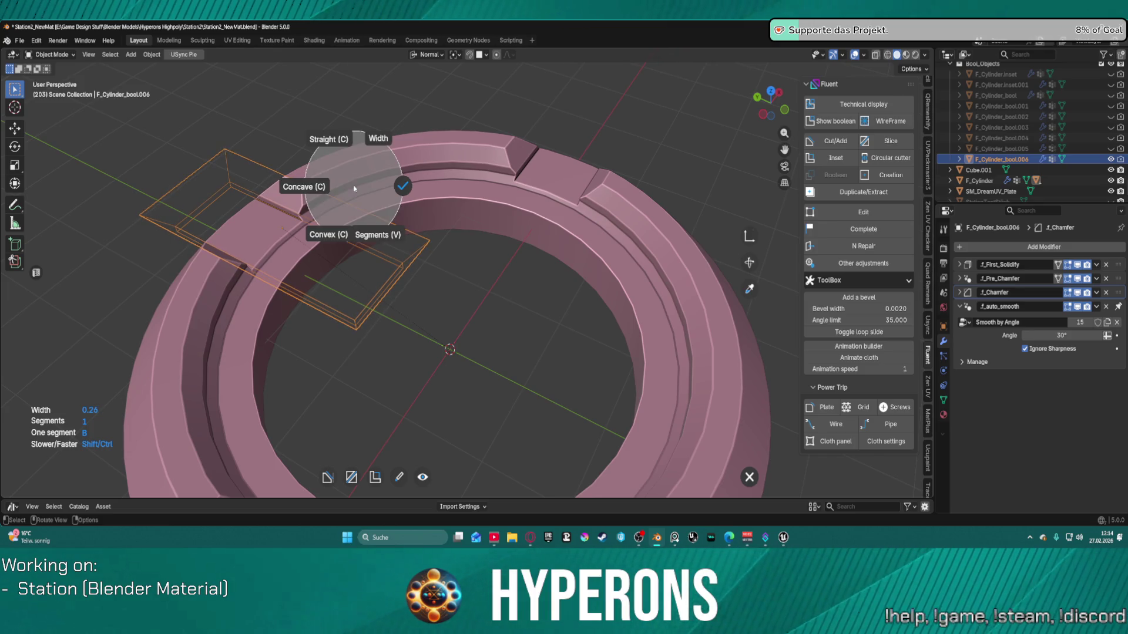
pyautogui.click(404, 186)
pyautogui.press('f')
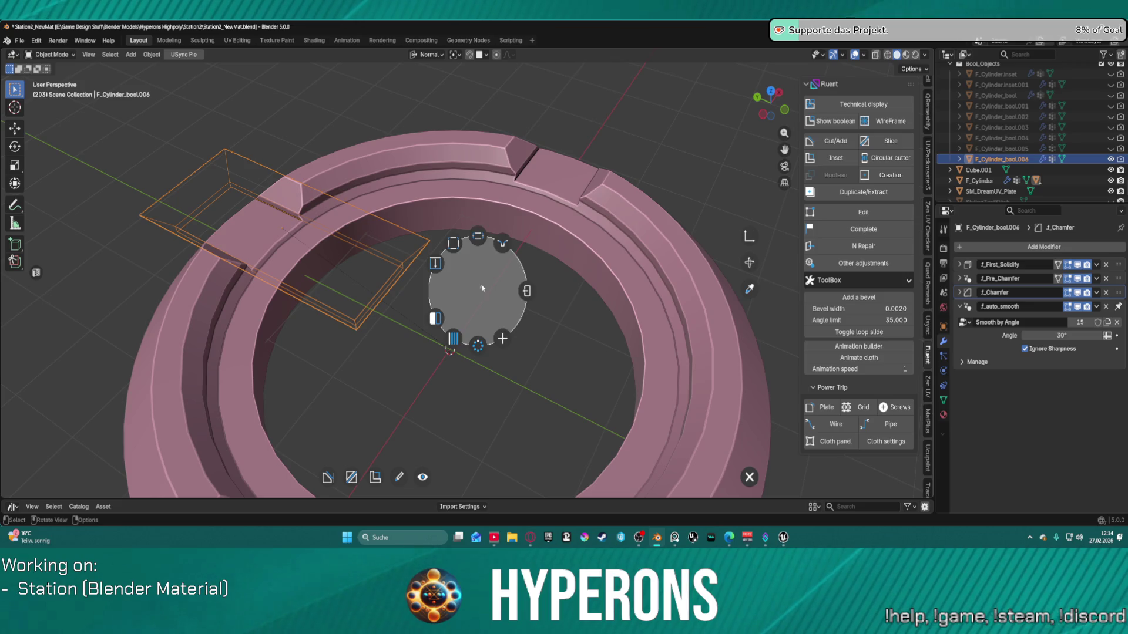
pyautogui.click(525, 292)
pyautogui.scroll(-3, 480, 280)
# Step: Reselect the top notch cutter F_Cylinder_bool.006 and enter Fluent Edit on it
pyautogui.moveTo(440, 277); pyautogui.dragTo(244, 239, button='middle')
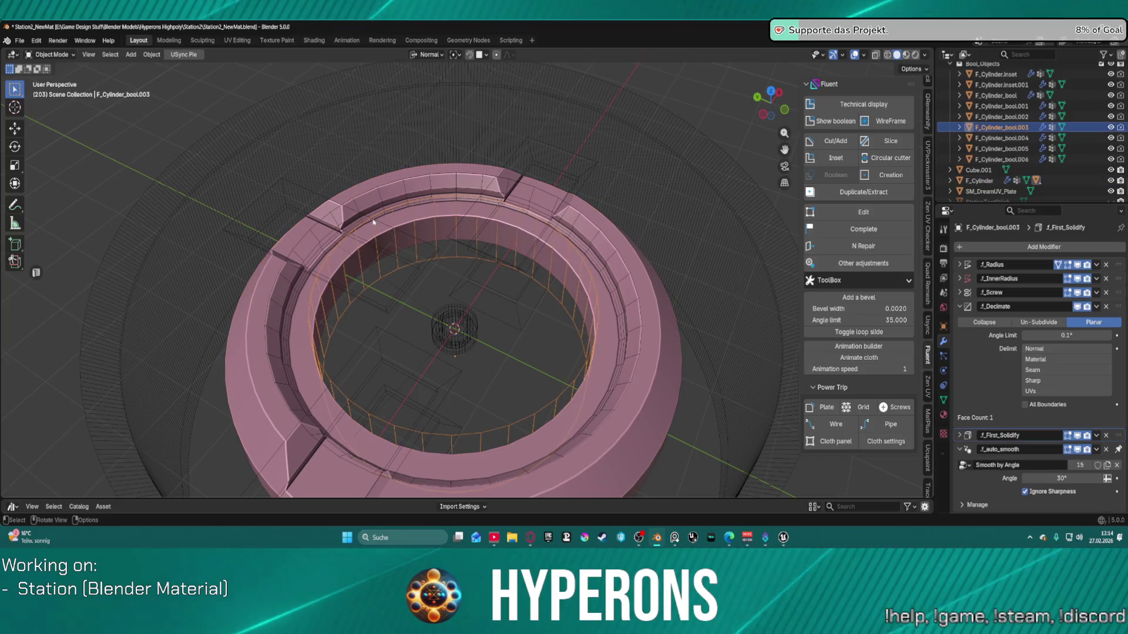
pyautogui.click(241, 242)
pyautogui.press('f')
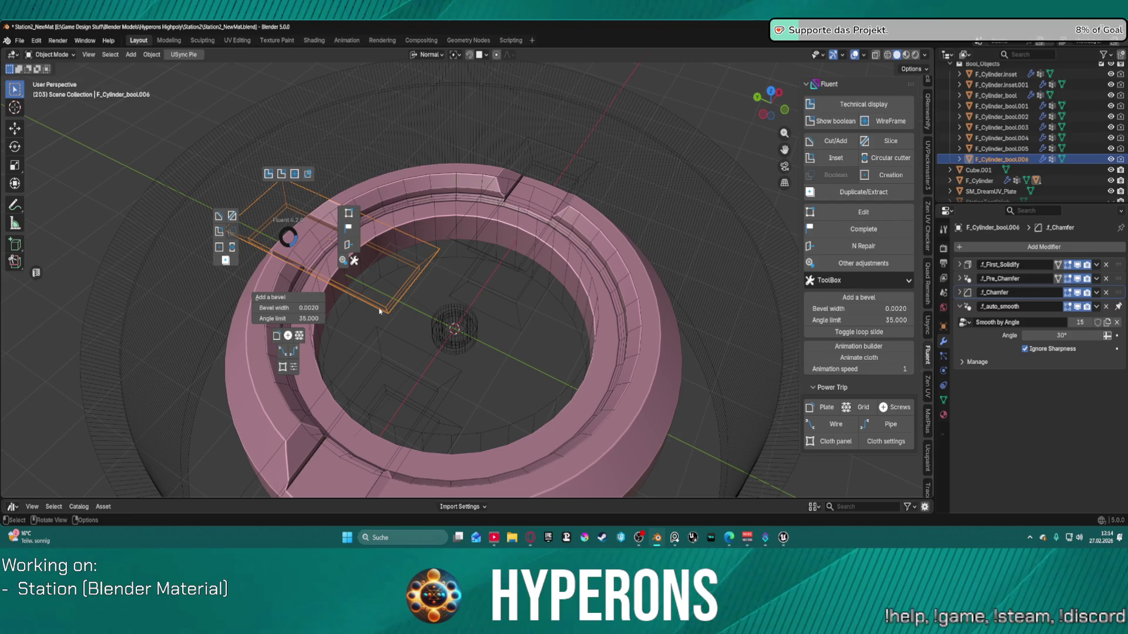
pyautogui.click(351, 219)
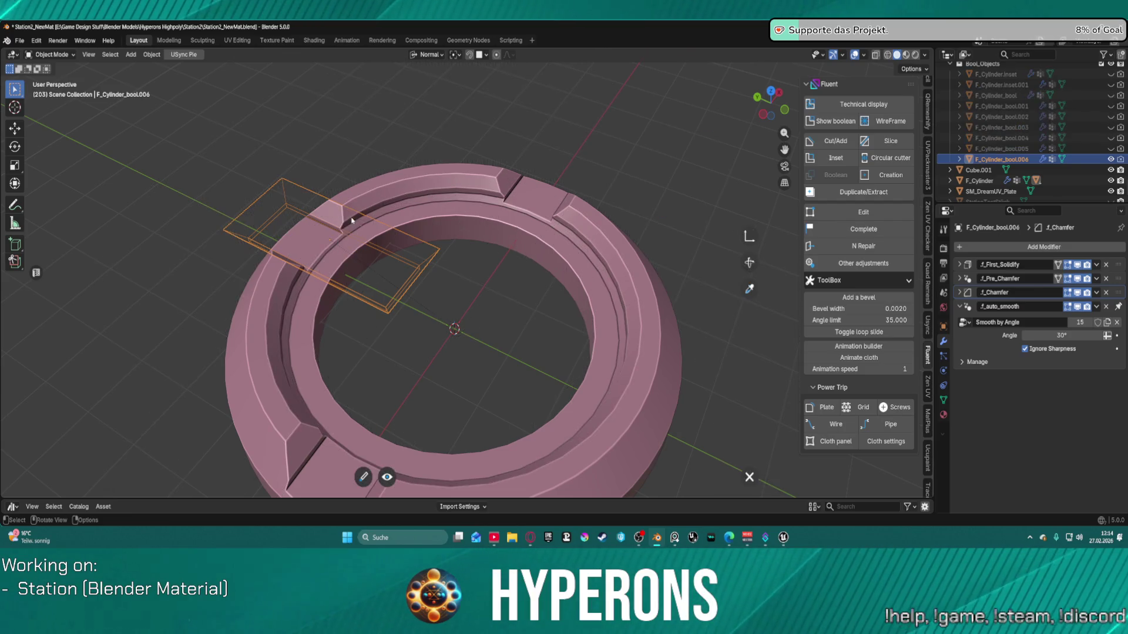
pyautogui.rightClick(395, 314)
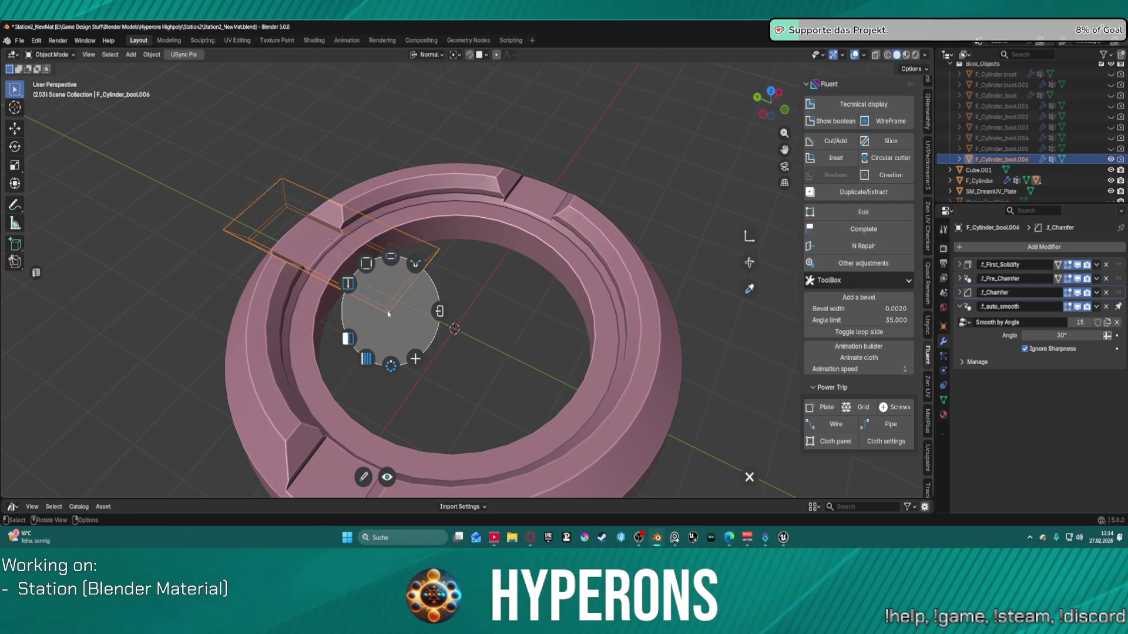
# Step: Add an f_Mirror to the notch cutter across the ring, validate, and quit cutter editing
pyautogui.click(349, 338)
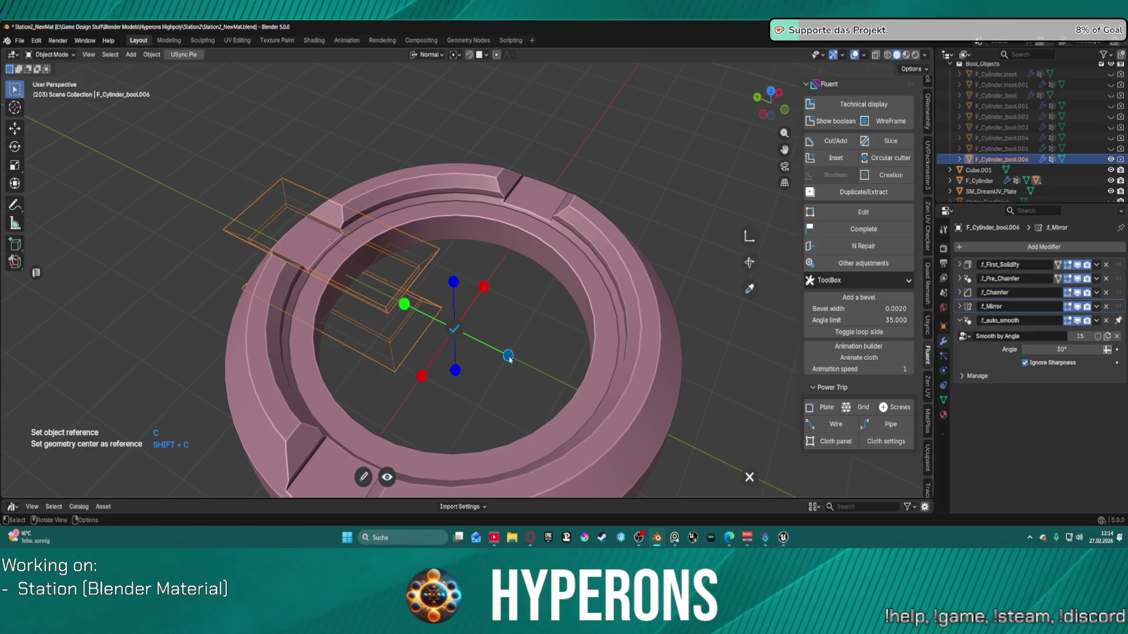
pyautogui.click(508, 356)
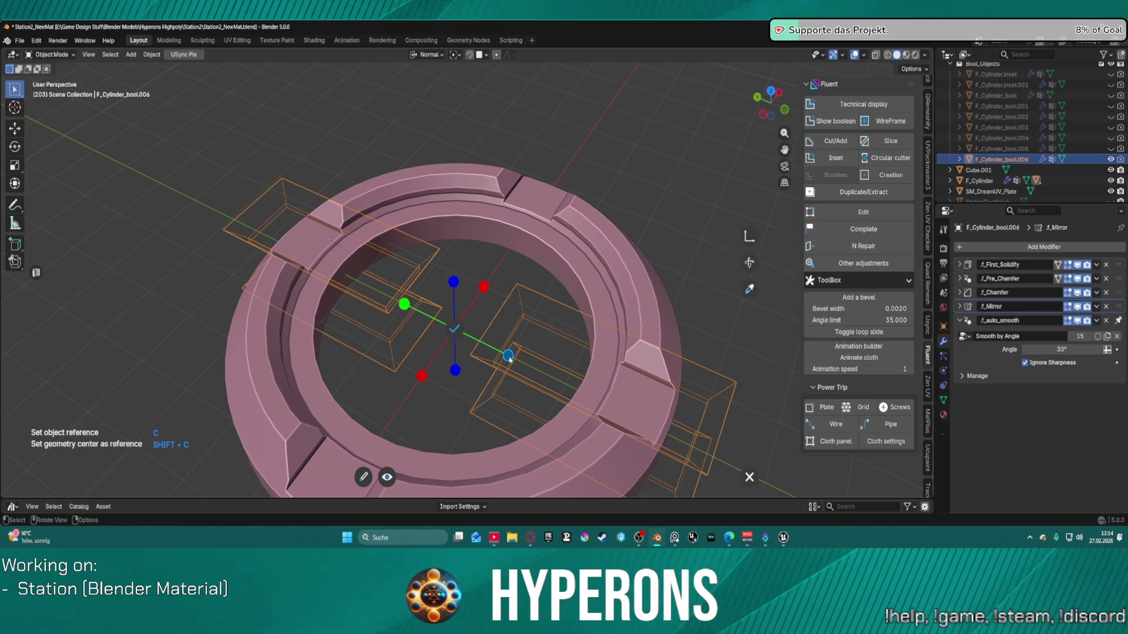
pyautogui.click(455, 330)
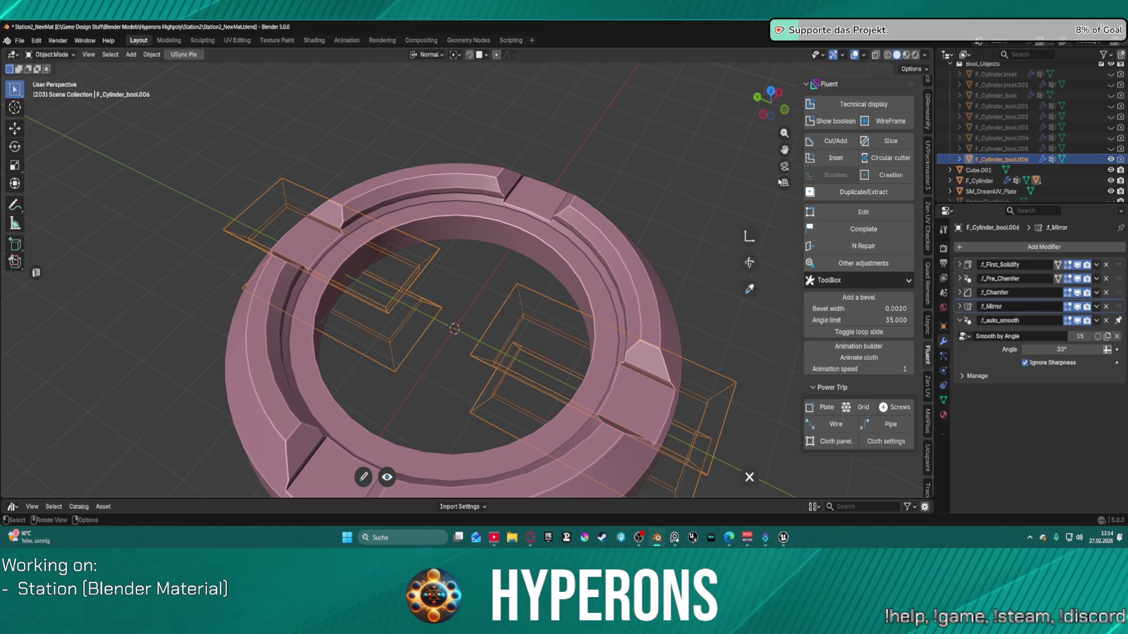
pyautogui.click(839, 129)
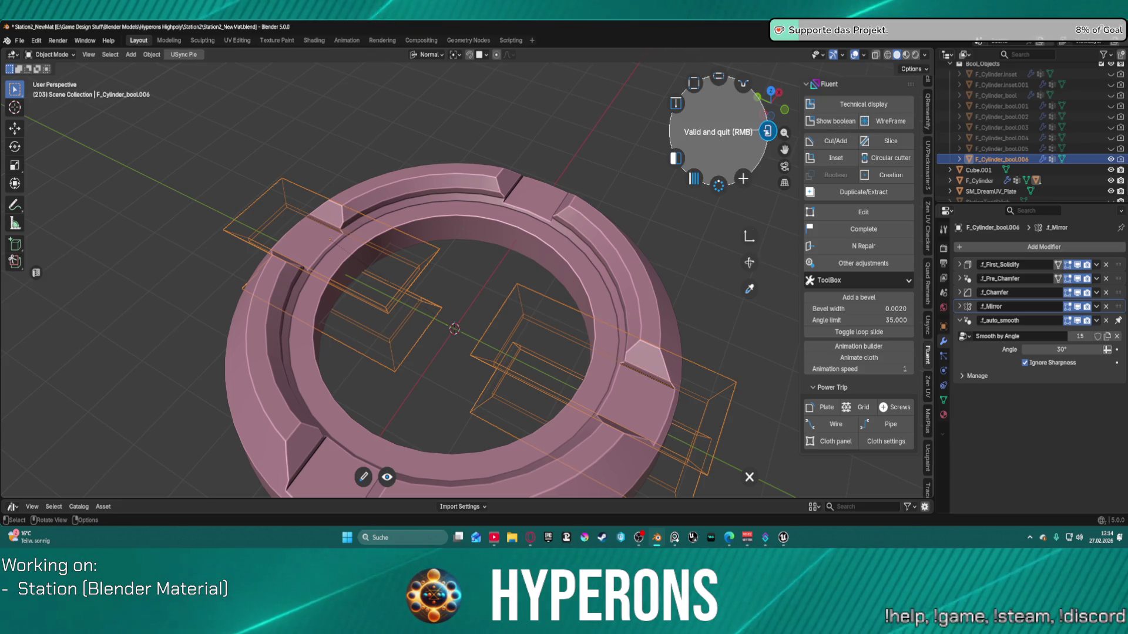
pyautogui.rightClick(719, 136)
pyautogui.scroll(-3, 453, 319)
pyautogui.moveTo(454, 318)
pyautogui.mouseDown(button='middle')
pyautogui.moveTo(380, 378)
pyautogui.moveTo(337, 302)
pyautogui.moveTo(216, 265)
pyautogui.mouseUp(button='middle')
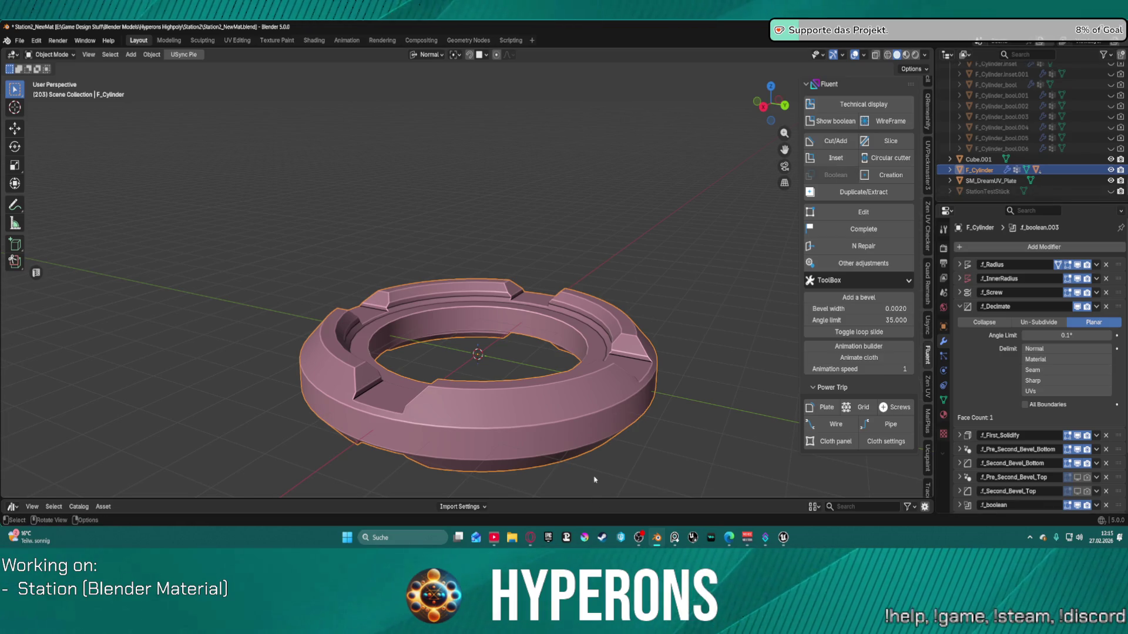
pyautogui.moveTo(592, 343)
pyautogui.mouseDown(button='middle')
pyautogui.moveTo(398, 312)
pyautogui.moveTo(423, 412)
pyautogui.moveTo(422, 342)
pyautogui.moveTo(281, 349)
pyautogui.moveTo(329, 375)
pyautogui.moveTo(382, 378)
pyautogui.moveTo(425, 313)
pyautogui.moveTo(422, 278)
pyautogui.moveTo(470, 351)
pyautogui.mouseUp(button='middle')
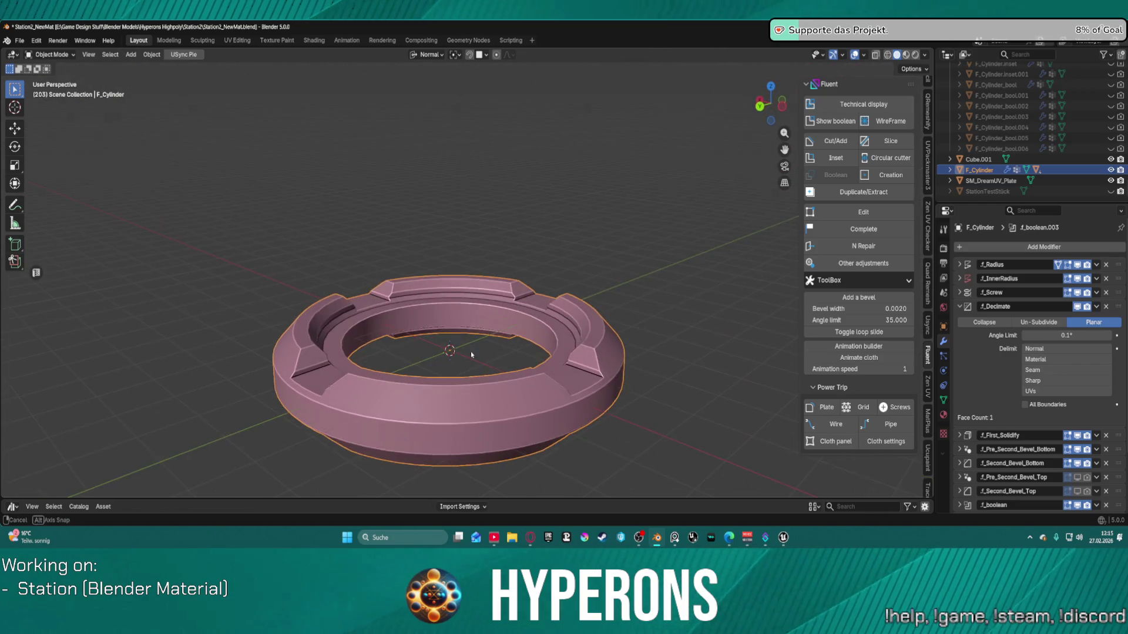
pyautogui.rightClick(443, 410)
pyautogui.moveTo(437, 388)
pyautogui.mouseDown(button='middle')
pyautogui.moveTo(470, 393)
pyautogui.moveTo(512, 432)
pyautogui.moveTo(471, 434)
pyautogui.moveTo(467, 417)
pyautogui.mouseUp(button='middle')
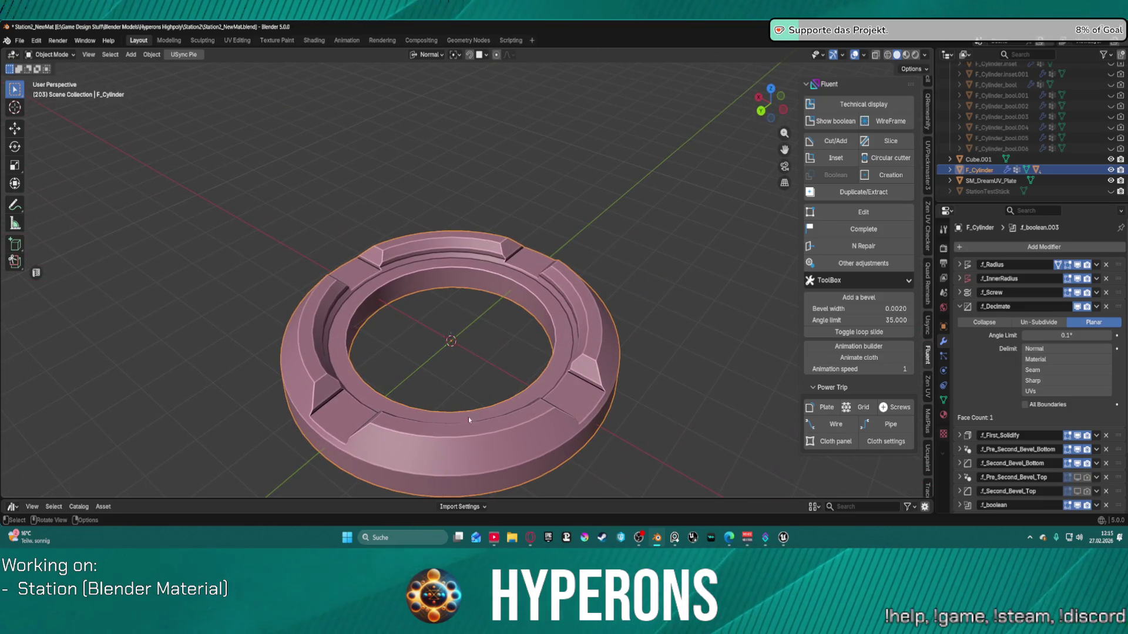
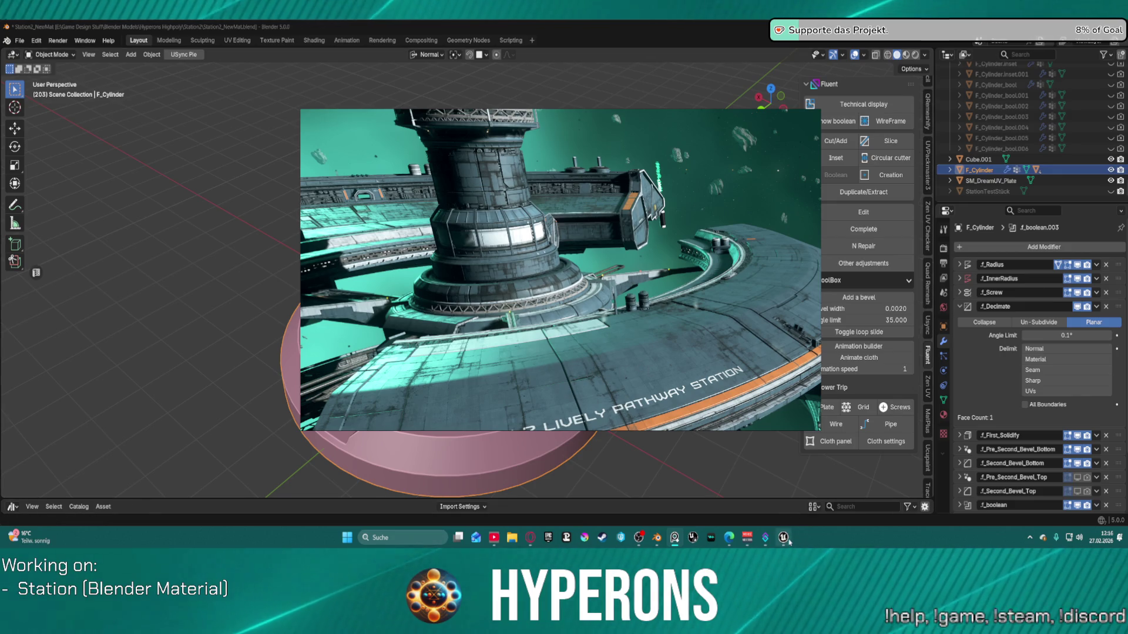
# Step: In Unreal, orbit to the station hull and adjust ML_TS_Main_Rough_1_Empty's Metallic_Base to about 0.42
pyautogui.moveTo(783, 538)
pyautogui.click(737, 499)
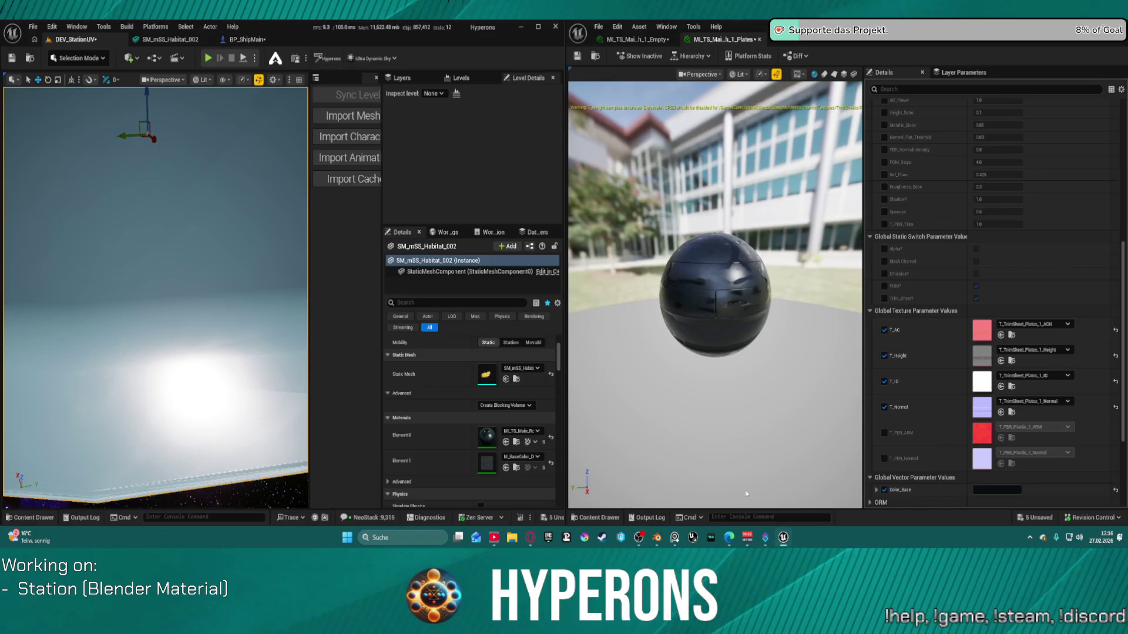
pyautogui.moveTo(189, 271)
pyautogui.mouseDown(button='right')
pyautogui.moveTo(223, 247)
pyautogui.moveTo(249, 285)
pyautogui.moveTo(257, 264)
pyautogui.moveTo(289, 312)
pyautogui.moveTo(233, 124)
pyautogui.mouseUp(button='right')
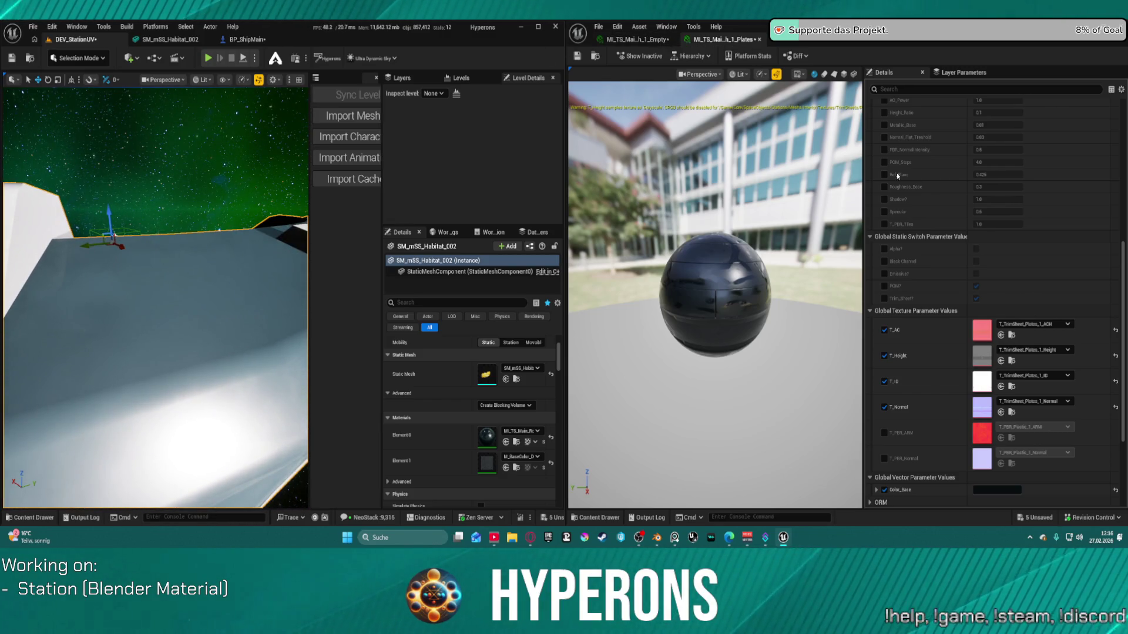
pyautogui.scroll(5, 935, 203)
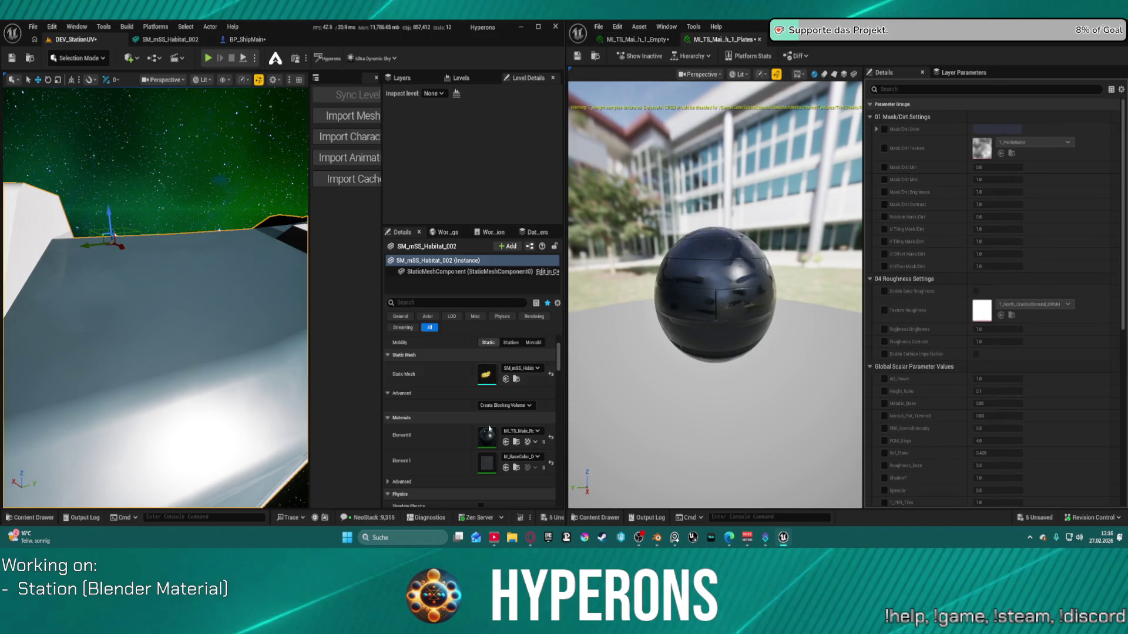
pyautogui.click(636, 40)
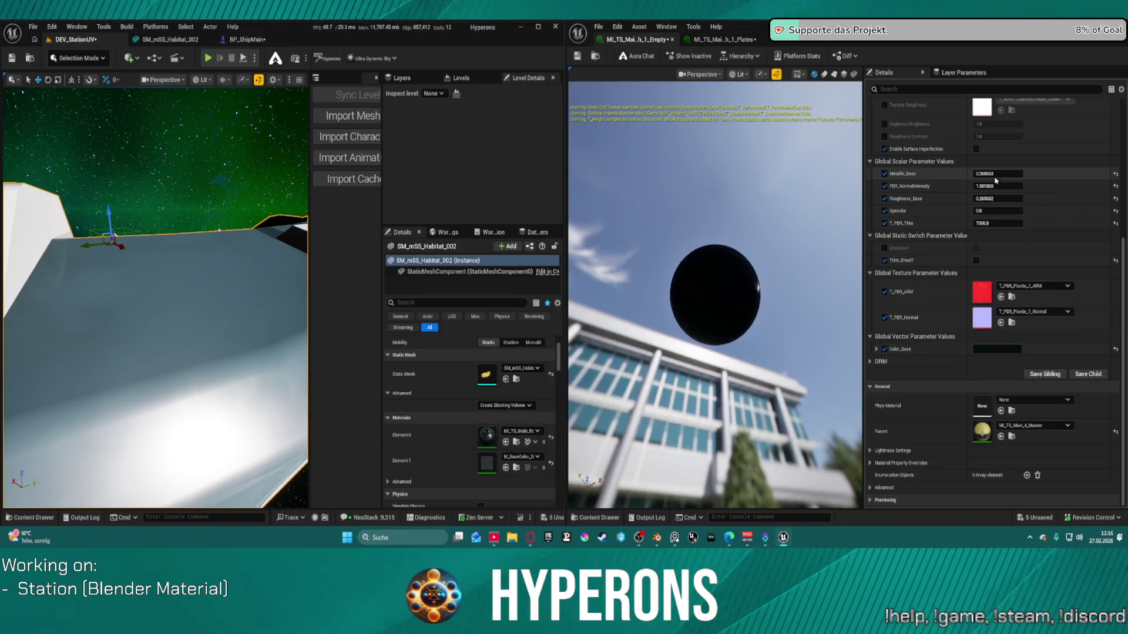
pyautogui.moveTo(997, 173)
pyautogui.mouseDown()
pyautogui.moveTo(974, 173)
pyautogui.moveTo(997, 173)
pyautogui.mouseUp()
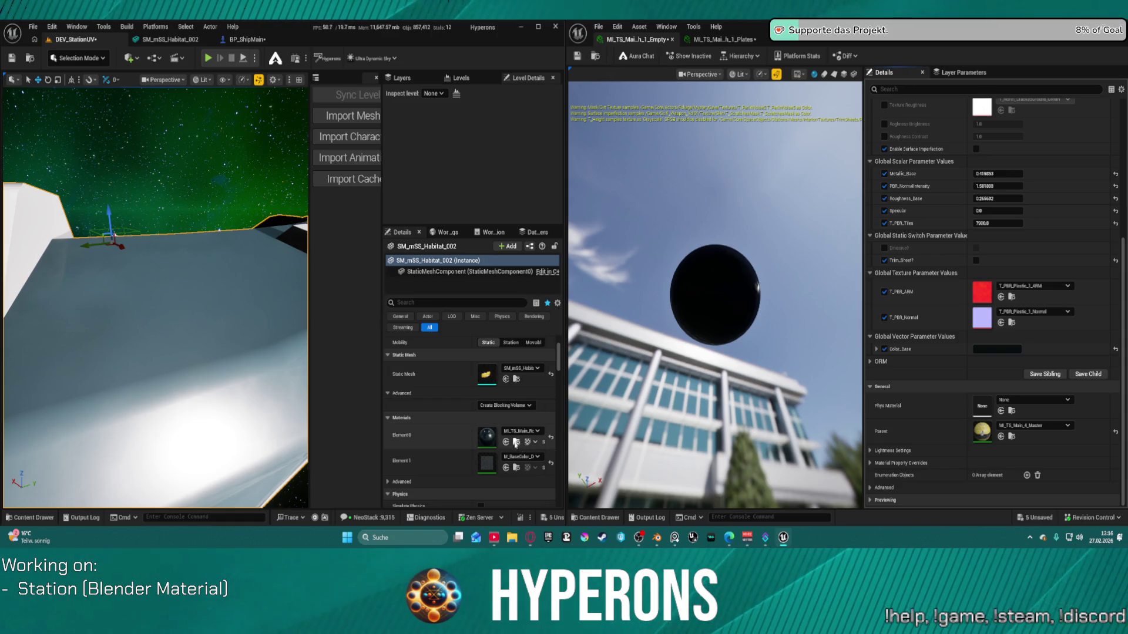
# Step: Assign ML_TS_Main_Rough_1_Empty to Element 0 and lower Metallic_Base to about 0.38
pyautogui.click(592, 56)
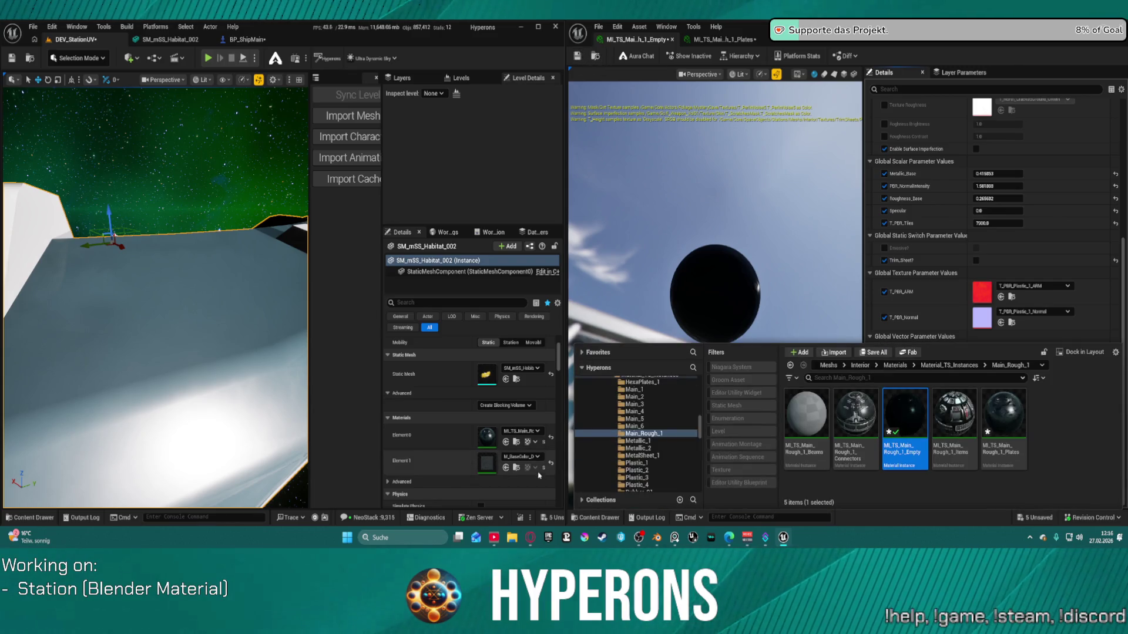
pyautogui.click(506, 444)
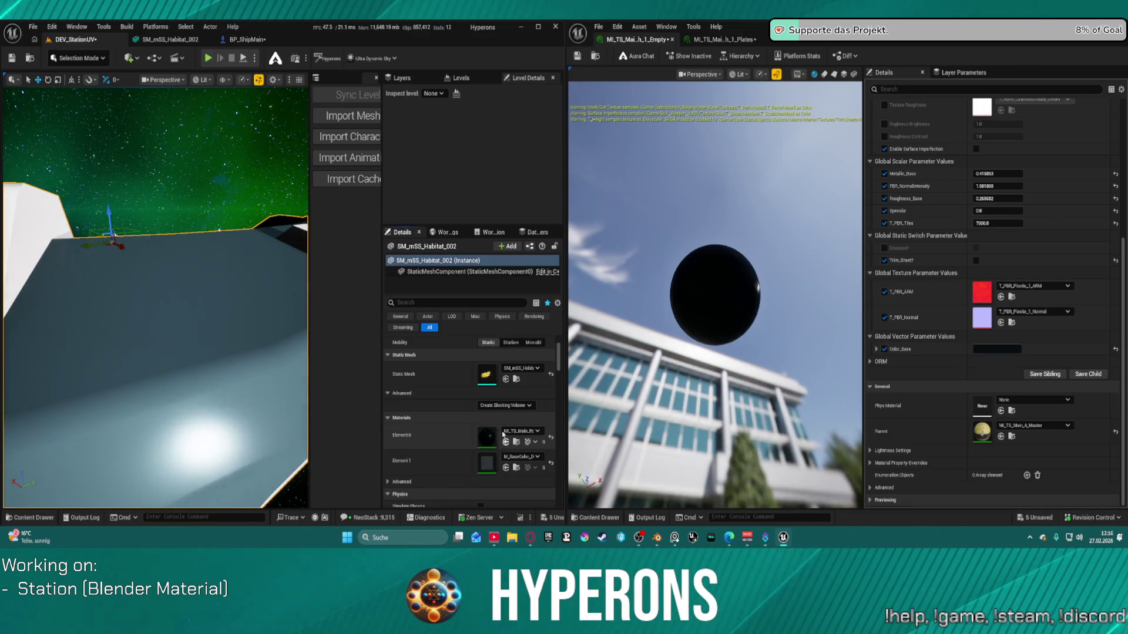
pyautogui.moveTo(990, 173); pyautogui.dragTo(967, 173)
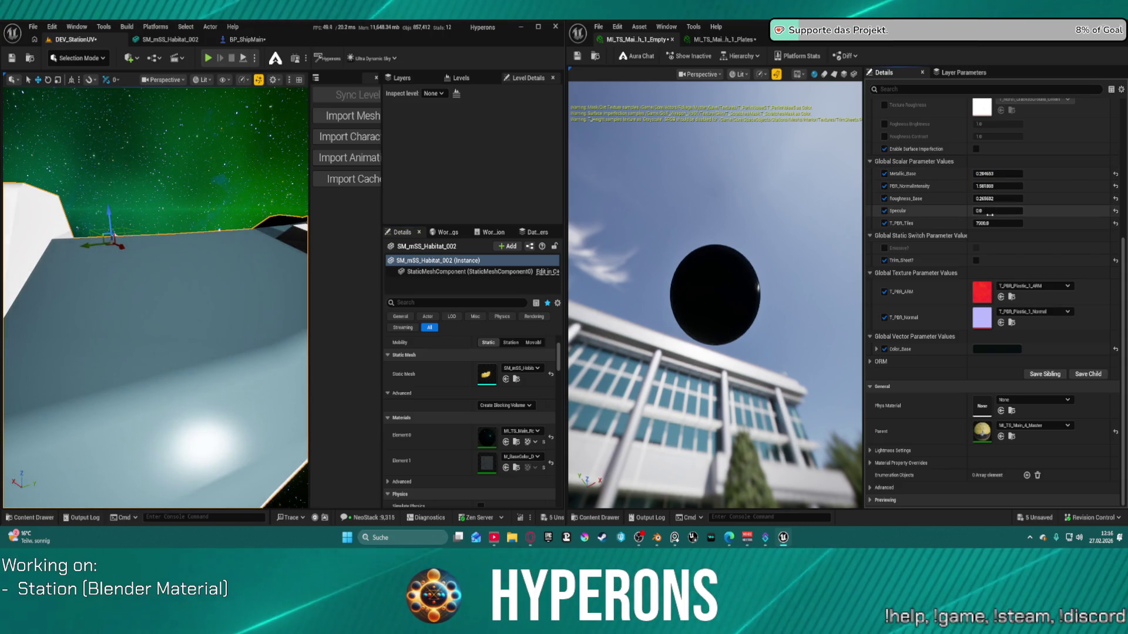
# Step: Enable Base Roughness and Surface Imperfection on the material instance
pyautogui.scroll(5, 999, 200)
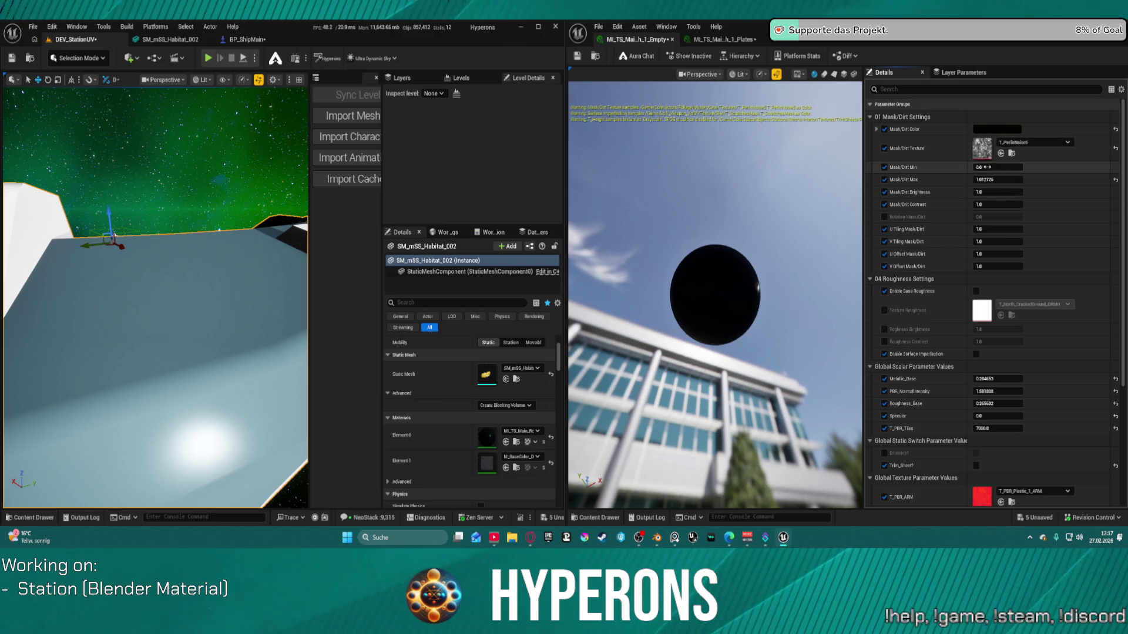
pyautogui.scroll(-5, 980, 209)
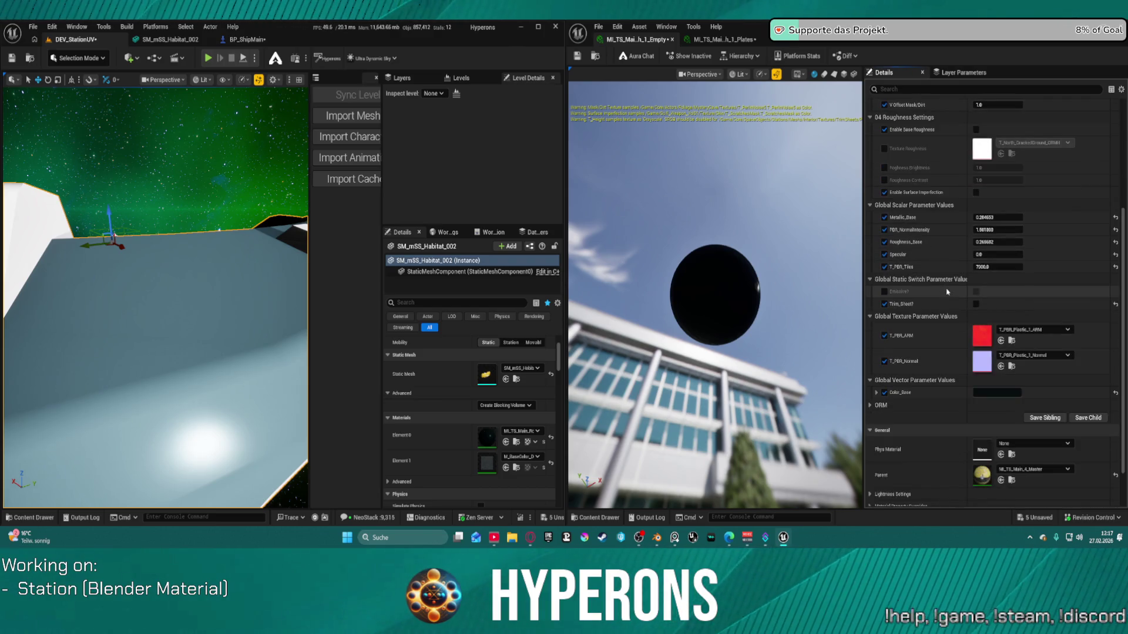
pyautogui.click(977, 130)
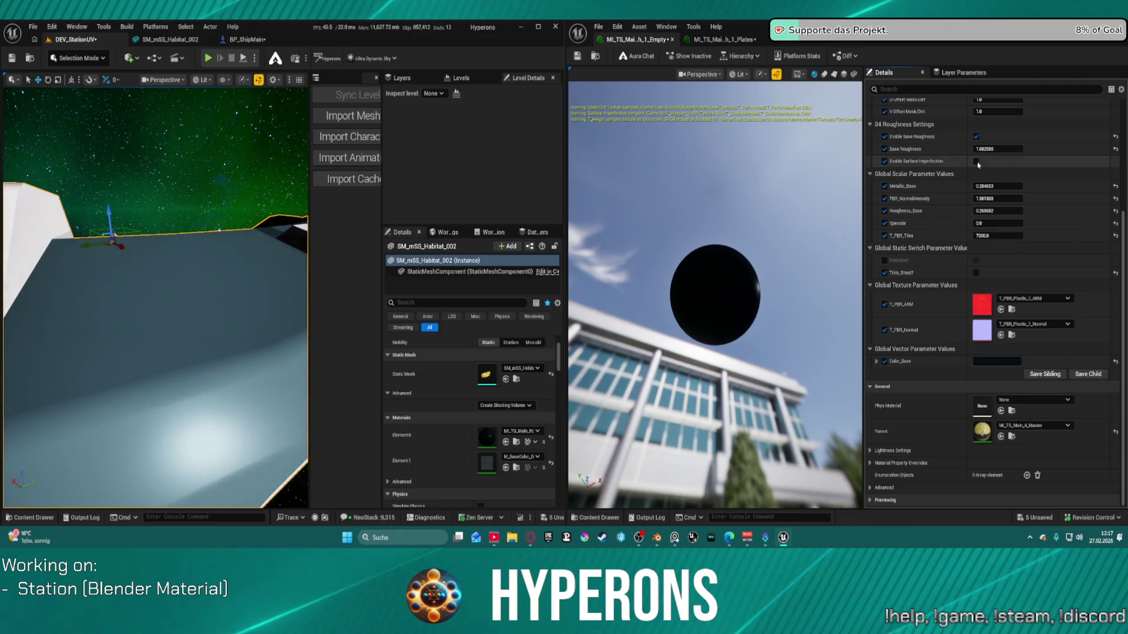
pyautogui.click(976, 161)
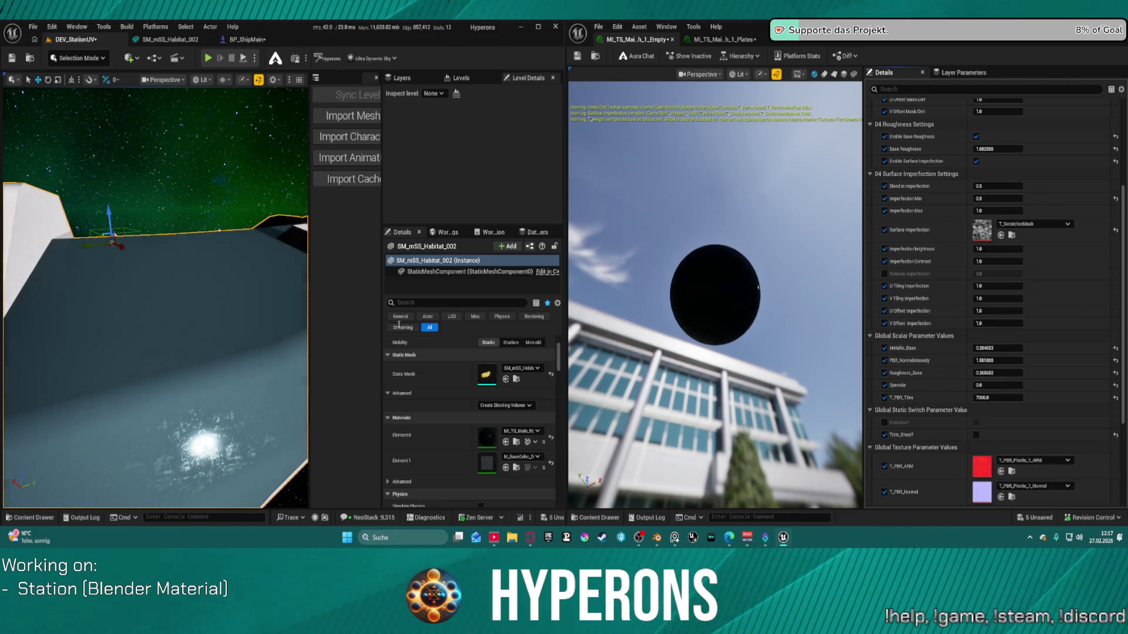
# Step: Fly over the habitat hull to inspect its pale surface with brown speckled imperfections
pyautogui.moveTo(219, 361)
pyautogui.mouseDown(button='right')
pyautogui.moveTo(228, 399)
pyautogui.moveTo(241, 379)
pyautogui.moveTo(231, 411)
pyautogui.moveTo(230, 390)
pyautogui.mouseUp(button='right')
pyautogui.scroll(5, 1019, 215)
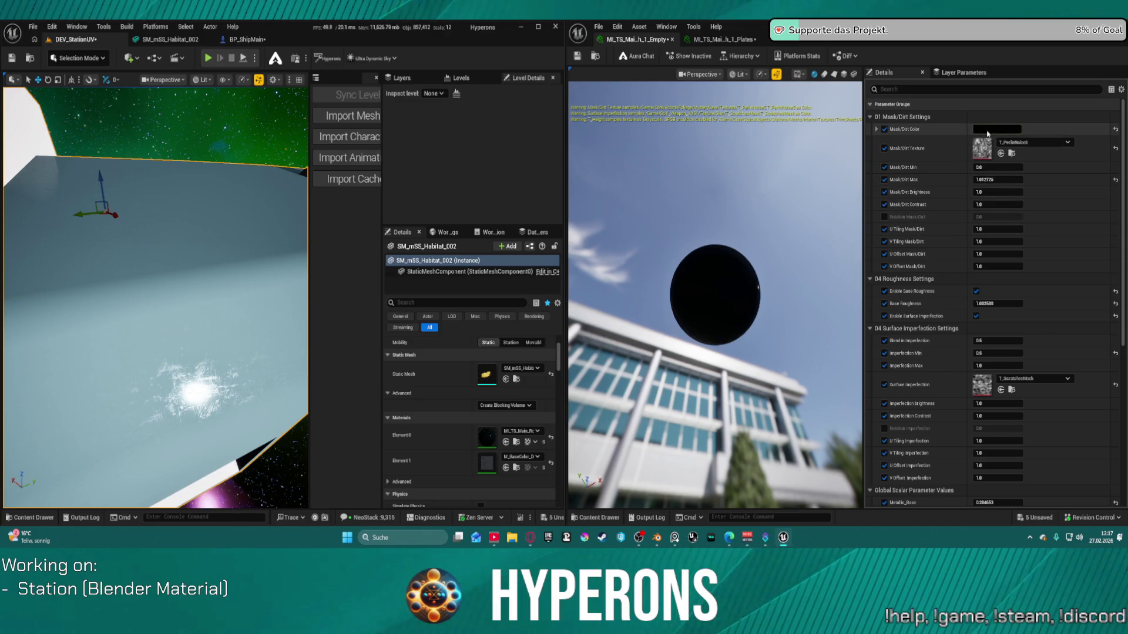
pyautogui.scroll(-2, 989, 246)
pyautogui.scroll(-5, 988, 274)
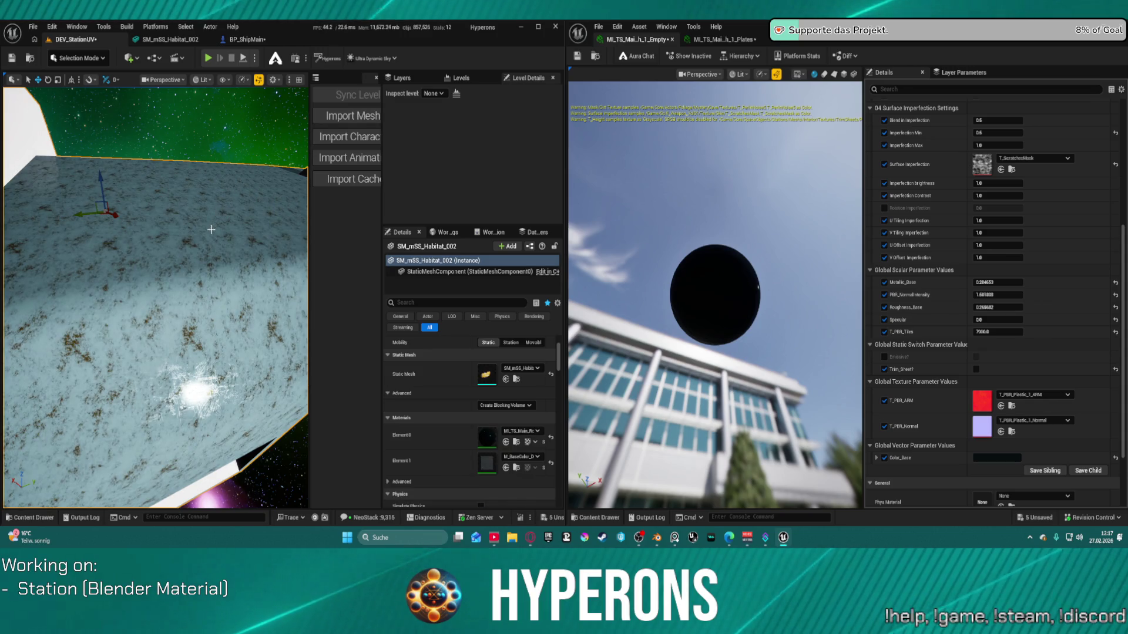
pyautogui.moveTo(203, 197)
pyautogui.mouseDown(button='right')
pyautogui.moveTo(203, 113)
pyautogui.moveTo(229, 197)
pyautogui.mouseUp(button='right')
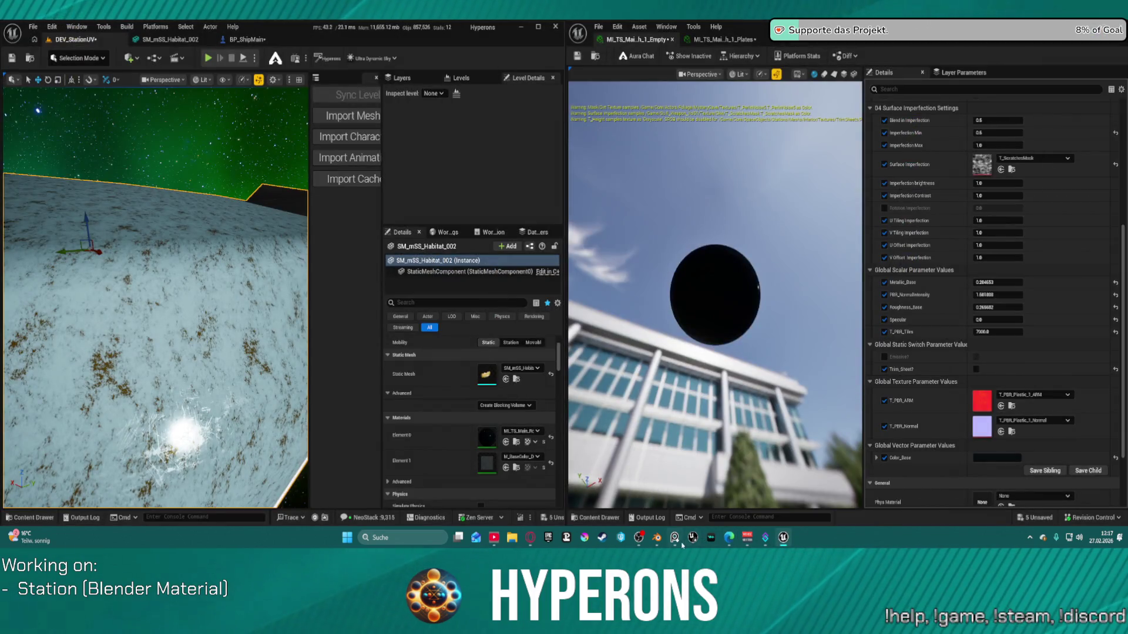
# Step: Bring up the PureRef reference board and fit all images in view
pyautogui.moveTo(676, 538)
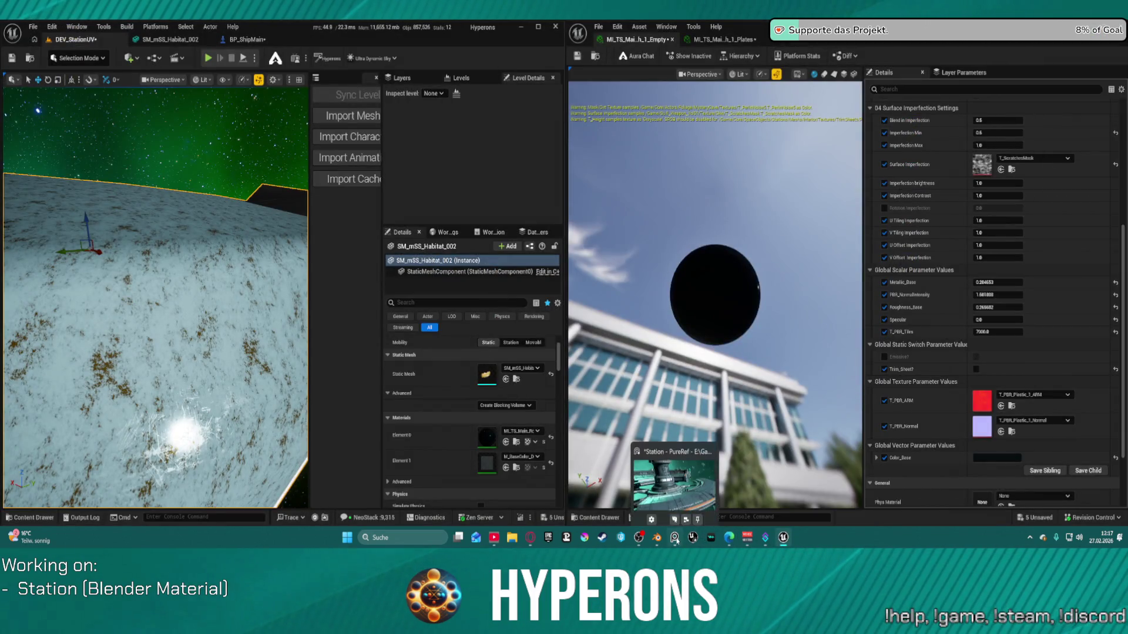
pyautogui.click(679, 498)
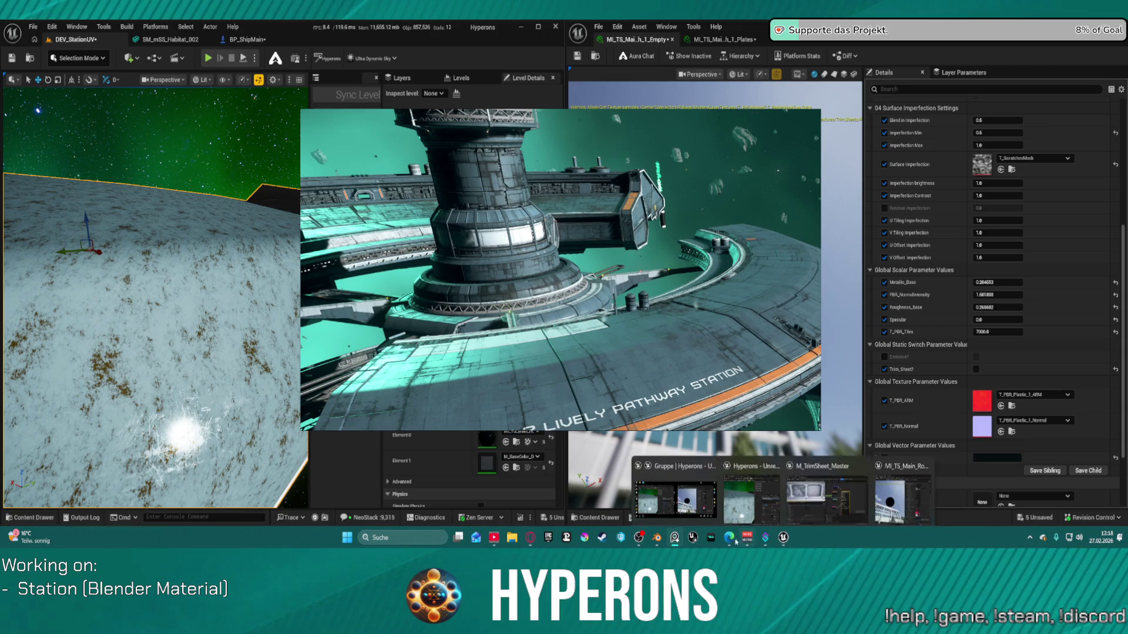
pyautogui.moveTo(651, 542)
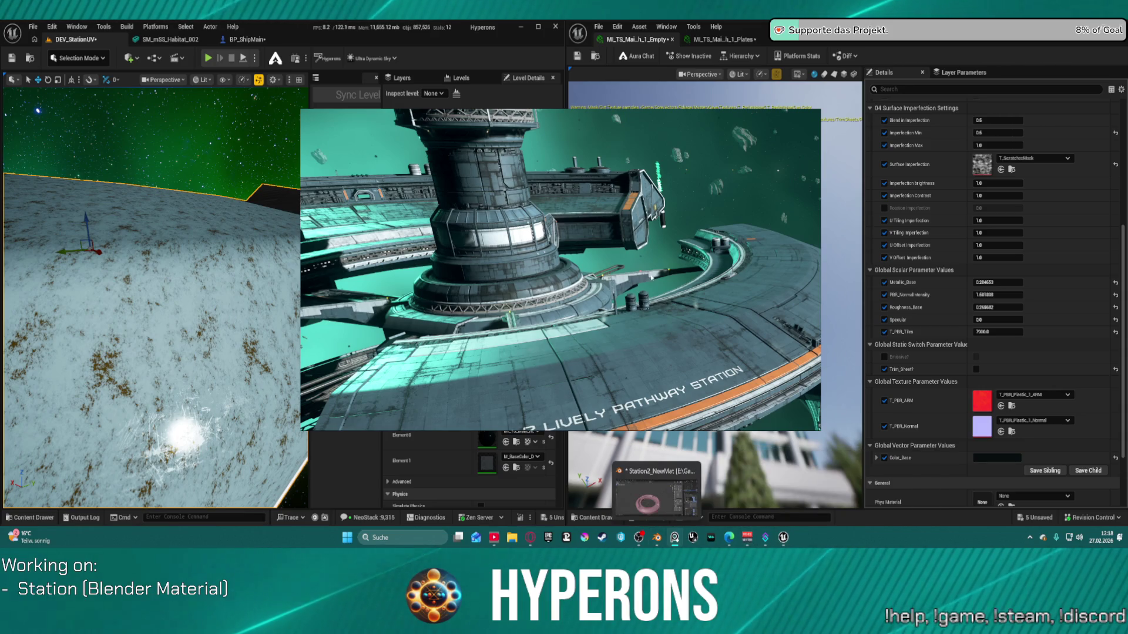
pyautogui.doubleClick(639, 286)
# Step: Zoom in to study the station ring and docking arms, then return to Blender
pyautogui.scroll(2, 639, 286)
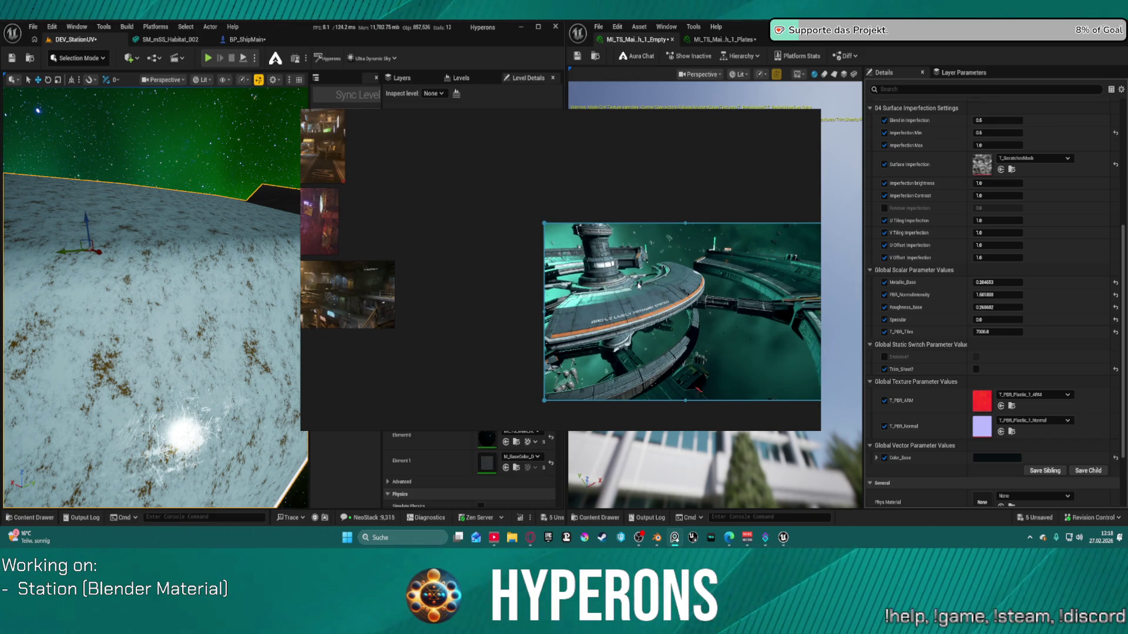
pyautogui.scroll(6, 683, 324)
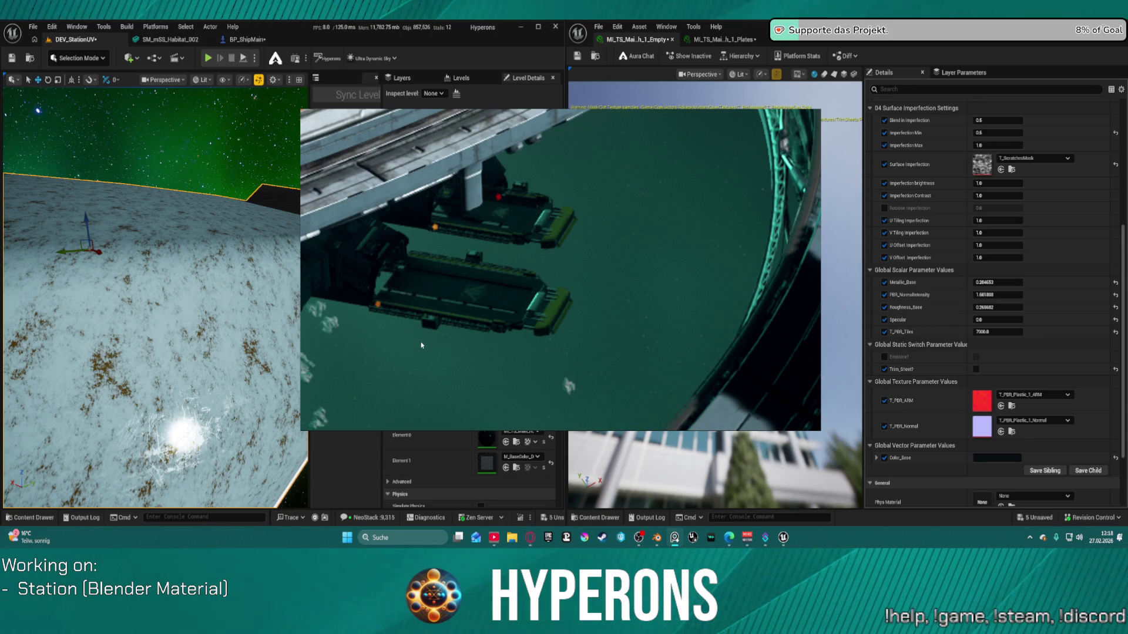
pyautogui.scroll(-5, 430, 334)
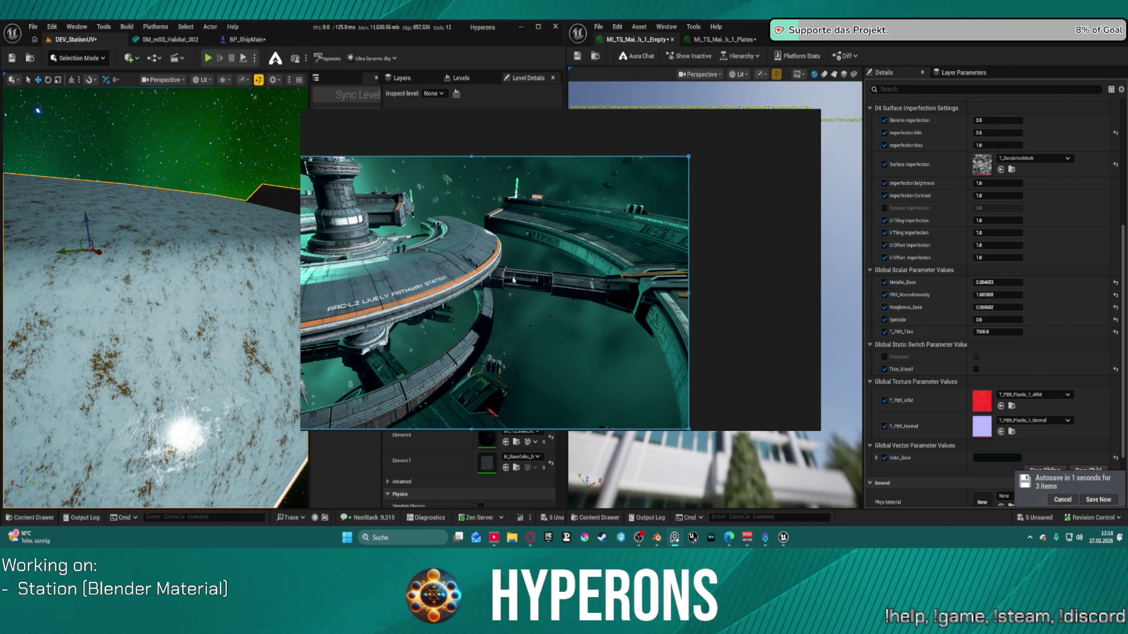
pyautogui.scroll(5, 422, 276)
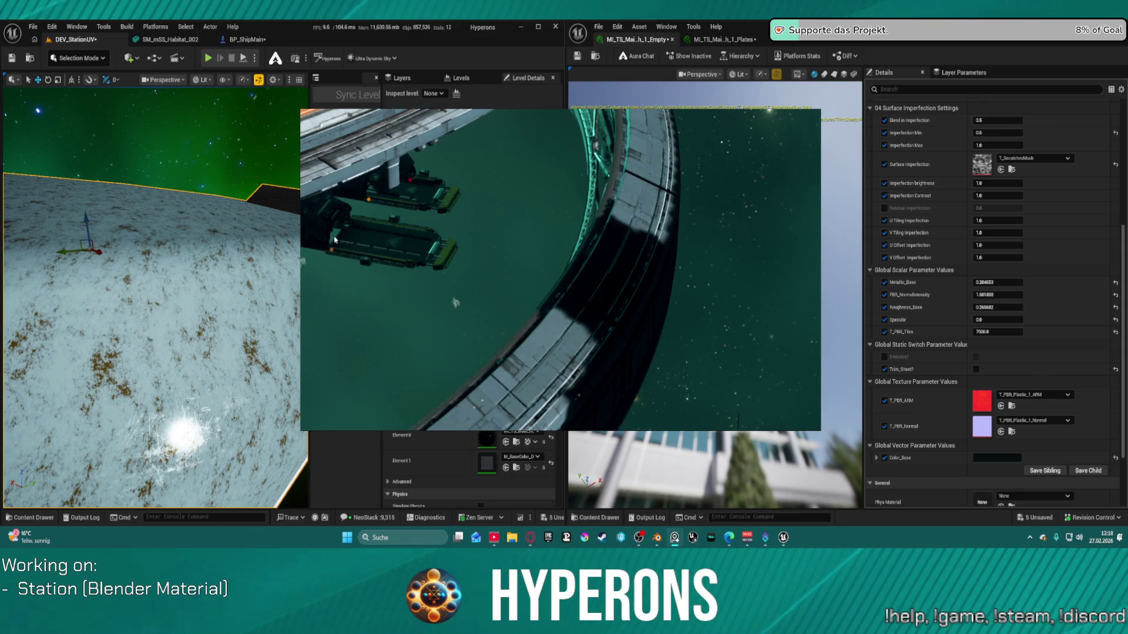
pyautogui.scroll(-5, 334, 239)
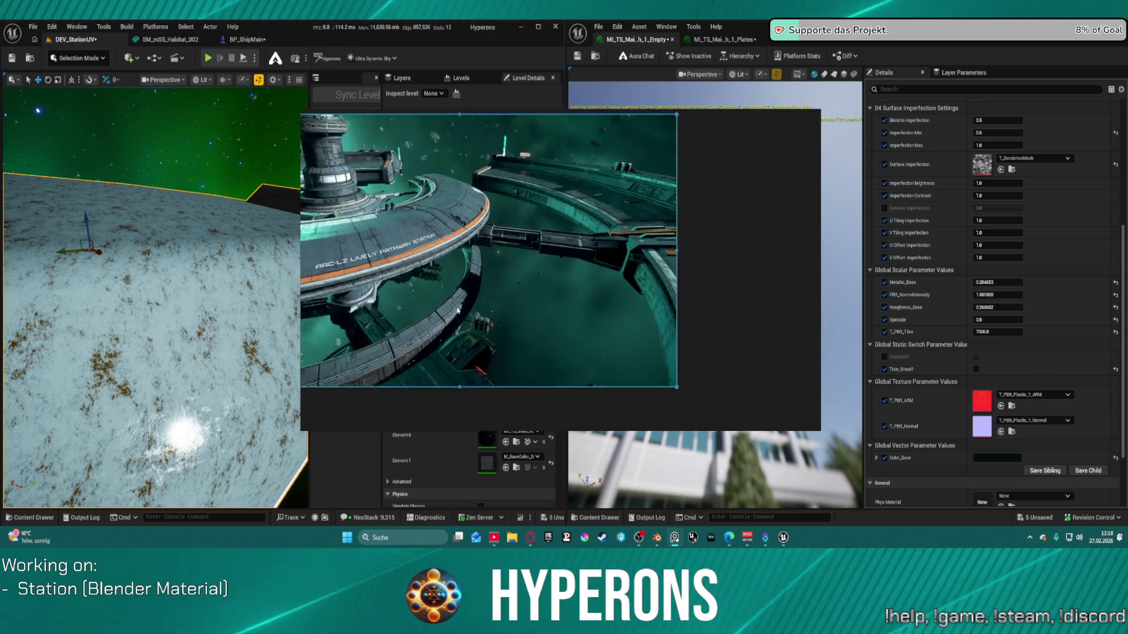
pyautogui.scroll(-2, 457, 310)
pyautogui.scroll(2, 452, 288)
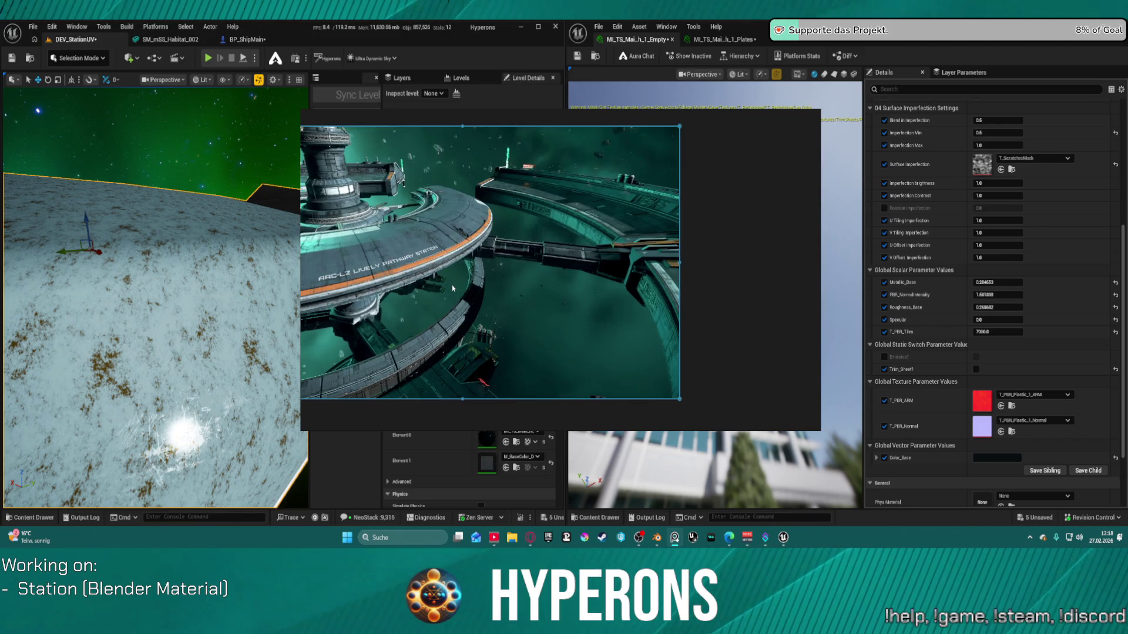
pyautogui.scroll(1, 452, 285)
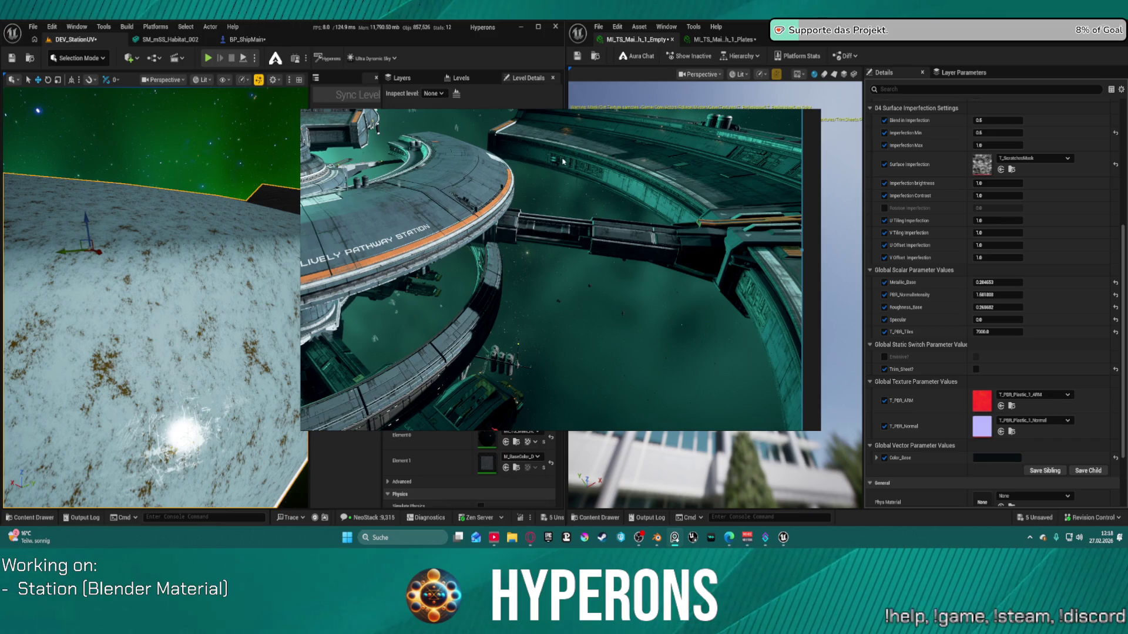
pyautogui.moveTo(656, 538)
pyautogui.click(638, 470)
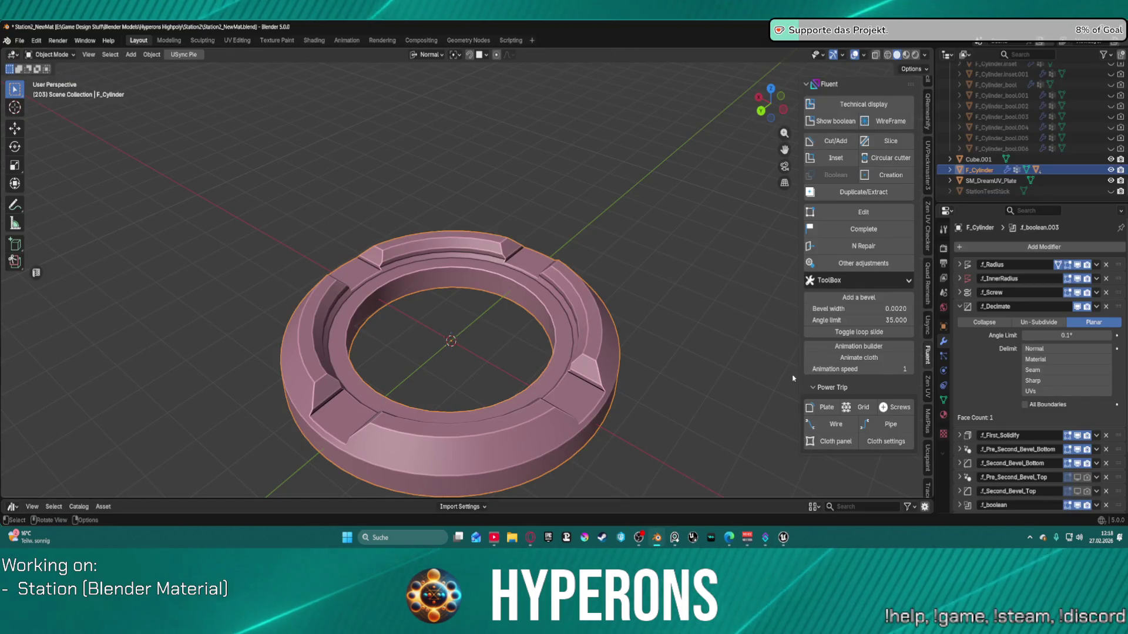
# Step: Unhide the SM_mSS_Habitat.002_NewMat mesh in the Blender outliner
pyautogui.scroll(-10, 1123, 113)
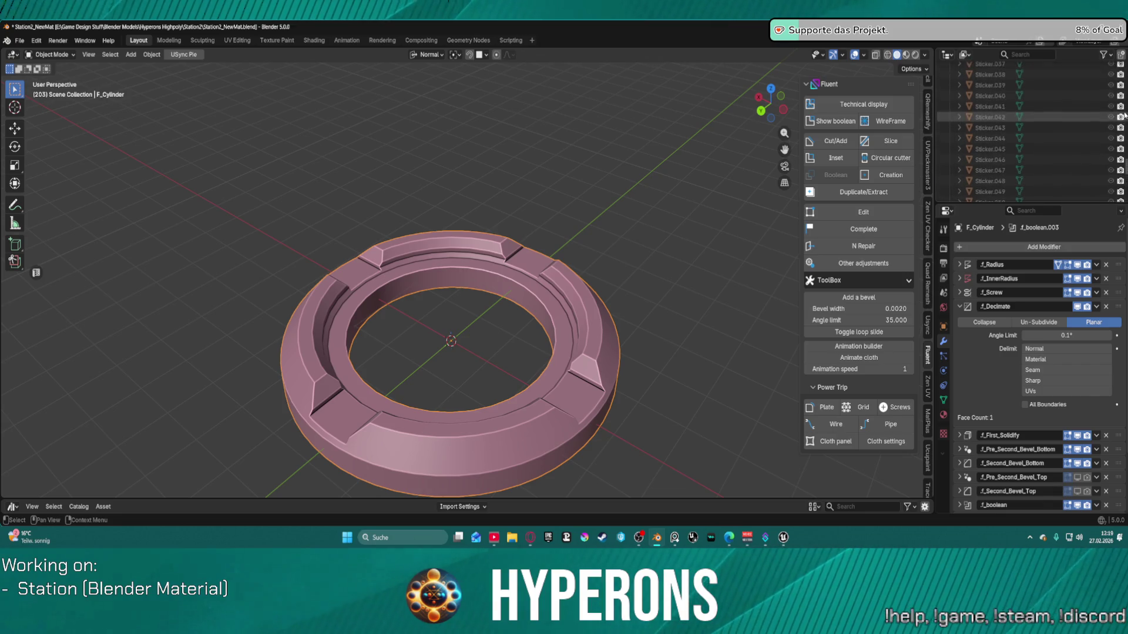
pyautogui.scroll(-10, 1123, 114)
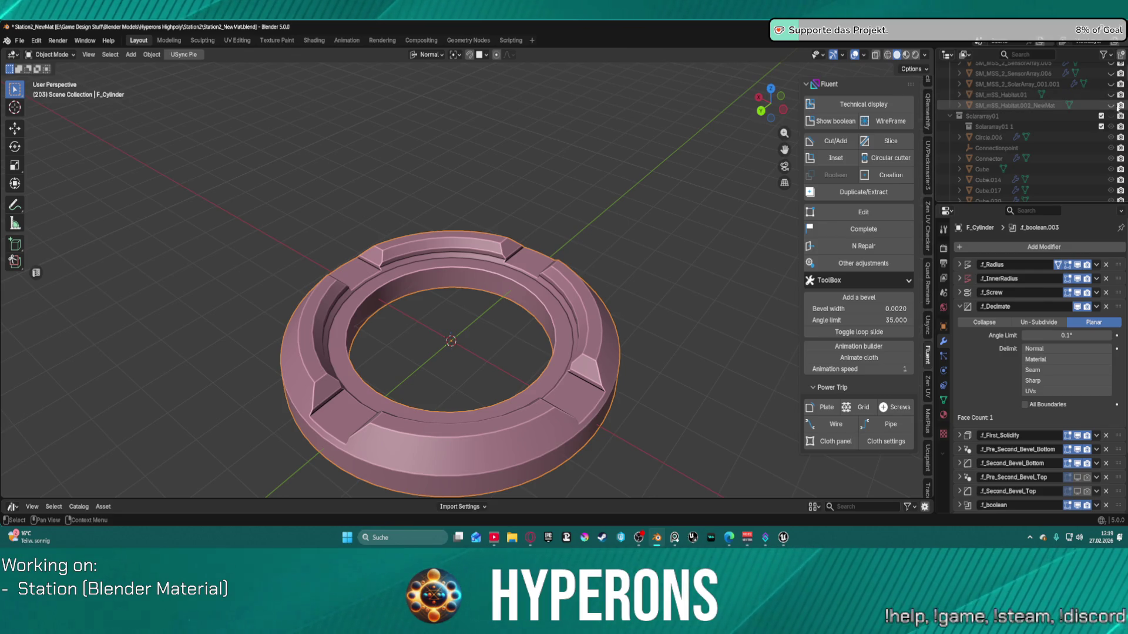
pyautogui.click(1110, 105)
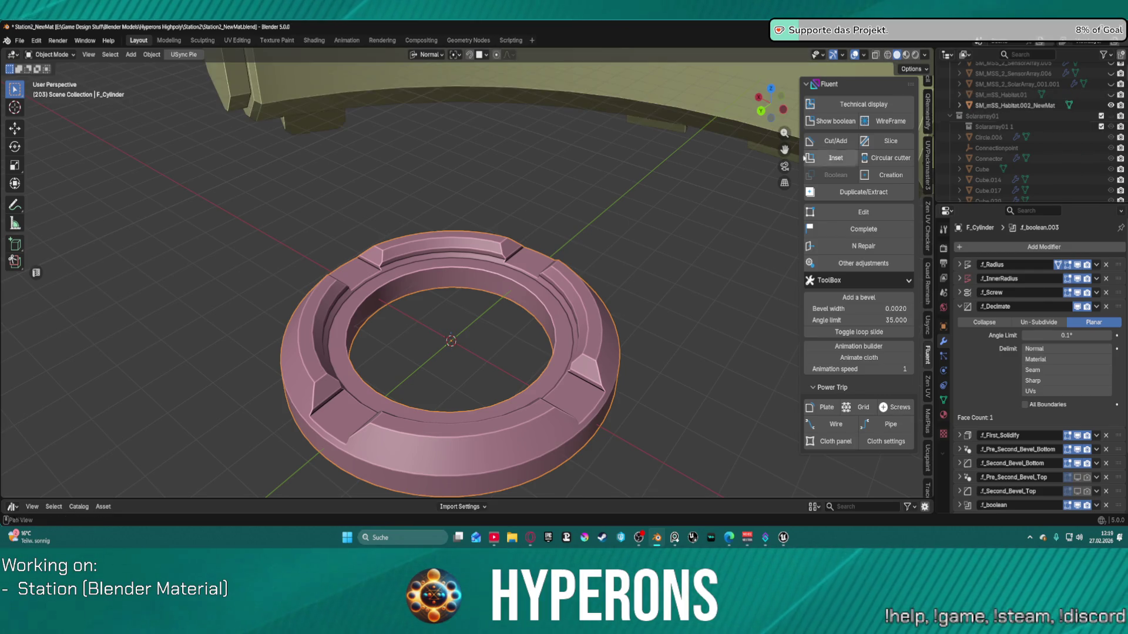
pyautogui.scroll(-6, 700, 169)
pyautogui.scroll(4, 701, 170)
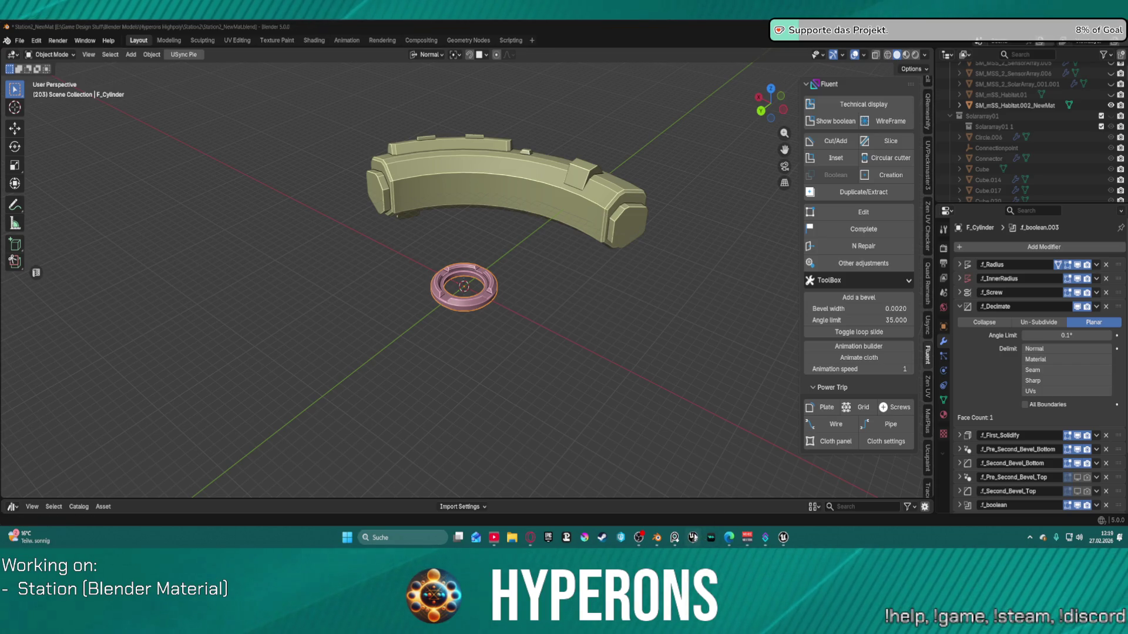
# Step: Switch to Unreal and orbit around the habitat hull against the starfield
pyautogui.moveTo(782, 537)
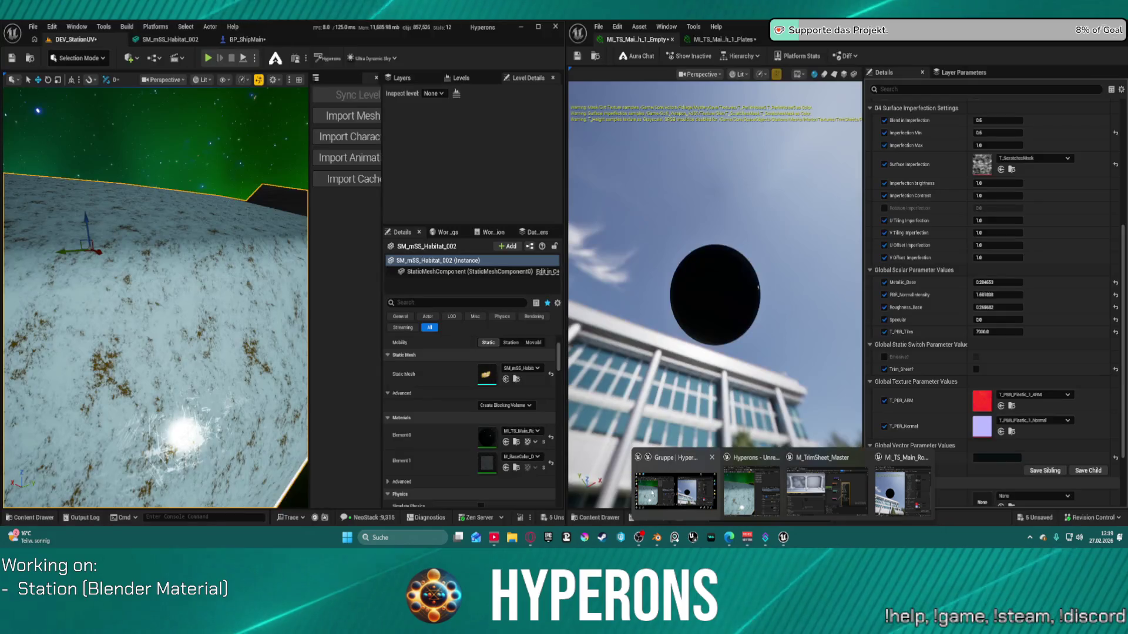
pyautogui.click(681, 488)
pyautogui.moveTo(169, 416)
pyautogui.mouseDown(button='right')
pyautogui.moveTo(300, 349)
pyautogui.moveTo(244, 350)
pyautogui.mouseUp(button='right')
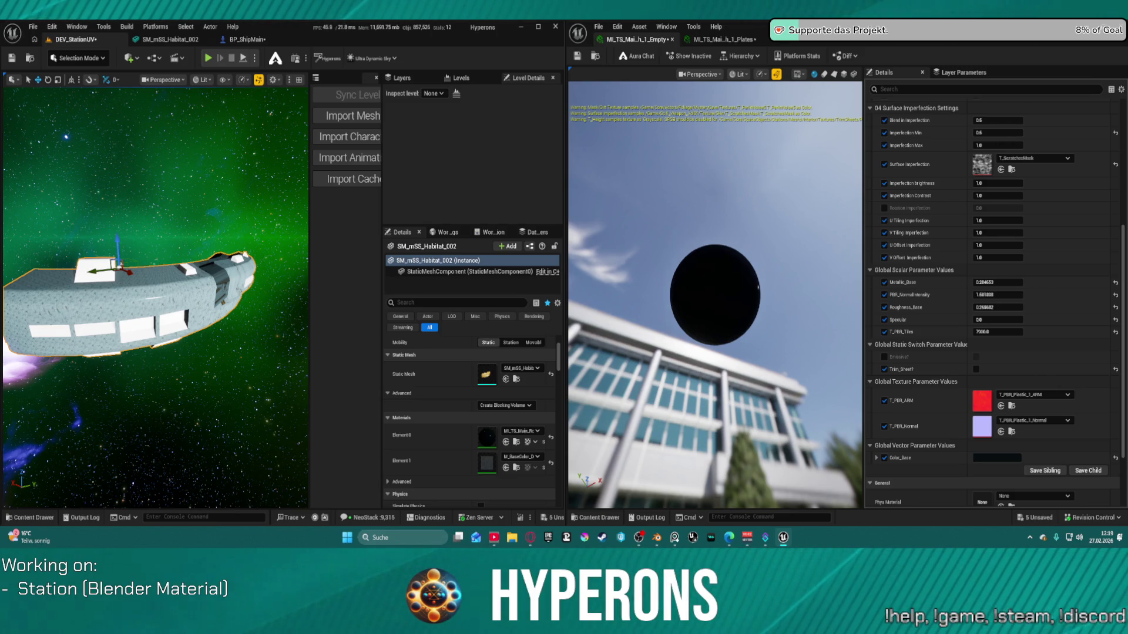
pyautogui.moveTo(244, 350); pyautogui.dragTo(237, 351, button='right')
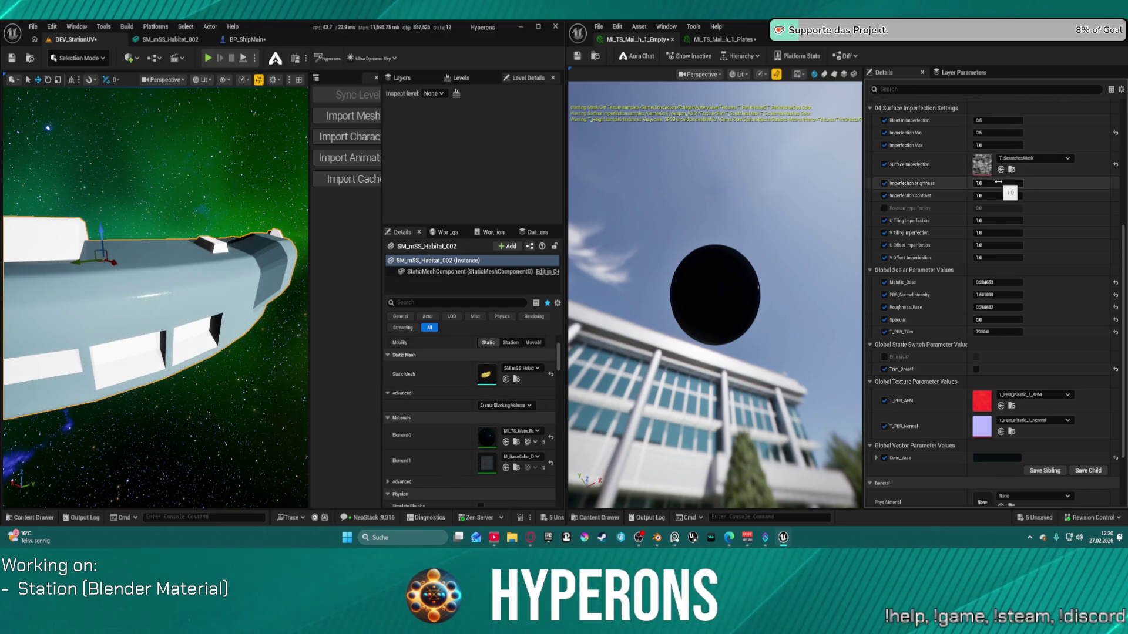
pyautogui.scroll(5, 992, 265)
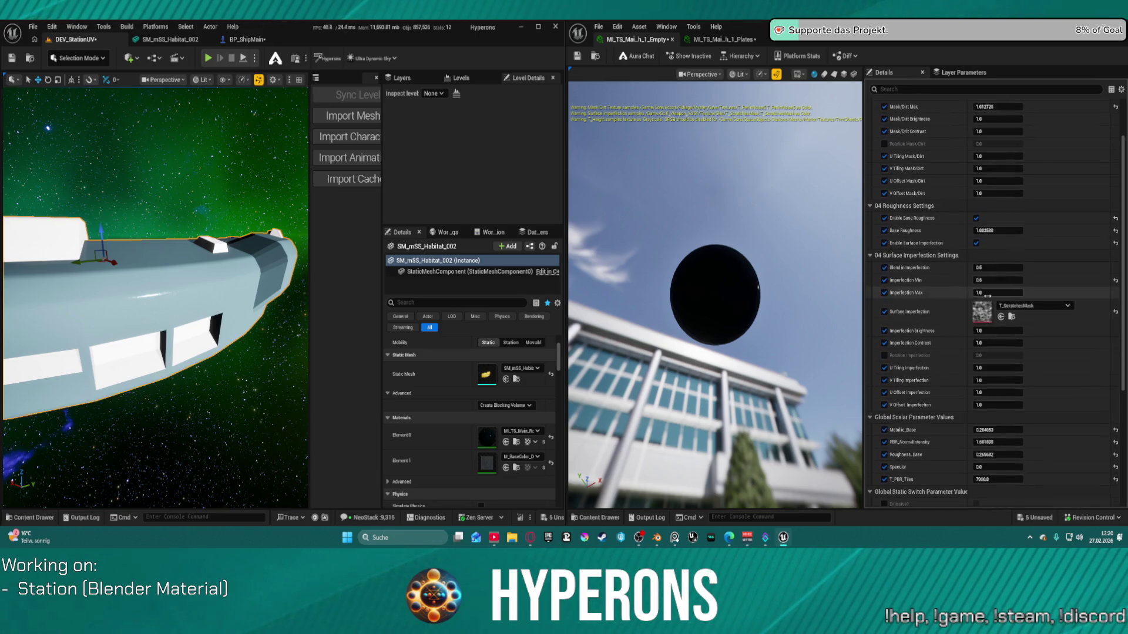
# Step: Lower Base Roughness, set Blend in Imperfection to 0.7112 and Imperfection Min to -0.8128
pyautogui.scroll(3, 987, 295)
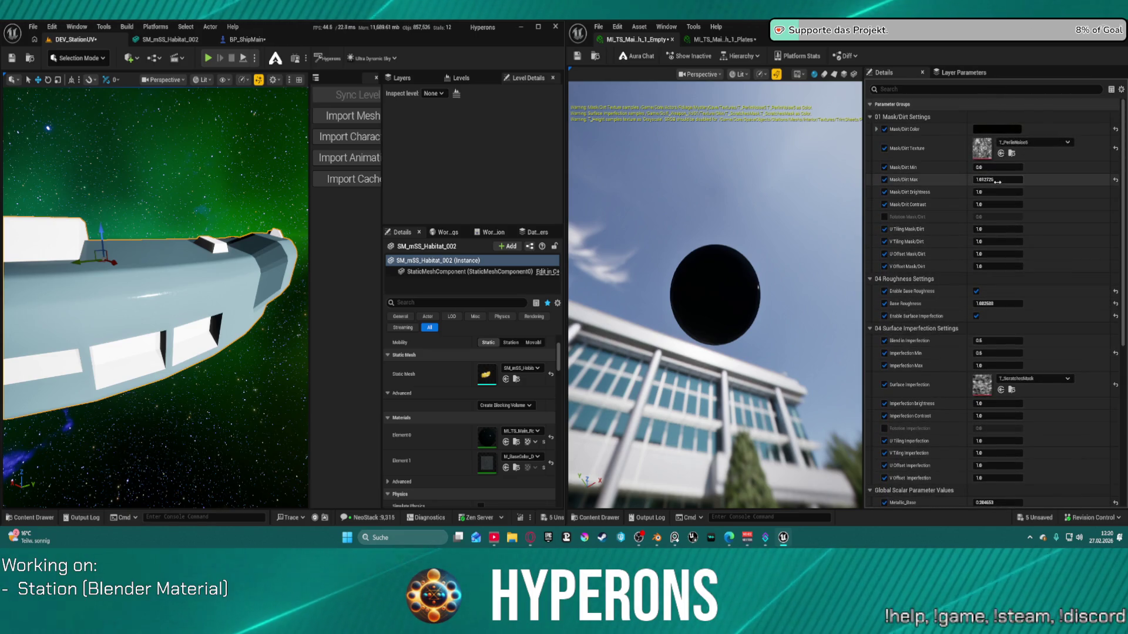
pyautogui.moveTo(992, 302)
pyautogui.mouseDown()
pyautogui.moveTo(937, 302)
pyautogui.moveTo(997, 304)
pyautogui.moveTo(990, 340)
pyautogui.moveTo(1001, 340)
pyautogui.mouseUp()
pyautogui.scroll(5, 155, 294)
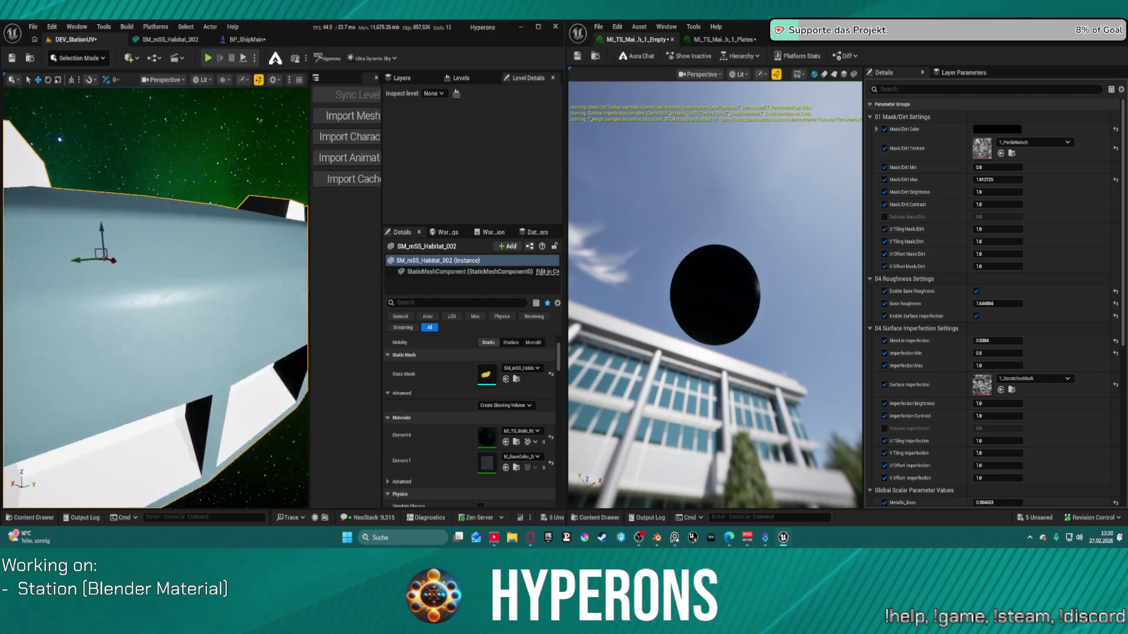
pyautogui.scroll(5, 156, 294)
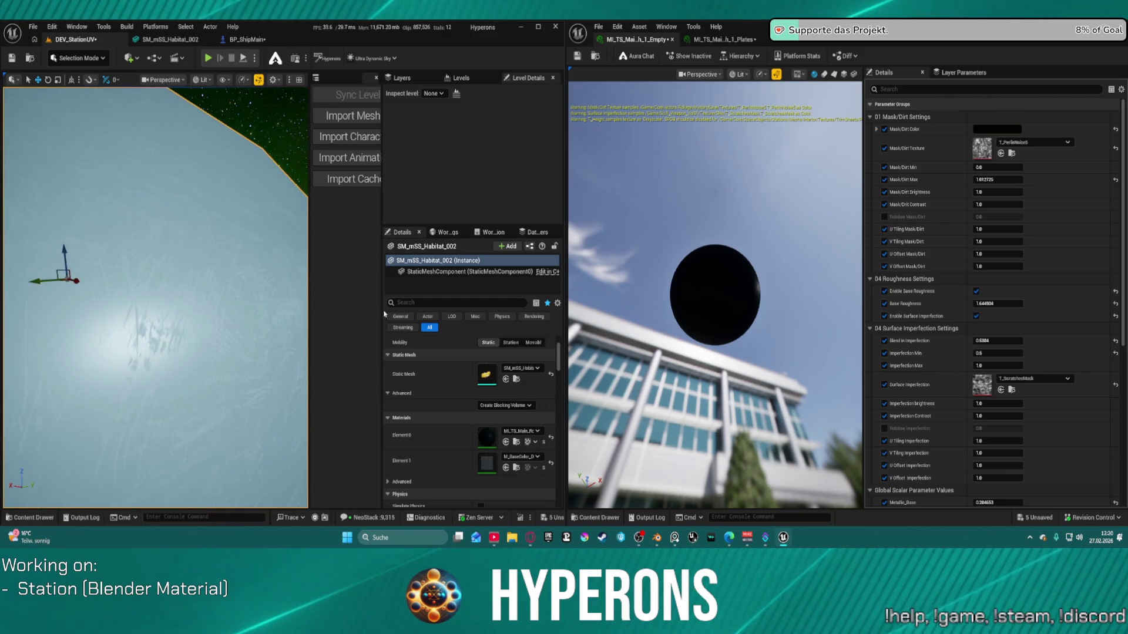
pyautogui.moveTo(993, 340); pyautogui.dragTo(998, 340)
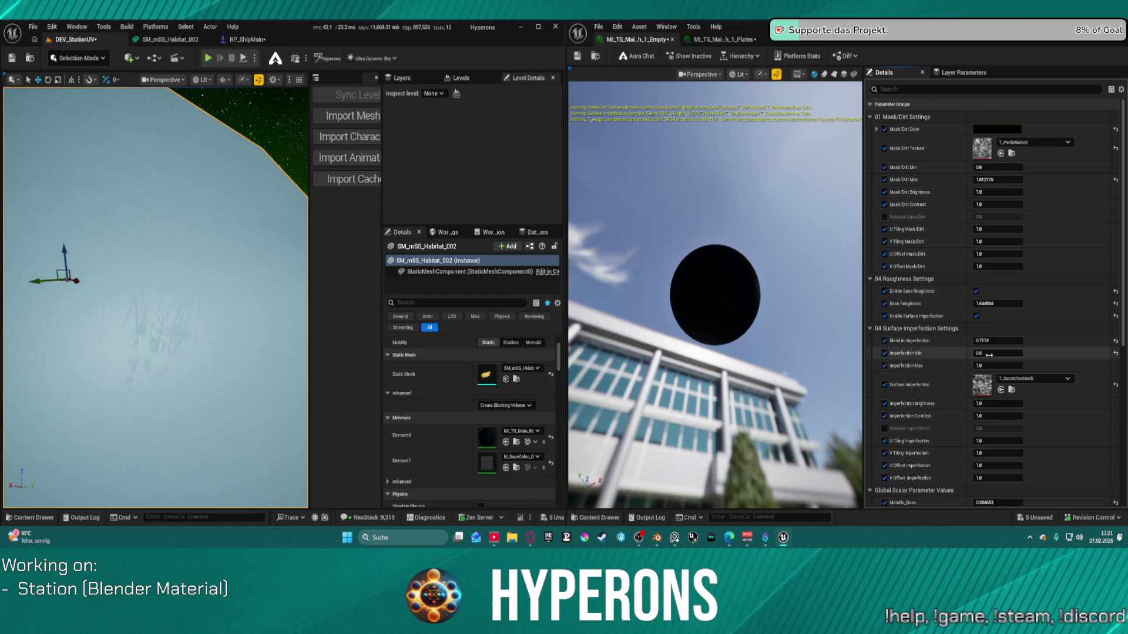
pyautogui.moveTo(999, 353)
pyautogui.mouseDown()
pyautogui.moveTo(975, 353)
pyautogui.moveTo(987, 353)
pyautogui.mouseUp()
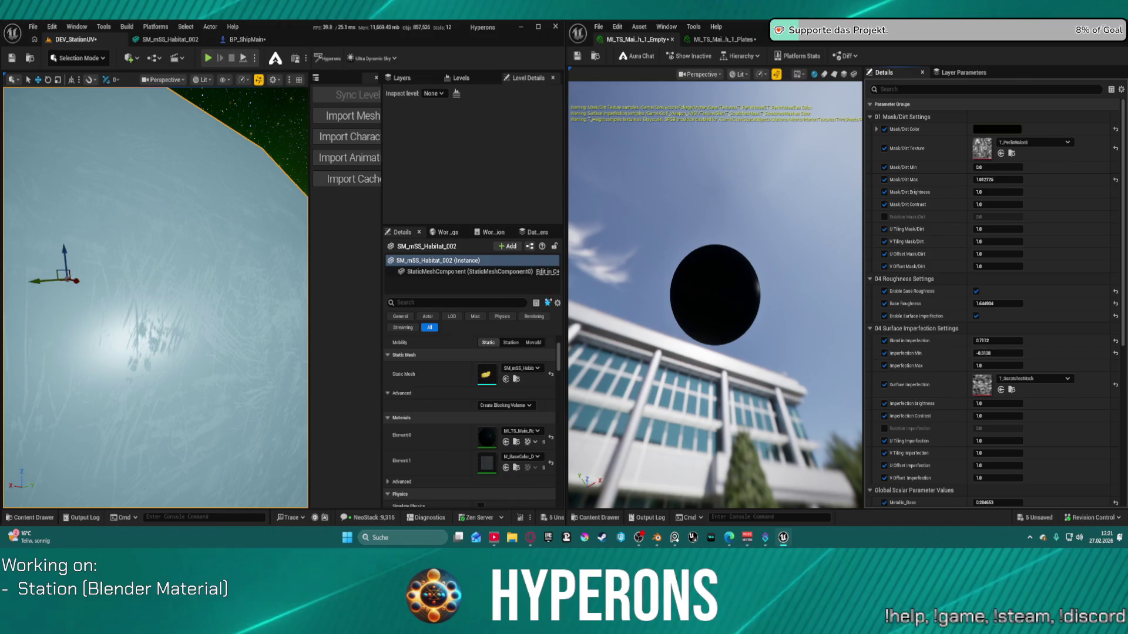
# Step: Test a different Imperfection Contrast value, then reset it to 1.0
pyautogui.moveTo(156, 297)
pyautogui.mouseDown(button='right')
pyautogui.moveTo(140, 293)
pyautogui.moveTo(179, 278)
pyautogui.mouseUp(button='right')
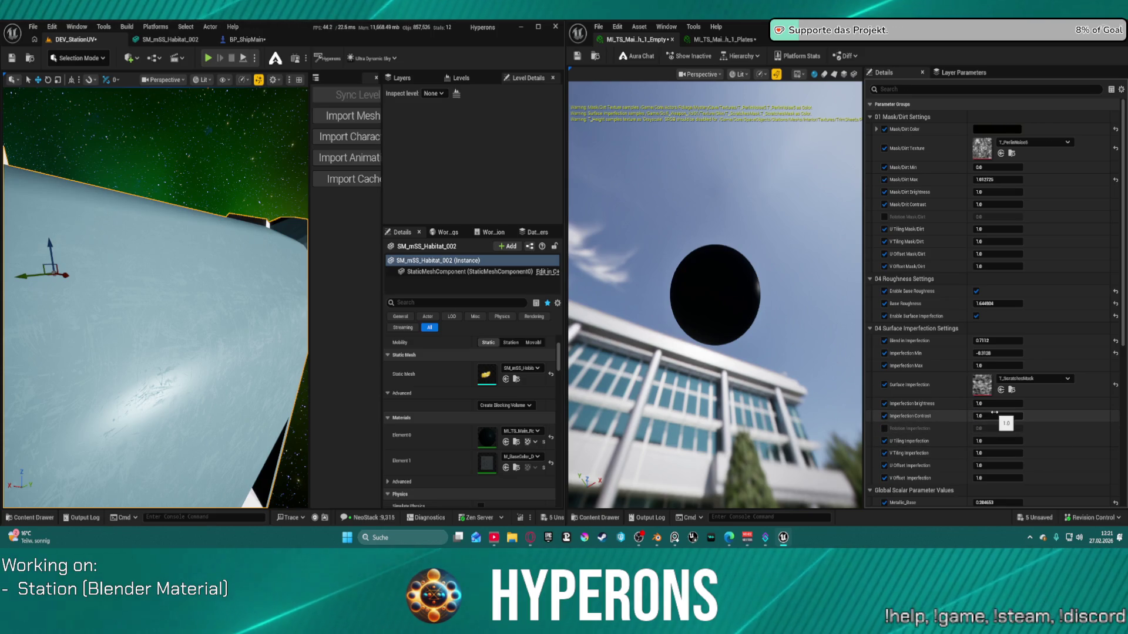
pyautogui.moveTo(995, 413)
pyautogui.mouseDown()
pyautogui.moveTo(982, 416)
pyautogui.moveTo(994, 416)
pyautogui.mouseUp()
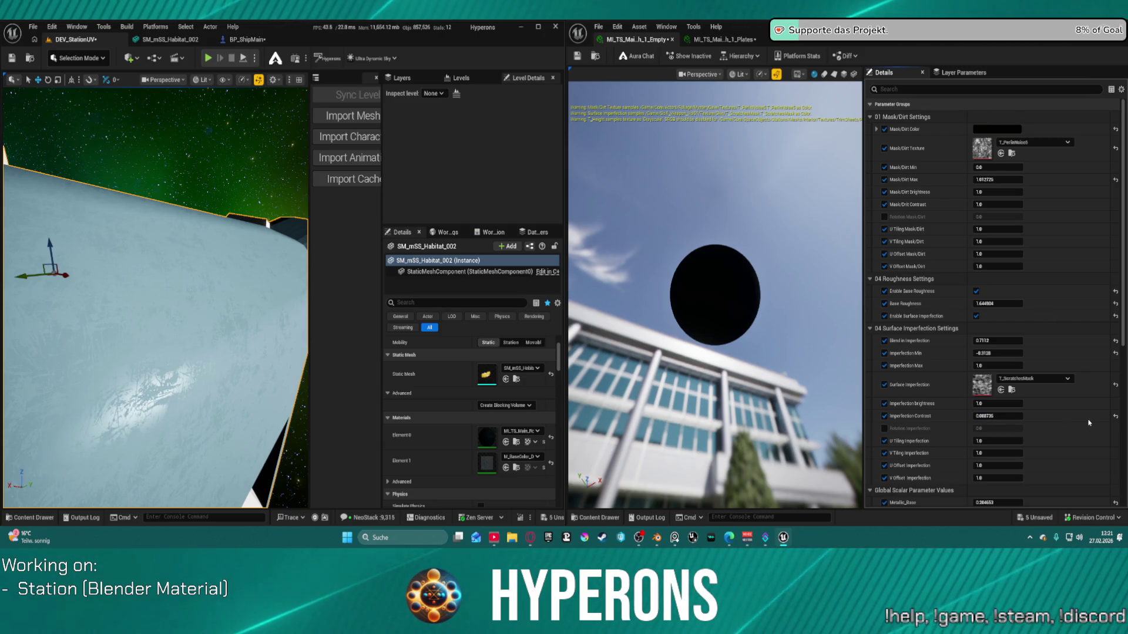
pyautogui.click(1115, 417)
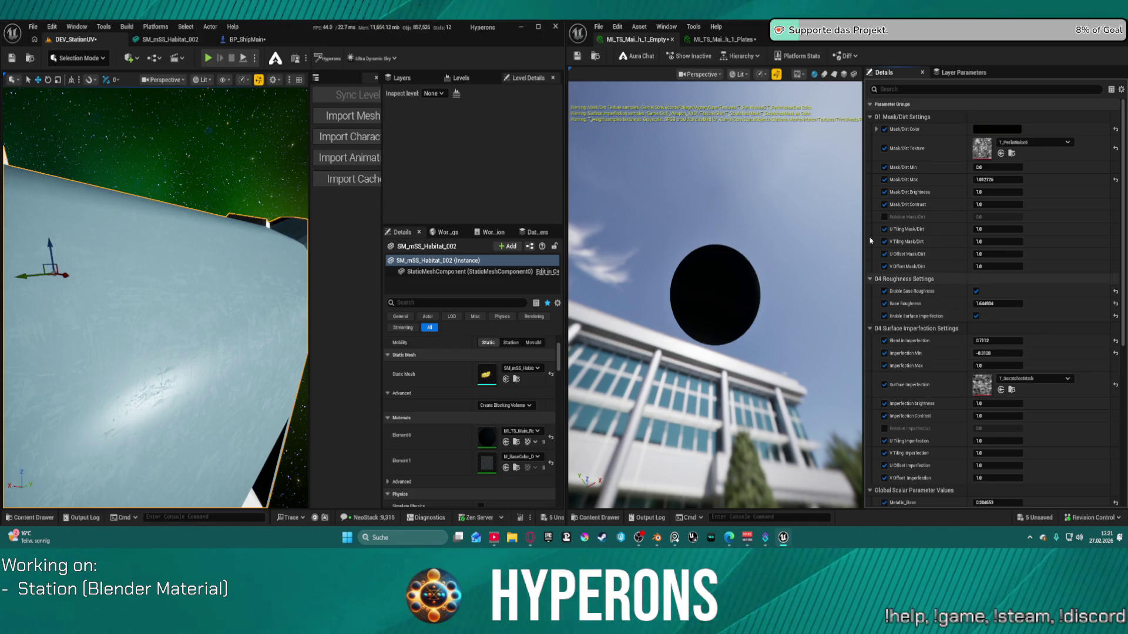
# Step: Return to Blender and zoom in on the pink station ring
pyautogui.click(657, 547)
pyautogui.scroll(5, 540, 226)
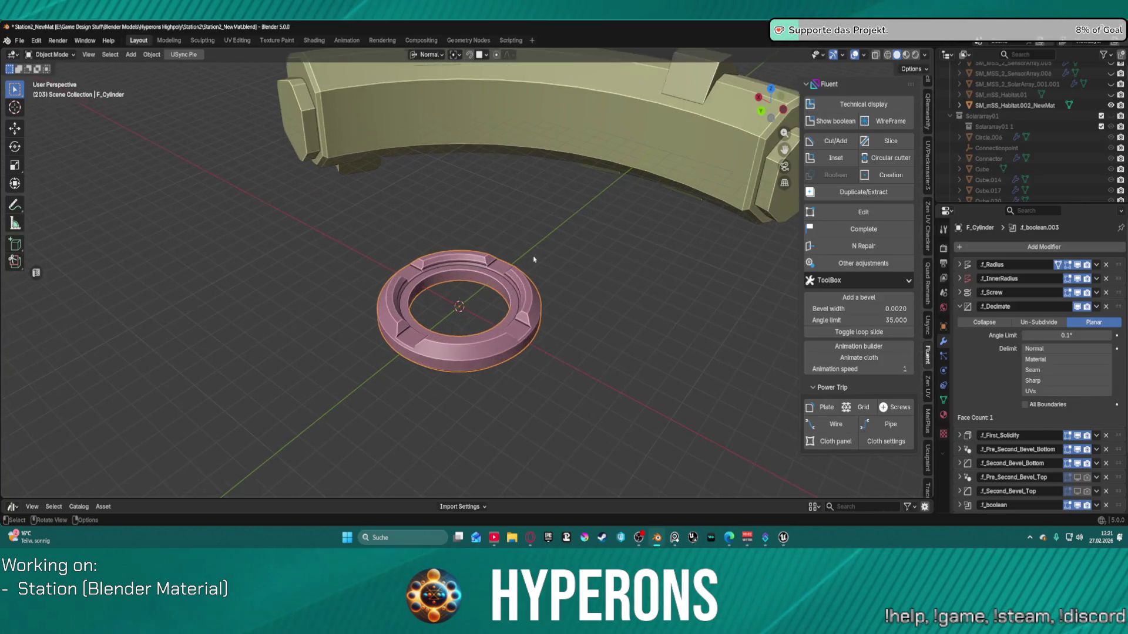
pyautogui.scroll(5, 534, 261)
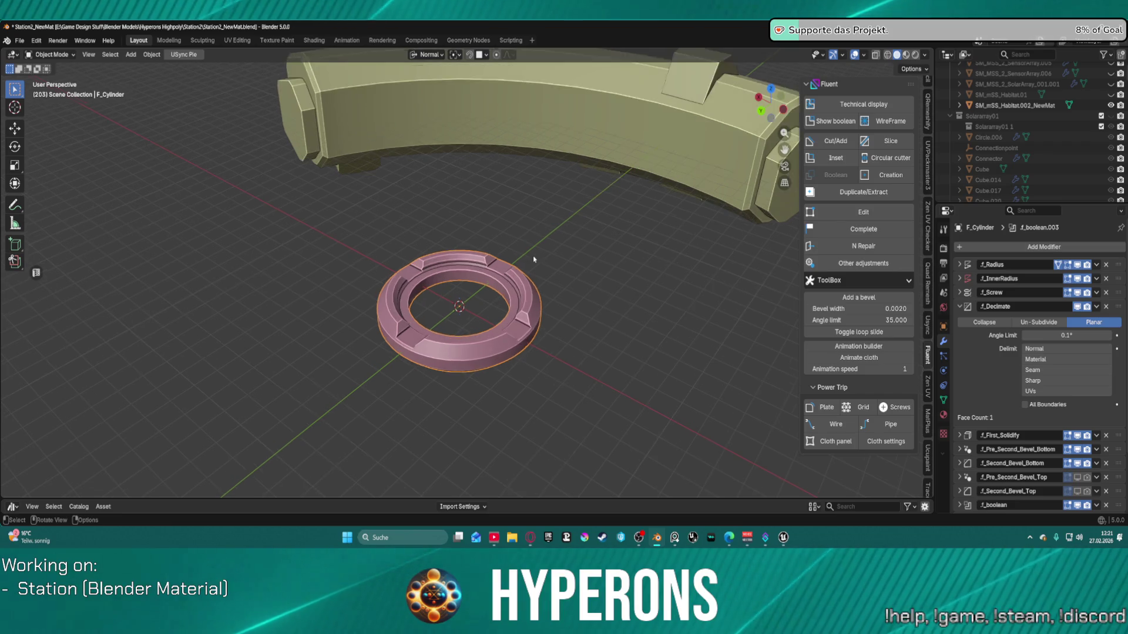
pyautogui.scroll(-1, 528, 294)
pyautogui.scroll(2, 470, 352)
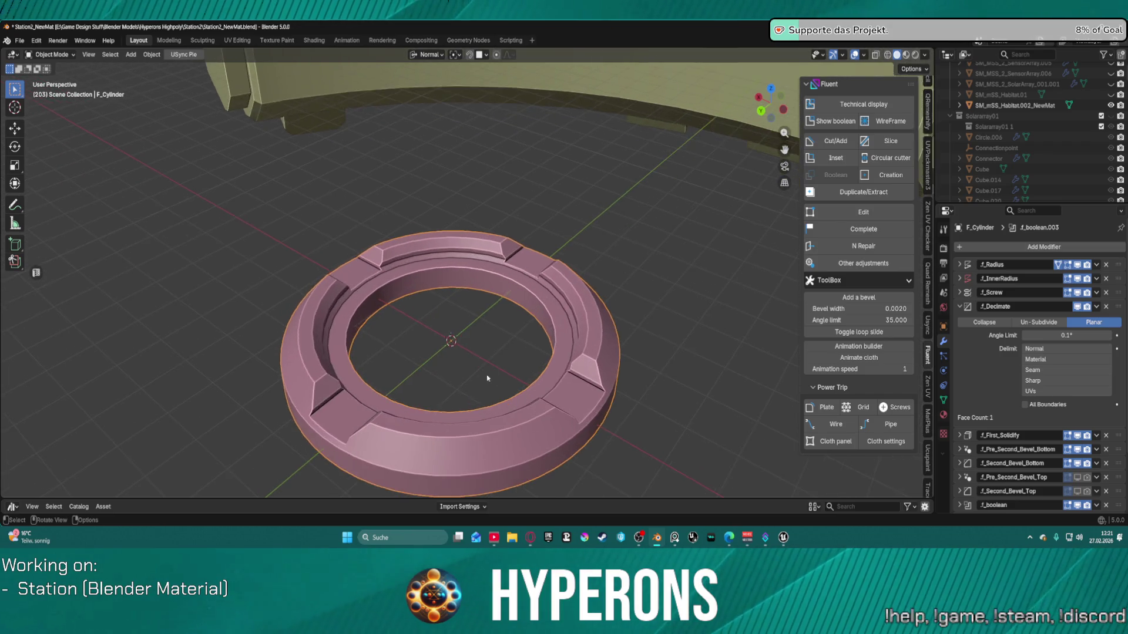
pyautogui.scroll(-3, 450, 389)
pyautogui.scroll(4, 449, 382)
pyautogui.scroll(-2, 449, 383)
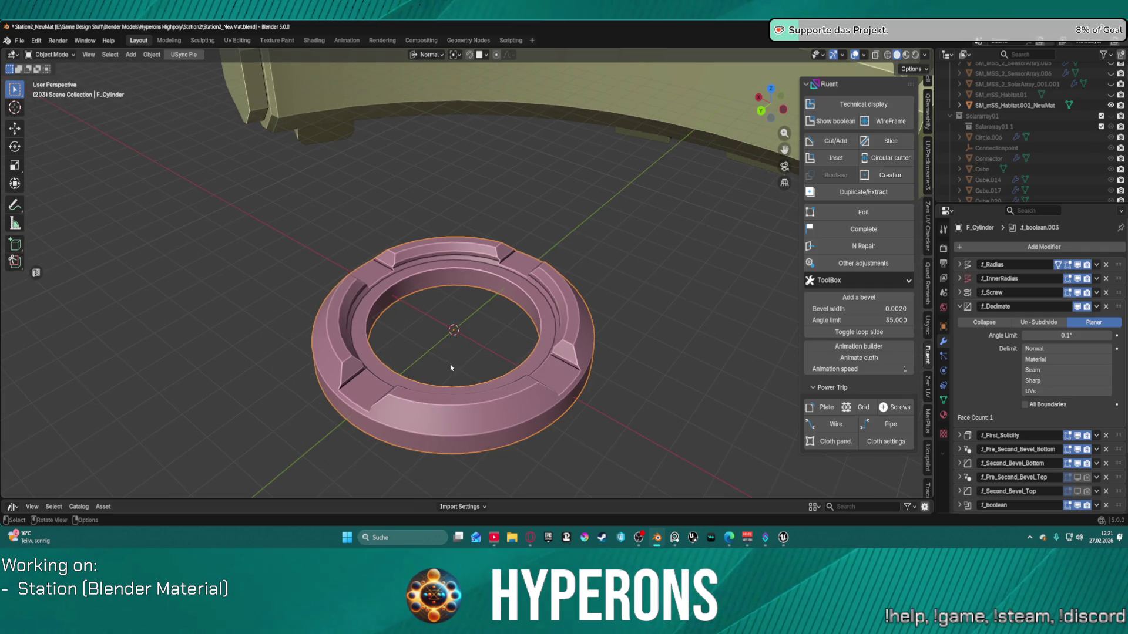
# Step: Open the ring's right-click context menu and dismiss it while zooming around
pyautogui.rightClick(454, 355)
pyautogui.moveTo(467, 346)
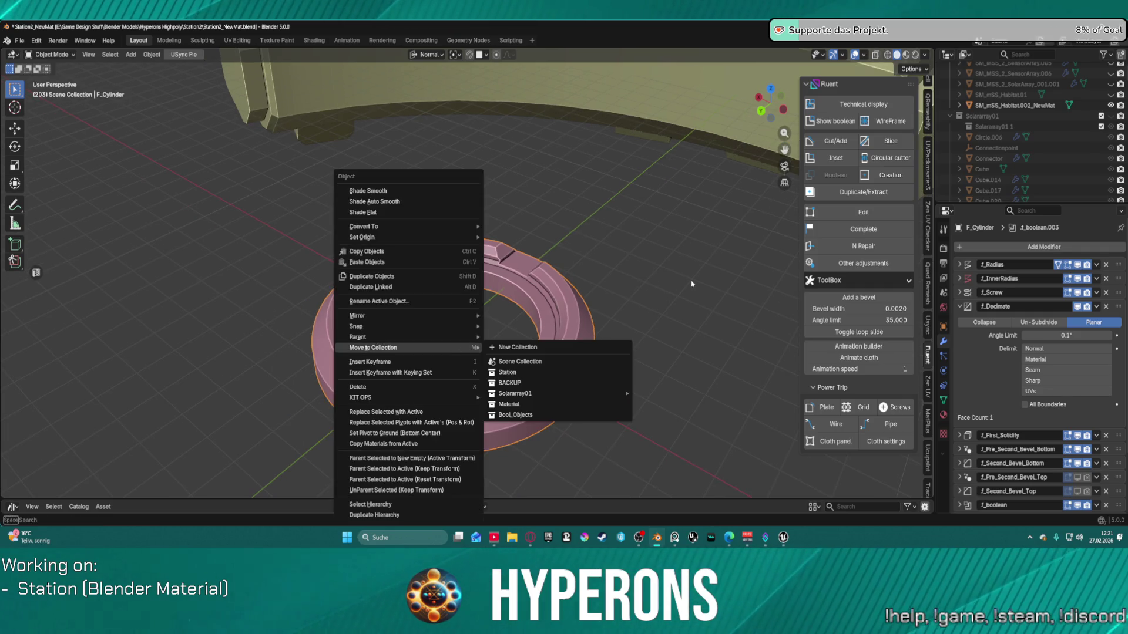
pyautogui.scroll(-2, 575, 341)
pyautogui.scroll(-1, 573, 342)
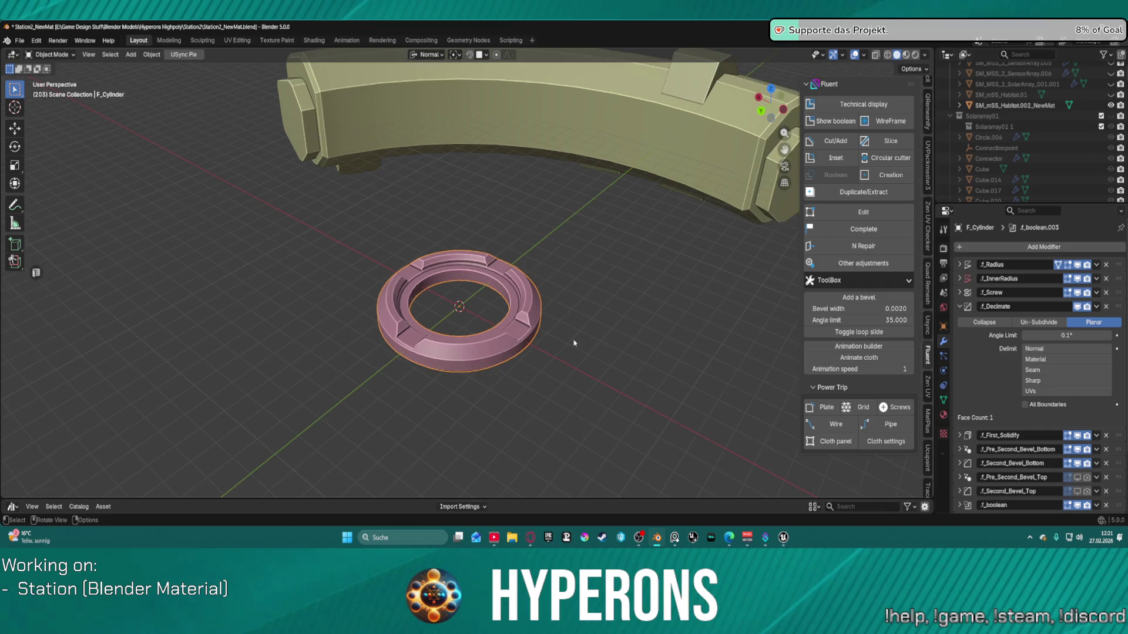
pyautogui.scroll(2, 492, 335)
pyautogui.scroll(1, 478, 347)
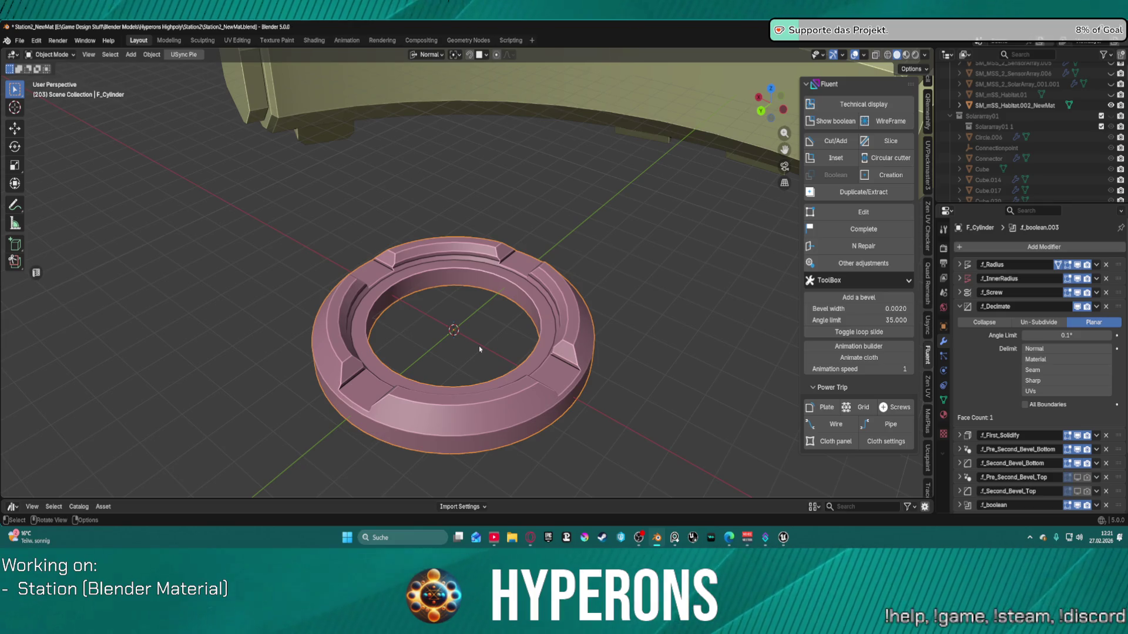
pyautogui.scroll(1, 479, 349)
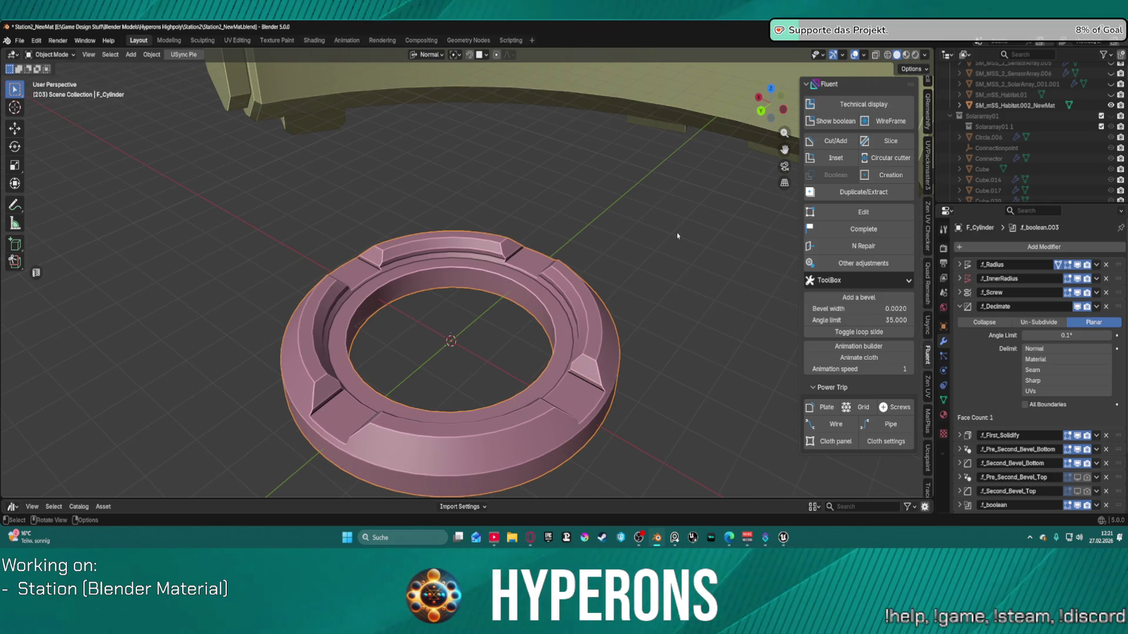
pyautogui.scroll(-1, 491, 318)
pyautogui.scroll(2, 488, 322)
pyautogui.scroll(-1, 482, 321)
pyautogui.scroll(1, 482, 321)
# Step: Orbit around the ring, opening and cancelling the Fluent pie menu, ending on a top view
pyautogui.moveTo(482, 321)
pyautogui.mouseDown(button='middle')
pyautogui.moveTo(439, 180)
pyautogui.moveTo(478, 195)
pyautogui.mouseUp(button='middle')
pyautogui.scroll(1, 440, 184)
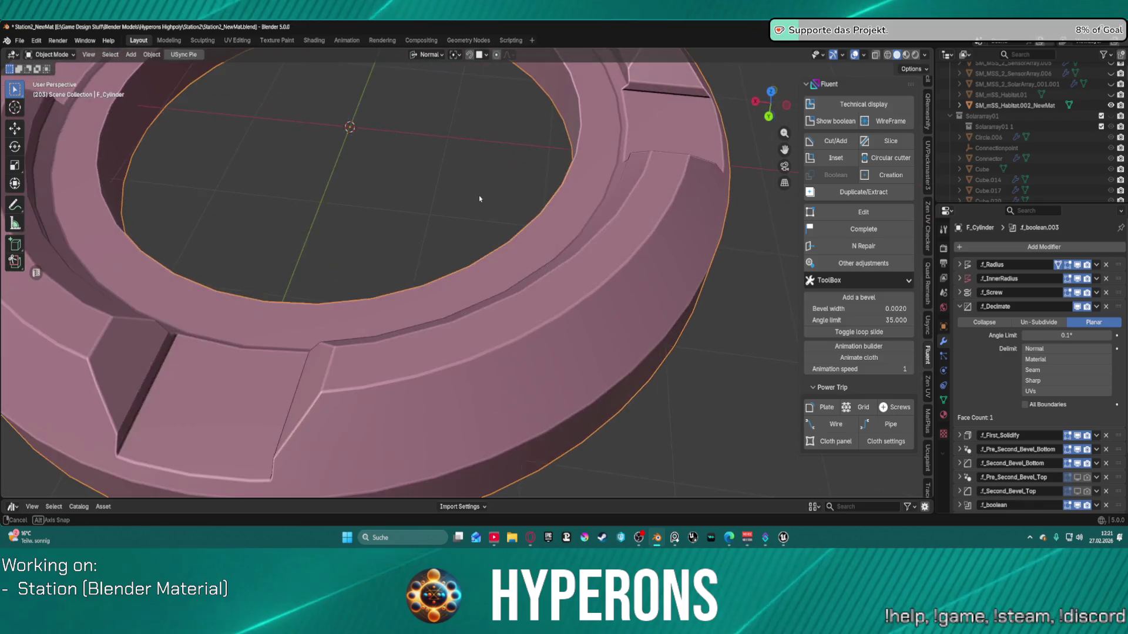
pyautogui.scroll(-1, 472, 195)
pyautogui.press('f')
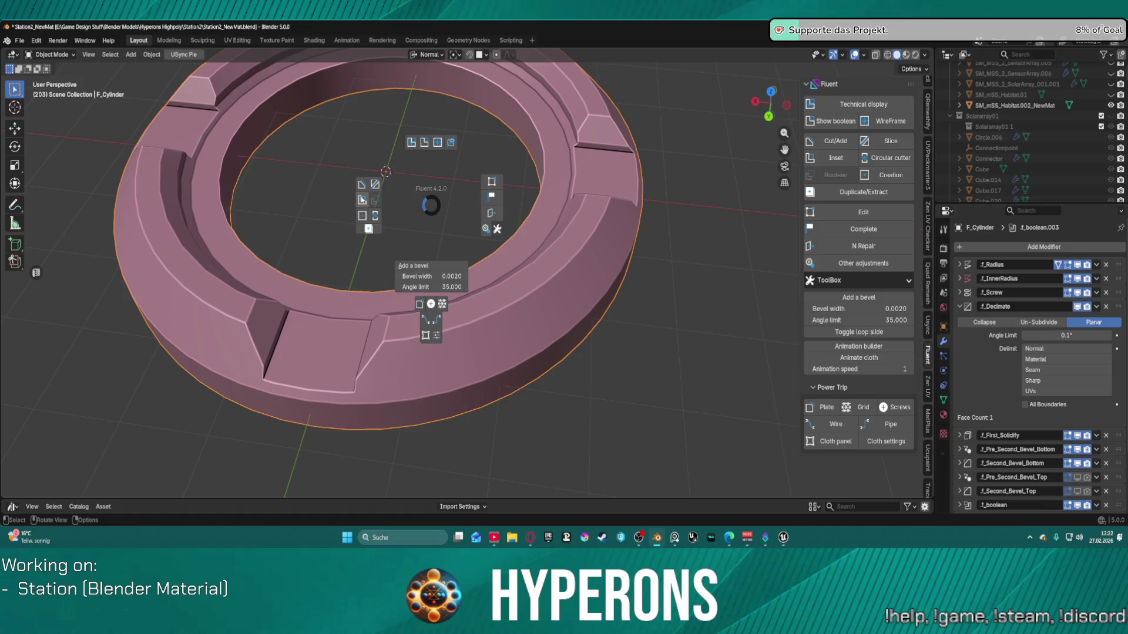
pyautogui.press('Escape')
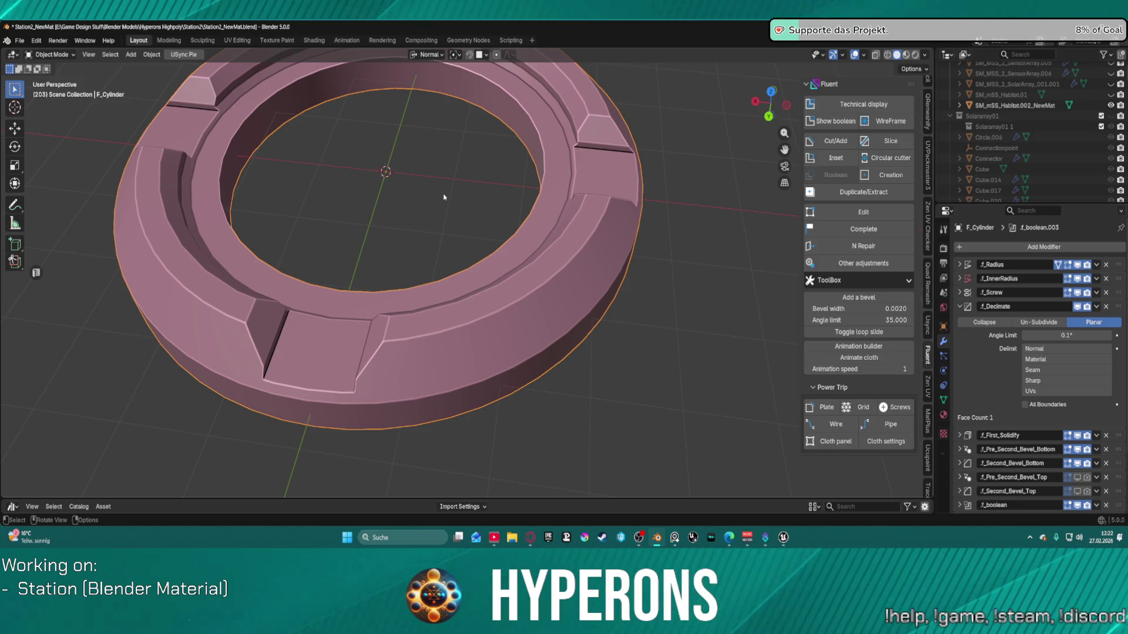
pyautogui.scroll(-4, 484, 155)
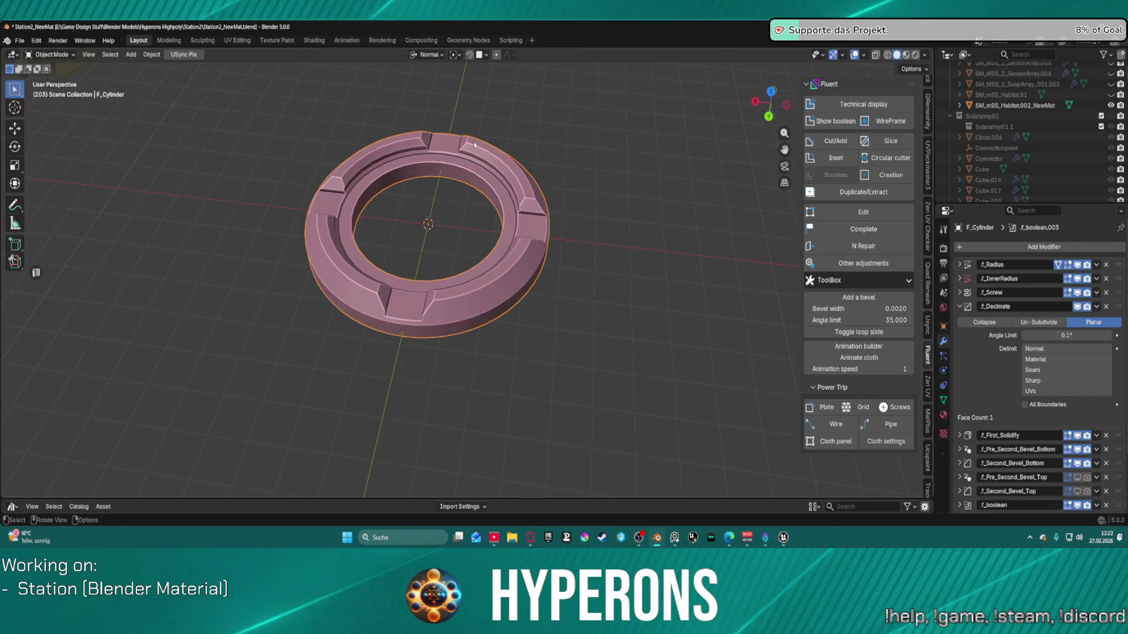
pyautogui.moveTo(473, 142)
pyautogui.mouseDown(button='middle')
pyautogui.moveTo(428, 148)
pyautogui.moveTo(547, 160)
pyautogui.moveTo(397, 264)
pyautogui.moveTo(405, 254)
pyautogui.mouseUp(button='middle')
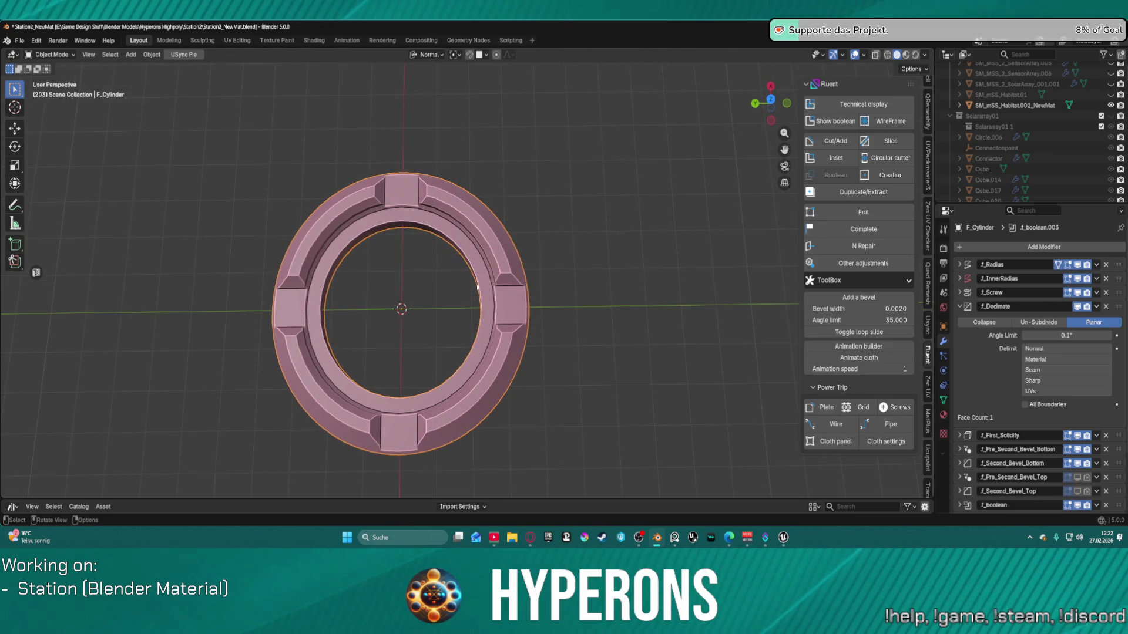
# Step: Switch the ring into Edit Mode and back to Object Mode
pyautogui.hotkey('ctrl', 'Tab')
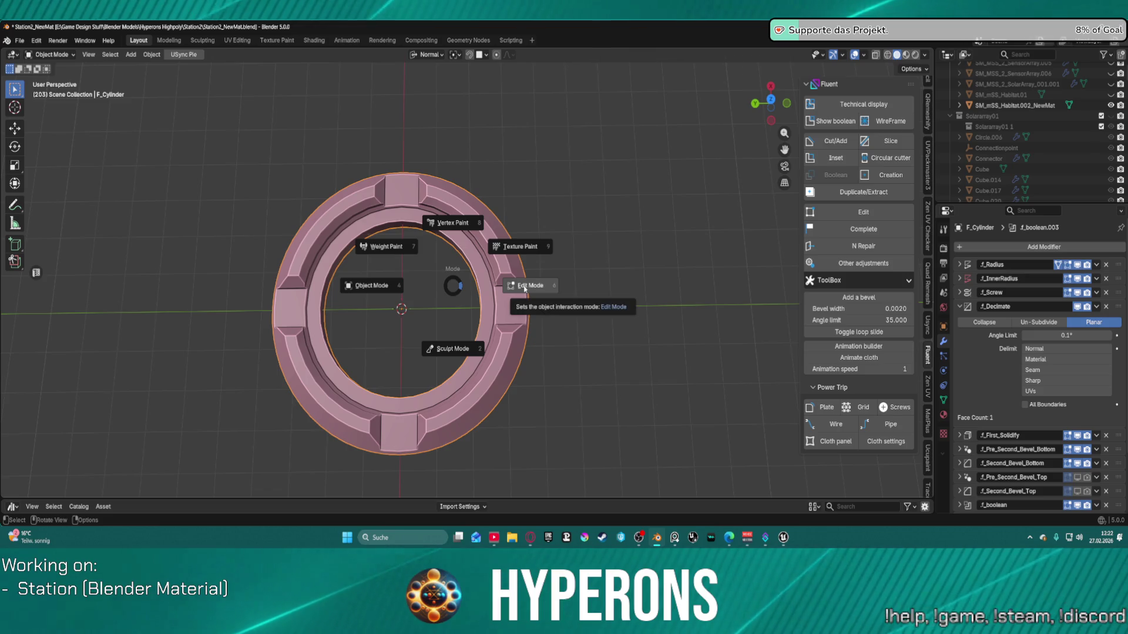
pyautogui.click(524, 289)
pyautogui.hotkey('ctrl', 'Tab')
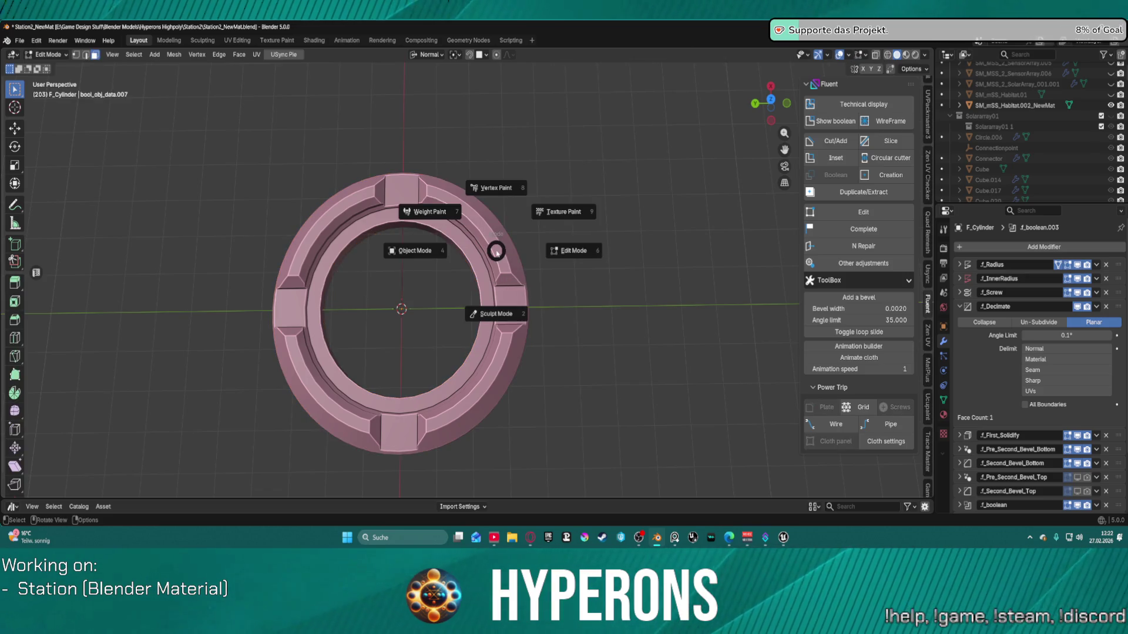
pyautogui.click(527, 253)
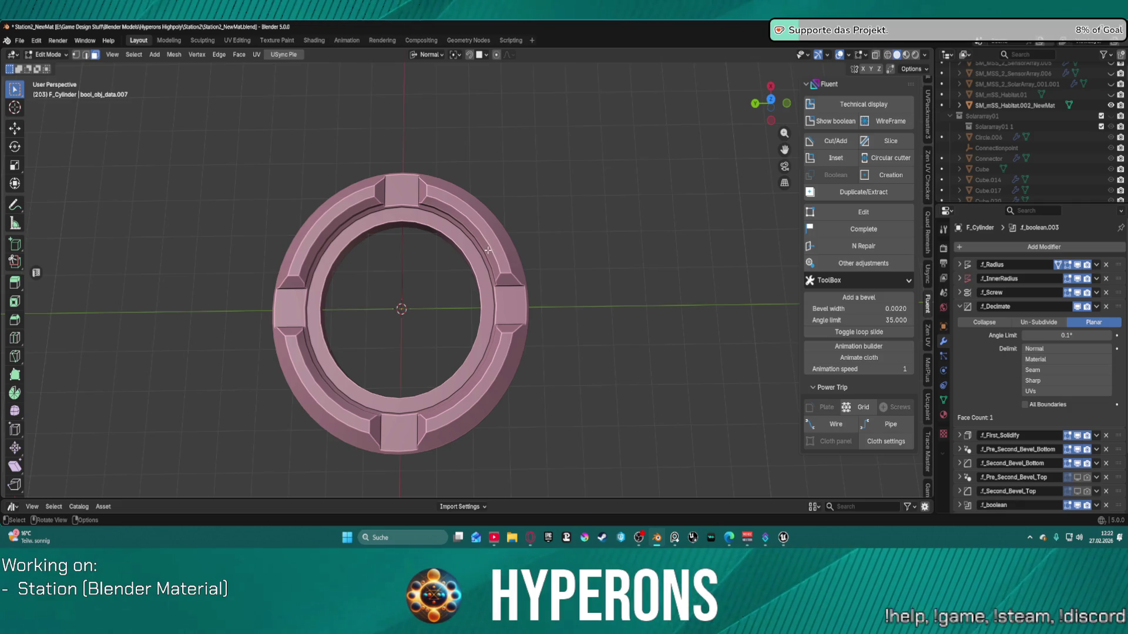
pyautogui.hotkey('ctrl', 'Tab')
pyautogui.click(440, 252)
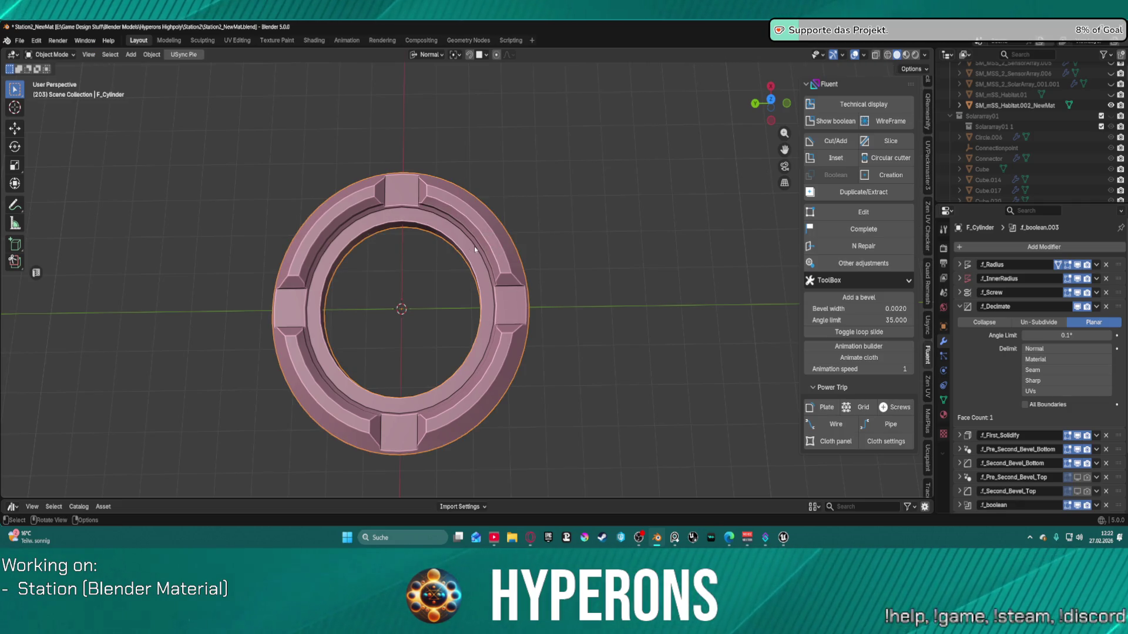
# Step: Freeze the ring three times with Fluent, producing F_Cylinder.frozen.frozen.frozen
pyautogui.press('f')
pyautogui.click(535, 239)
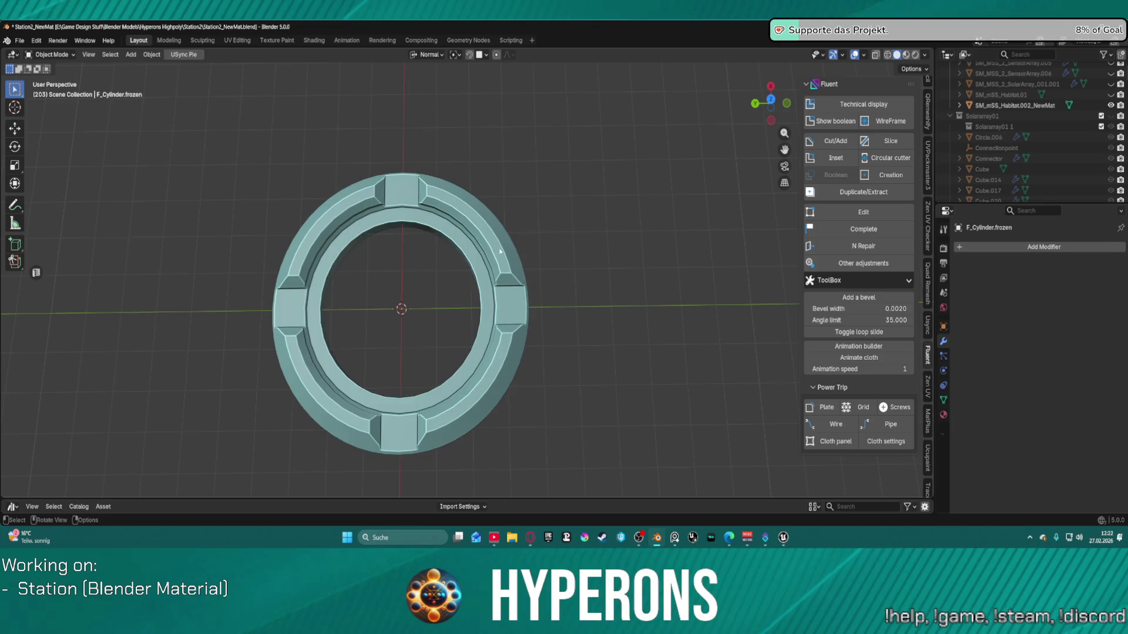
pyautogui.click(406, 210)
pyautogui.press('f')
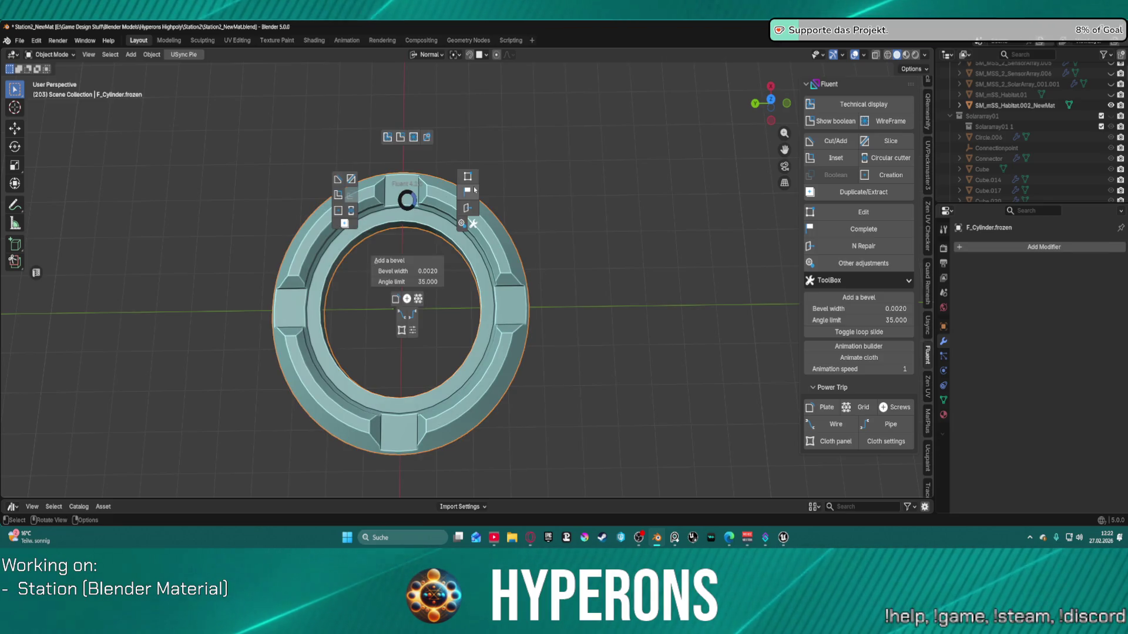
pyautogui.click(469, 207)
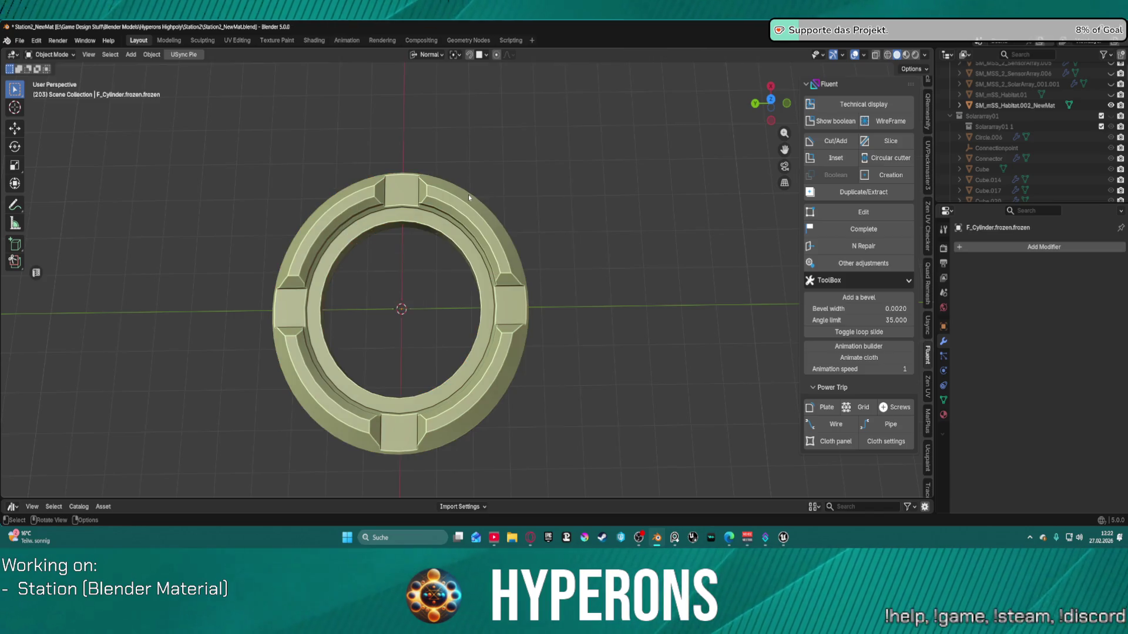
pyautogui.click(467, 207)
pyautogui.press('f')
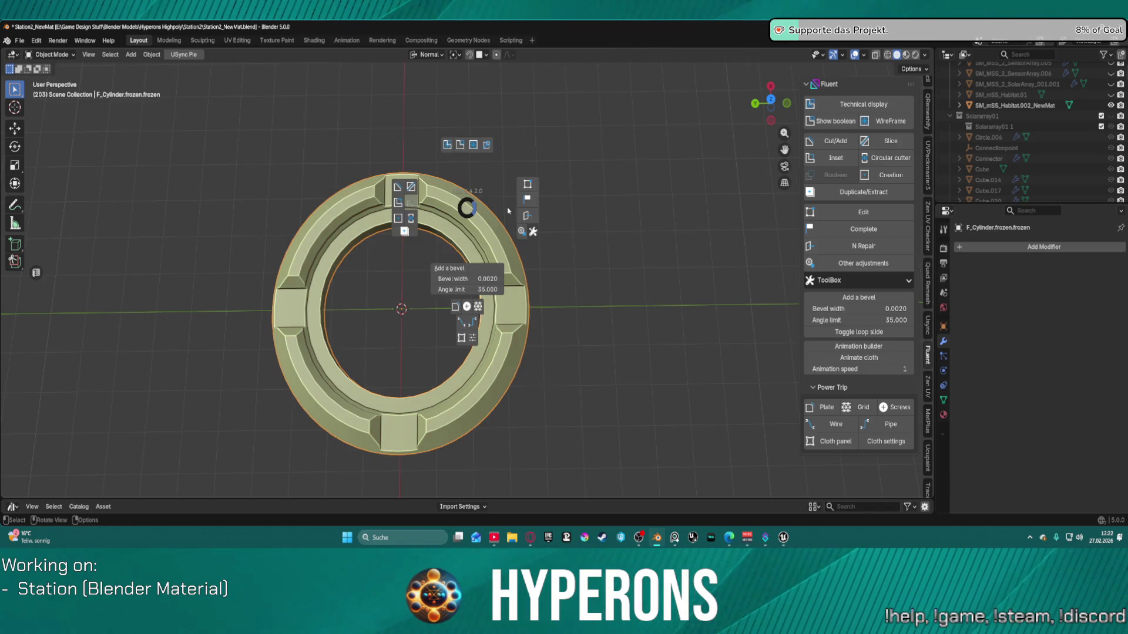
pyautogui.click(528, 199)
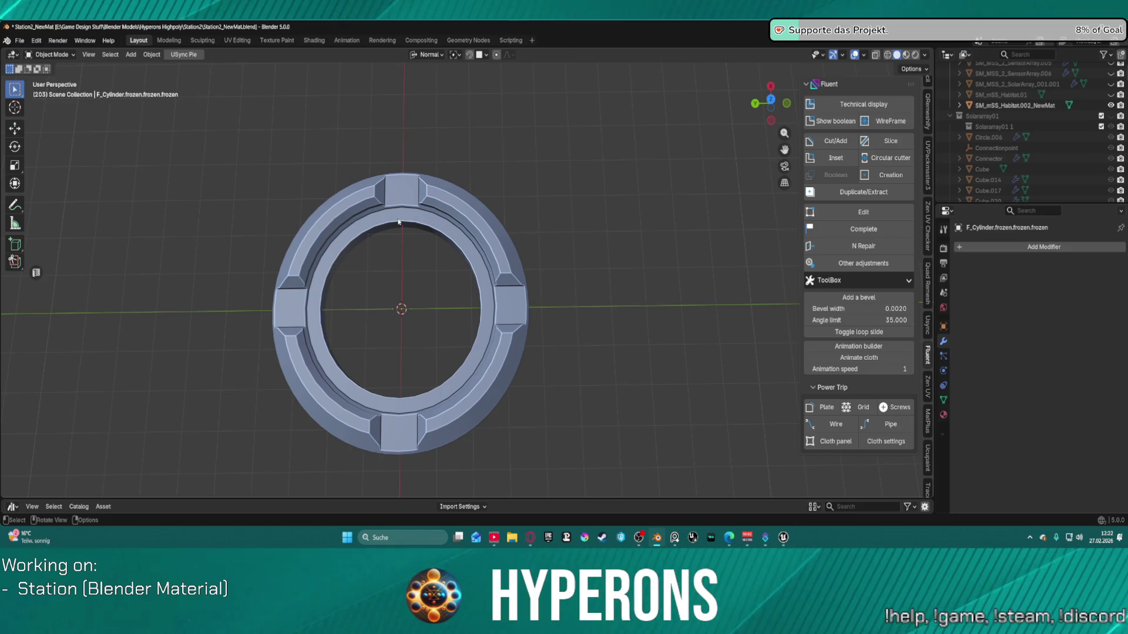
# Step: Select the ring, start a move, then cancel it so it stays in place
pyautogui.scroll(-2, 398, 222)
pyautogui.click(453, 225)
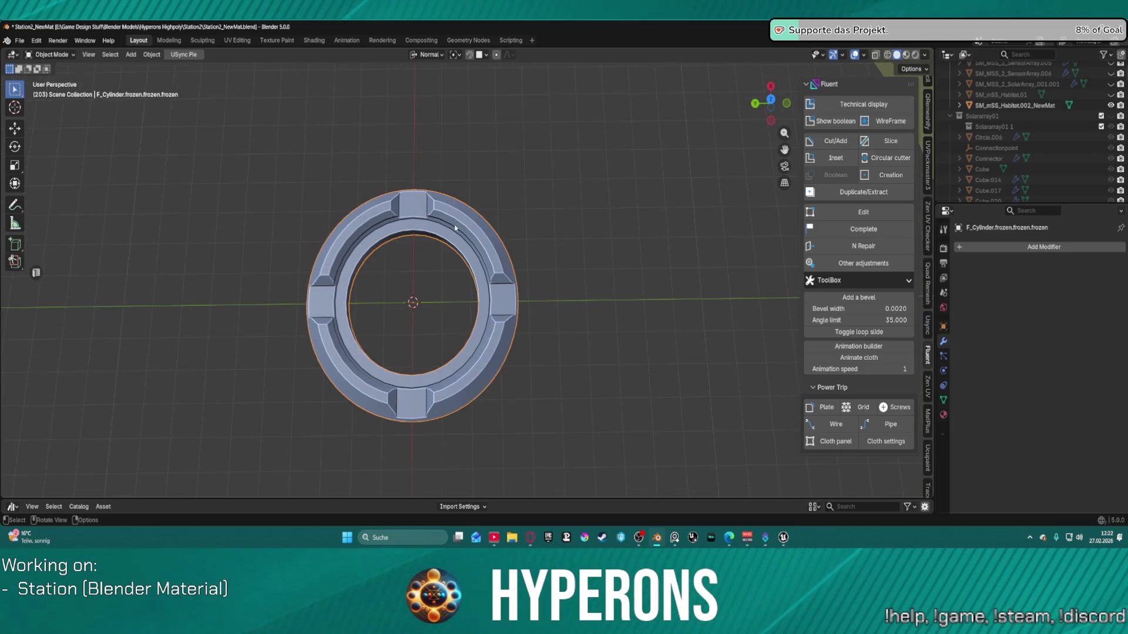
pyautogui.press('g')
pyautogui.rightClick(468, 218)
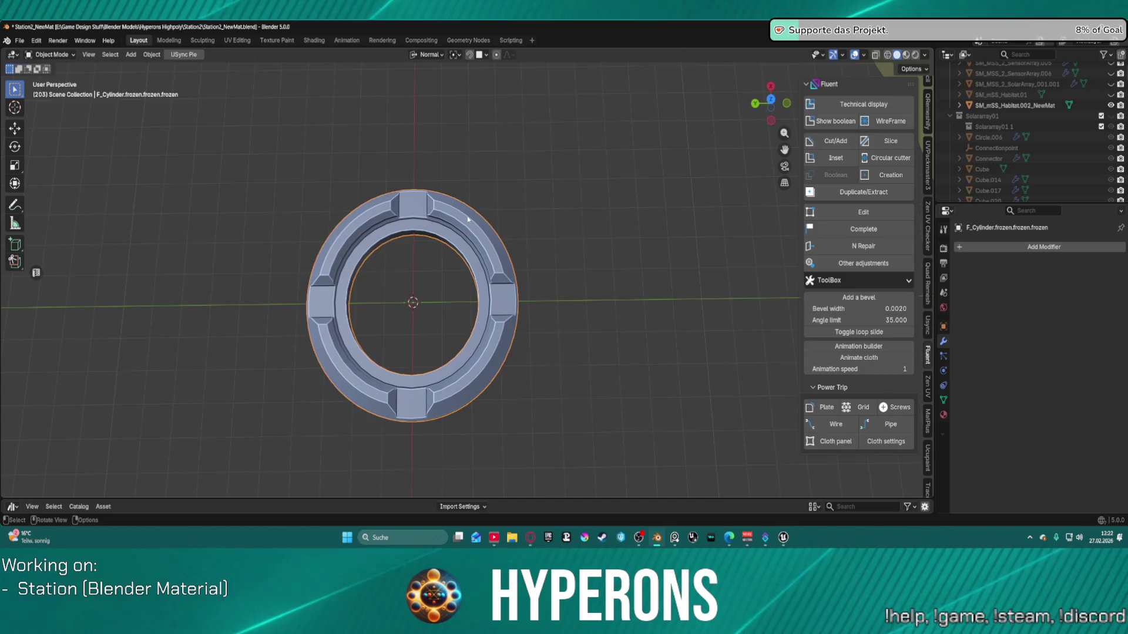
# Step: Enter Edit Mode on the frozen ring and frame its bottom block
pyautogui.scroll(3, 422, 243)
pyautogui.hotkey('ctrl', 'Tab')
pyautogui.click(395, 222)
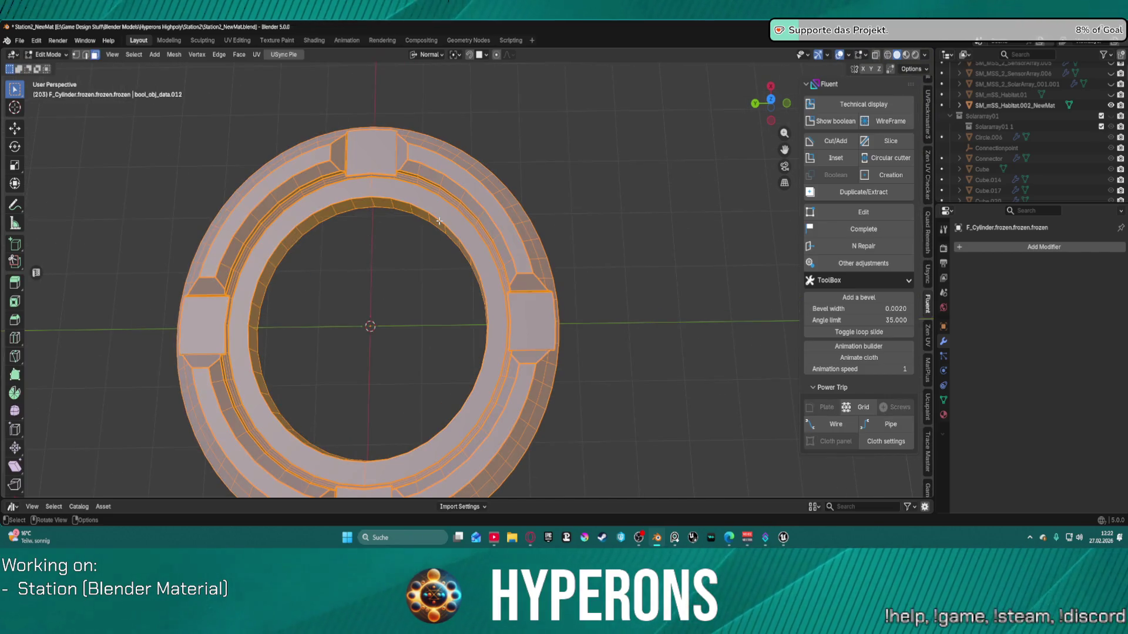
pyautogui.scroll(-3, 360, 221)
pyautogui.keyDown('shift'); pyautogui.moveTo(360, 221); pyautogui.dragTo(442, 170, button='middle'); pyautogui.keyUp('shift')
pyautogui.scroll(2, 441, 170)
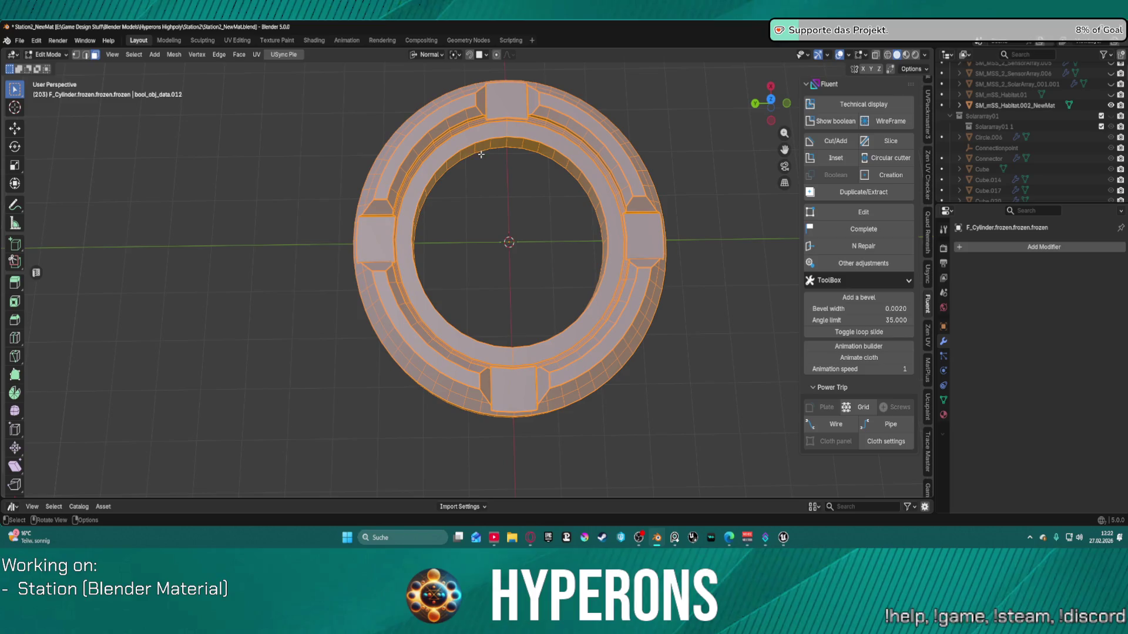
pyautogui.scroll(-1, 398, 141)
pyautogui.scroll(1, 411, 135)
pyautogui.scroll(-2, 429, 128)
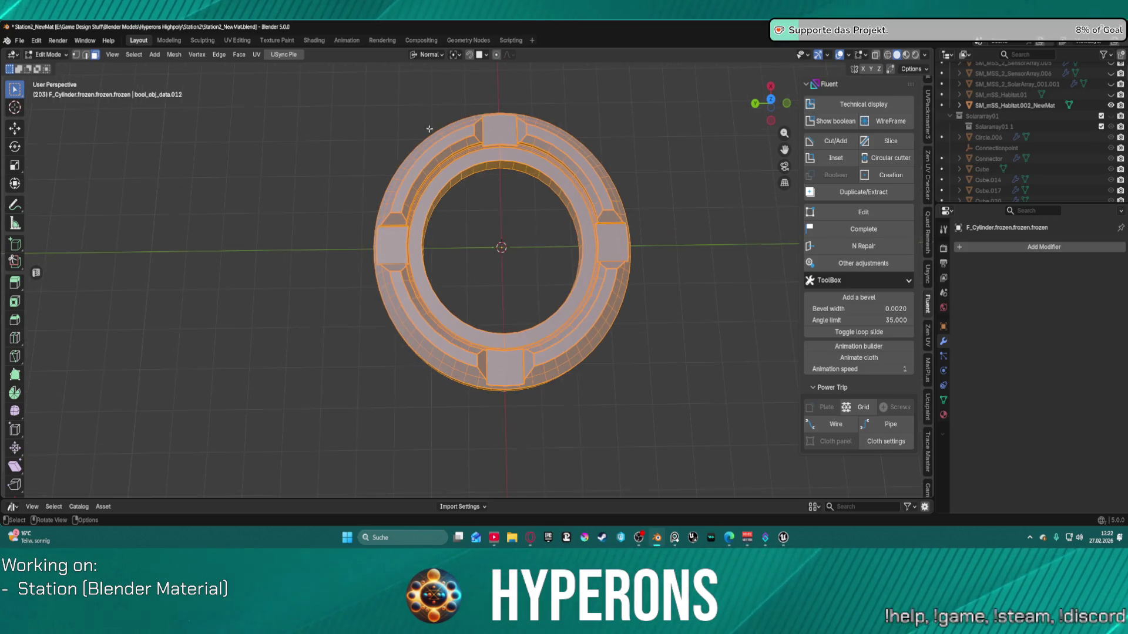
pyautogui.scroll(3, 536, 178)
pyautogui.keyDown('shift'); pyautogui.moveTo(513, 273); pyautogui.dragTo(433, 227, button='middle'); pyautogui.keyUp('shift')
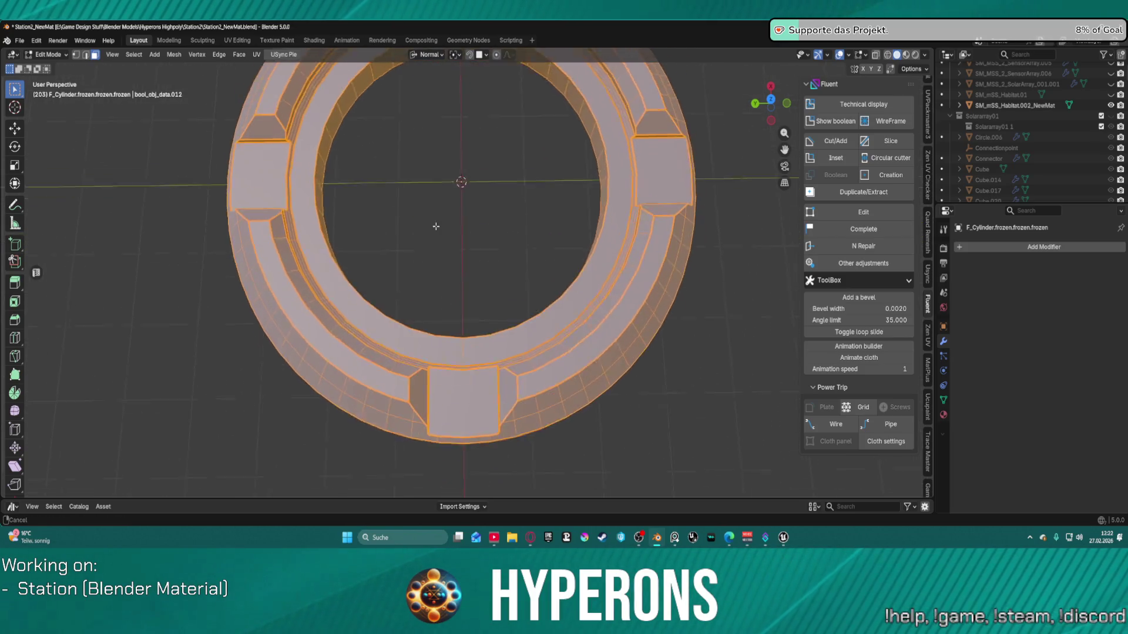
pyautogui.scroll(3, 433, 227)
pyautogui.keyDown('shift'); pyautogui.moveTo(478, 329); pyautogui.dragTo(478, 245, button='middle'); pyautogui.keyUp('shift')
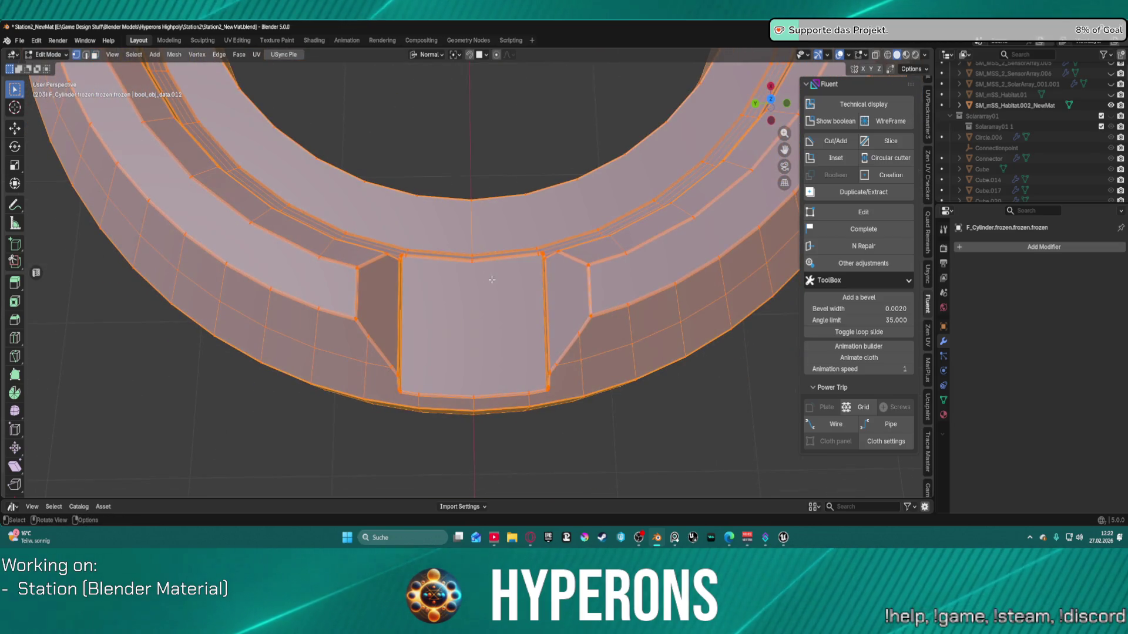
pyautogui.scroll(3, 478, 245)
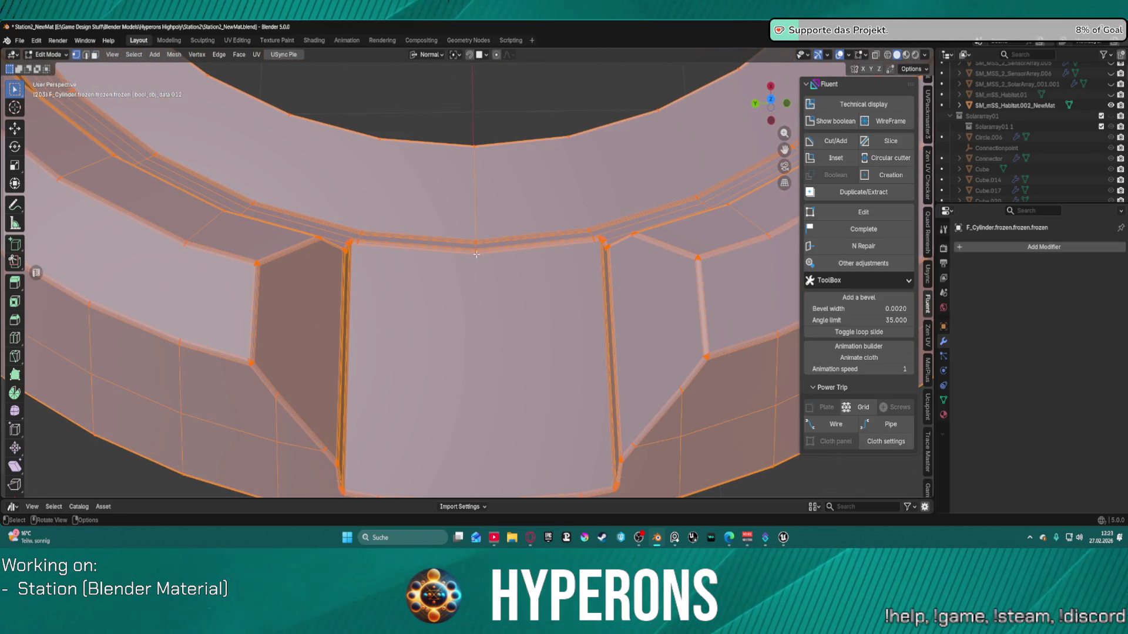
pyautogui.scroll(-2, 476, 305)
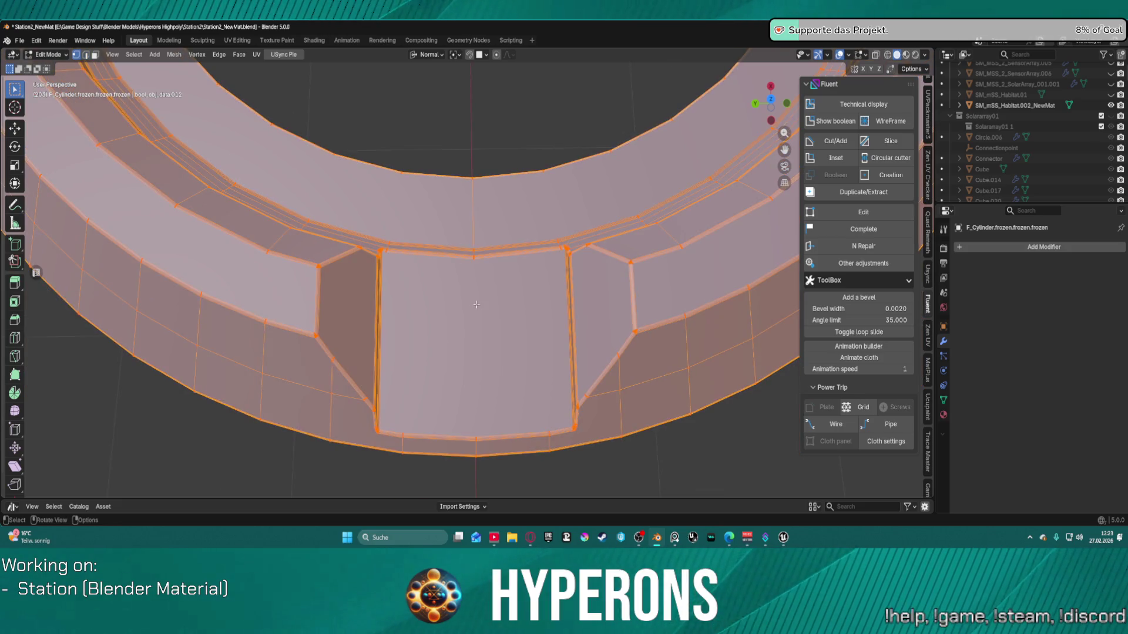
# Step: Clear the selection and select the top and bottom edges of the raised blocks
pyautogui.click(450, 145)
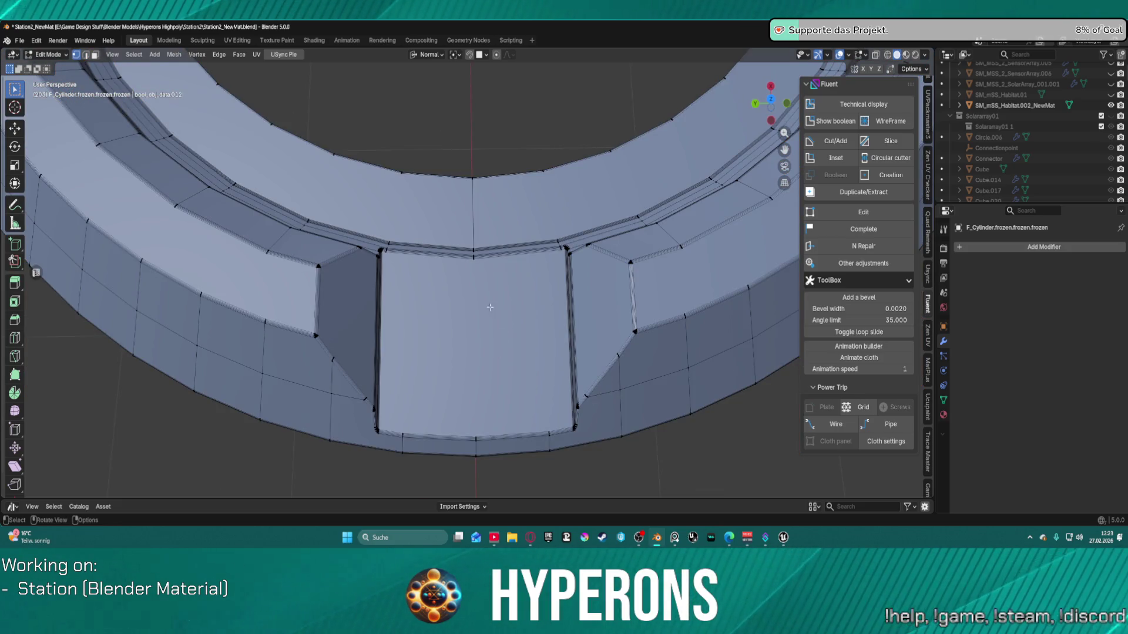
pyautogui.keyDown('shift'); pyautogui.click(474, 431); pyautogui.keyUp('shift')
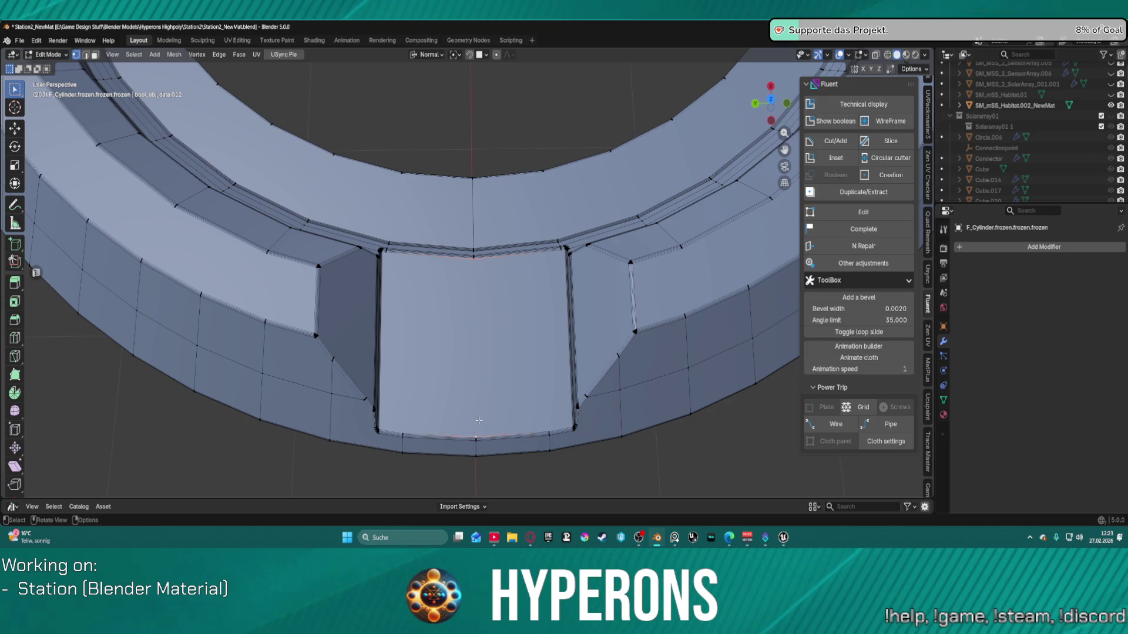
pyautogui.moveTo(472, 403); pyautogui.dragTo(475, 103, button='middle')
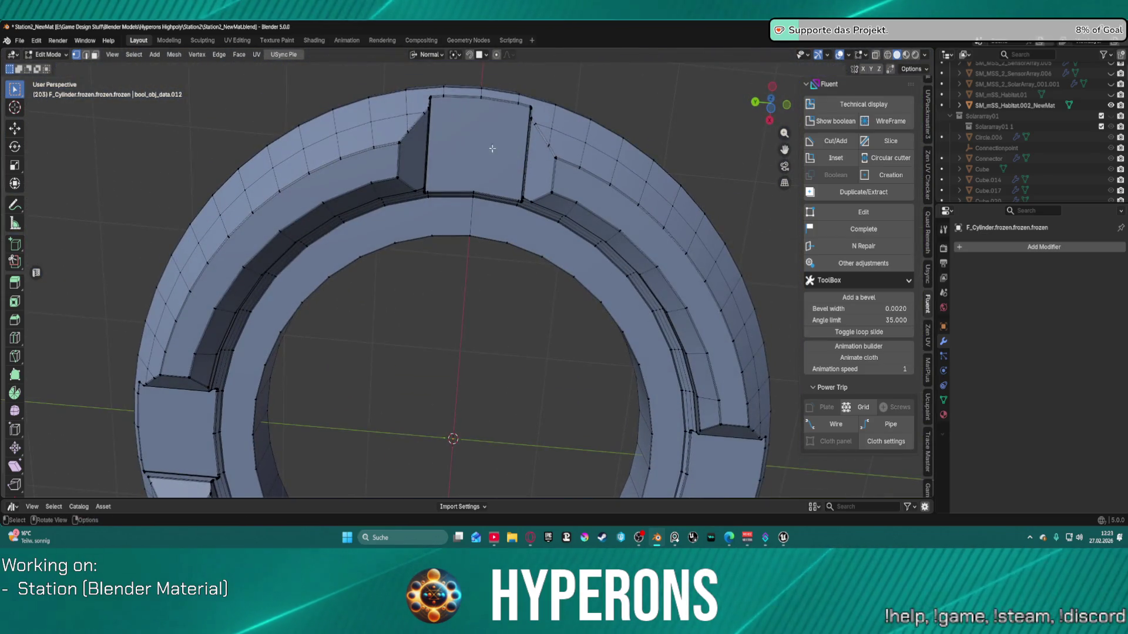
pyautogui.keyDown('shift'); pyautogui.click(473, 192); pyautogui.keyUp('shift')
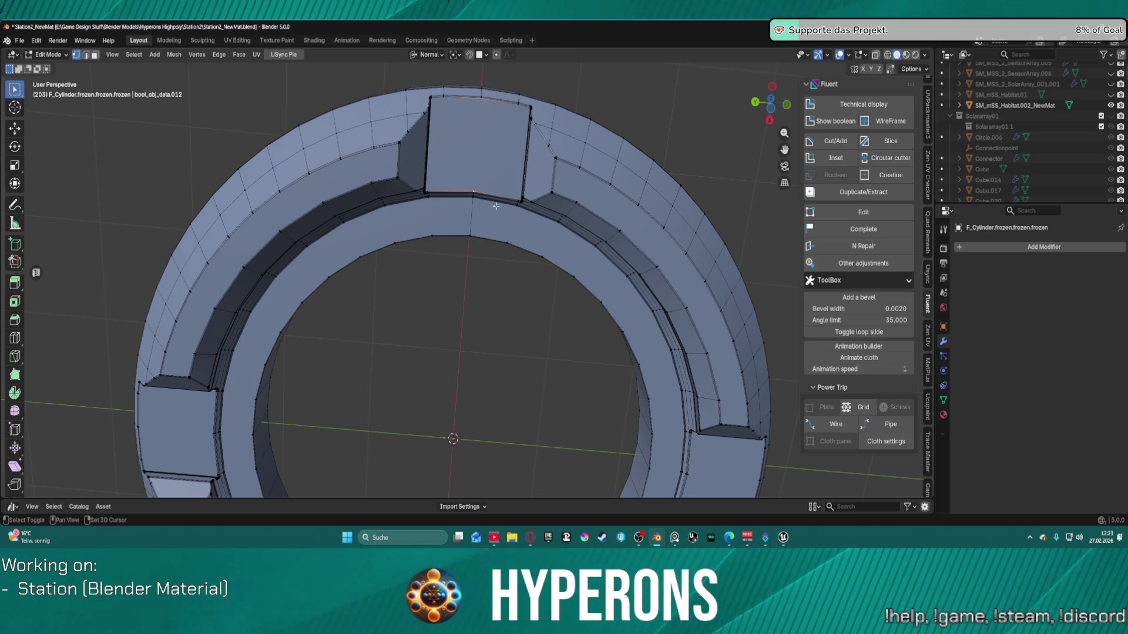
pyautogui.moveTo(493, 187)
pyautogui.mouseDown(button='middle')
pyautogui.moveTo(517, 129)
pyautogui.moveTo(545, 192)
pyautogui.moveTo(549, 272)
pyautogui.moveTo(559, 223)
pyautogui.moveTo(596, 206)
pyautogui.moveTo(497, 165)
pyautogui.moveTo(631, 364)
pyautogui.mouseUp(button='middle')
pyautogui.scroll(3, 559, 223)
pyautogui.click(639, 336)
pyautogui.keyDown('shift'); pyautogui.click(640, 410); pyautogui.keyUp('shift')
# Step: Add underside, outer-rim and top-face edges to the selection, then toggle X-ray with Alt+Z
pyautogui.moveTo(608, 429)
pyautogui.mouseDown(button='middle')
pyautogui.moveTo(619, 323)
pyautogui.moveTo(624, 360)
pyautogui.moveTo(661, 296)
pyautogui.moveTo(626, 390)
pyautogui.mouseUp(button='middle')
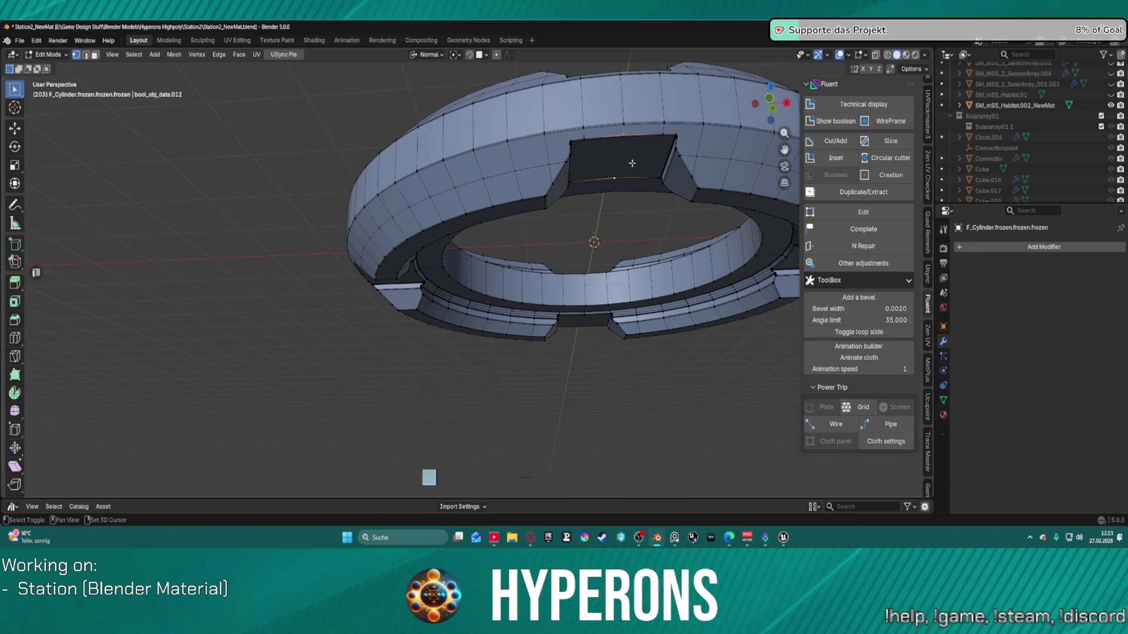
pyautogui.keyDown('shift'); pyautogui.click(624, 136); pyautogui.keyUp('shift')
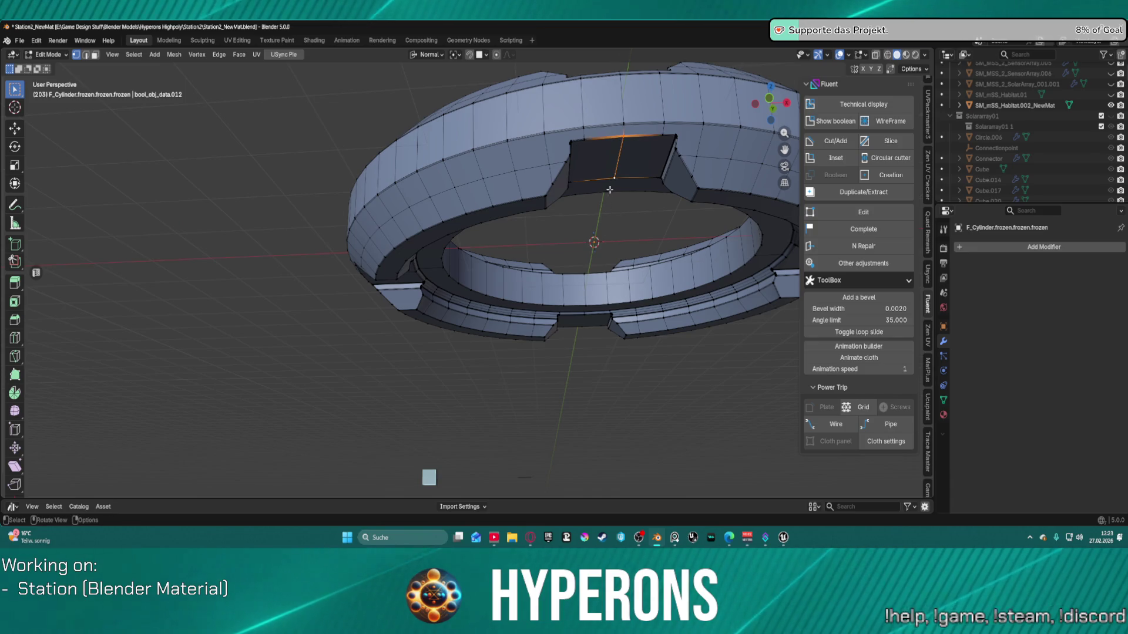
pyautogui.moveTo(617, 179); pyautogui.dragTo(600, 101, button='middle')
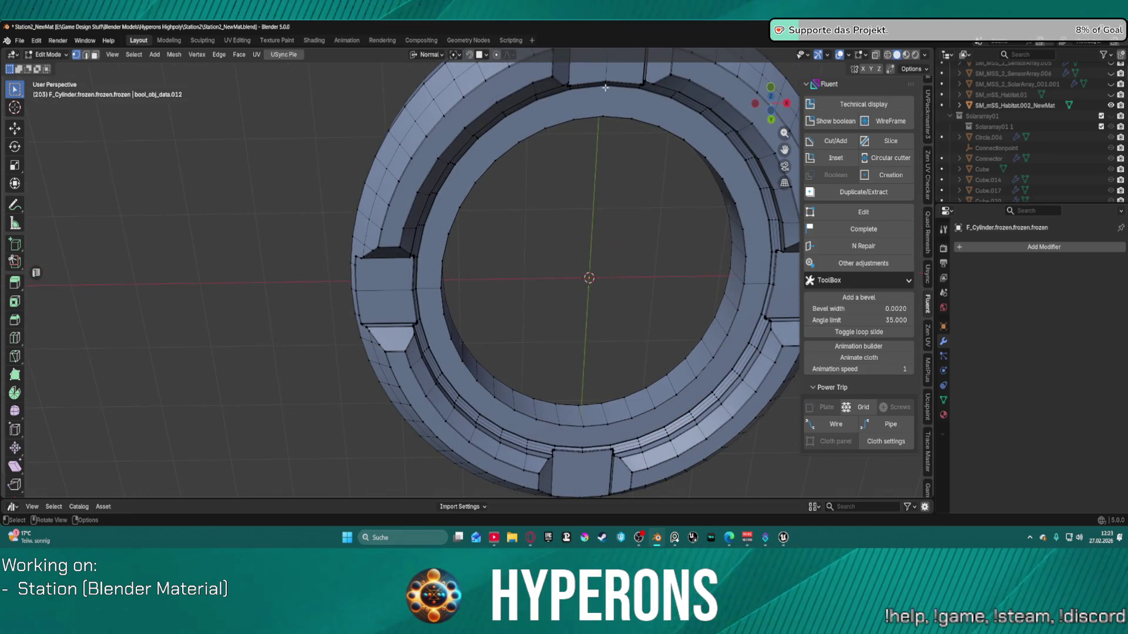
pyautogui.keyDown('shift'); pyautogui.click(605, 87); pyautogui.keyUp('shift')
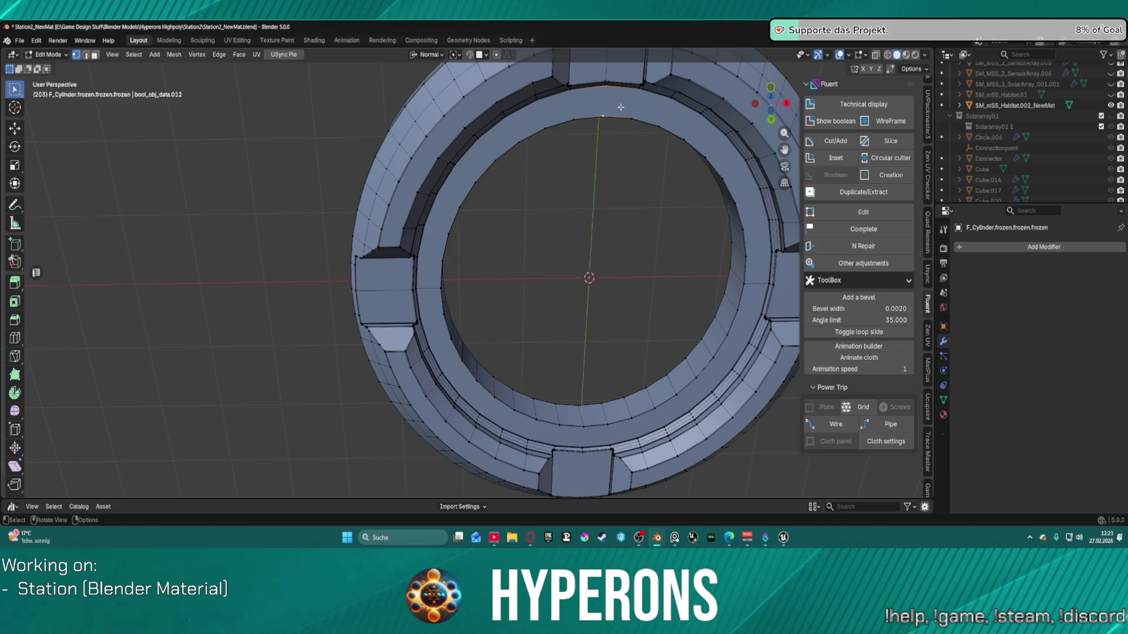
pyautogui.moveTo(596, 94); pyautogui.dragTo(629, 395, button='middle')
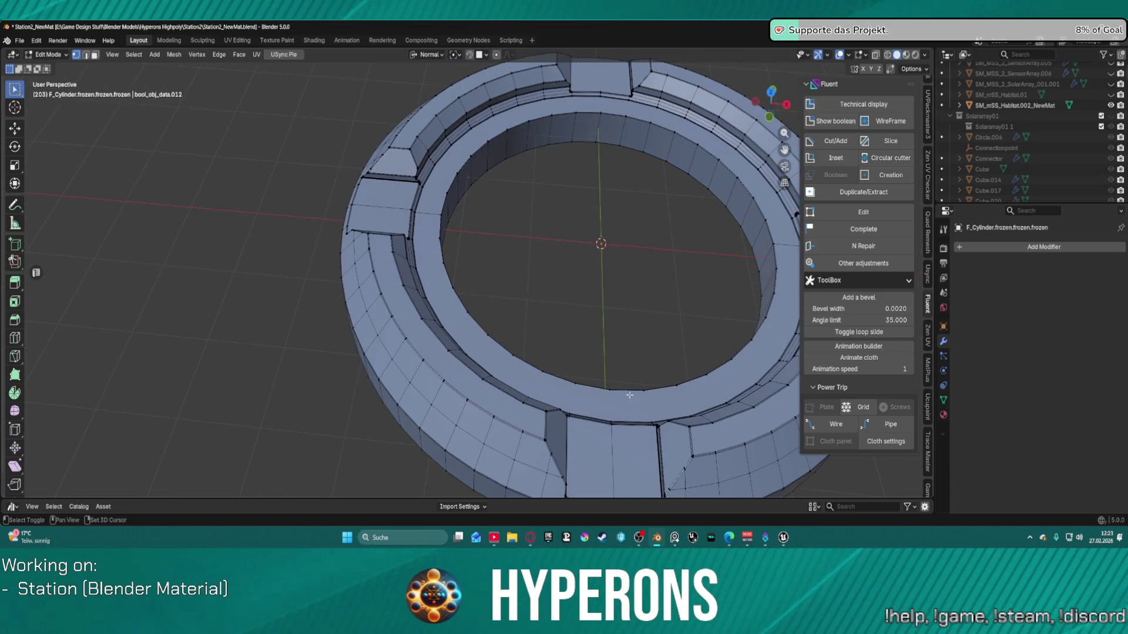
pyautogui.keyDown('shift'); pyautogui.click(611, 397); pyautogui.keyUp('shift')
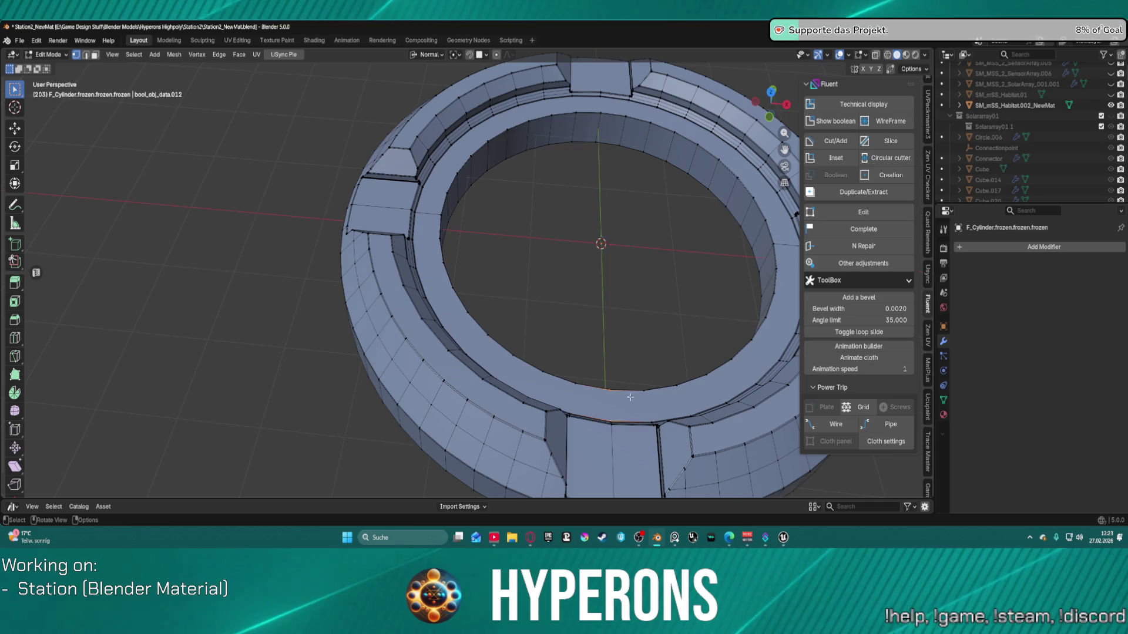
pyautogui.scroll(-5, 432, 207)
pyautogui.moveTo(432, 207)
pyautogui.mouseDown(button='middle')
pyautogui.moveTo(499, 147)
pyautogui.moveTo(564, 193)
pyautogui.moveTo(577, 186)
pyautogui.moveTo(567, 220)
pyautogui.mouseUp(button='middle')
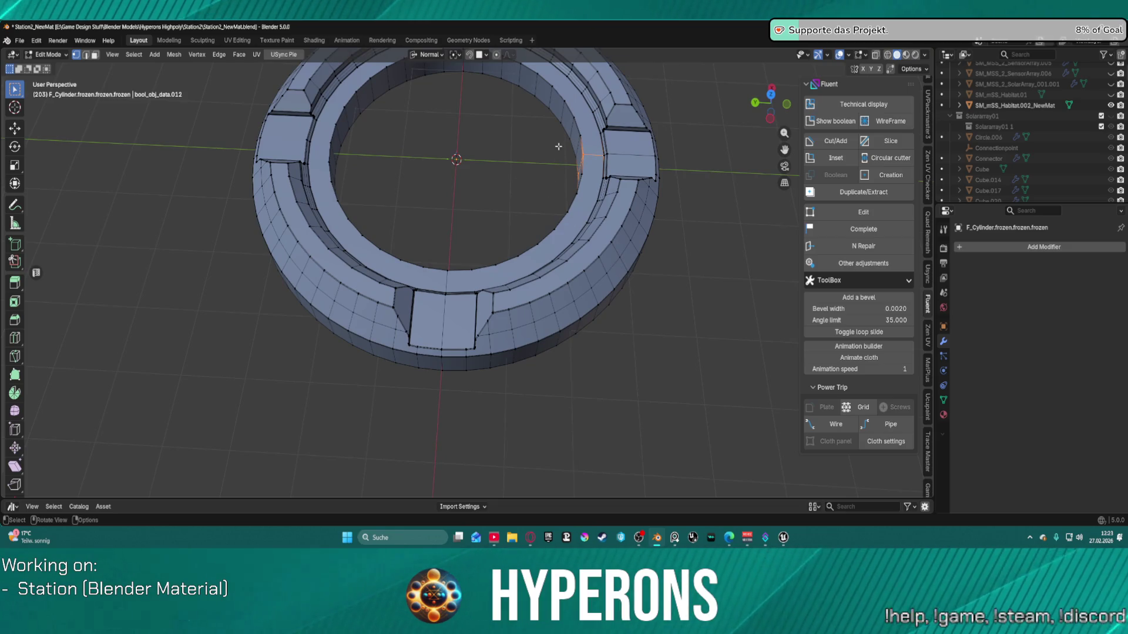
pyautogui.scroll(-2, 532, 135)
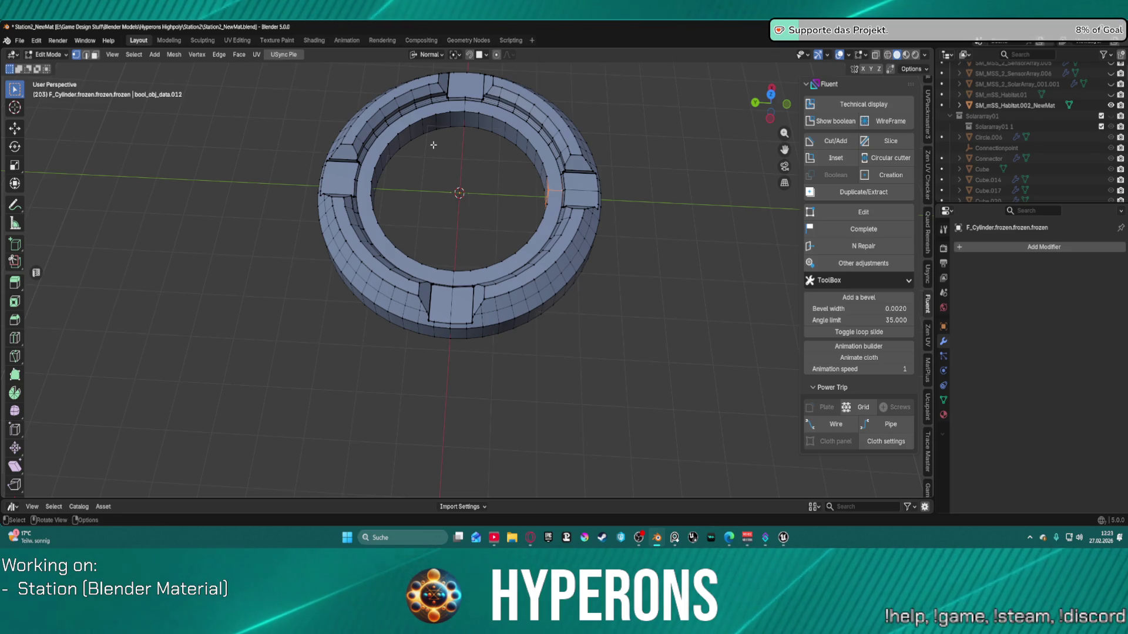
pyautogui.hotkey('alt', 'z')
# Step: Delete the vertices of the ring's left half
pyautogui.moveTo(434, 144)
pyautogui.mouseDown(button='middle')
pyautogui.moveTo(449, 129)
pyautogui.moveTo(435, 127)
pyautogui.mouseUp(button='middle')
pyautogui.moveTo(271, 119)
pyautogui.mouseDown()
pyautogui.moveTo(393, 356)
pyautogui.moveTo(450, 369)
pyautogui.mouseUp()
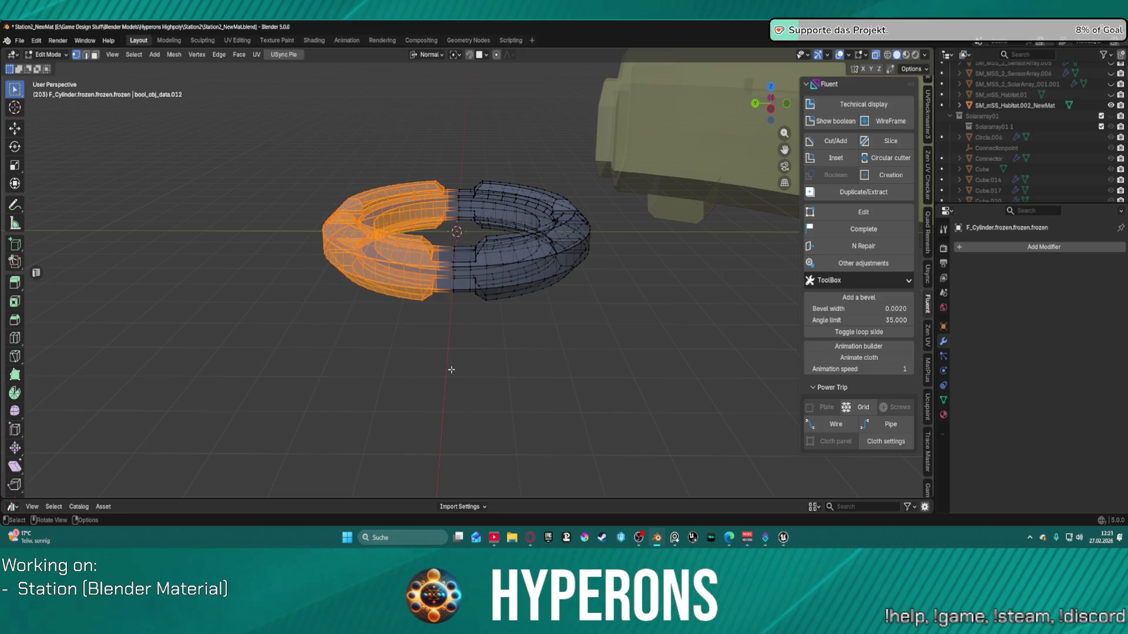
pyautogui.press('x')
pyautogui.click(454, 369)
# Step: Delete the unwanted end pieces of the remaining half ring
pyautogui.moveTo(454, 370)
pyautogui.mouseDown(button='middle')
pyautogui.moveTo(609, 292)
pyautogui.moveTo(581, 270)
pyautogui.moveTo(605, 218)
pyautogui.mouseUp(button='middle')
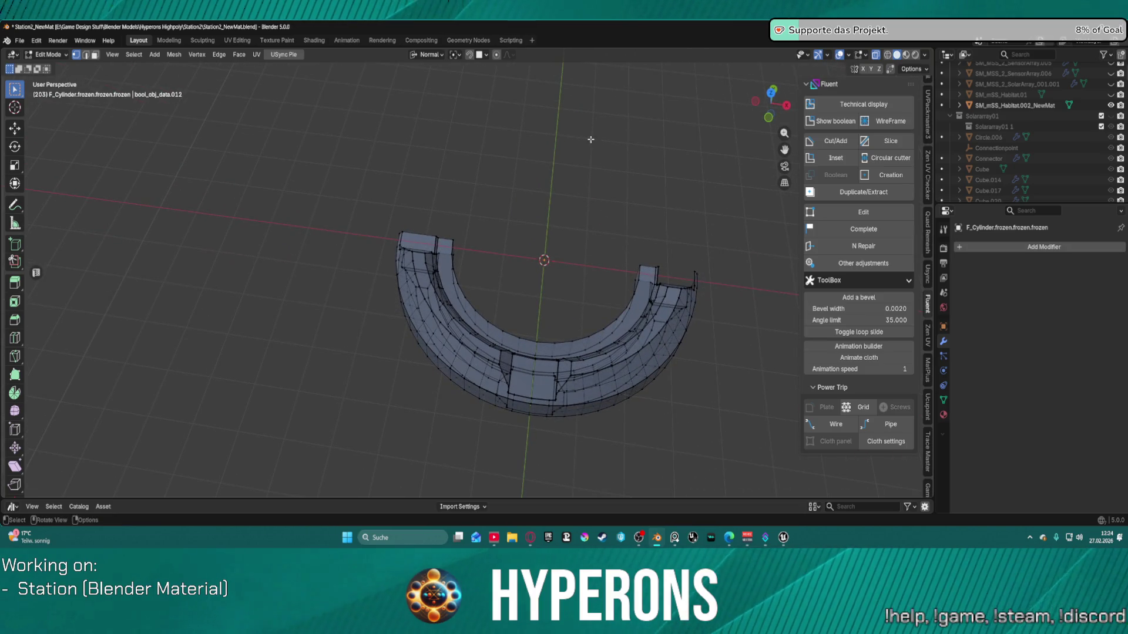
pyautogui.moveTo(572, 234); pyautogui.dragTo(708, 454)
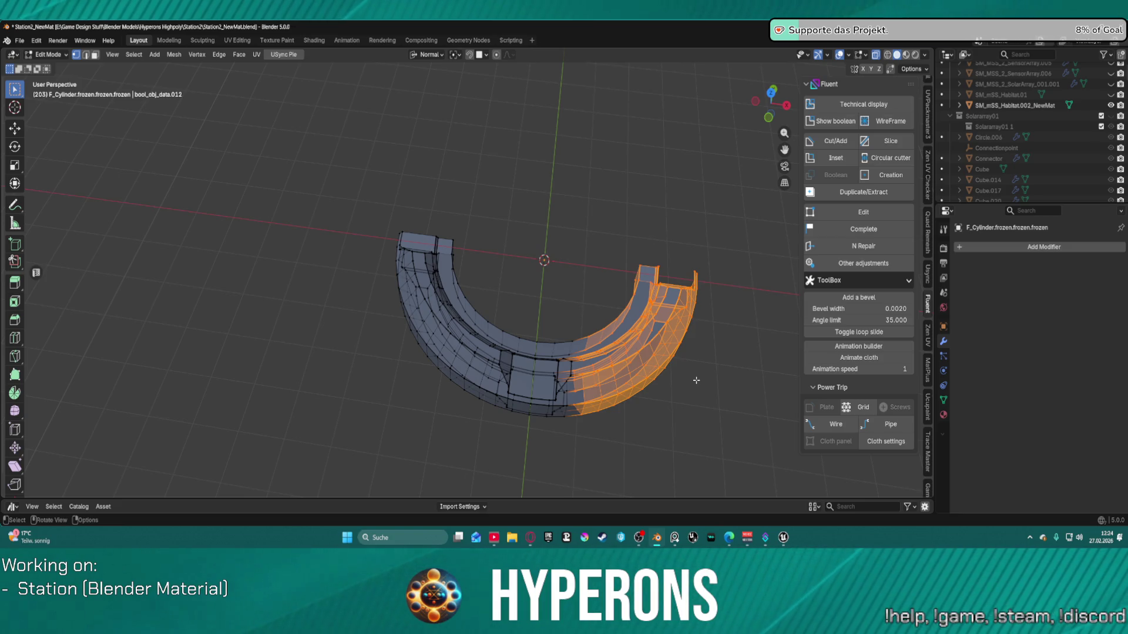
pyautogui.press('x')
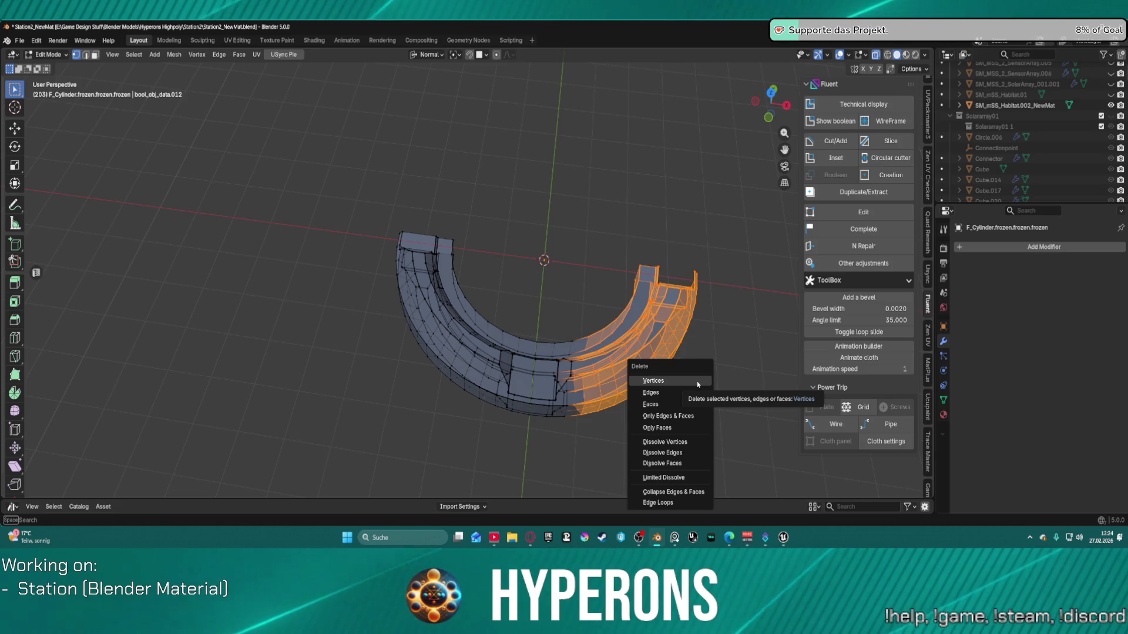
pyautogui.click(696, 382)
pyautogui.moveTo(545, 323); pyautogui.dragTo(596, 455)
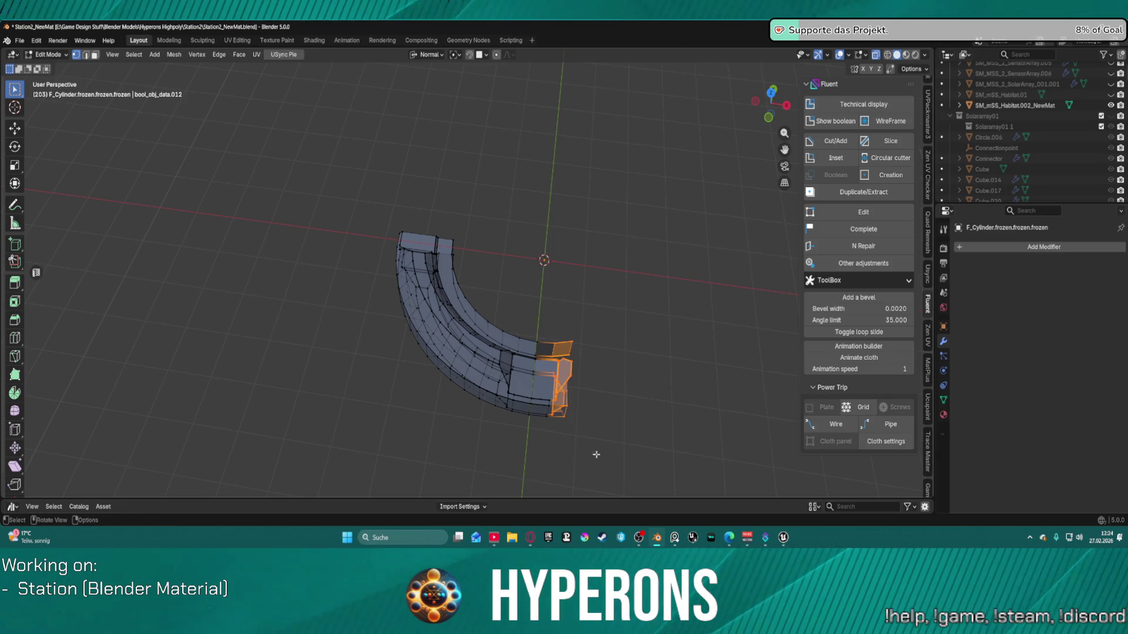
pyautogui.press('x')
pyautogui.click(594, 449)
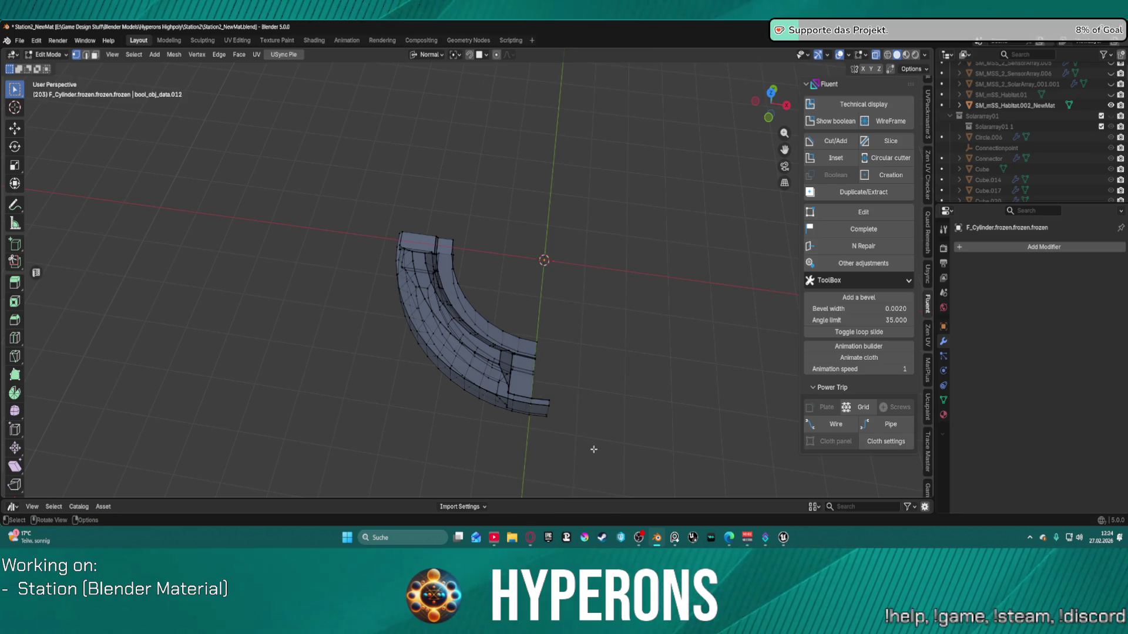
pyautogui.moveTo(575, 412)
pyautogui.mouseDown(button='middle')
pyautogui.moveTo(549, 360)
pyautogui.moveTo(609, 88)
pyautogui.moveTo(632, 300)
pyautogui.mouseUp(button='middle')
pyautogui.click(602, 268)
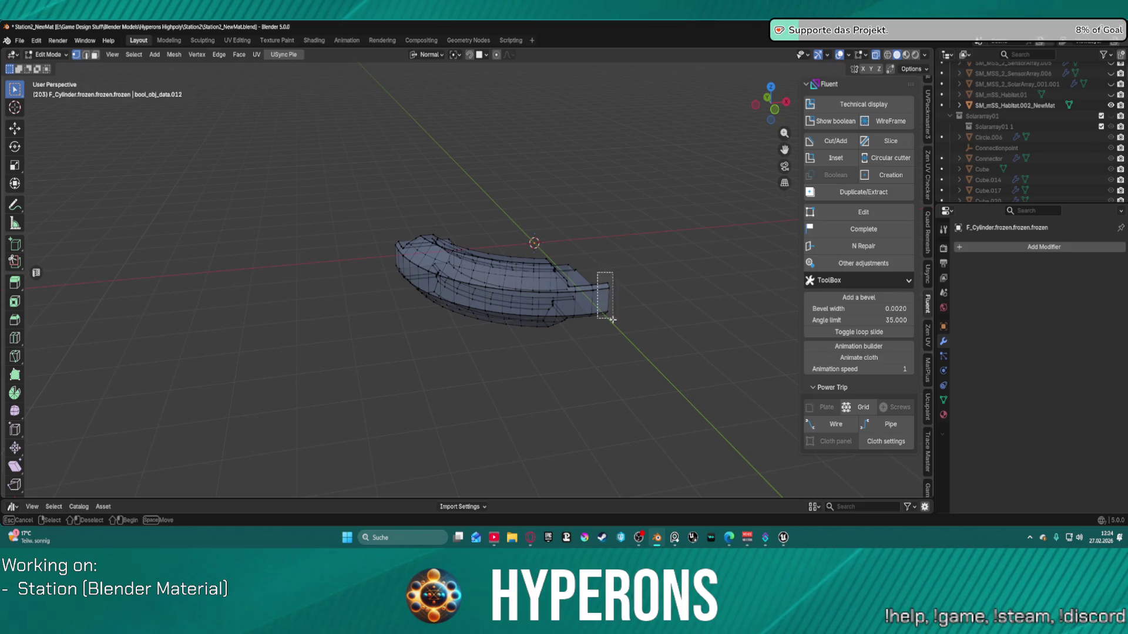
pyautogui.press('x')
pyautogui.click(631, 371)
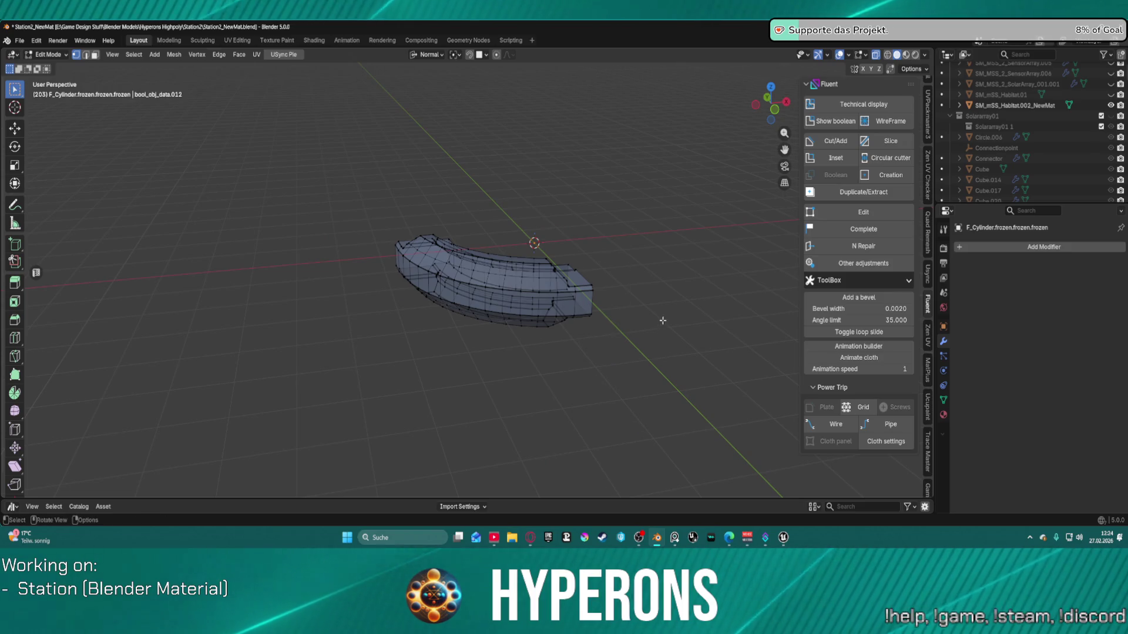
# Step: Select and grow the edge loops around the front box openings, then return to Object Mode
pyautogui.moveTo(558, 282)
pyautogui.mouseDown(button='middle')
pyautogui.moveTo(517, 259)
pyautogui.moveTo(459, 299)
pyautogui.moveTo(335, 247)
pyautogui.moveTo(472, 186)
pyautogui.moveTo(623, 194)
pyautogui.moveTo(459, 226)
pyautogui.mouseUp(button='middle')
pyautogui.scroll(5, 381, 282)
pyautogui.moveTo(492, 305)
pyautogui.mouseDown(button='middle')
pyautogui.moveTo(567, 286)
pyautogui.moveTo(550, 288)
pyautogui.mouseUp(button='middle')
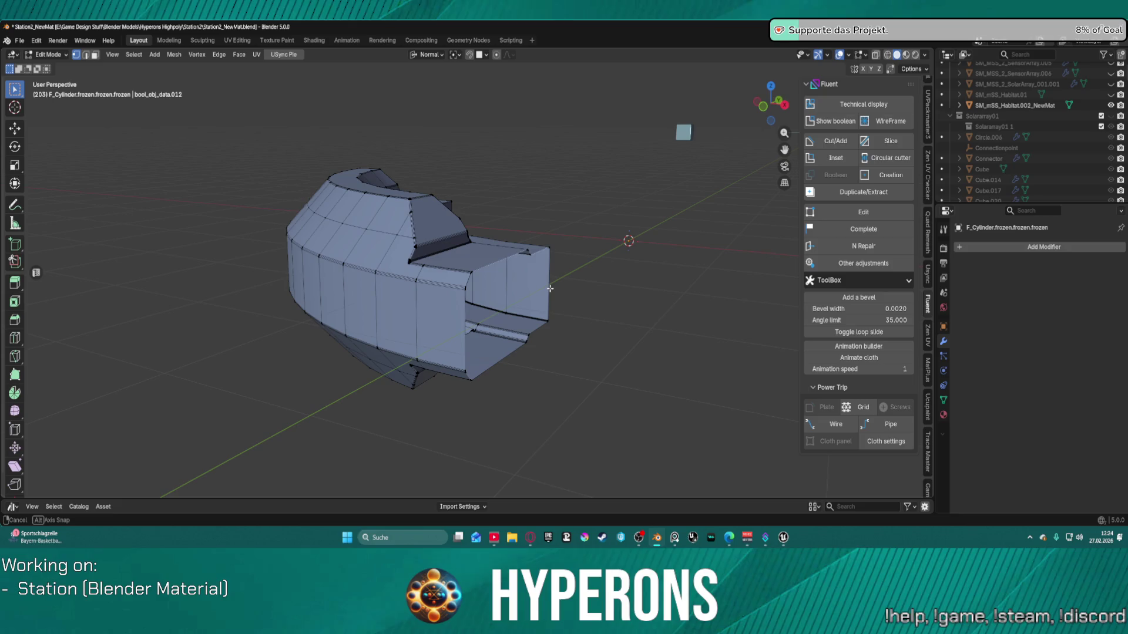
pyautogui.scroll(3, 521, 294)
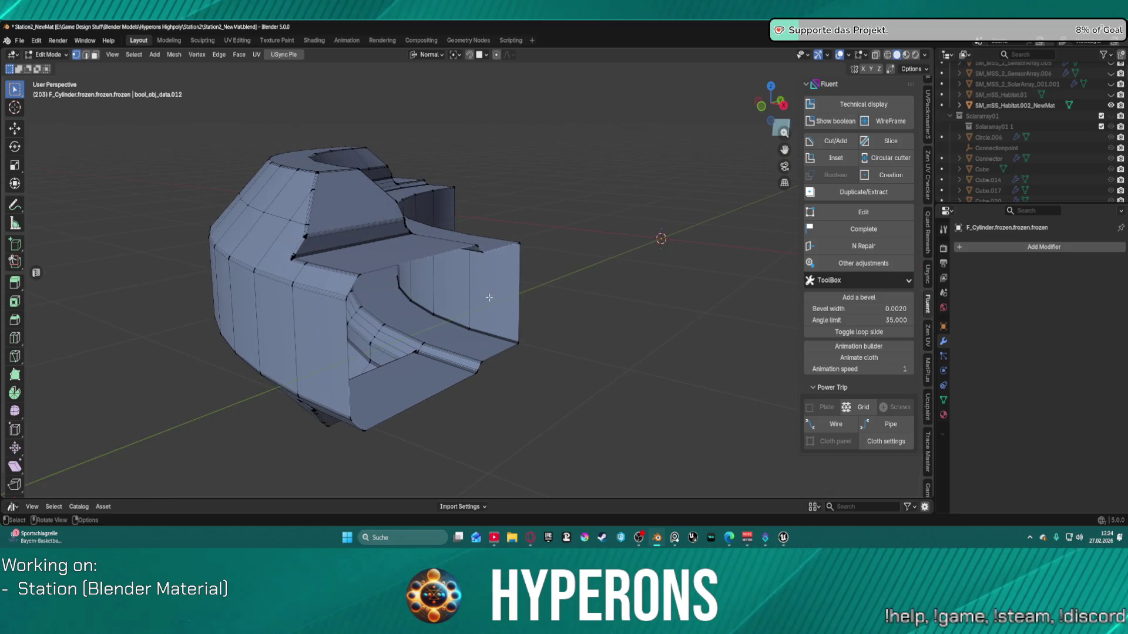
pyautogui.keyDown('alt'); pyautogui.click(409, 408); pyautogui.keyUp('alt')
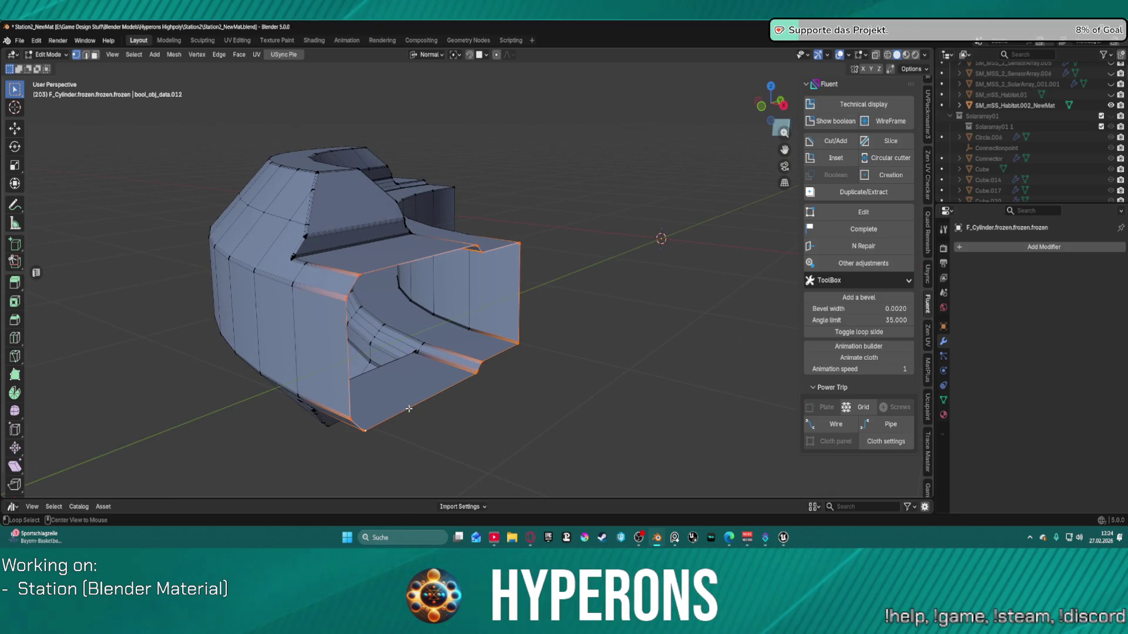
pyautogui.press('ctrl+KP_Add')
pyautogui.moveTo(409, 408)
pyautogui.mouseDown(button='middle')
pyautogui.moveTo(599, 383)
pyautogui.moveTo(605, 342)
pyautogui.mouseUp(button='middle')
pyautogui.keyDown('alt'); pyautogui.click(561, 297); pyautogui.keyUp('alt')
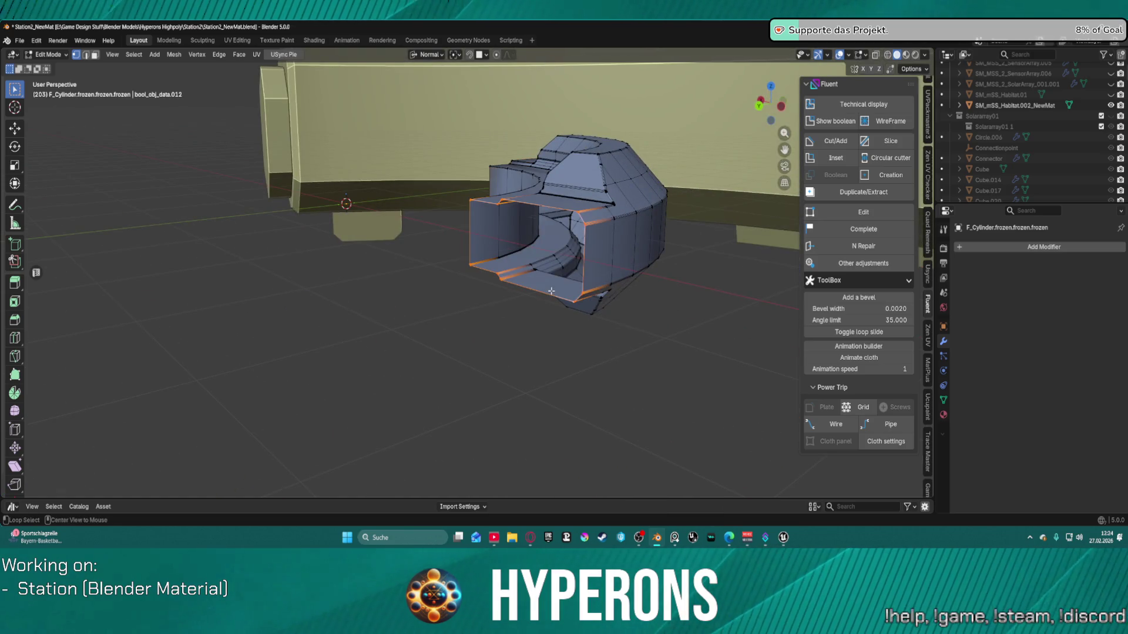
pyautogui.press('ctrl+KP_Add')
pyautogui.moveTo(561, 296)
pyautogui.mouseDown(button='middle')
pyautogui.moveTo(628, 323)
pyautogui.moveTo(453, 309)
pyautogui.mouseUp(button='middle')
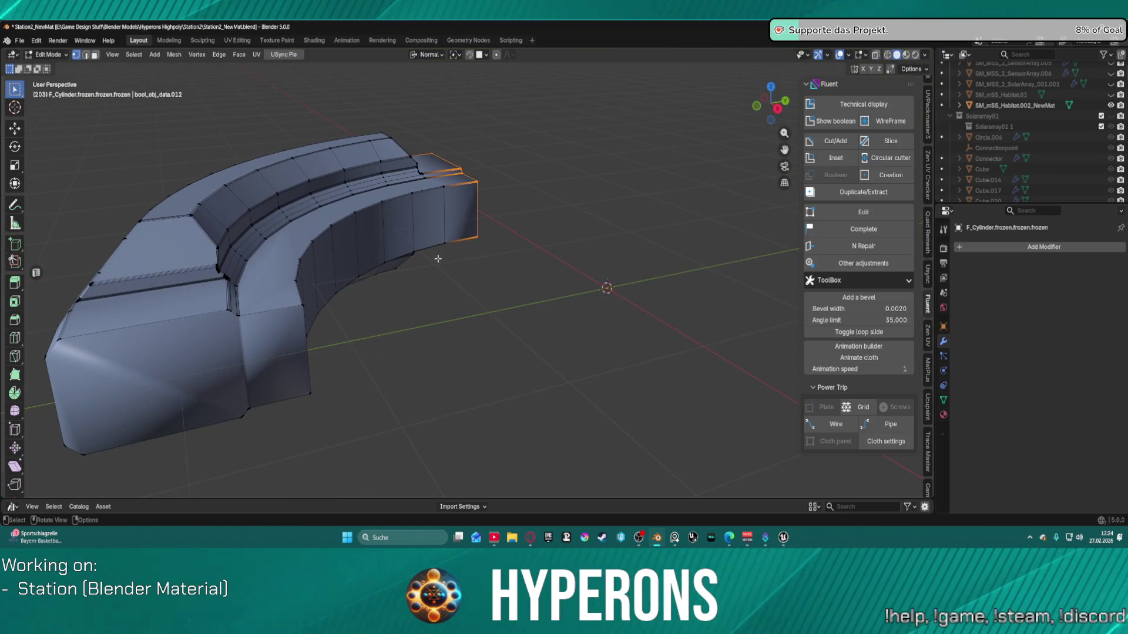
pyautogui.press('Tab')
pyautogui.click(418, 260)
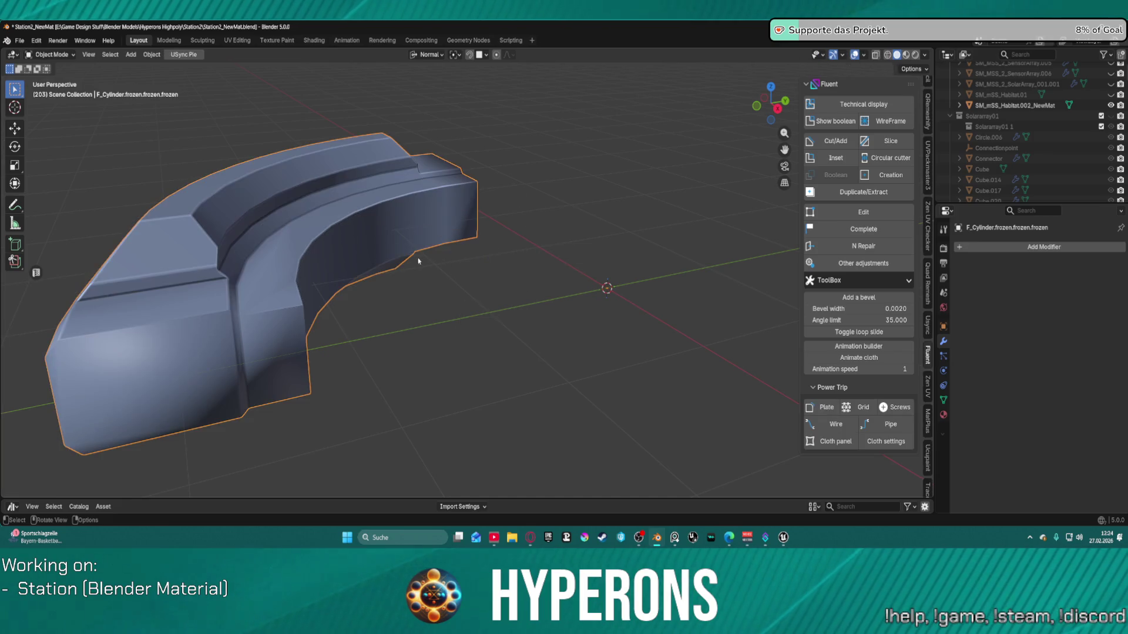
pyautogui.moveTo(425, 258)
pyautogui.mouseDown(button='middle')
pyautogui.moveTo(526, 317)
pyautogui.moveTo(566, 289)
pyautogui.moveTo(413, 271)
pyautogui.mouseUp(button='middle')
pyautogui.rightClick(412, 271)
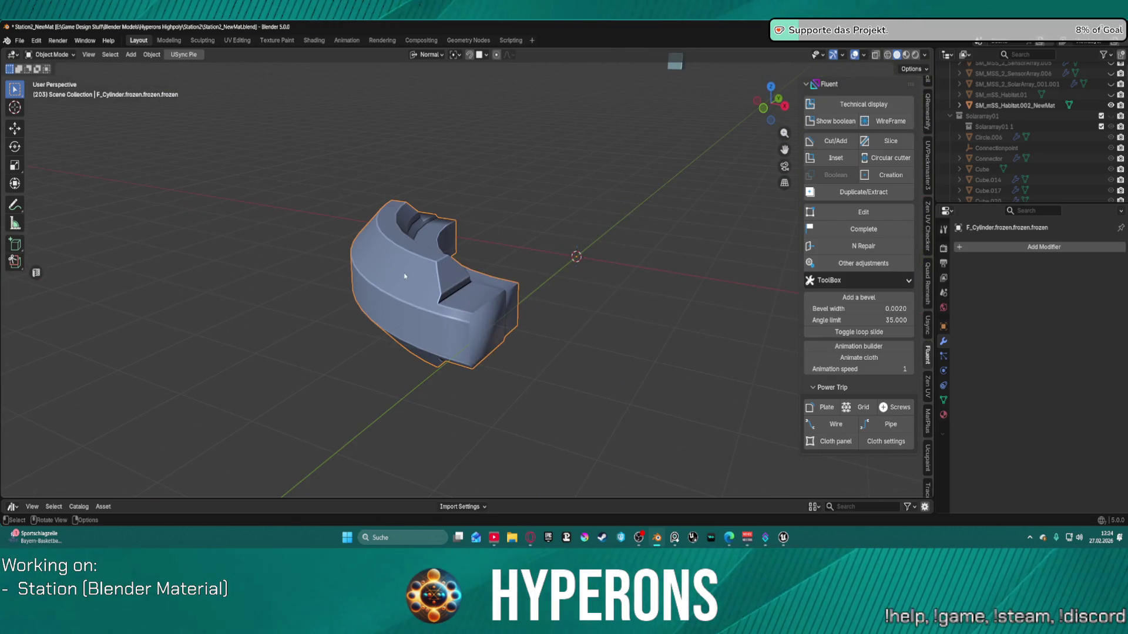
pyautogui.press('f')
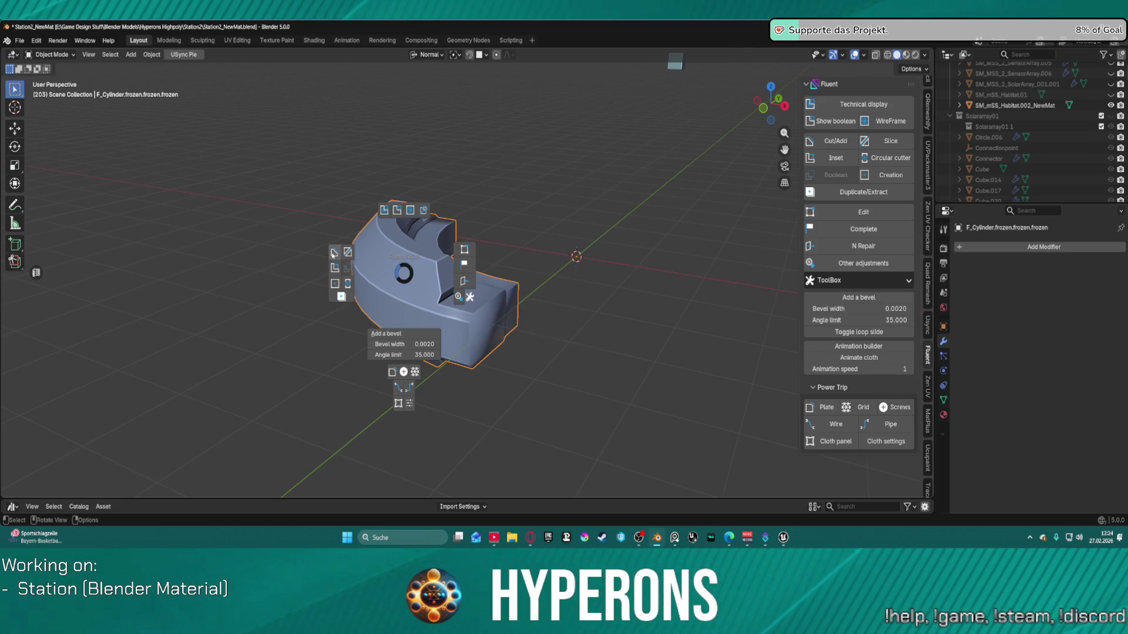
pyautogui.click(333, 254)
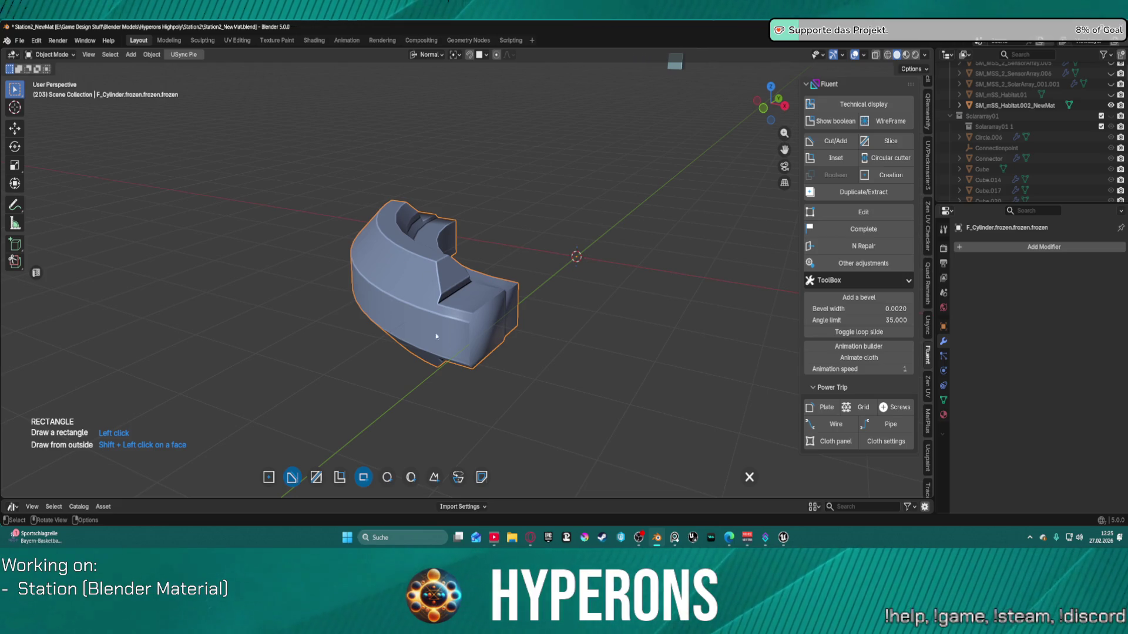
pyautogui.click(411, 478)
pyautogui.click(469, 314)
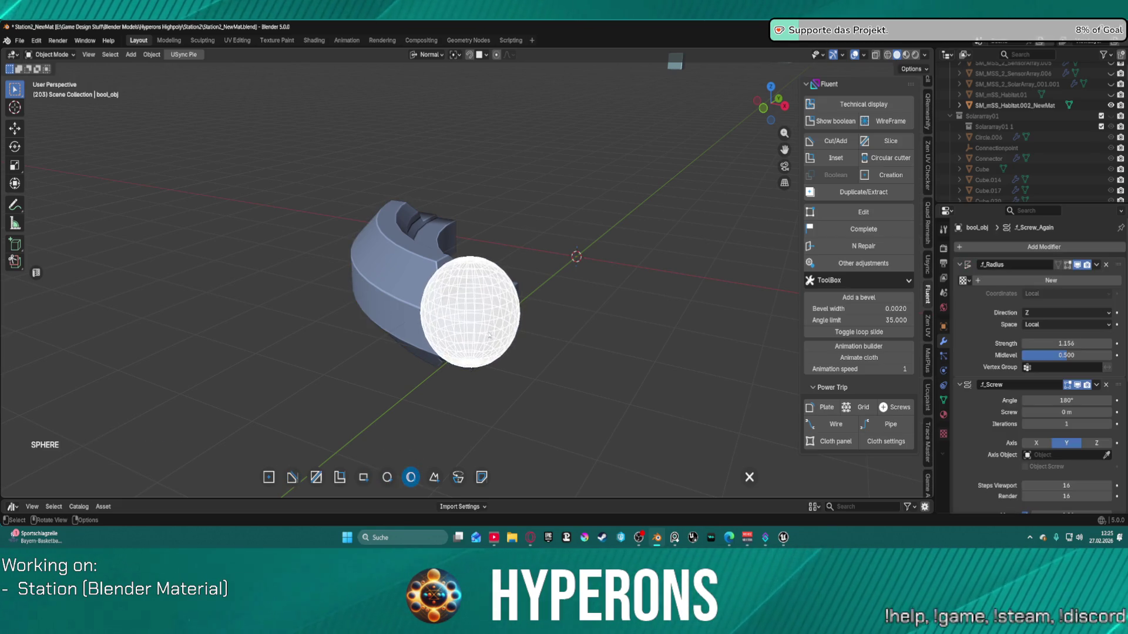
pyautogui.click(494, 332)
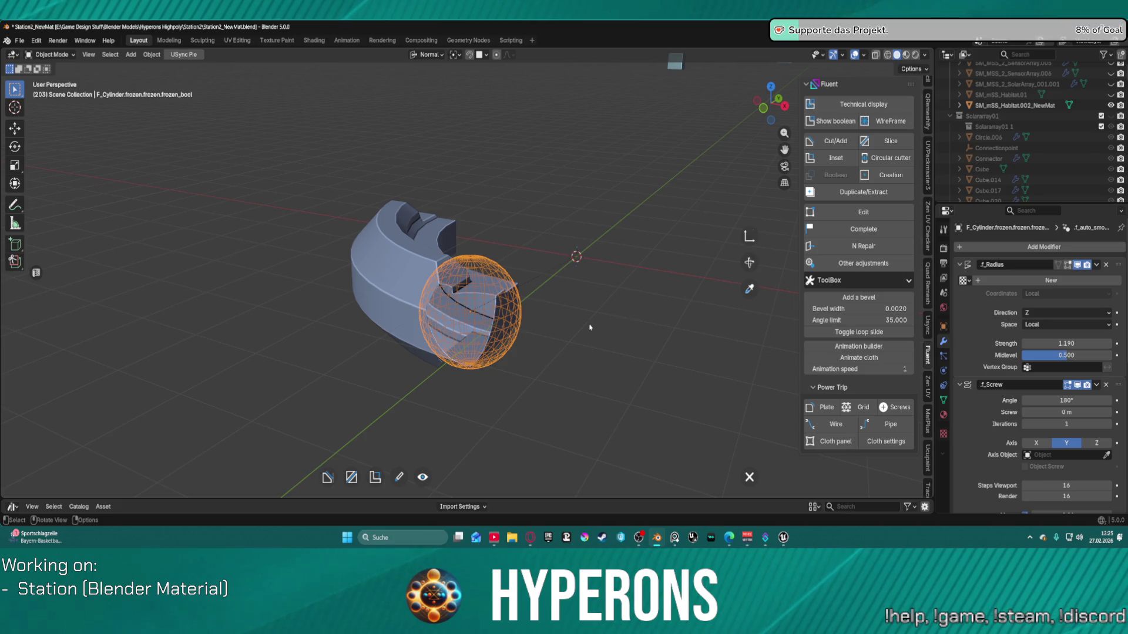
pyautogui.rightClick(564, 236)
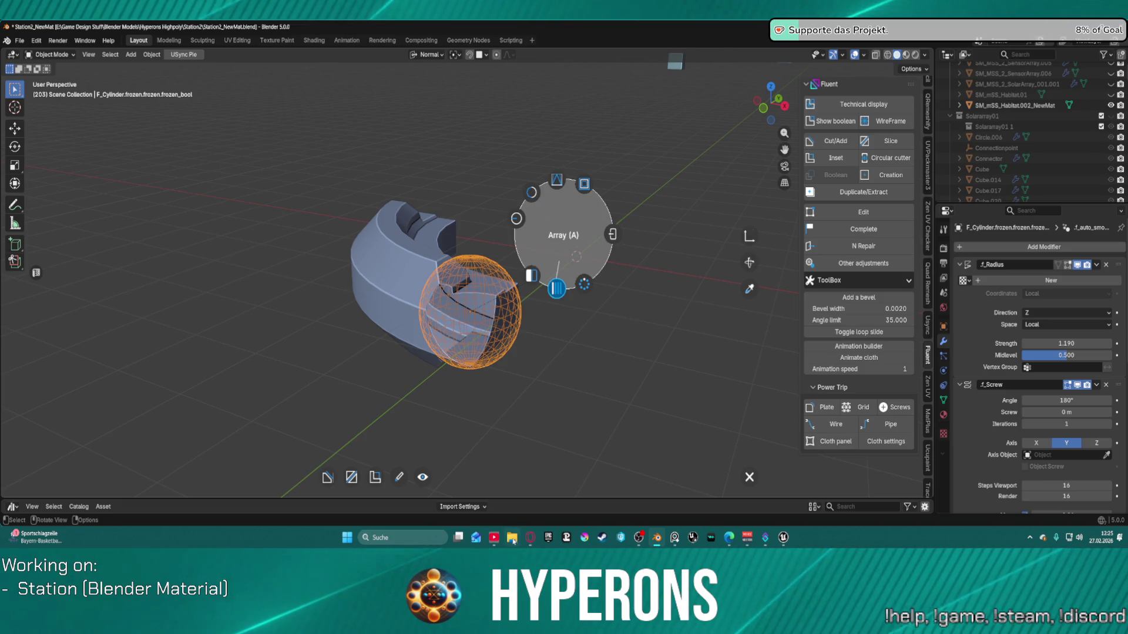
pyautogui.hotkey('alt', 'Tab')
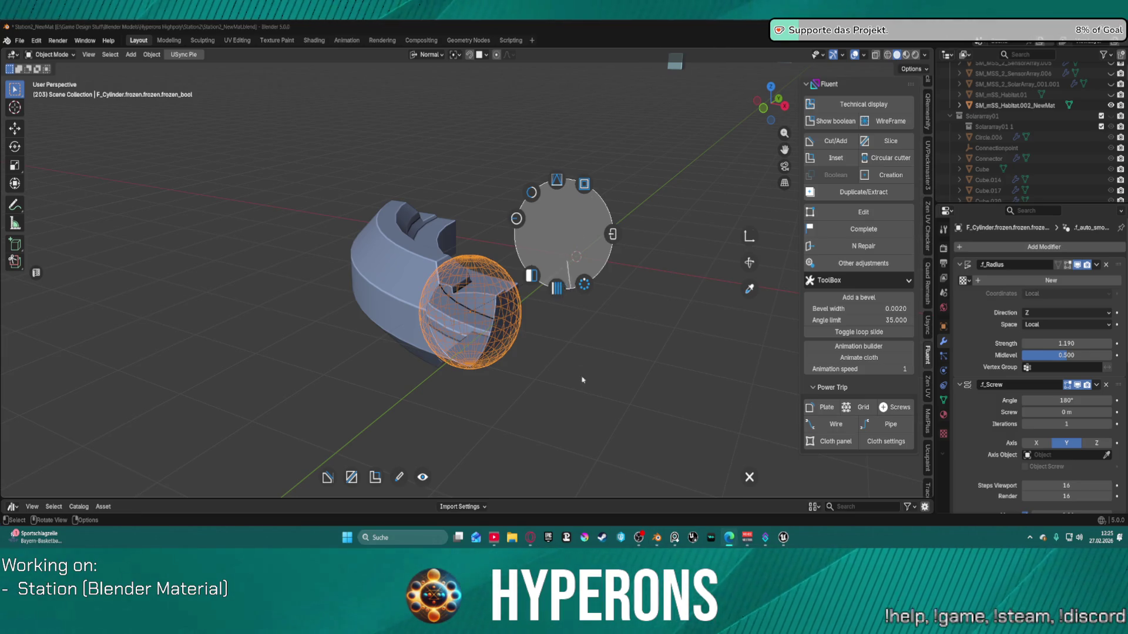
pyautogui.hotkey('alt', 'Tab')
pyautogui.rightClick(578, 339)
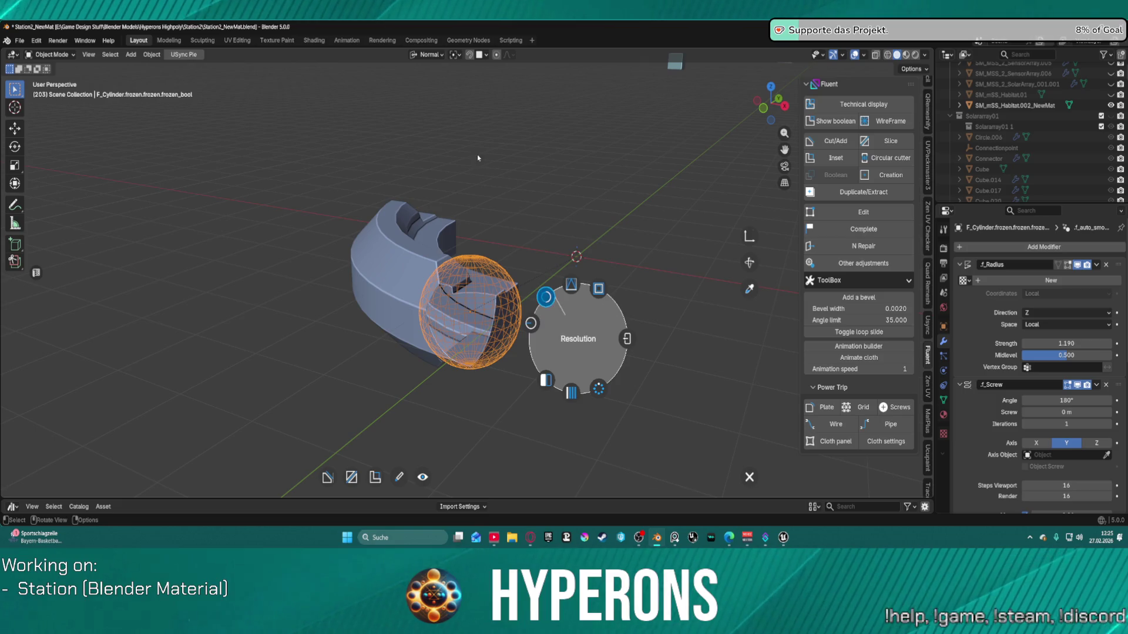
pyautogui.click(637, 341)
pyautogui.moveTo(610, 295)
pyautogui.mouseDown(button='middle')
pyautogui.moveTo(569, 252)
pyautogui.moveTo(645, 305)
pyautogui.moveTo(622, 312)
pyautogui.moveTo(590, 298)
pyautogui.moveTo(625, 282)
pyautogui.moveTo(609, 309)
pyautogui.moveTo(579, 303)
pyautogui.moveTo(528, 285)
pyautogui.moveTo(532, 270)
pyautogui.moveTo(569, 262)
pyautogui.moveTo(615, 288)
pyautogui.mouseUp(button='middle')
pyautogui.hotkey('ctrl', ']')
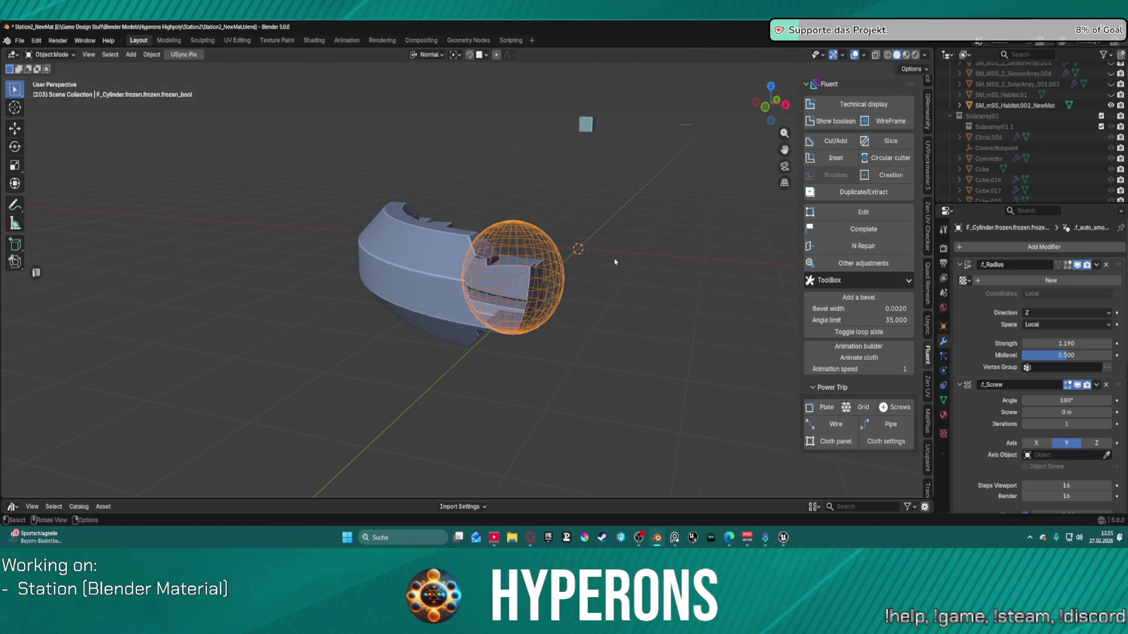
pyautogui.hotkey('ctrl', '[')
pyautogui.moveTo(612, 257)
pyautogui.mouseDown(button='middle')
pyautogui.moveTo(637, 227)
pyautogui.moveTo(564, 194)
pyautogui.moveTo(499, 169)
pyautogui.moveTo(496, 208)
pyautogui.mouseUp(button='middle')
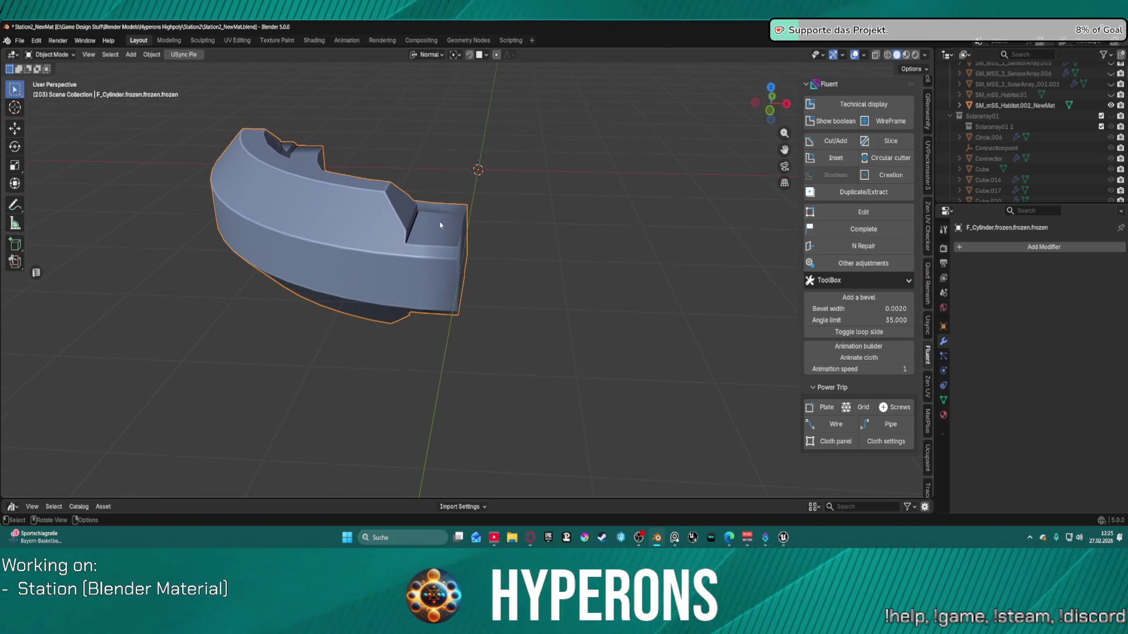
# Step: Try a Fluent rectangle cut on the object's top, cancel it, and orbit to the arc's end
pyautogui.press('f')
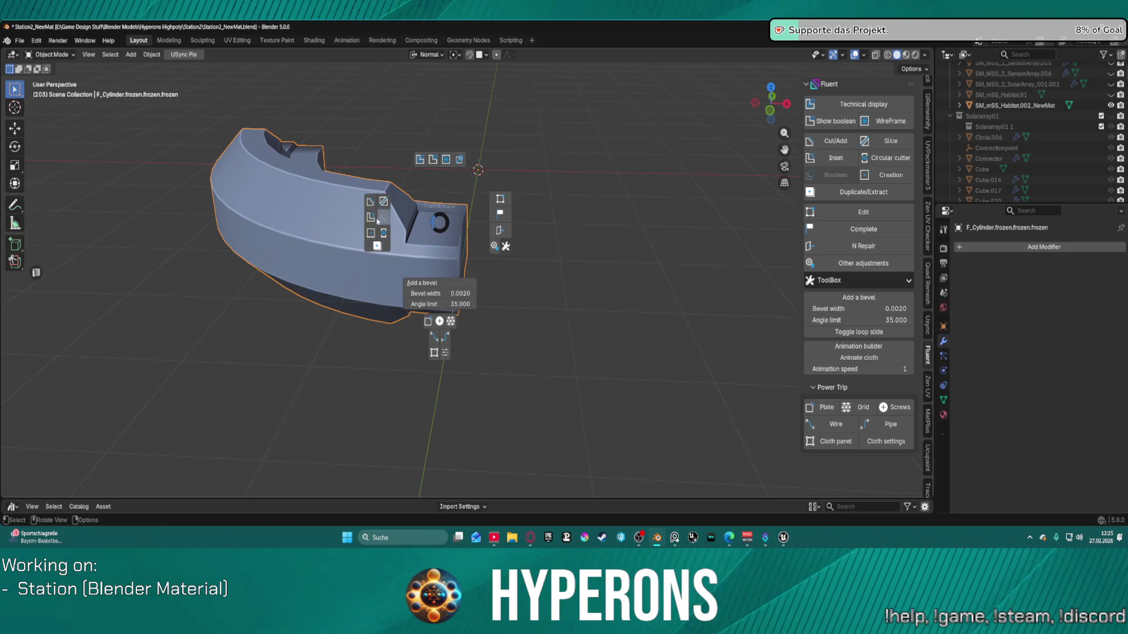
pyautogui.click(368, 219)
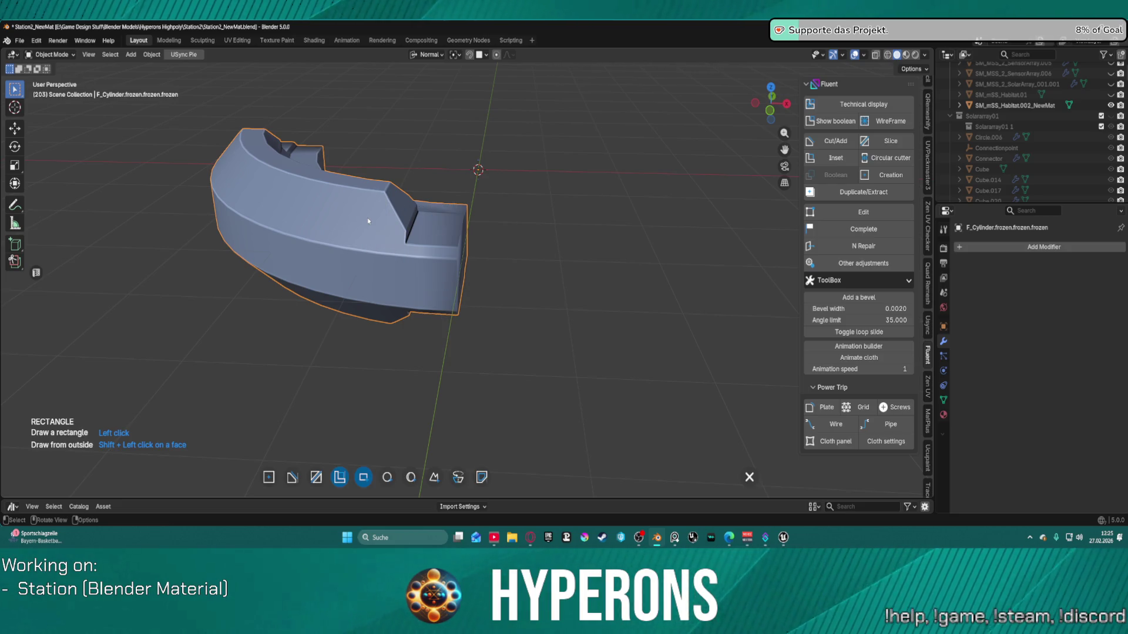
pyautogui.click(451, 226)
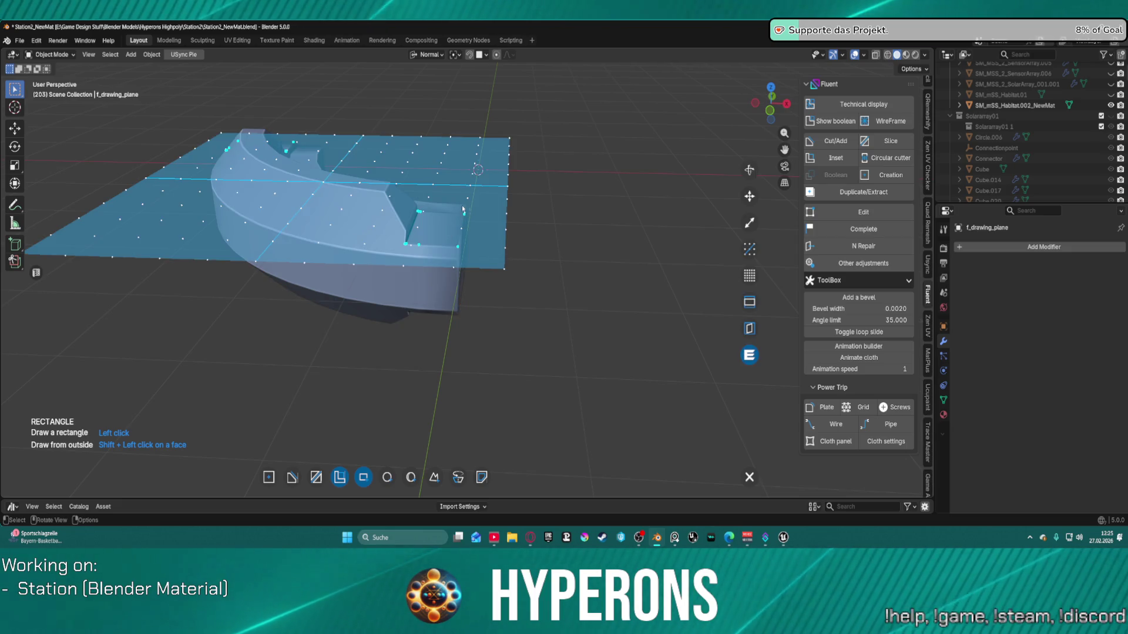
pyautogui.scroll(2, 520, 196)
pyautogui.press('Escape')
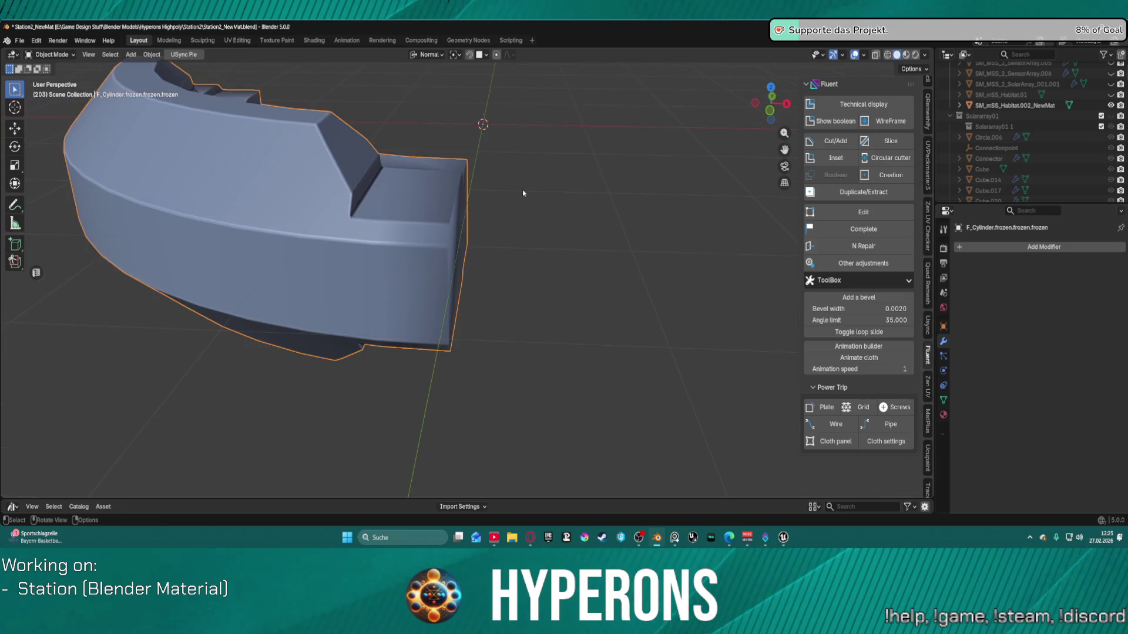
pyautogui.scroll(-4, 473, 186)
pyautogui.moveTo(444, 212)
pyautogui.mouseDown(button='middle')
pyautogui.moveTo(485, 157)
pyautogui.moveTo(491, 185)
pyautogui.moveTo(453, 201)
pyautogui.moveTo(432, 243)
pyautogui.mouseUp(button='middle')
pyautogui.scroll(2, 492, 188)
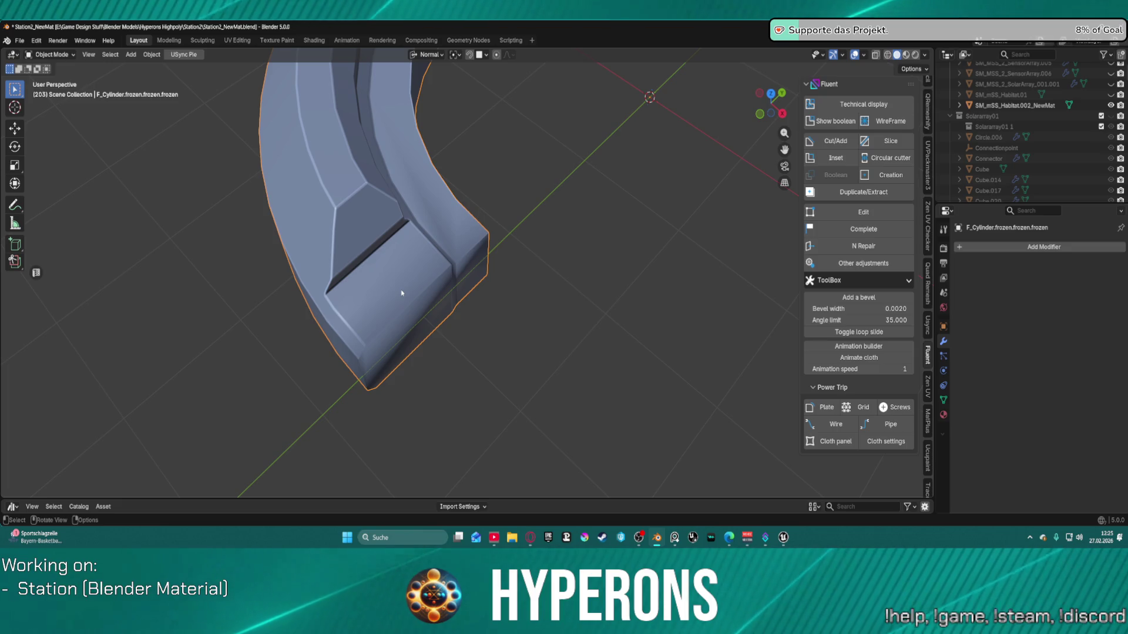
# Step: Lay the rectangle cut's drawing plane on the end face and resize it with the Scale gizmo
pyautogui.press('f')
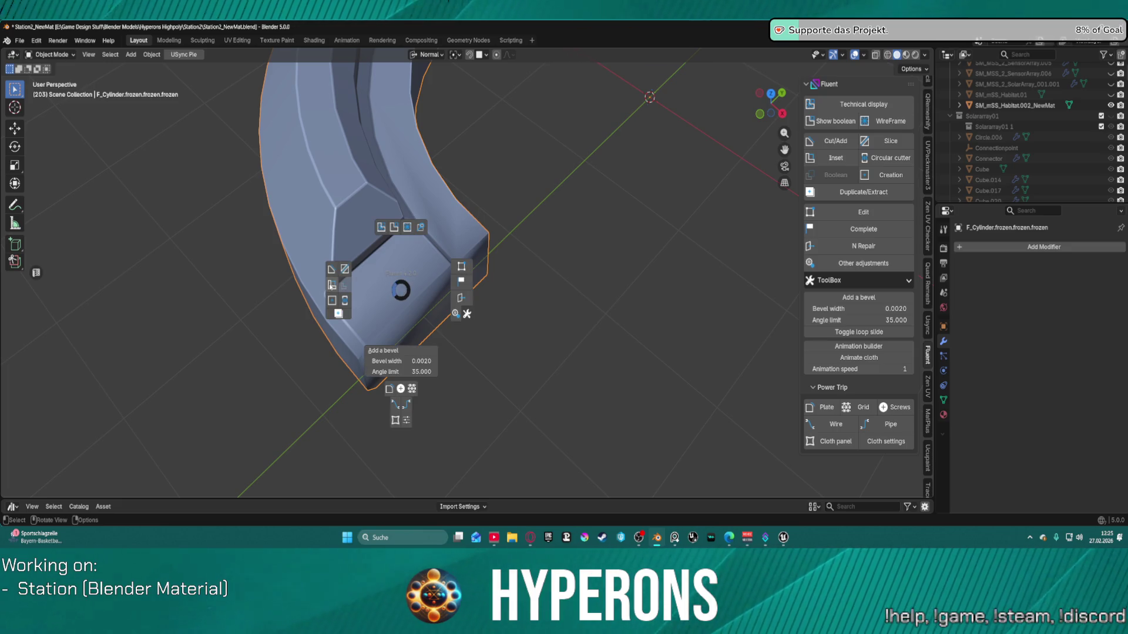
pyautogui.click(332, 284)
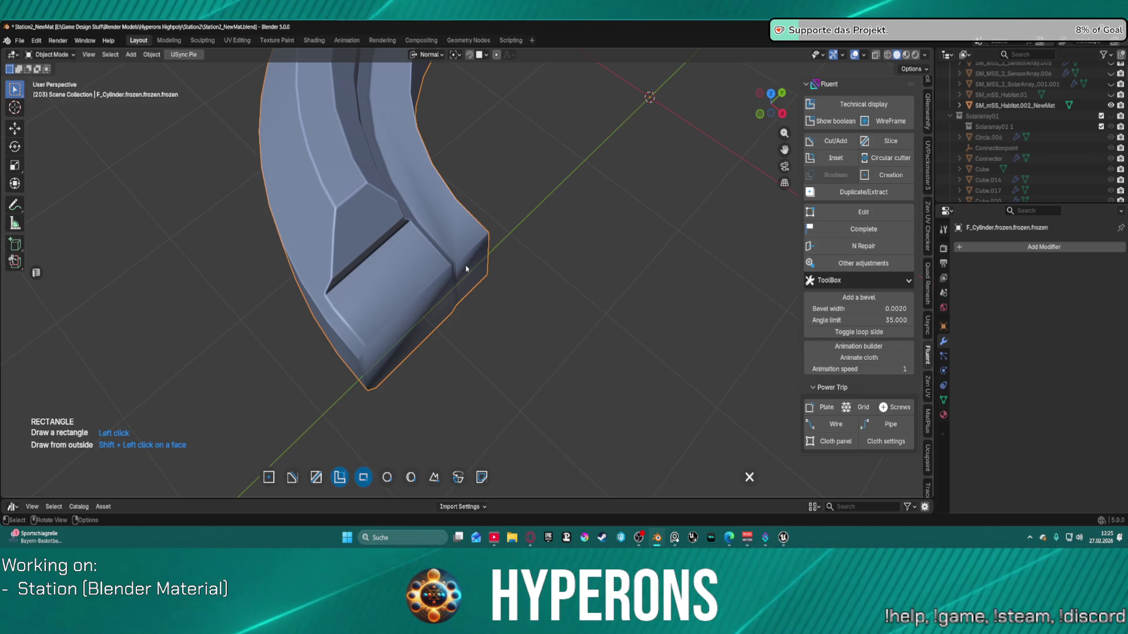
pyautogui.keyDown('shift'); pyautogui.click(402, 291); pyautogui.keyUp('shift')
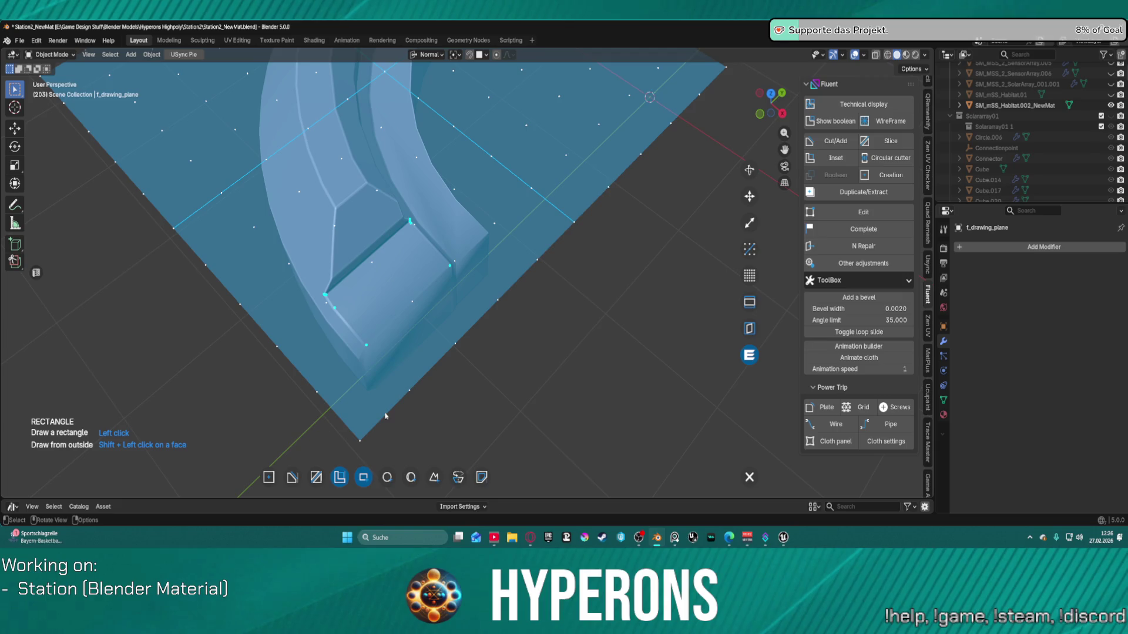
pyautogui.click(747, 235)
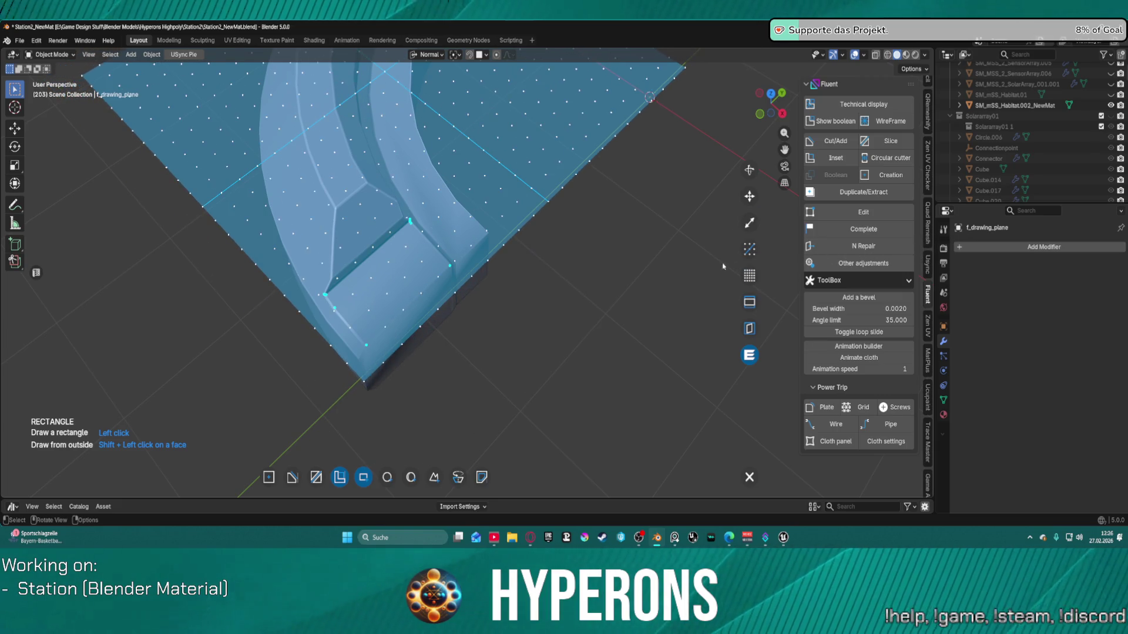
# Step: Draw the rectangle box cutter across the segment's end and set its depth
pyautogui.click(331, 346)
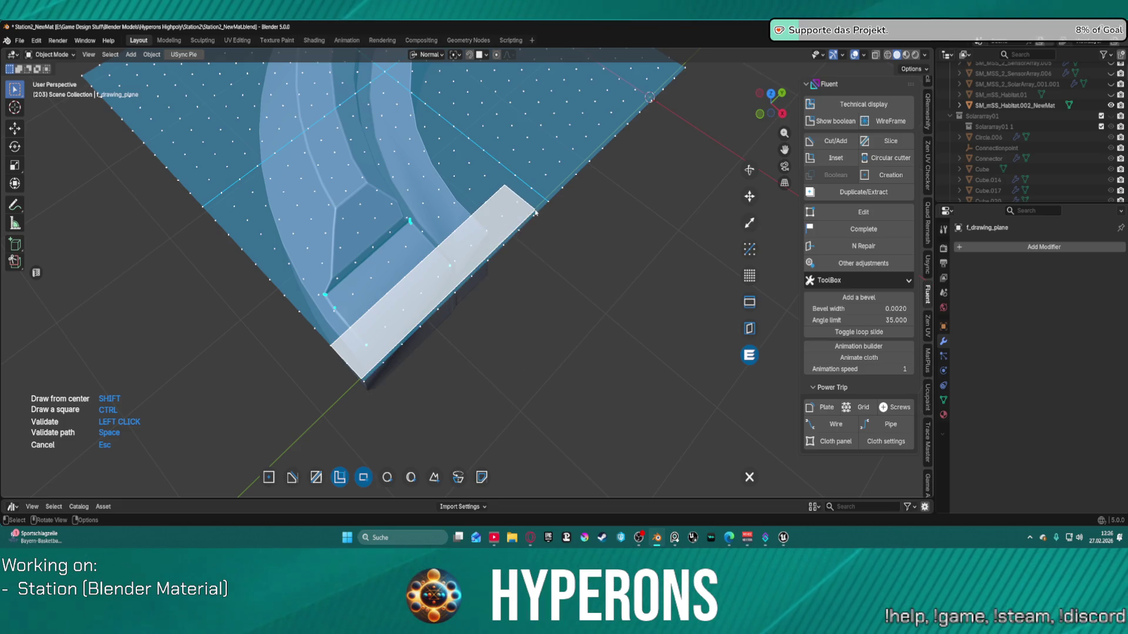
pyautogui.press('Escape')
pyautogui.click(561, 190)
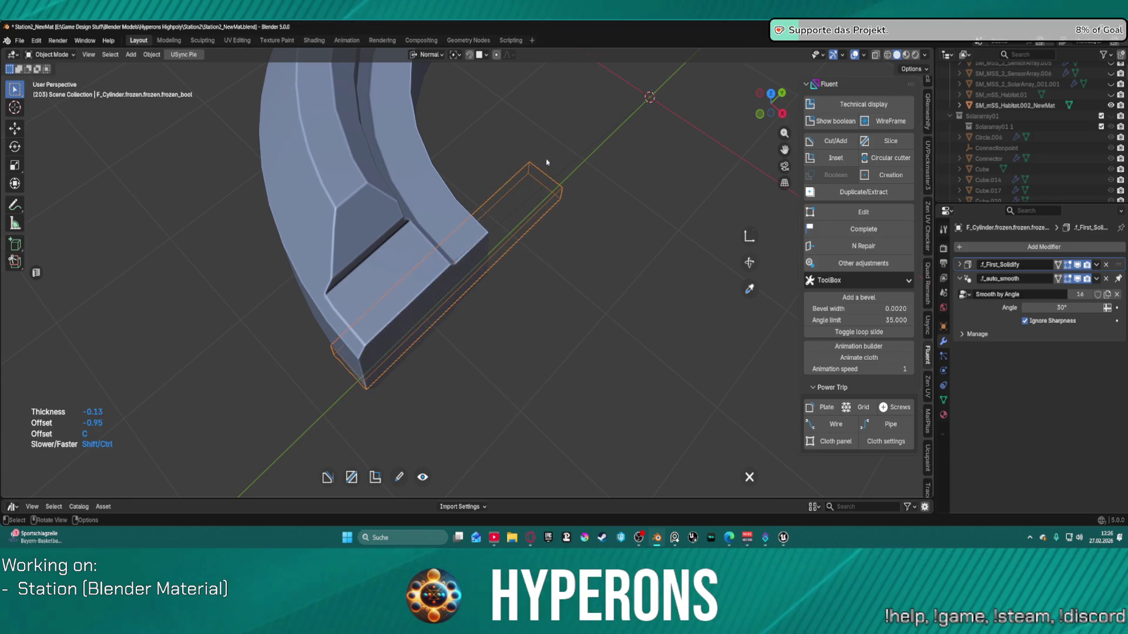
pyautogui.click(523, 165)
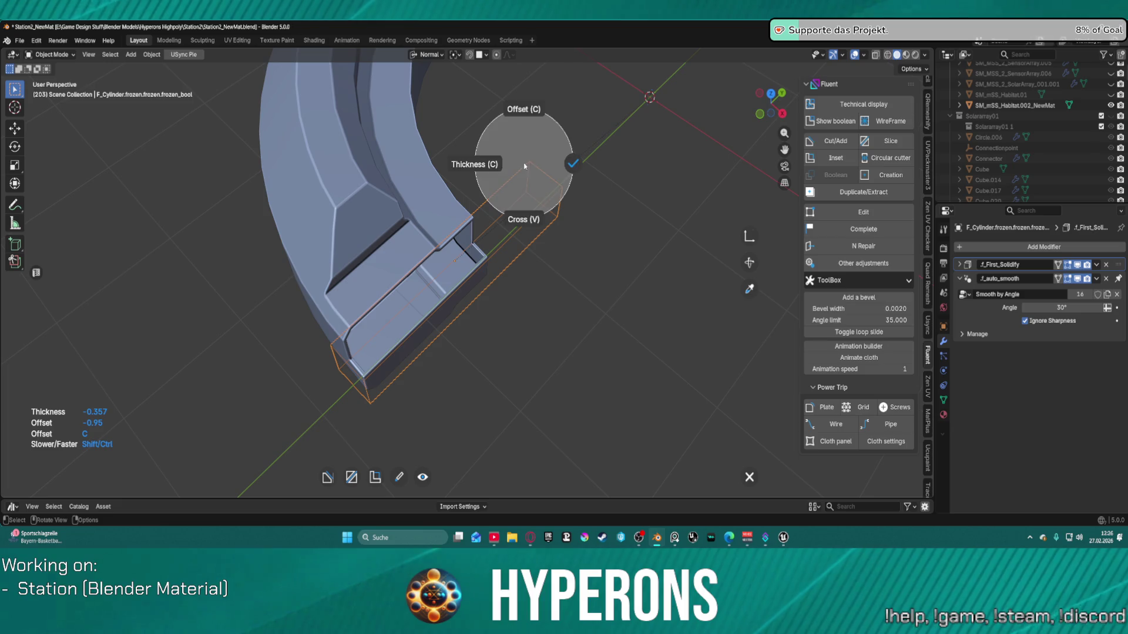
pyautogui.click(526, 221)
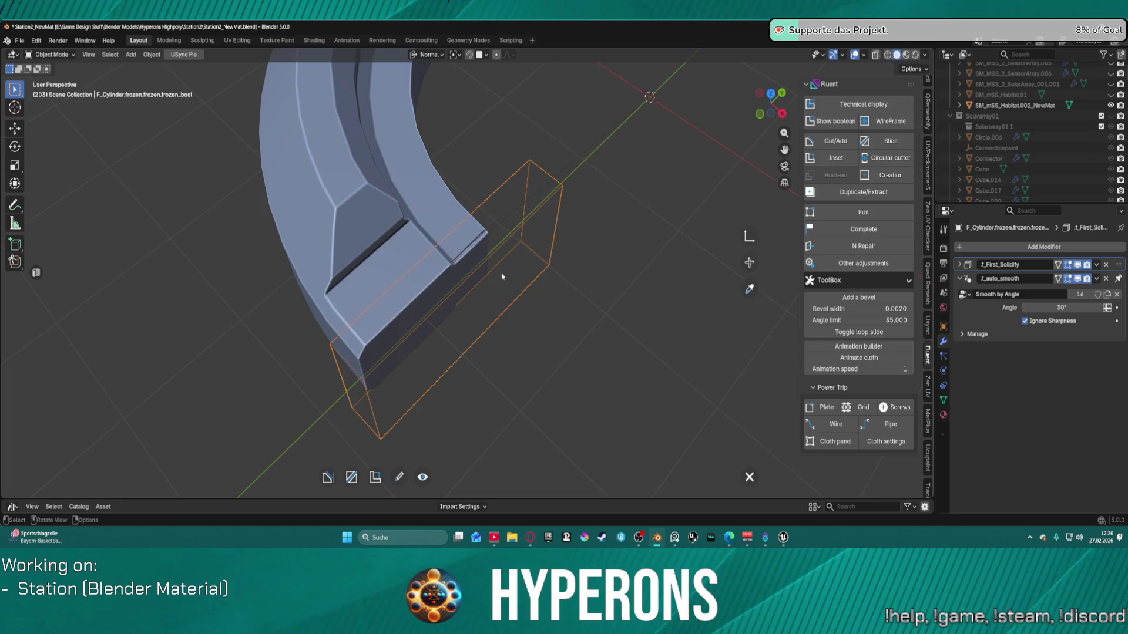
# Step: Set the cutter thickness to 0.02 and commit the cut with Valid and quit
pyautogui.press('f')
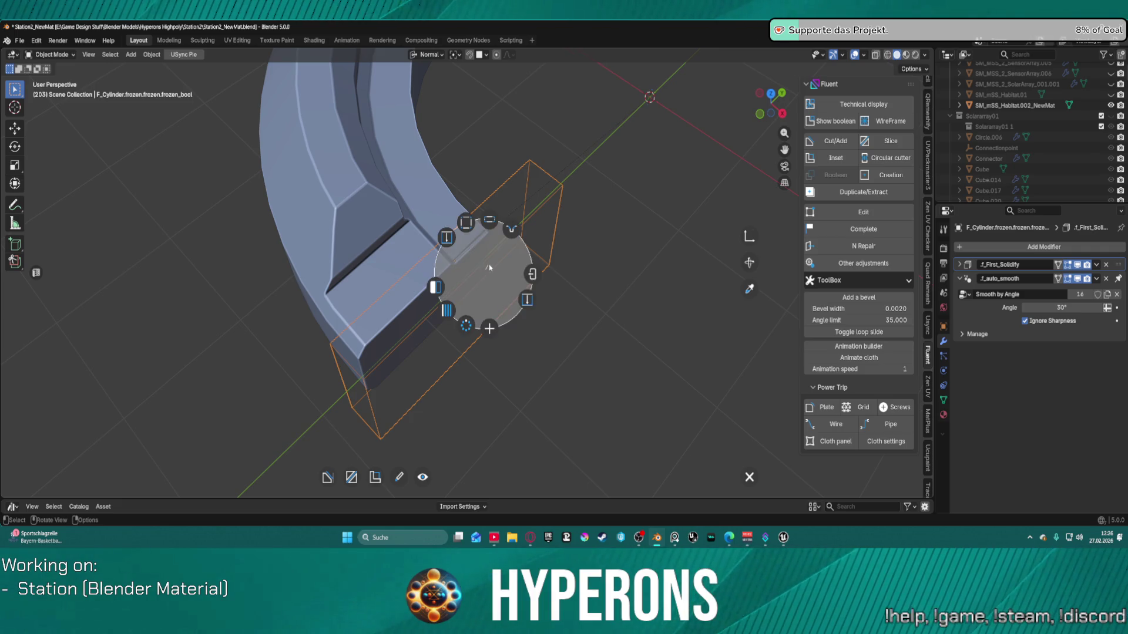
pyautogui.click(529, 297)
pyautogui.write('0.1')
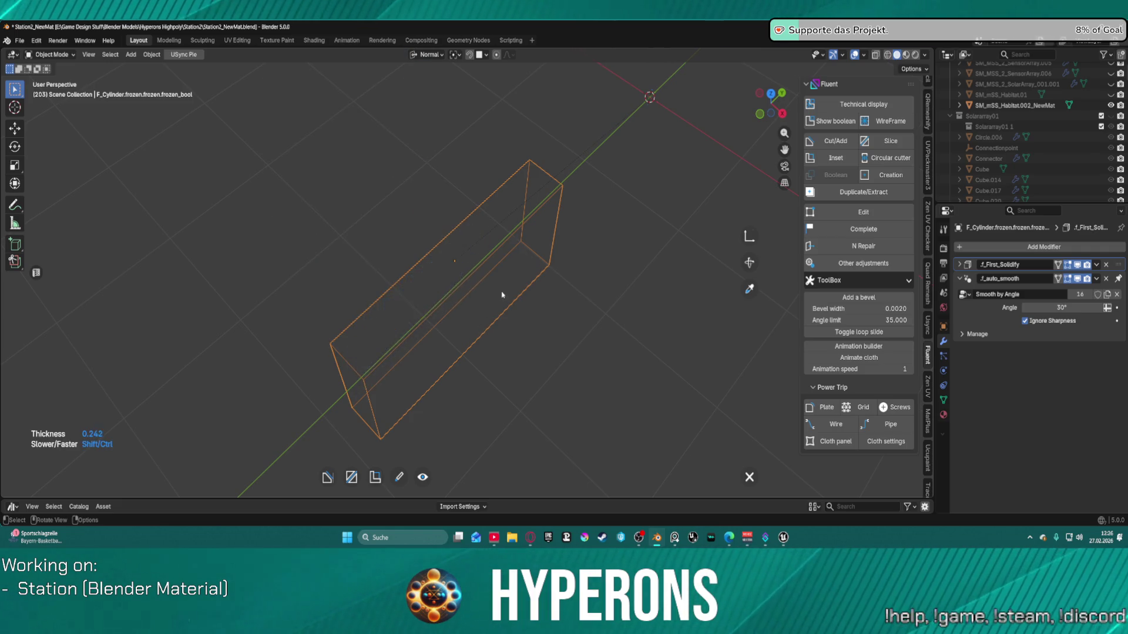
pyautogui.press('BackSpace')
pyautogui.write('05')
pyautogui.press('BackSpace')
pyautogui.write('06')
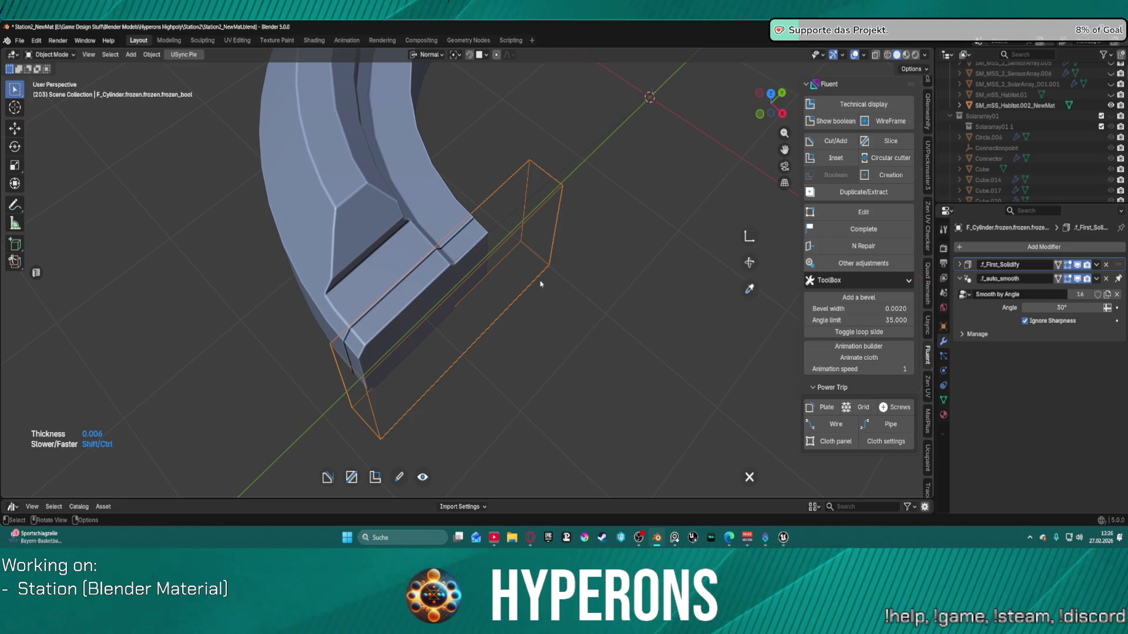
pyautogui.press('BackSpace')
pyautogui.press('BackSpace')
pyautogui.write('26')
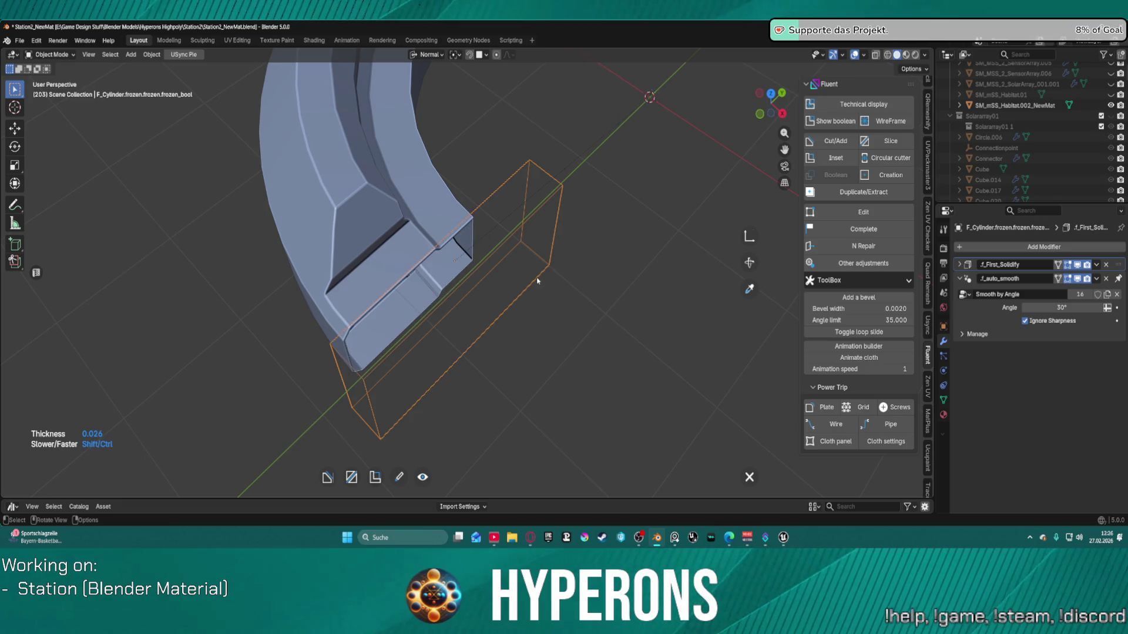
pyautogui.press('BackSpace')
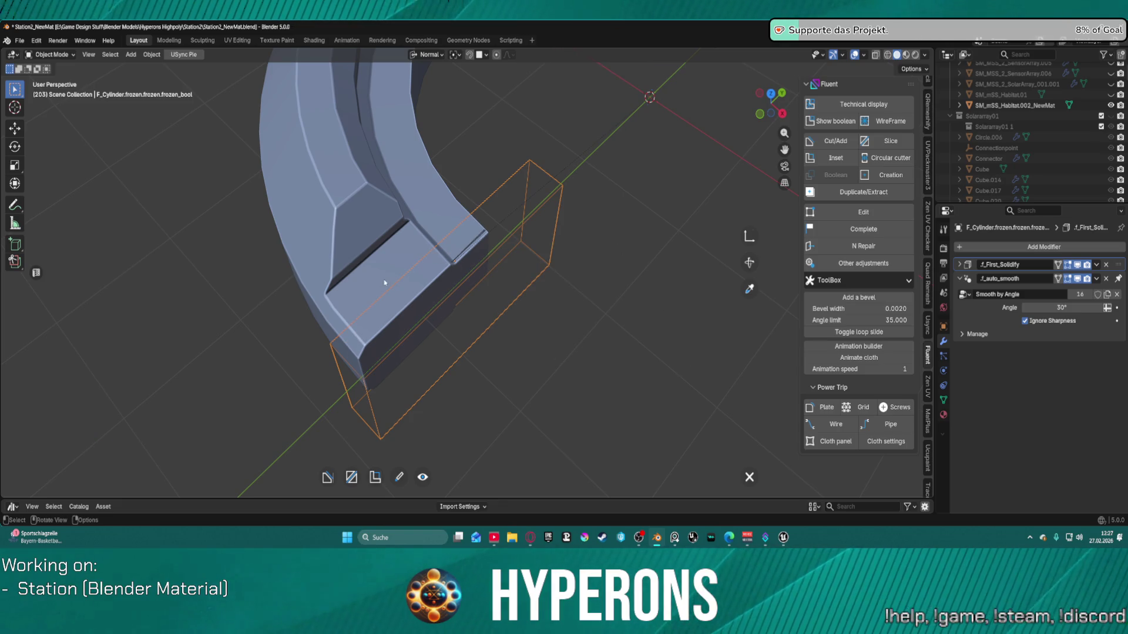
pyautogui.rightClick(536, 286)
pyautogui.click(594, 289)
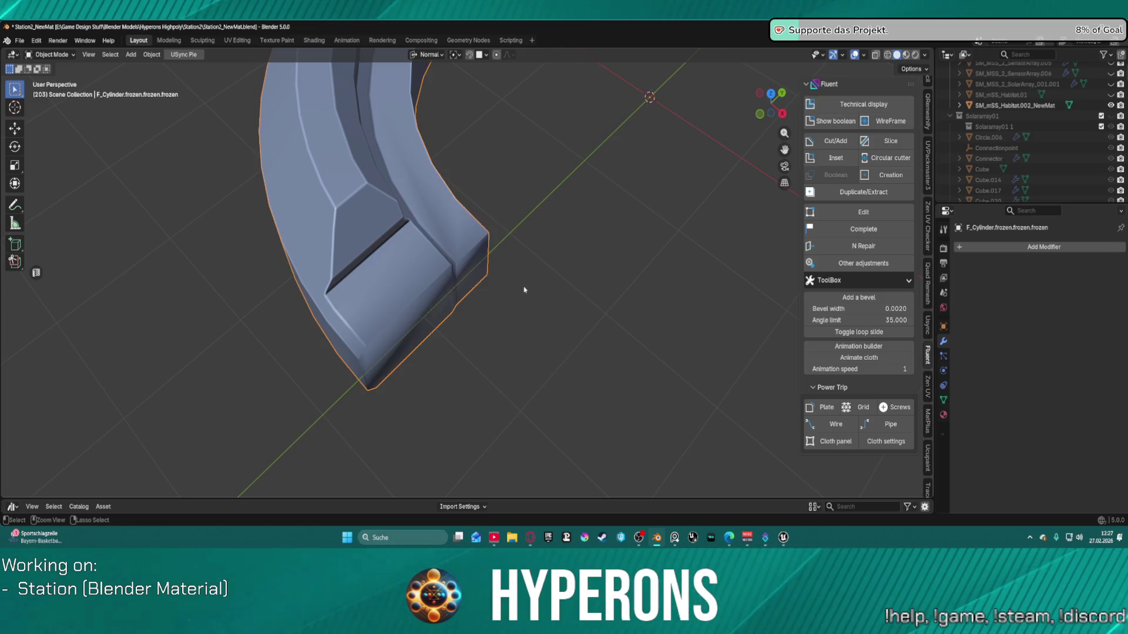
# Step: Run N Repair and apply Other adjustments with Centered array on and Auto Mirror X off
pyautogui.moveTo(569, 285)
pyautogui.mouseDown(button='middle')
pyautogui.moveTo(586, 222)
pyautogui.moveTo(616, 209)
pyautogui.moveTo(583, 293)
pyautogui.mouseUp(button='middle')
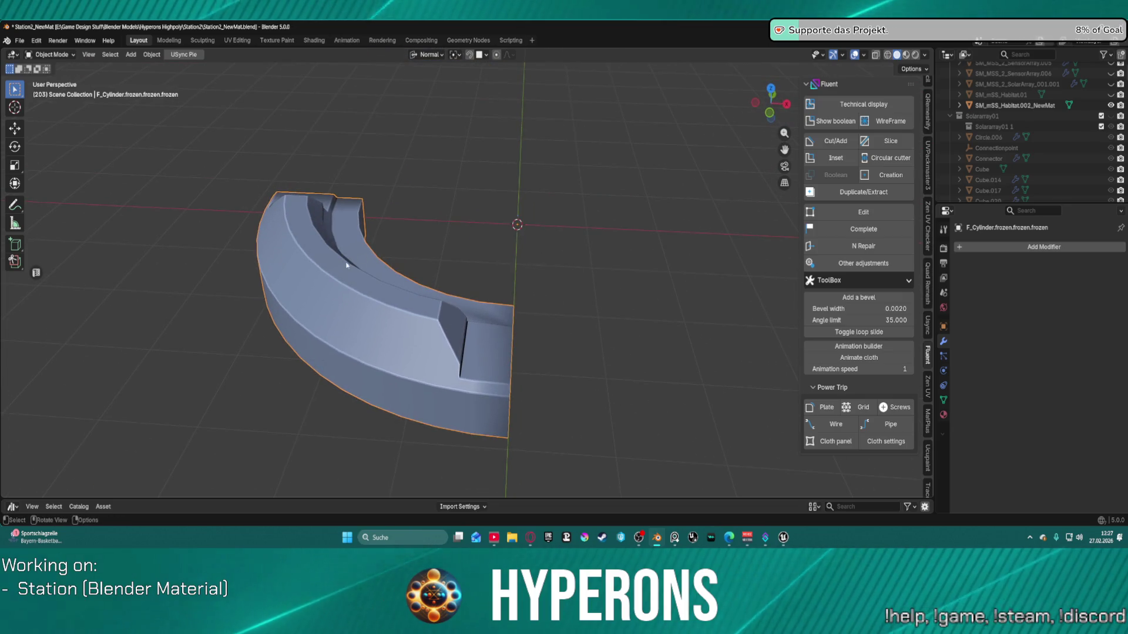
pyautogui.click(863, 249)
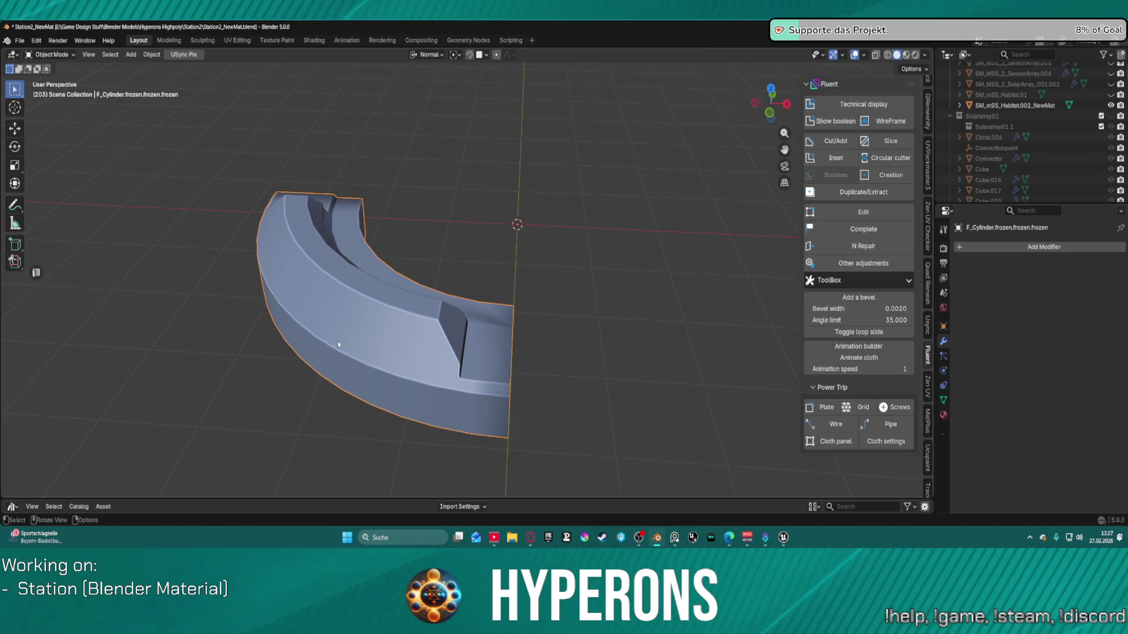
pyautogui.click(855, 264)
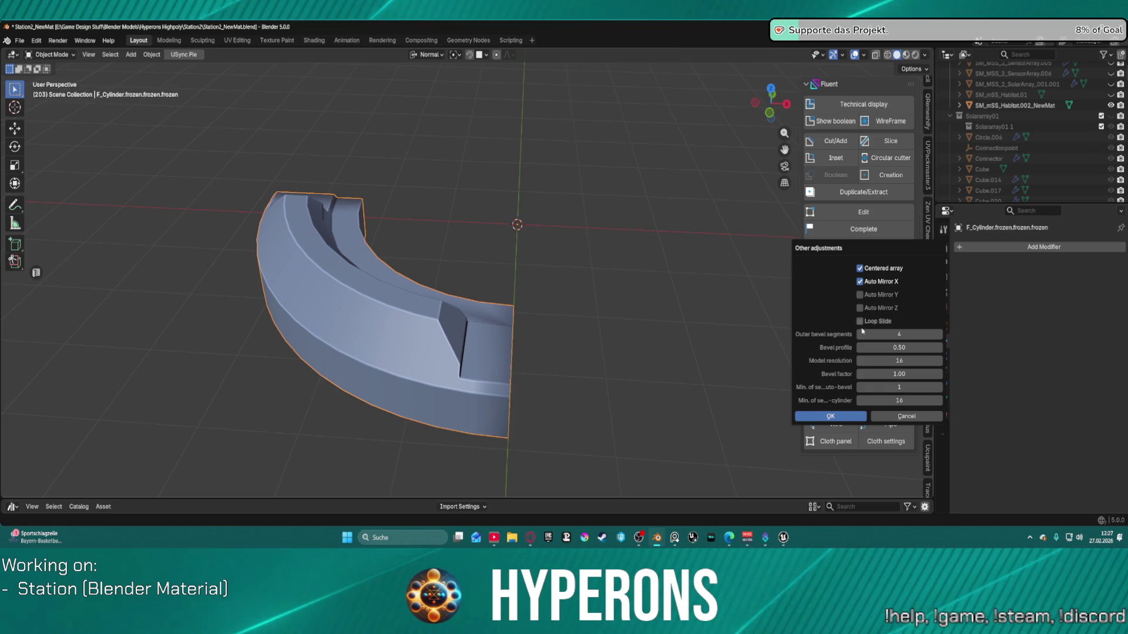
pyautogui.click(831, 416)
# Step: Orbit around the curved segment to inspect its outer side
pyautogui.moveTo(528, 382); pyautogui.dragTo(179, 346, button='middle')
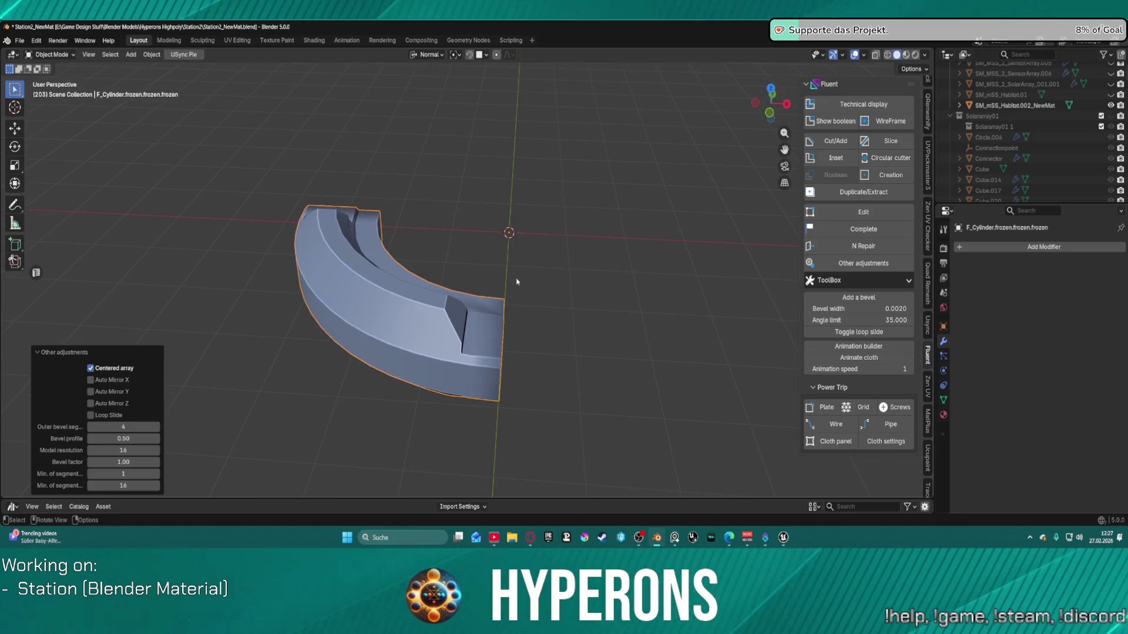
pyautogui.moveTo(517, 282); pyautogui.dragTo(507, 285, button='middle')
pyautogui.scroll(-2, 619, 300)
pyautogui.scroll(2, 621, 298)
pyautogui.moveTo(599, 312); pyautogui.dragTo(594, 307, button='middle')
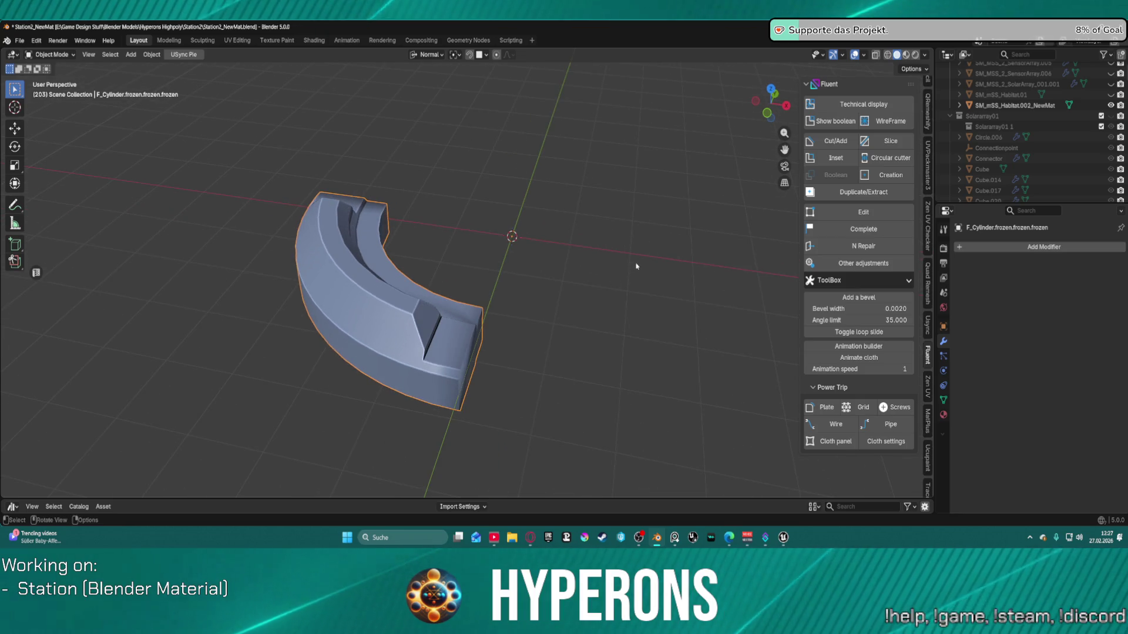
pyautogui.moveTo(635, 266); pyautogui.dragTo(612, 251, button='middle')
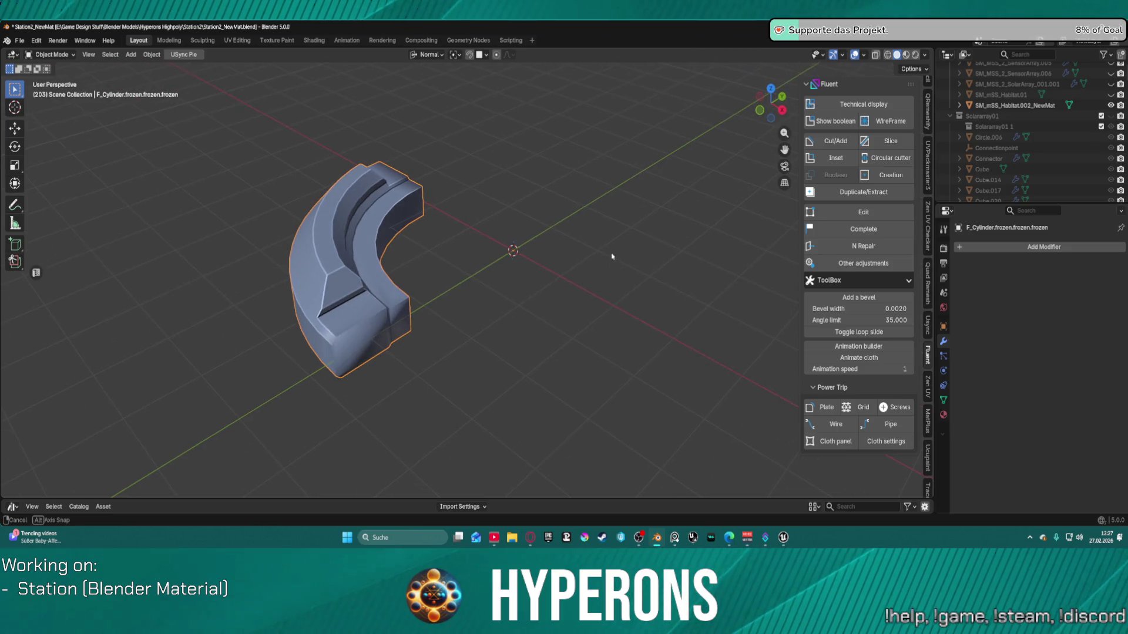
pyautogui.rightClick(352, 230)
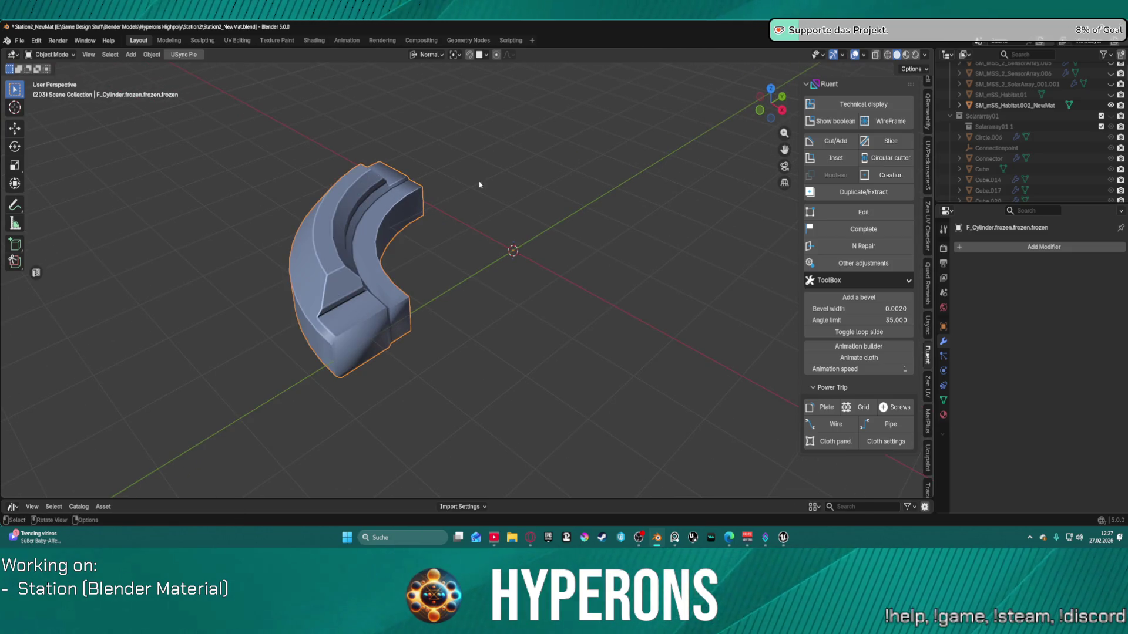
pyautogui.press('f')
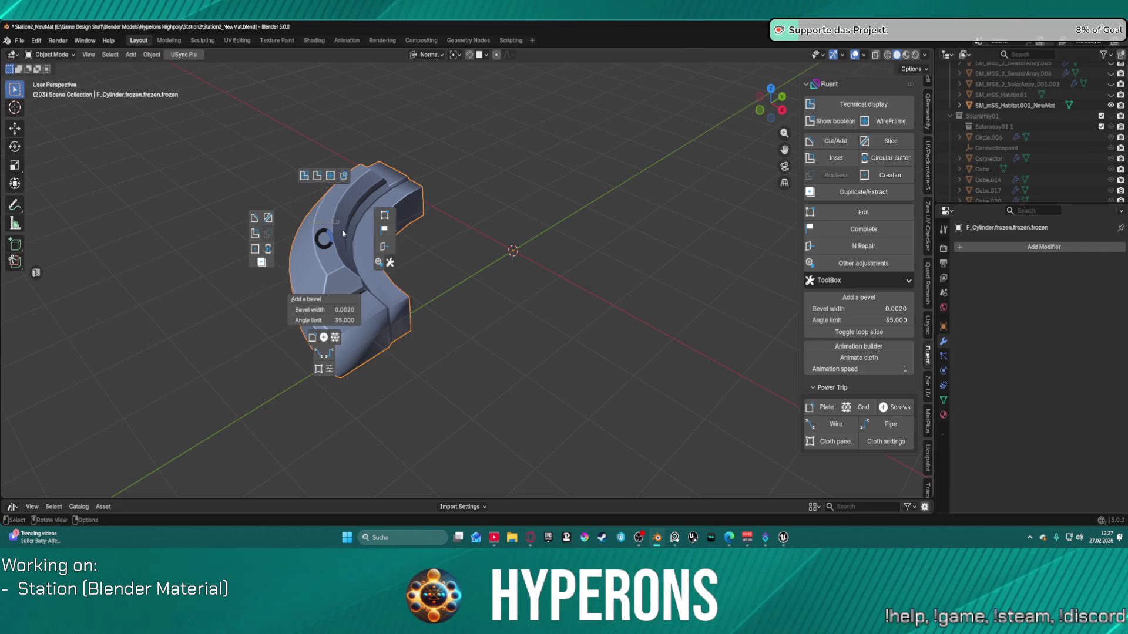
pyautogui.click(383, 215)
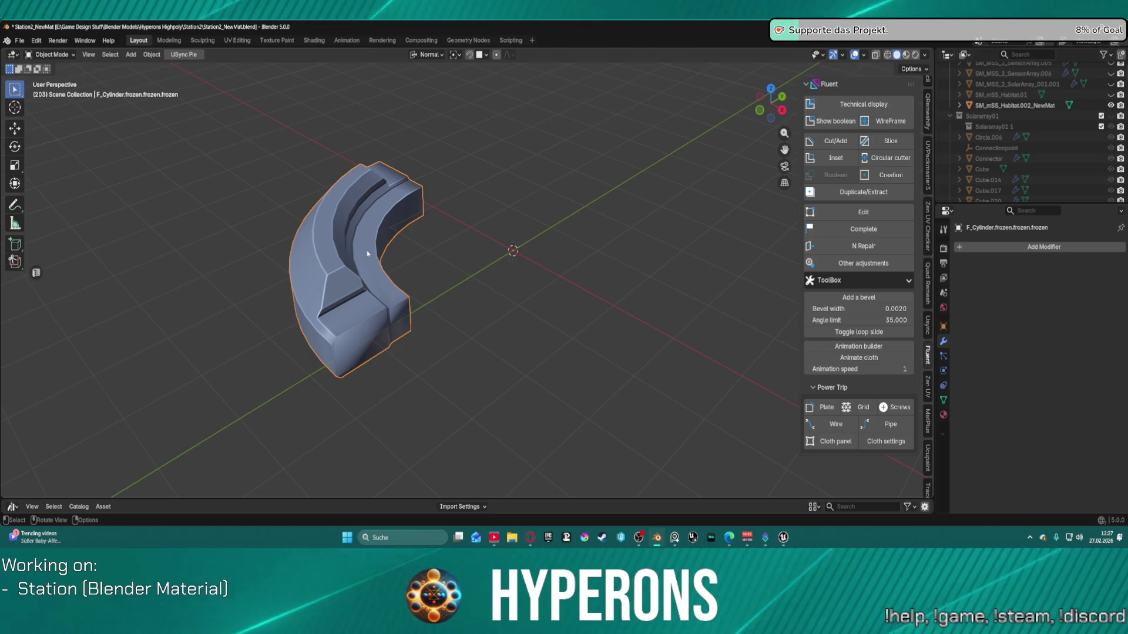
pyautogui.moveTo(348, 258); pyautogui.dragTo(379, 245, button='middle')
pyautogui.scroll(4, 379, 246)
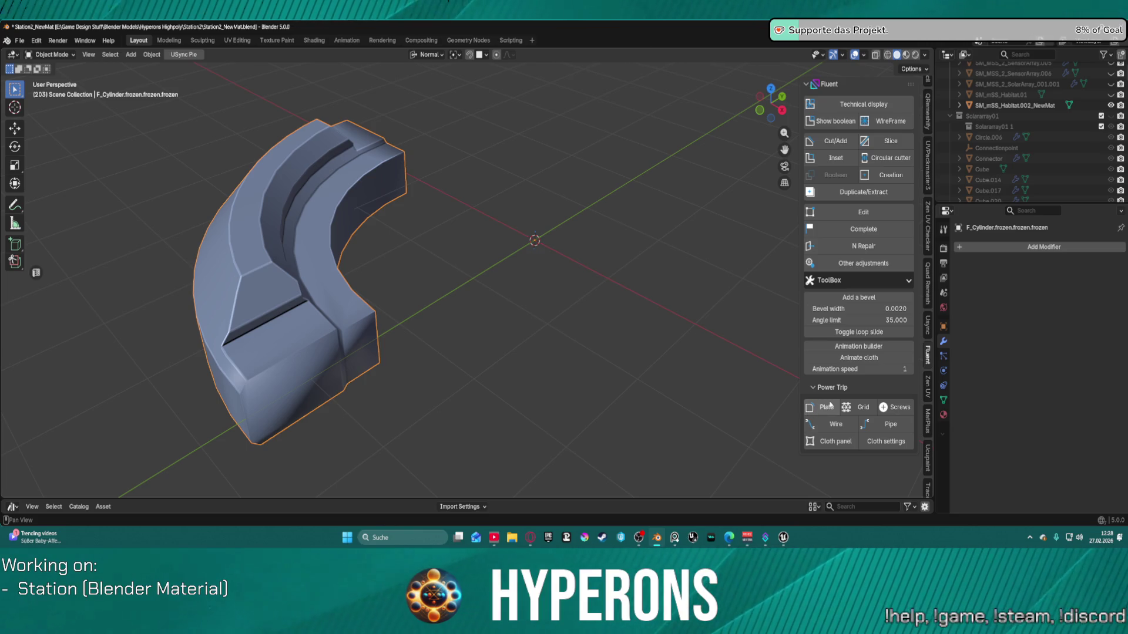
pyautogui.click(827, 407)
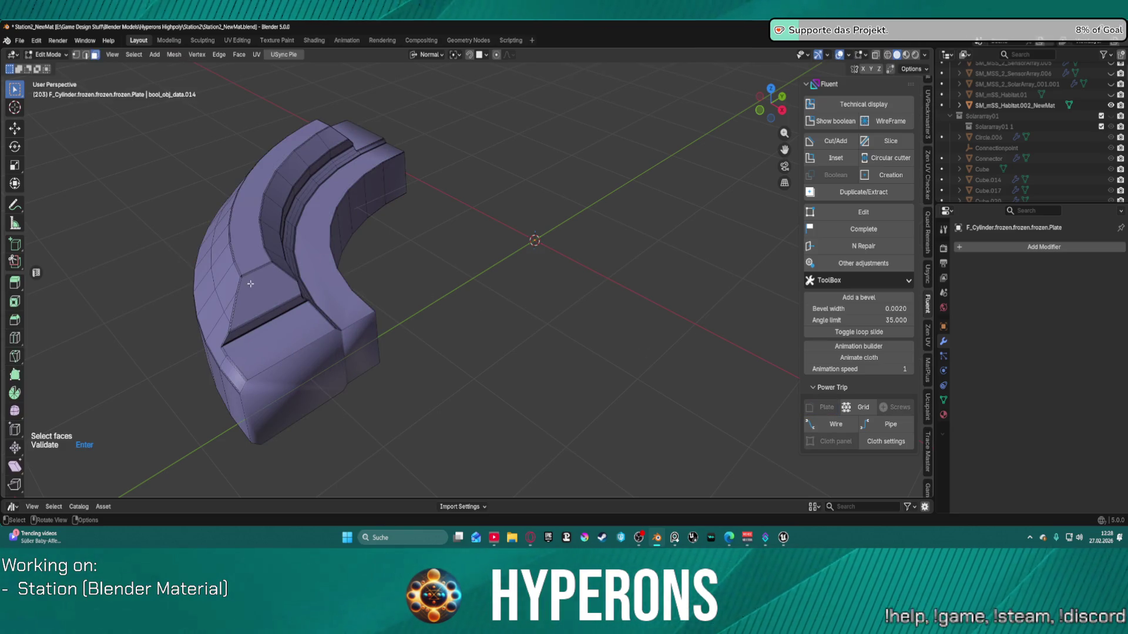
# Step: Pick four faces on the segment's top surface and create raised Fluent plates on them
pyautogui.click(229, 281)
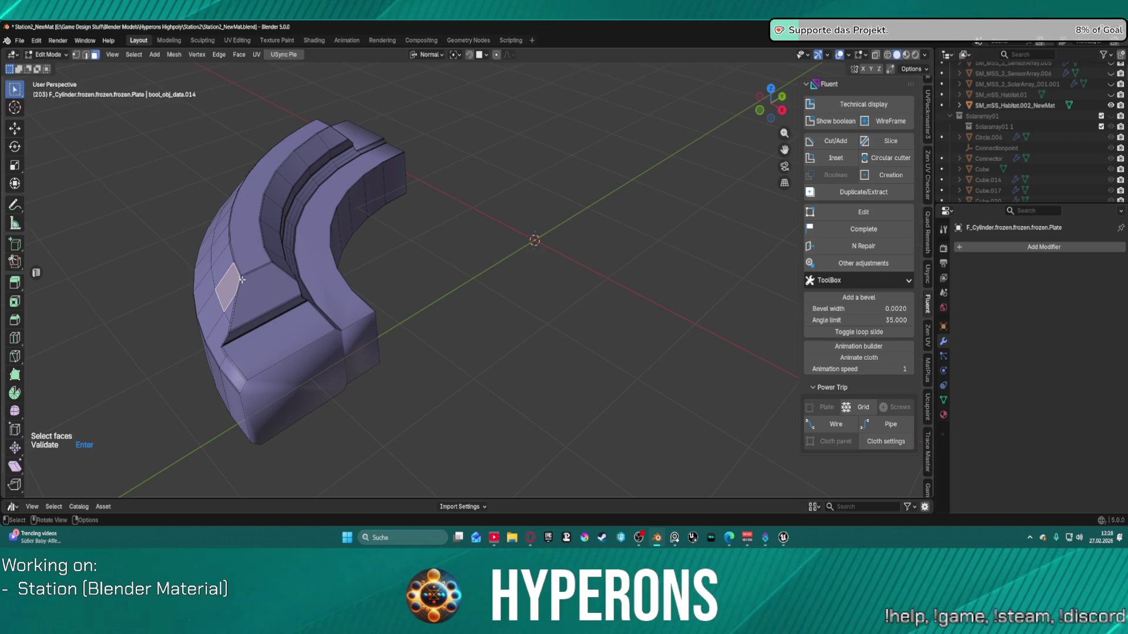
pyautogui.moveTo(217, 252); pyautogui.dragTo(380, 265, button='middle')
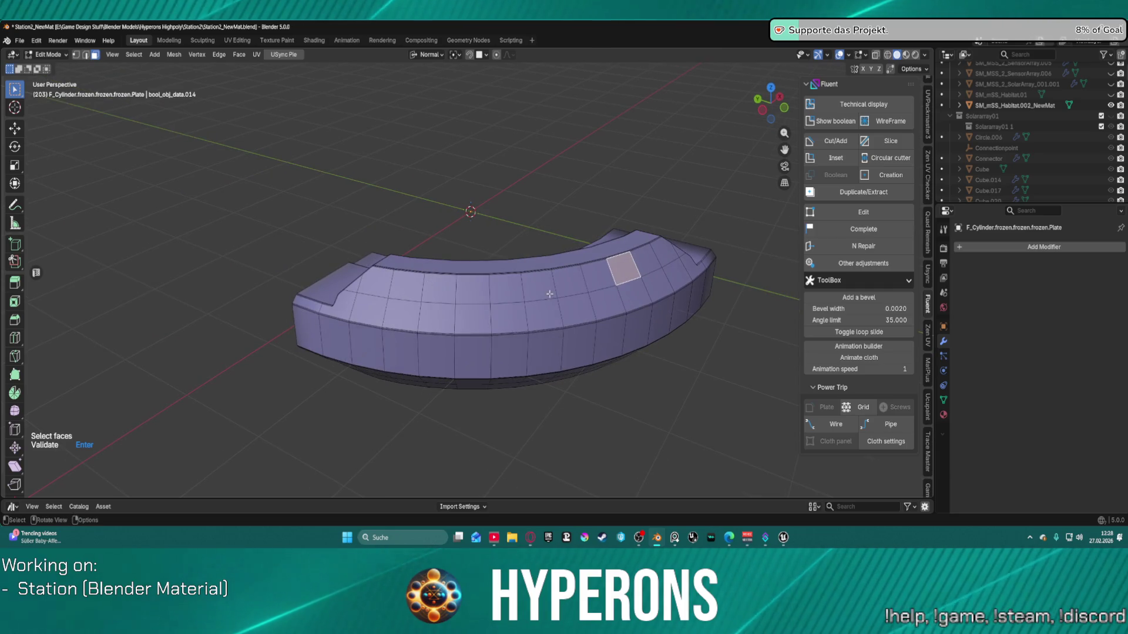
pyautogui.click(473, 289)
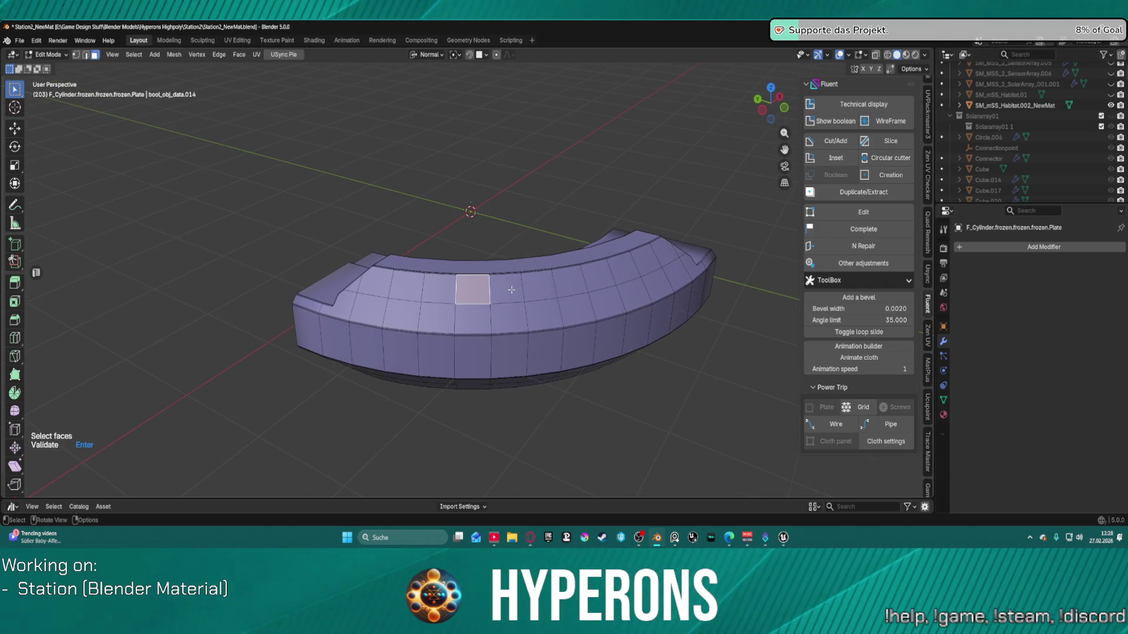
pyautogui.click(544, 314)
pyautogui.keyDown('shift'); pyautogui.click(477, 296); pyautogui.keyUp('shift')
pyautogui.keyDown('shift'); pyautogui.click(607, 280); pyautogui.keyUp('shift')
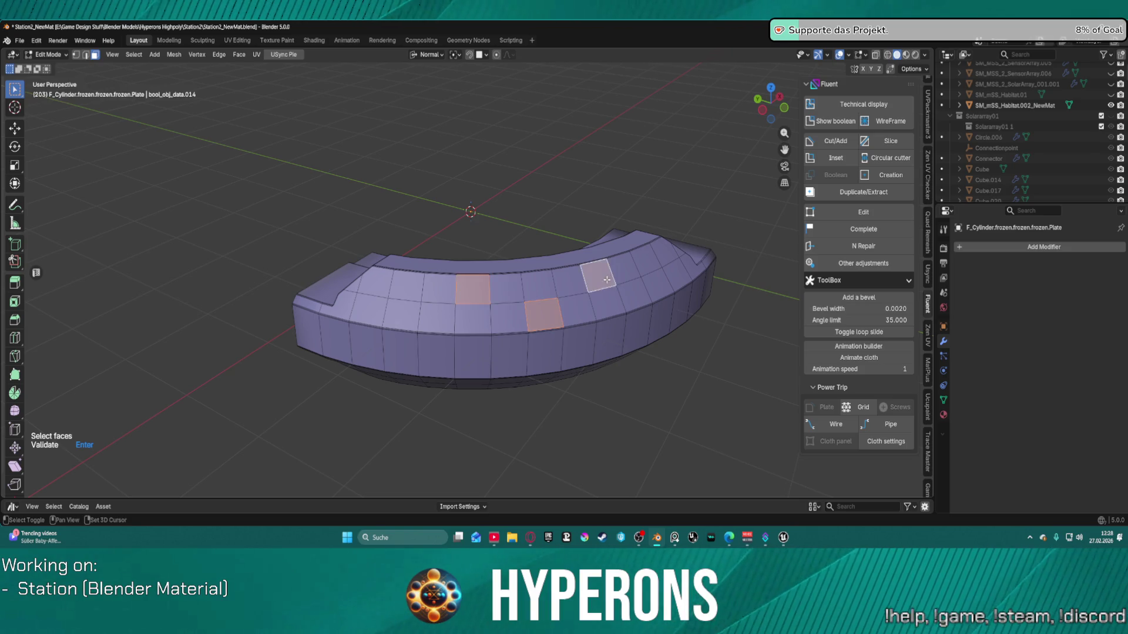
pyautogui.keyDown('shift'); pyautogui.click(659, 287); pyautogui.keyUp('shift')
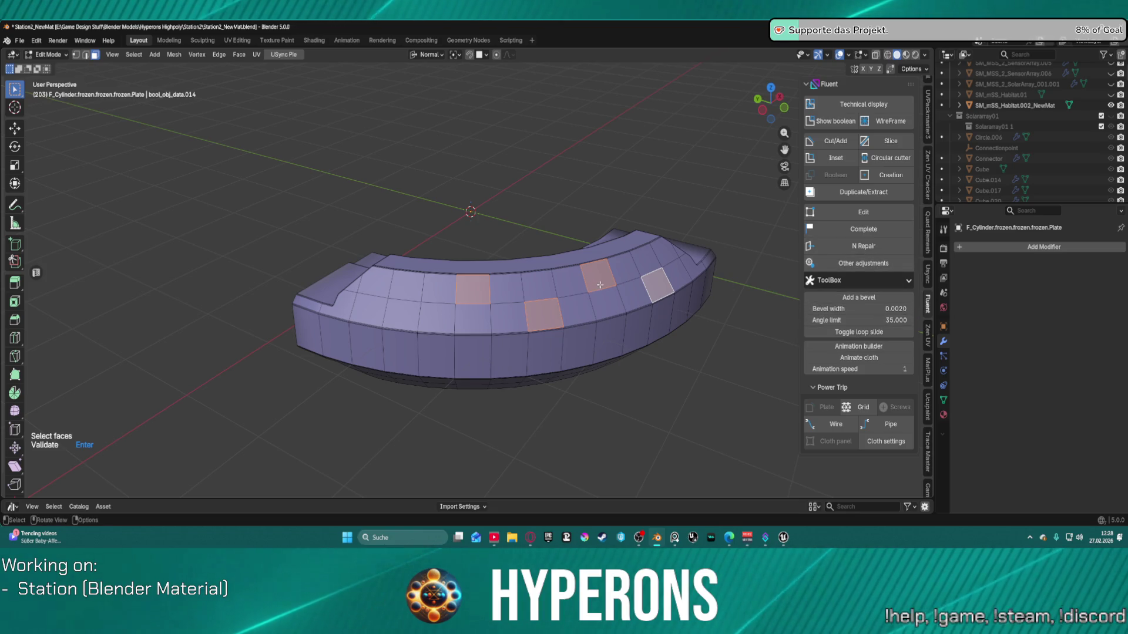
pyautogui.press('Return')
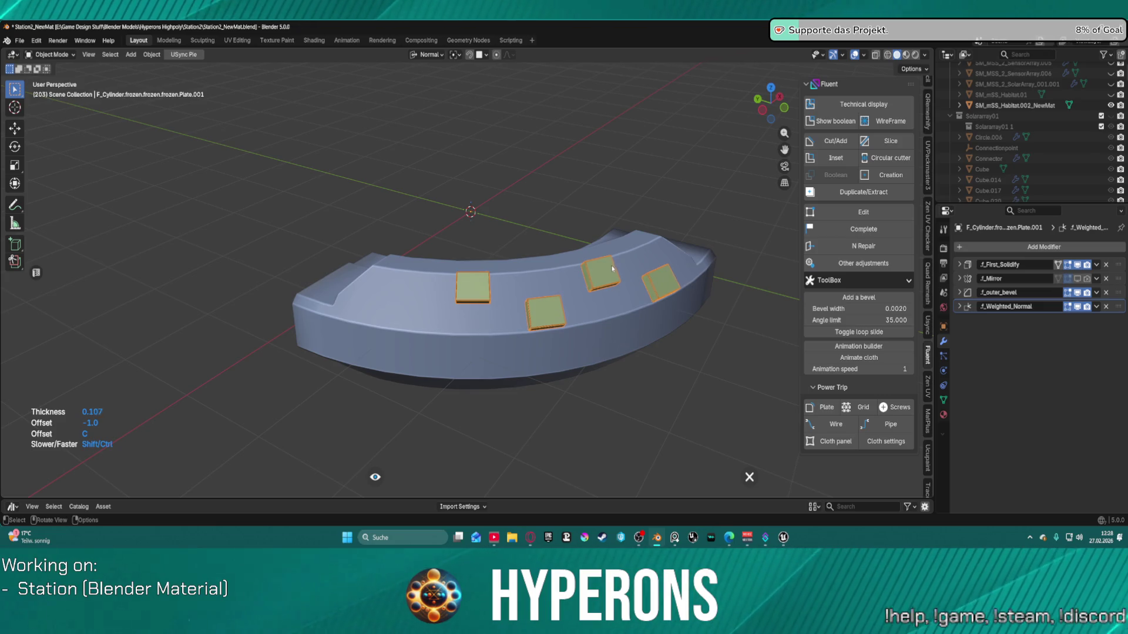
# Step: Validate the plates and mirror them across the curved section
pyautogui.rightClick(608, 266)
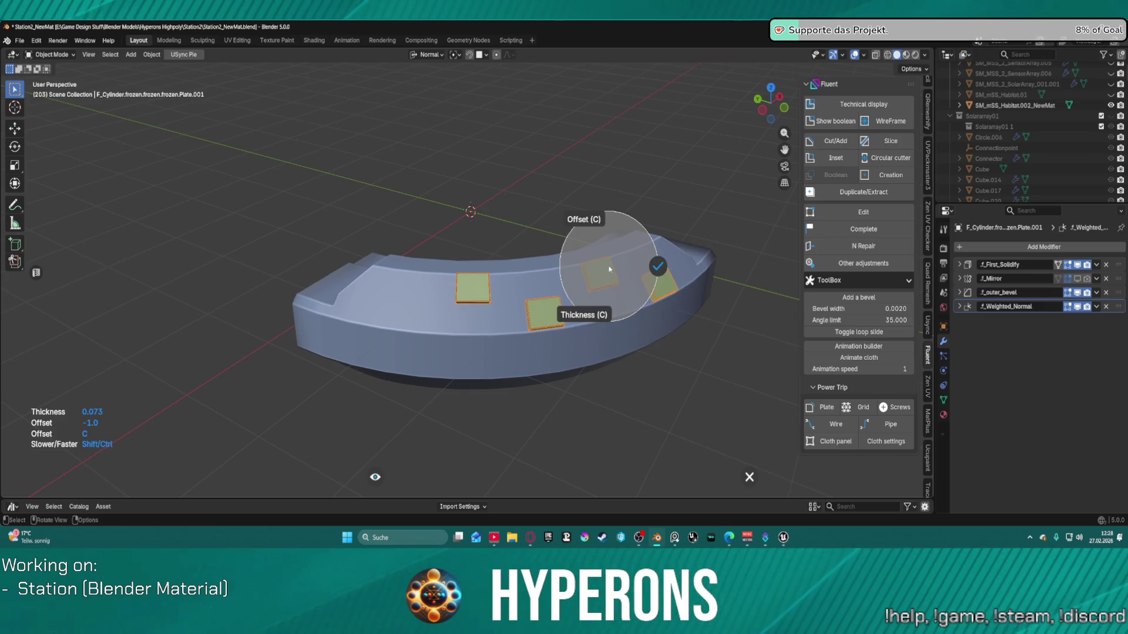
pyautogui.click(658, 267)
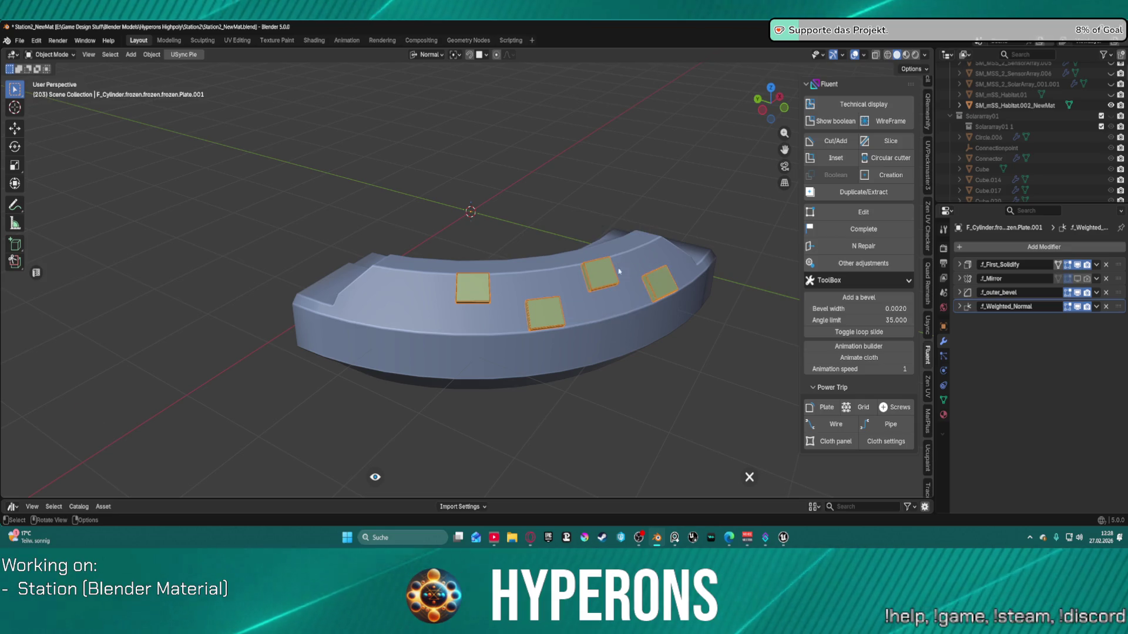
pyautogui.click(464, 291)
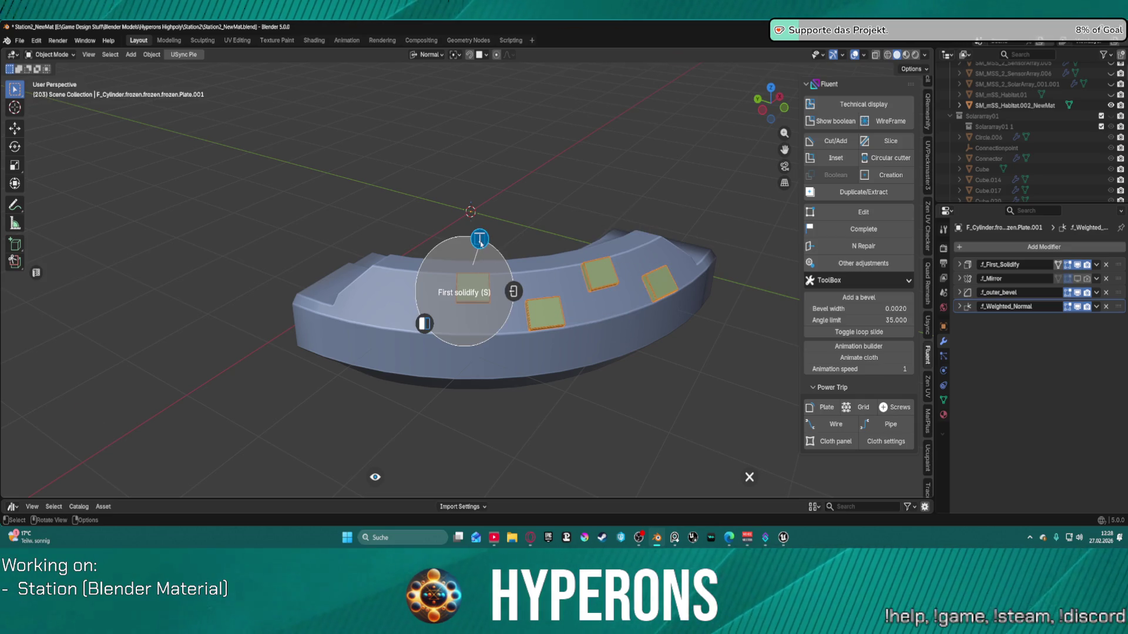
pyautogui.click(430, 322)
pyautogui.click(519, 226)
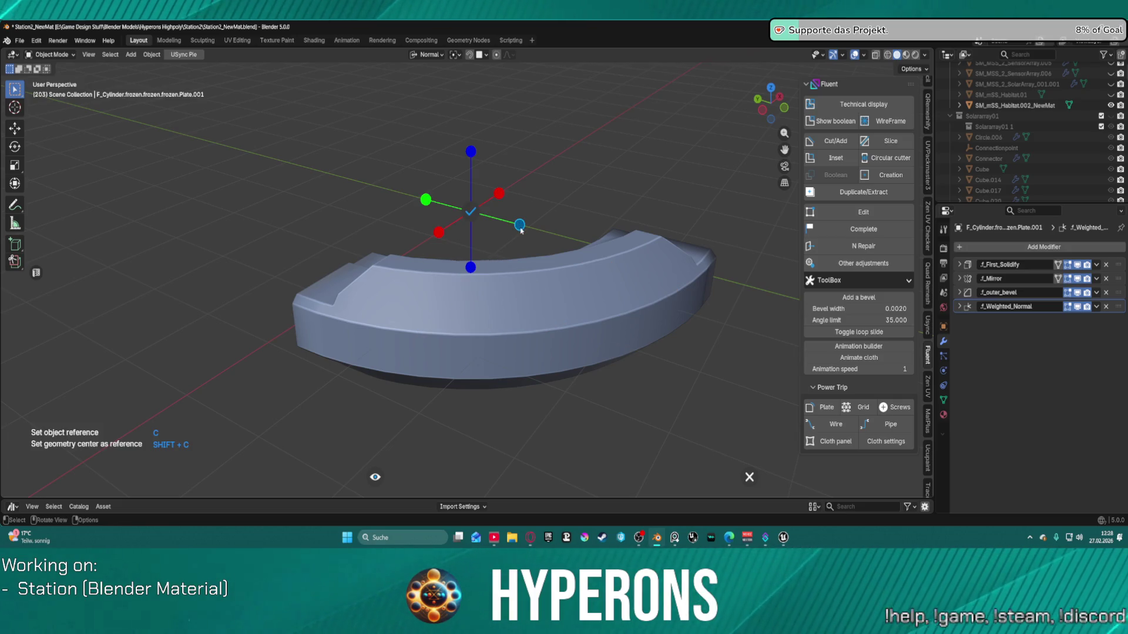
pyautogui.click(426, 202)
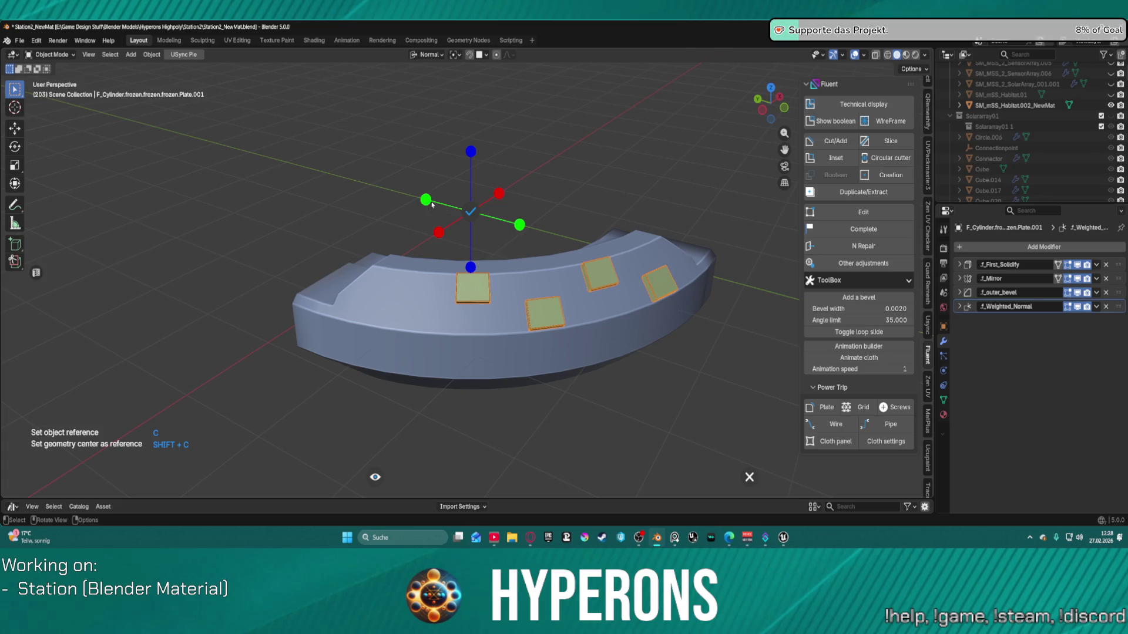
pyautogui.click(427, 200)
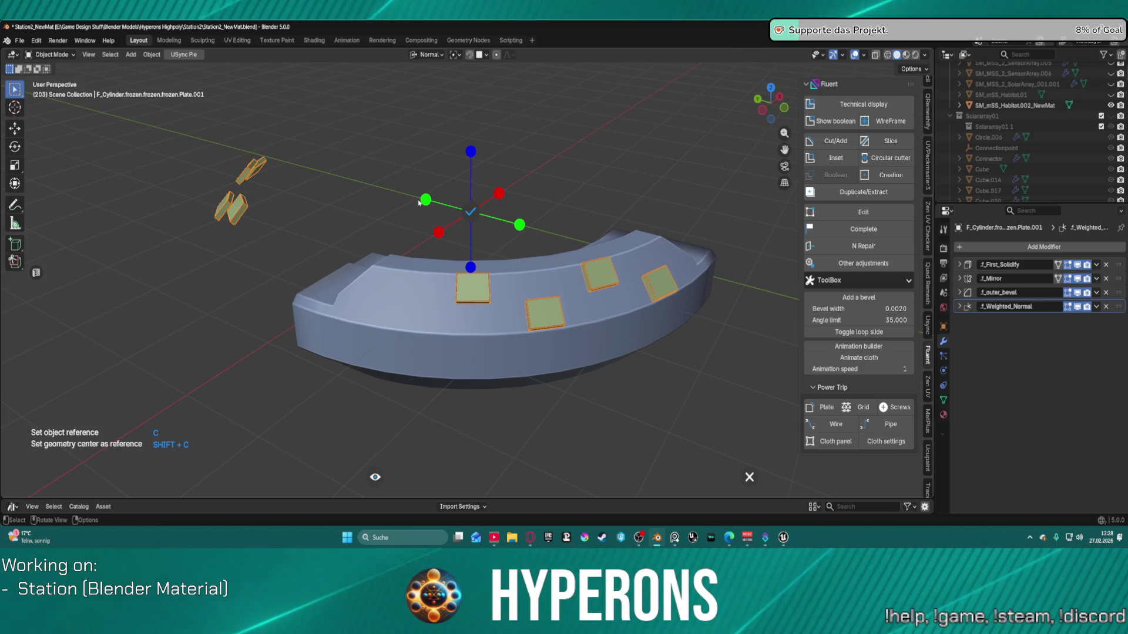
pyautogui.click(518, 224)
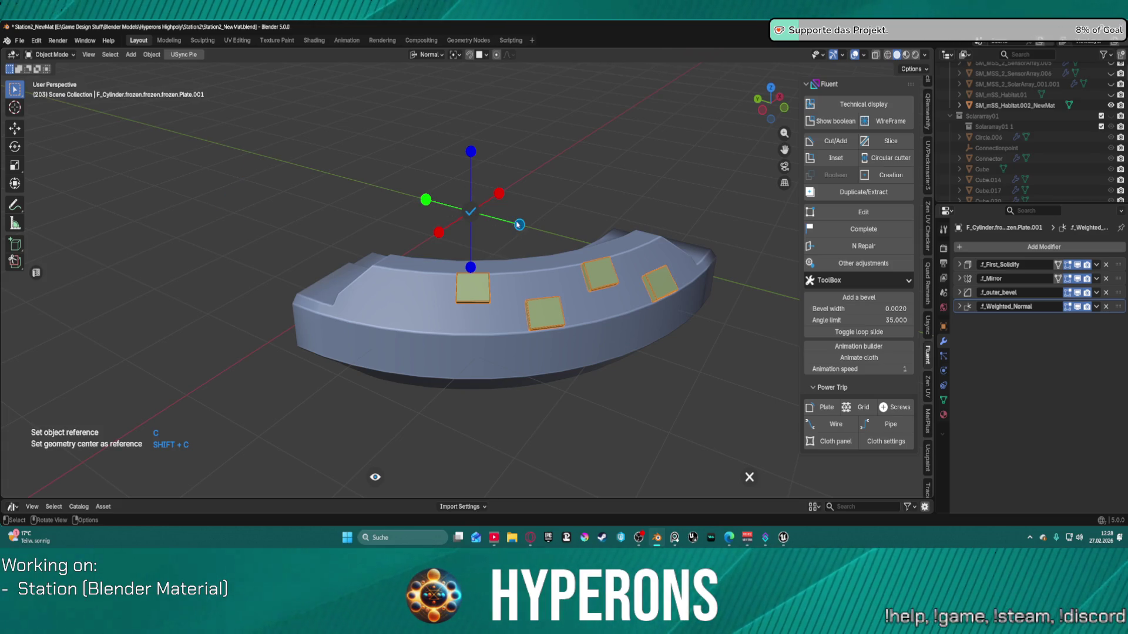
pyautogui.click(471, 211)
# Step: Adjust the plates' First Solidify thickness and commit the new value
pyautogui.scroll(5, 546, 300)
pyautogui.scroll(-2, 626, 271)
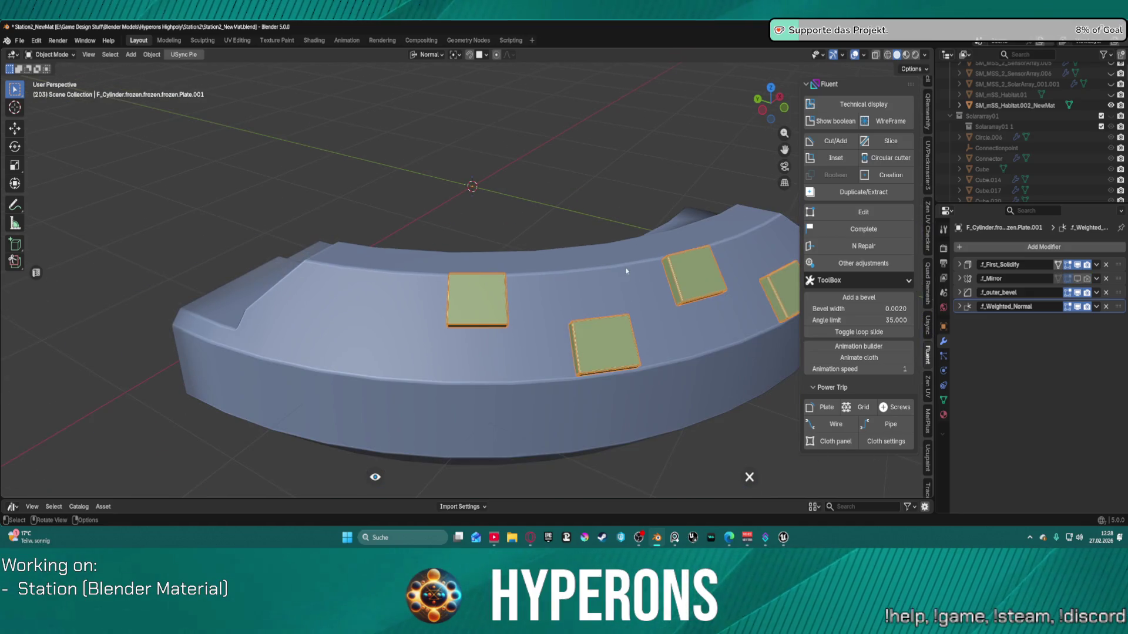
pyautogui.scroll(-2, 635, 268)
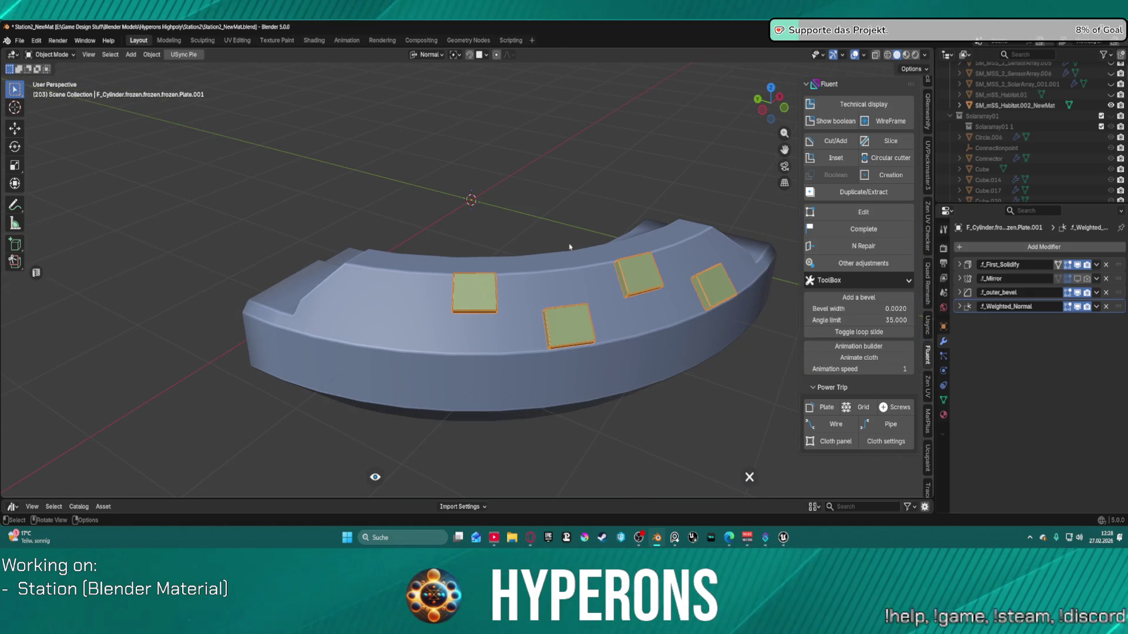
pyautogui.scroll(3, 559, 244)
pyautogui.scroll(-1, 517, 306)
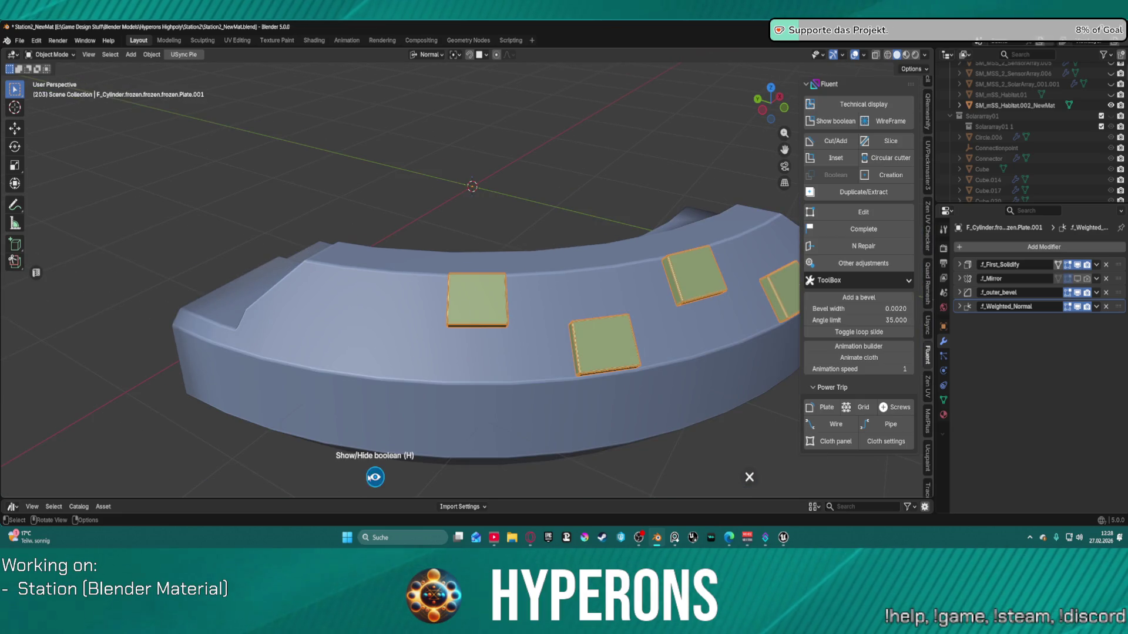
pyautogui.scroll(-3, 623, 271)
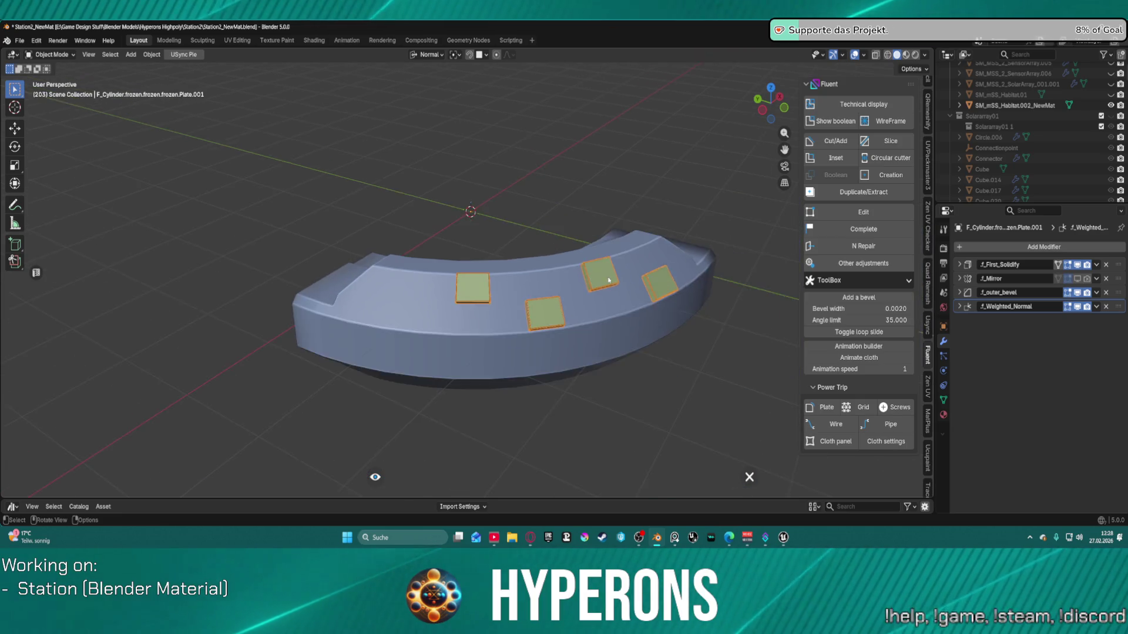
pyautogui.scroll(6, 624, 271)
pyautogui.scroll(-5, 614, 258)
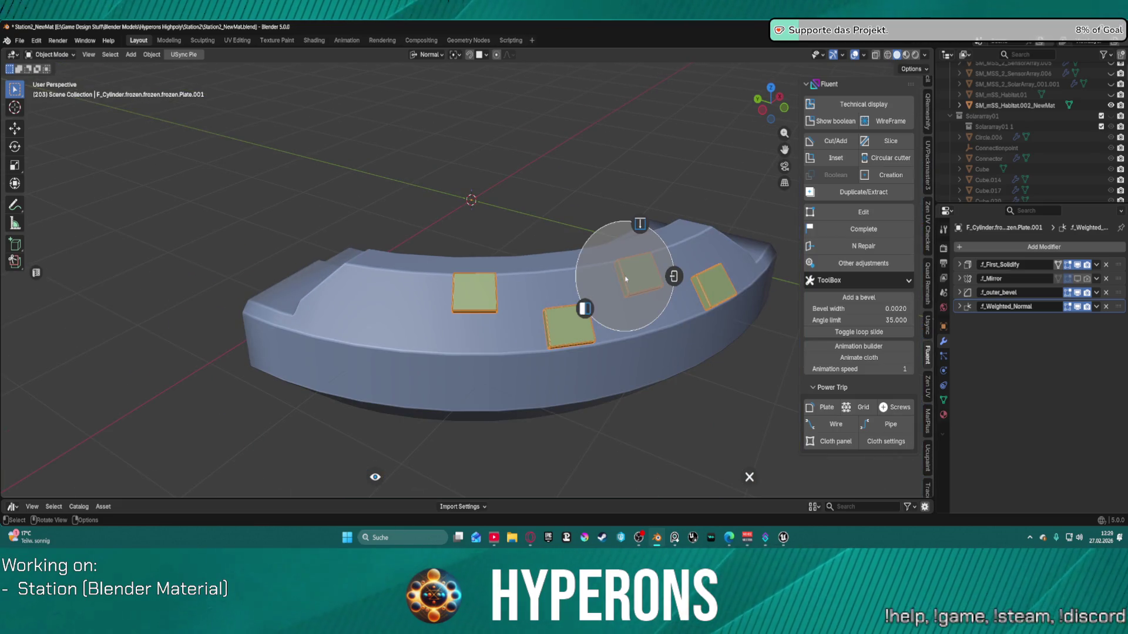
pyautogui.click(642, 226)
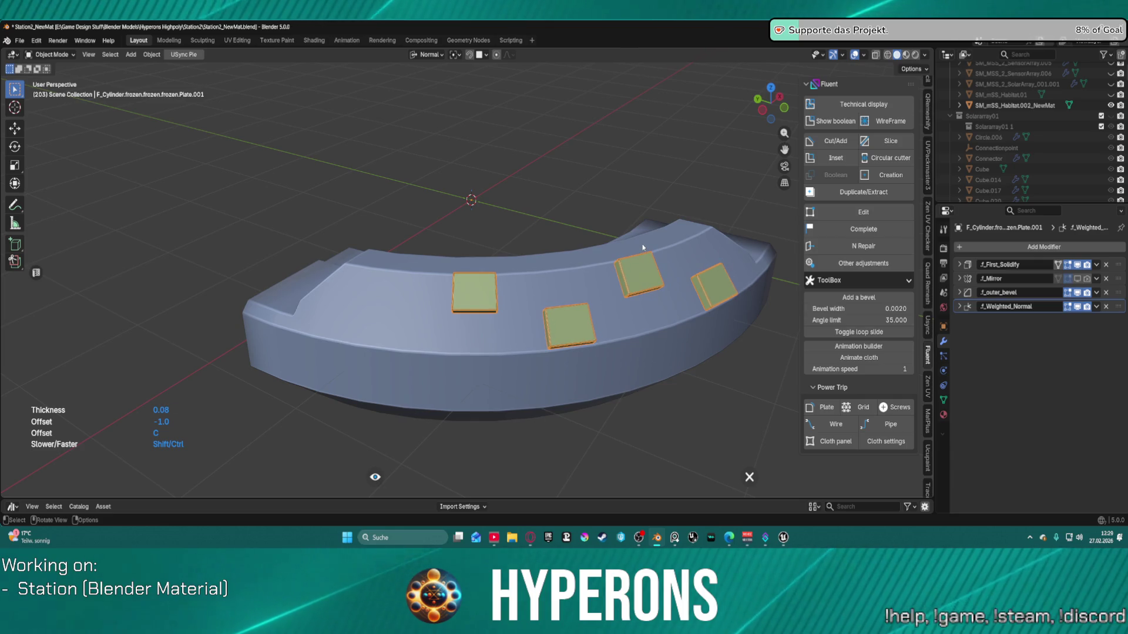
pyautogui.rightClick(642, 244)
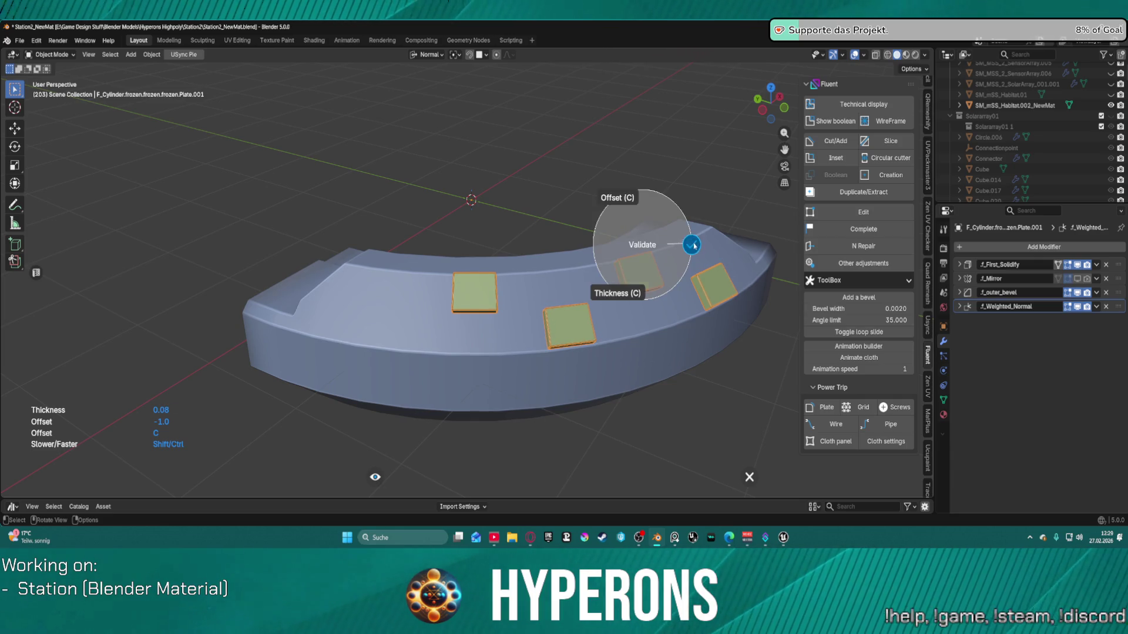
pyautogui.click(693, 245)
# Step: Dismiss the plate options and delete the plate object
pyautogui.rightClick(644, 274)
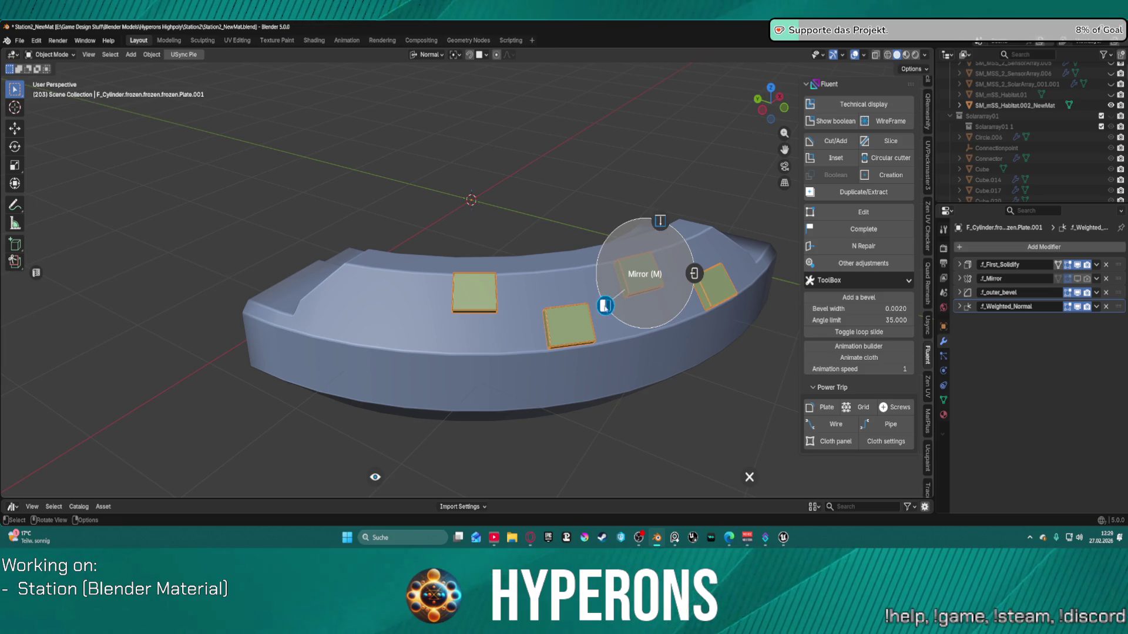
pyautogui.rightClick(646, 269)
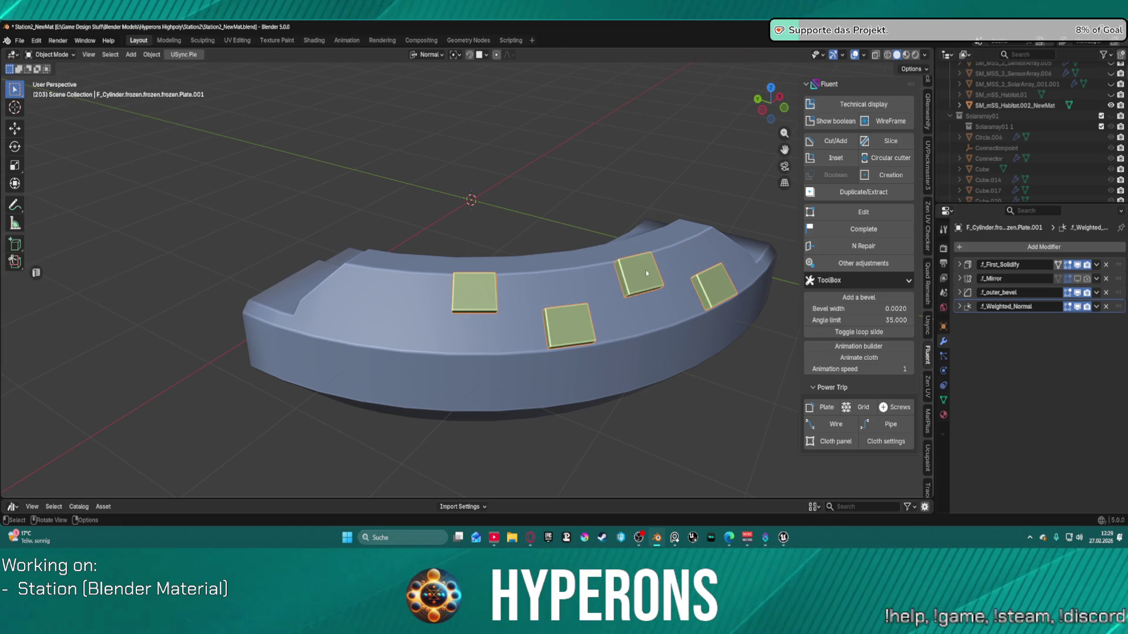
pyautogui.press('Delete')
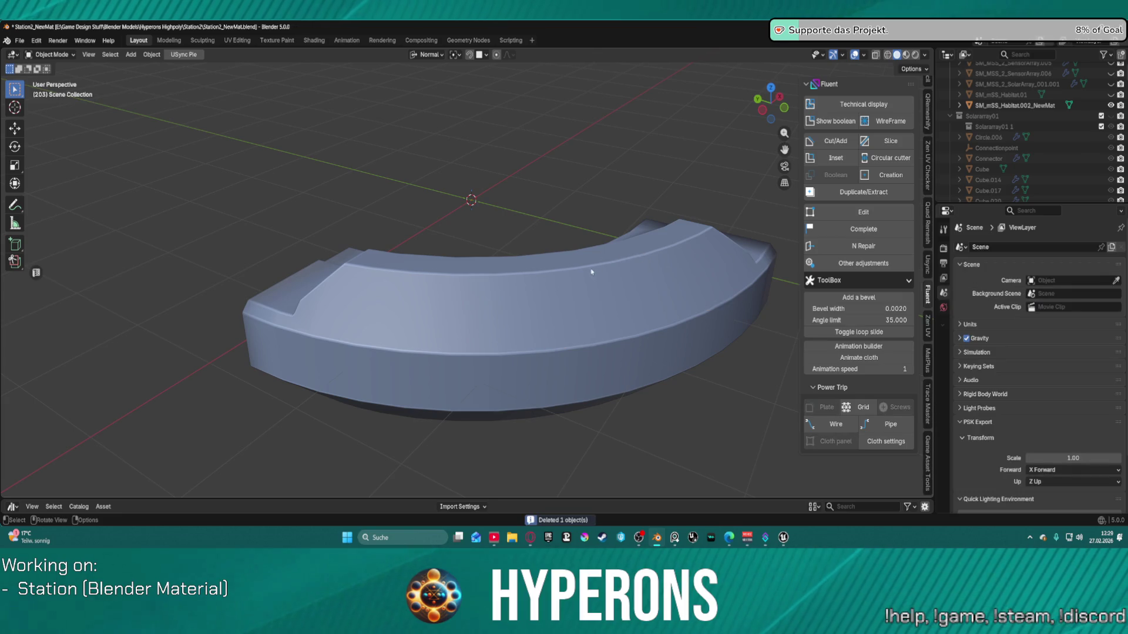
# Step: Enter Edit Mode on the frozen ring, select all in vertex mode, then exit
pyautogui.scroll(-3, 577, 294)
pyautogui.scroll(5, 582, 262)
pyautogui.scroll(1, 575, 258)
pyautogui.scroll(-2, 573, 291)
pyautogui.moveTo(455, 280)
pyautogui.mouseDown(button='middle')
pyautogui.moveTo(612, 258)
pyautogui.moveTo(526, 270)
pyautogui.mouseUp(button='middle')
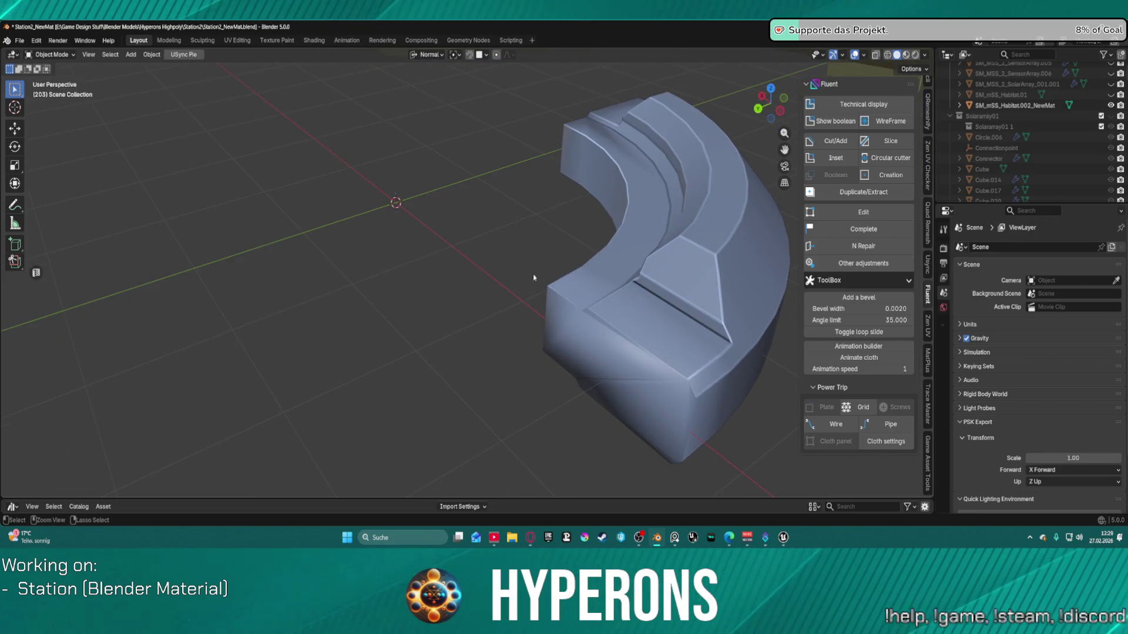
pyautogui.click(523, 273)
pyautogui.press('Tab')
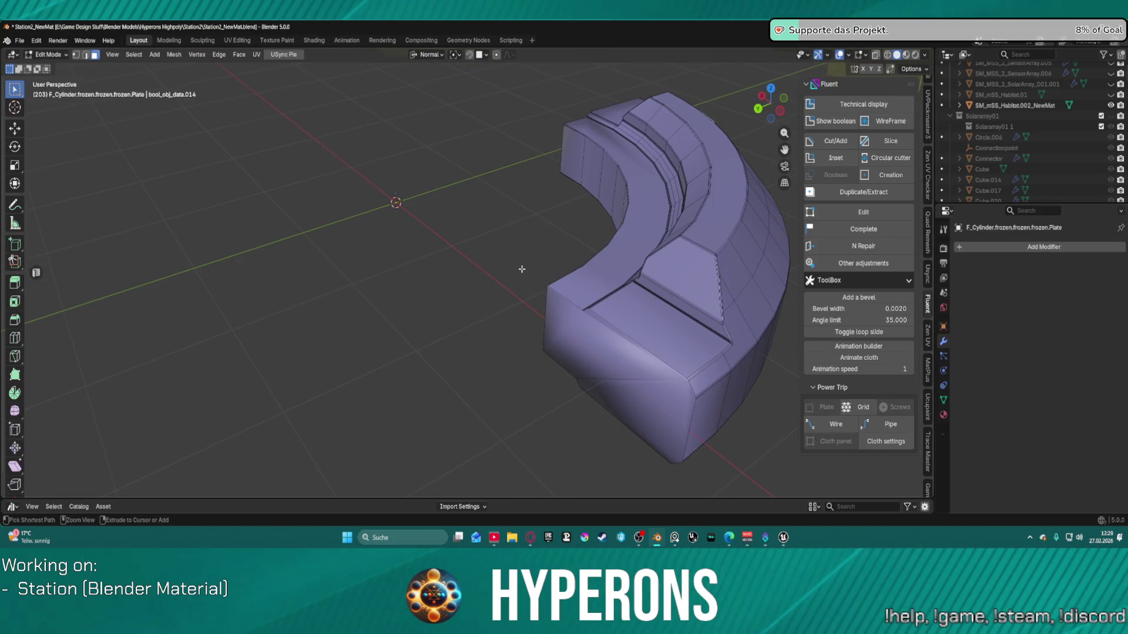
pyautogui.hotkey('ctrl', 'z')
pyautogui.hotkey('ctrl', 'z')
pyautogui.hotkey('ctrl', 'z')
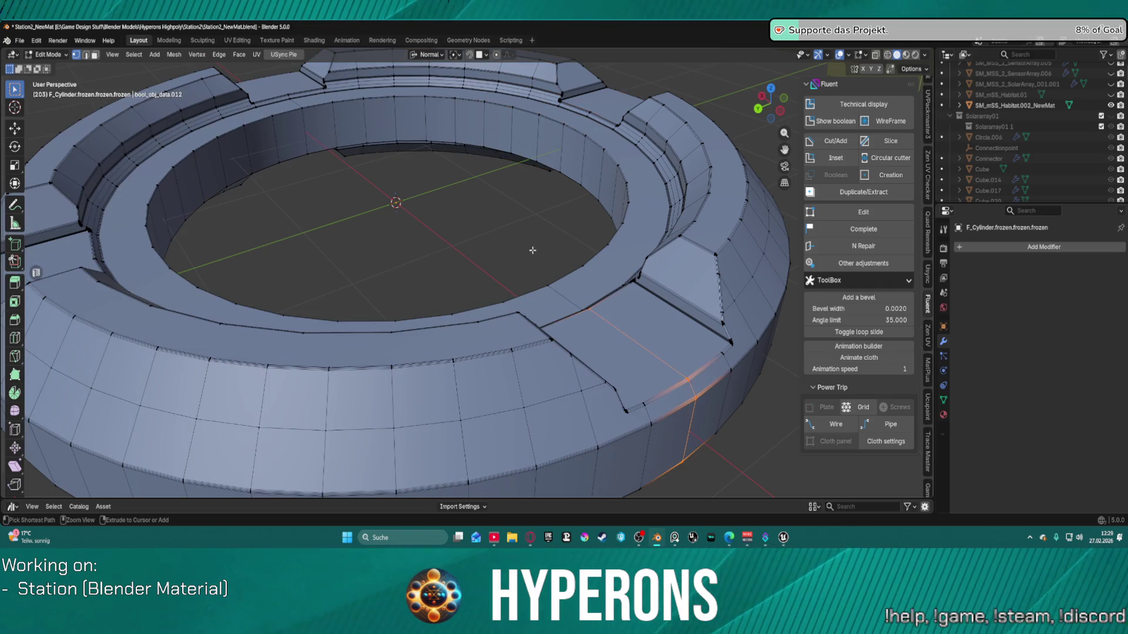
pyautogui.press('a')
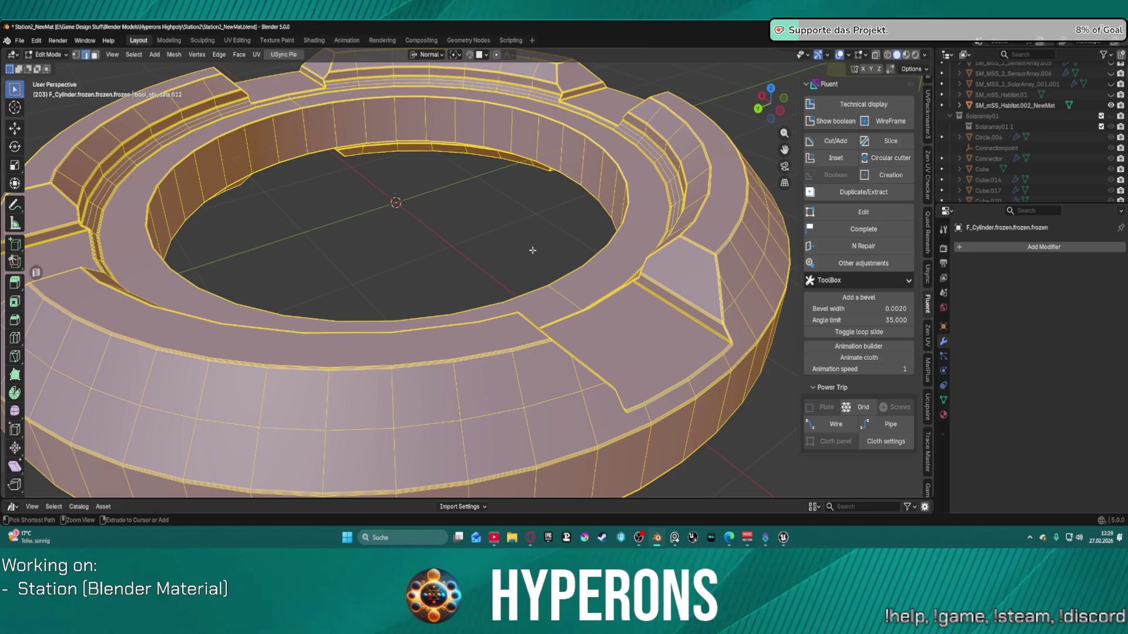
pyautogui.press('1')
pyautogui.press('Tab')
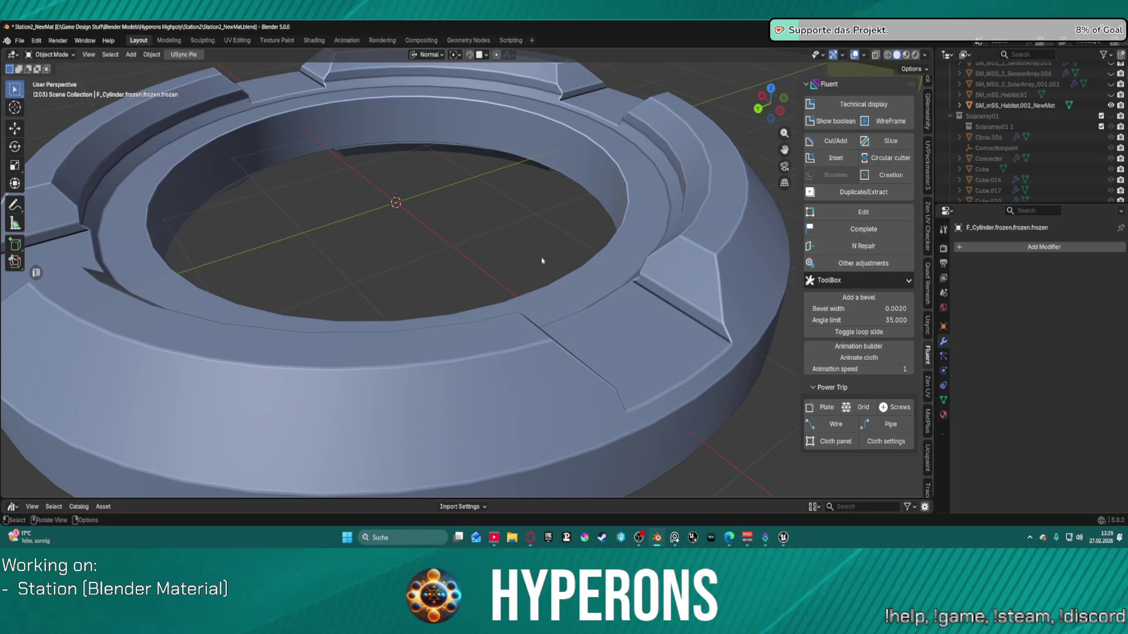
# Step: Click through the ring's layers to select the original pink F_Cylinder and view it lower
pyautogui.click(541, 247)
pyautogui.click(547, 243)
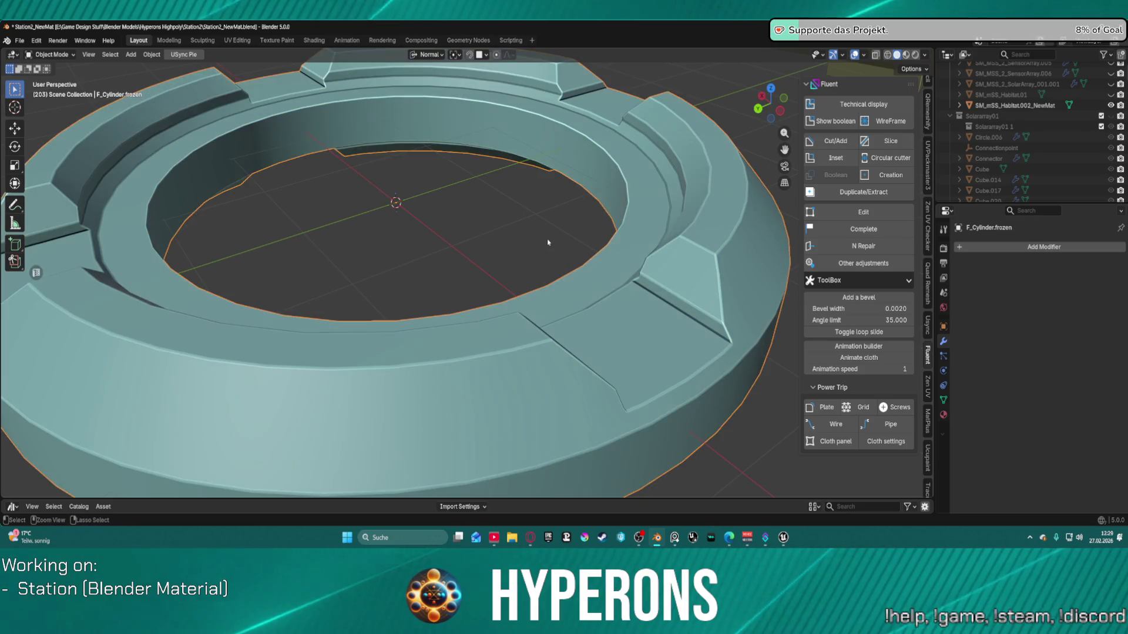
pyautogui.click(547, 242)
pyautogui.scroll(-5, 547, 242)
pyautogui.moveTo(547, 242); pyautogui.dragTo(587, 258, button='middle')
pyautogui.scroll(6, 587, 259)
pyautogui.moveTo(713, 243)
pyautogui.mouseDown(button='middle')
pyautogui.moveTo(426, 228)
pyautogui.moveTo(529, 223)
pyautogui.moveTo(530, 234)
pyautogui.mouseUp(button='middle')
pyautogui.scroll(-3, 638, 228)
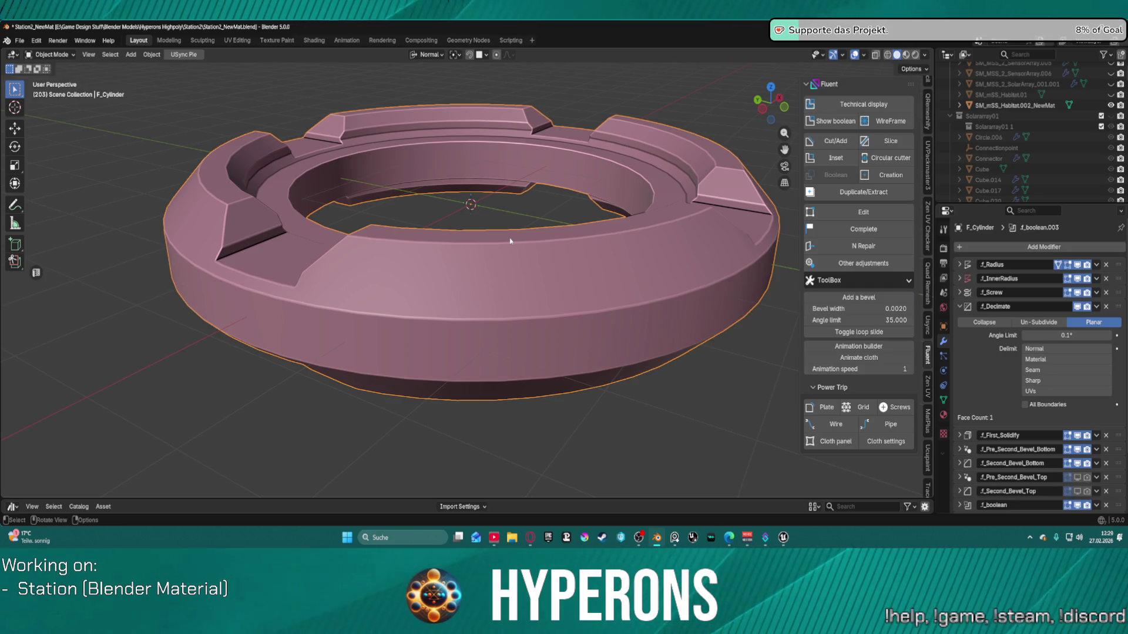
# Step: Return the ring to Object Mode after briefly entering Weight Paint
pyautogui.hotkey('ctrl', 'Tab')
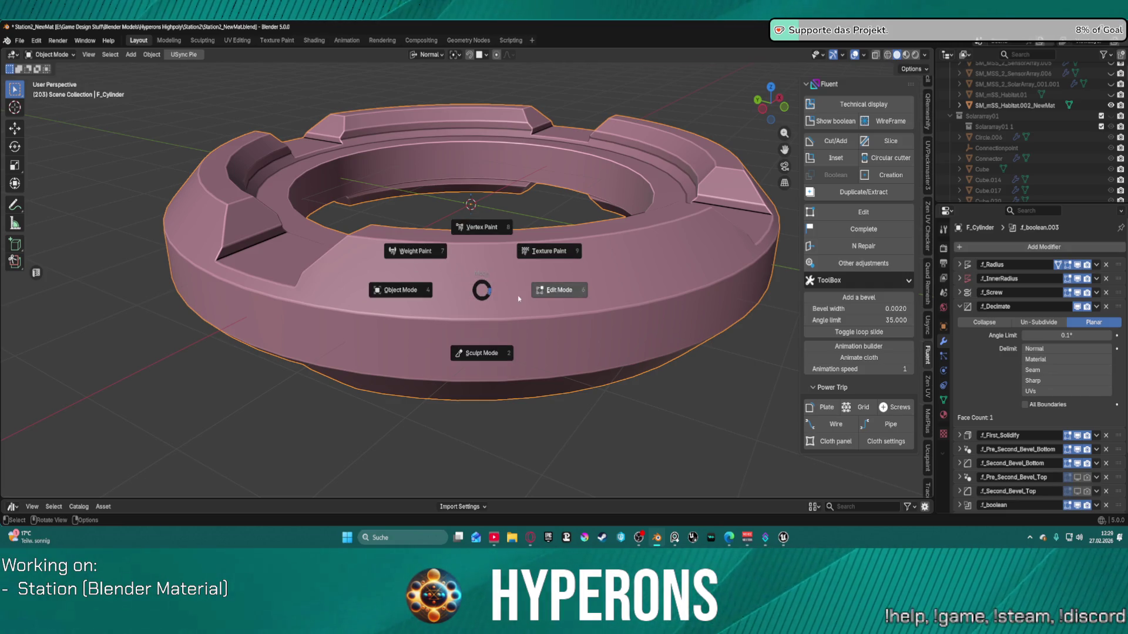
pyautogui.click(423, 259)
pyautogui.hotkey('ctrl', 'Tab')
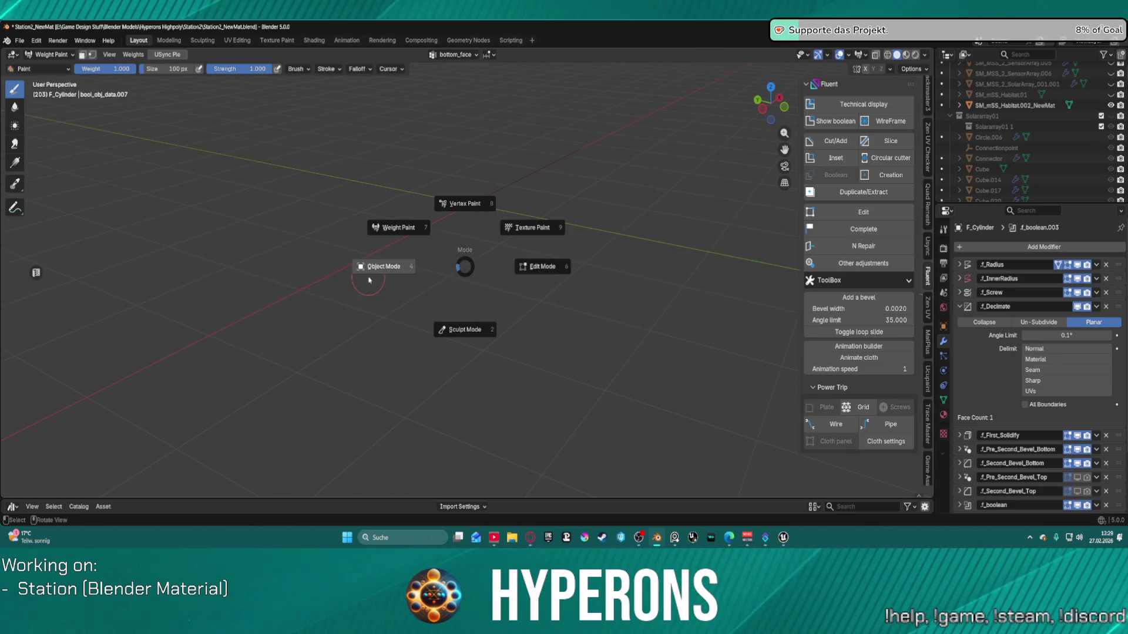
pyautogui.click(384, 268)
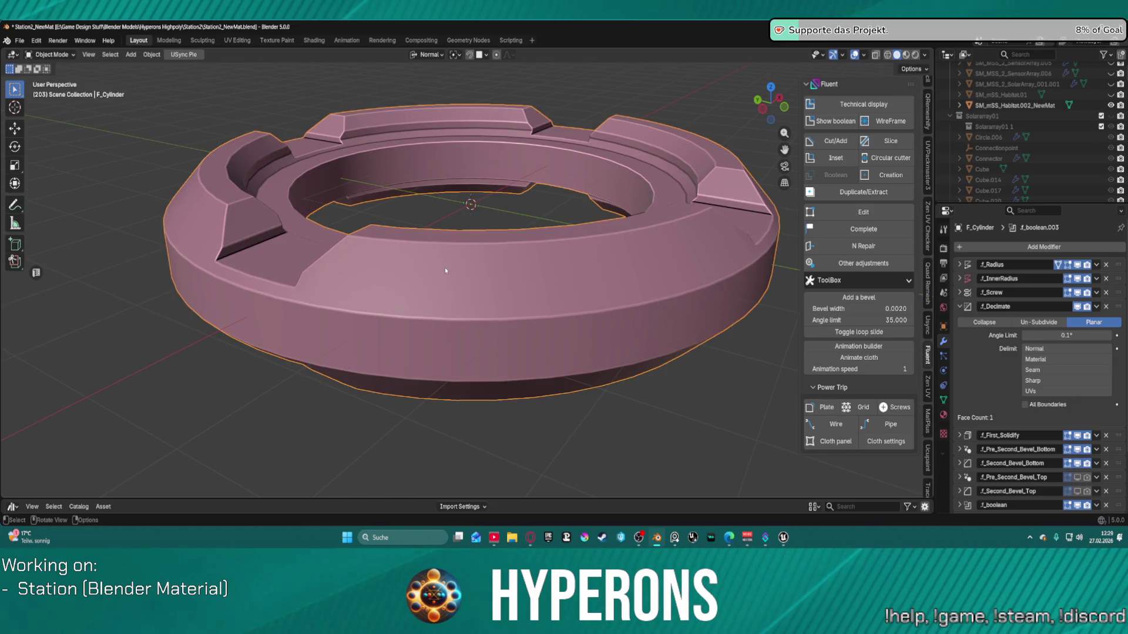
# Step: Place a Fluent grid plate with round holes, adjust its thickness, and validate it
pyautogui.press('f')
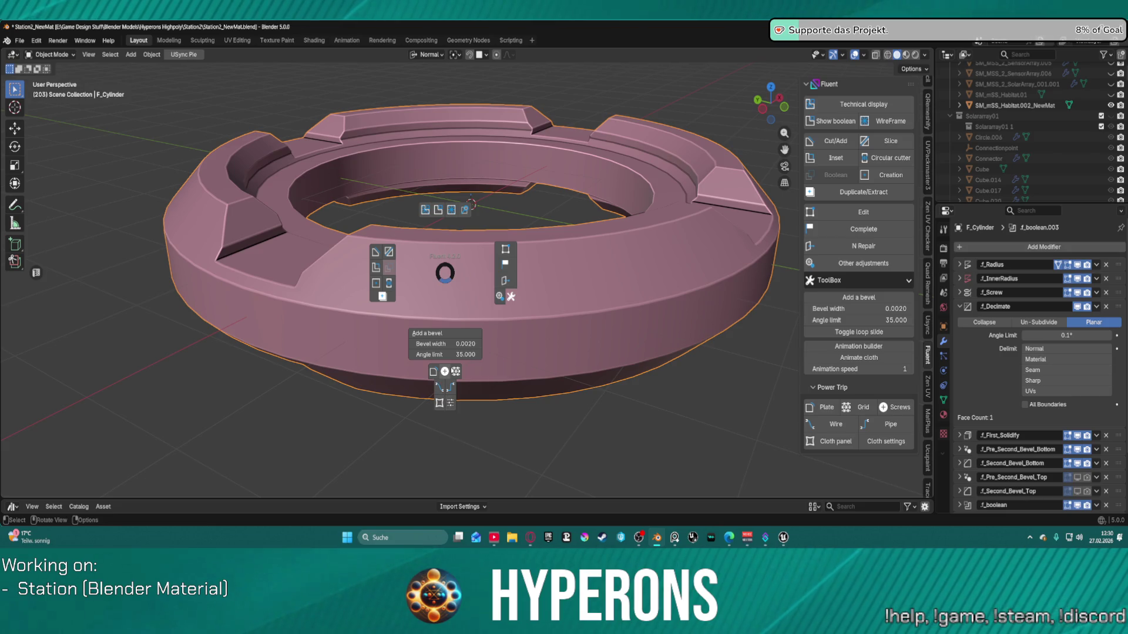
pyautogui.click(457, 371)
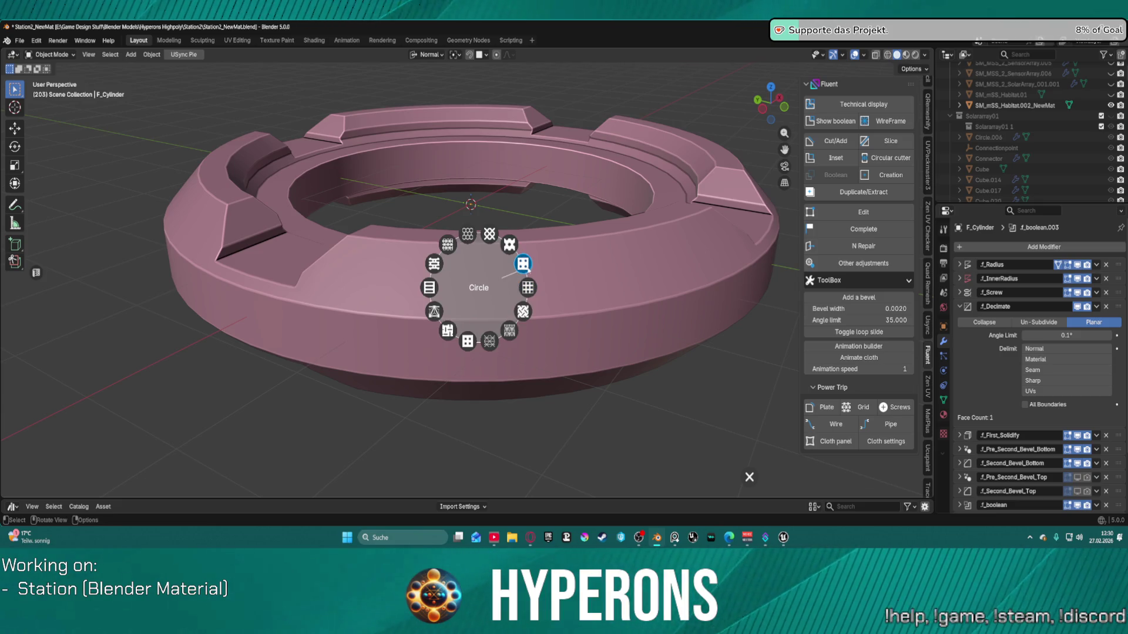
pyautogui.click(528, 271)
pyautogui.scroll(-3, 489, 320)
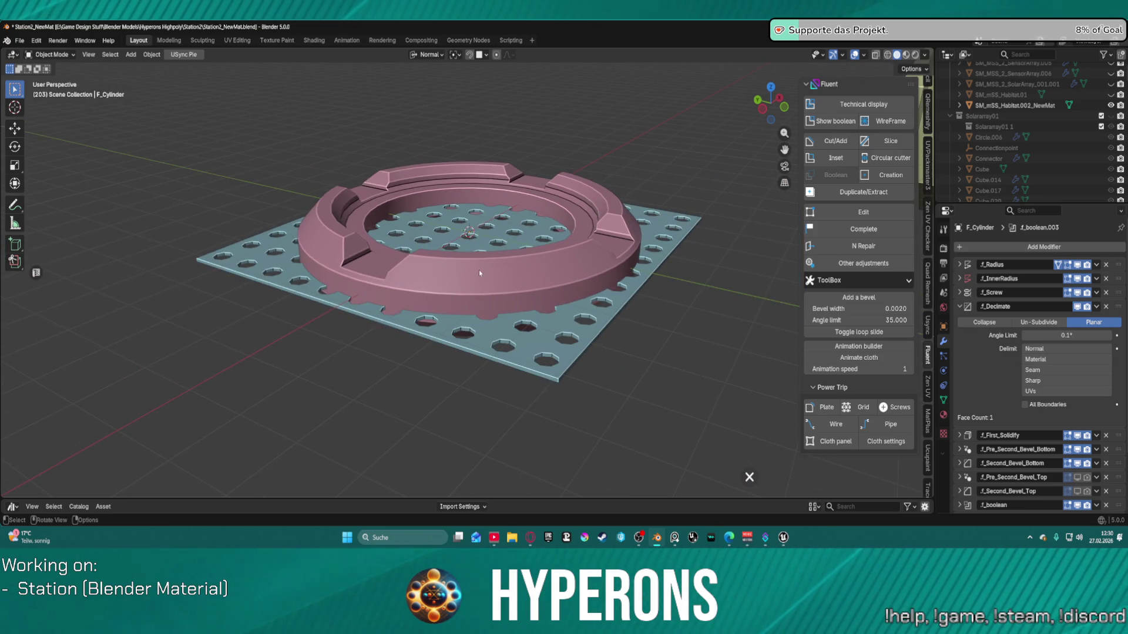
pyautogui.rightClick(509, 262)
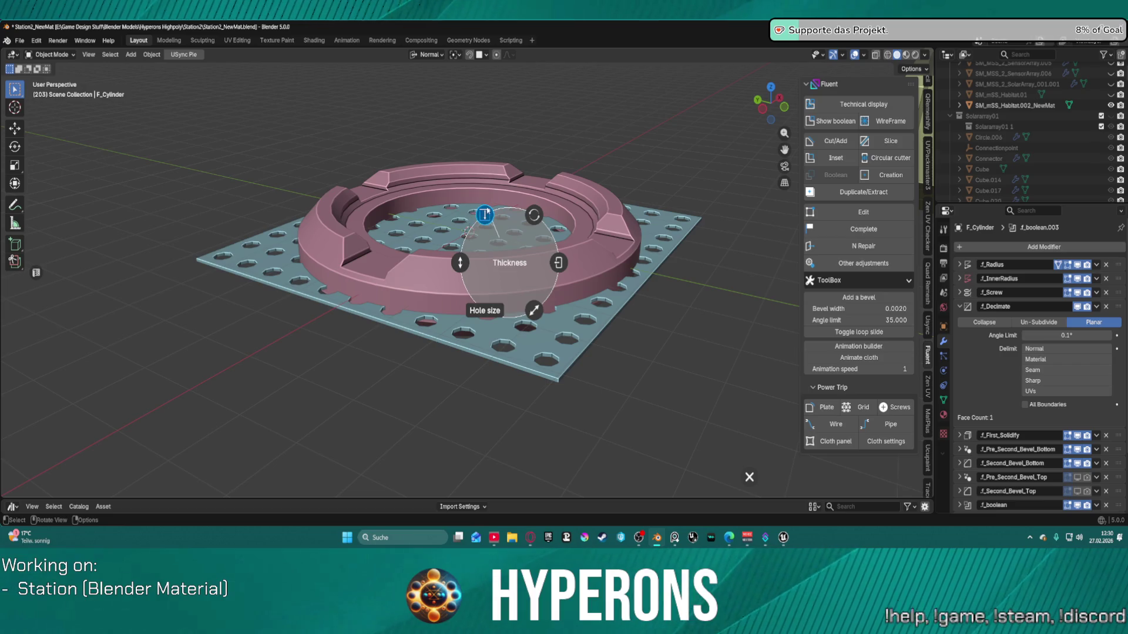
pyautogui.click(484, 212)
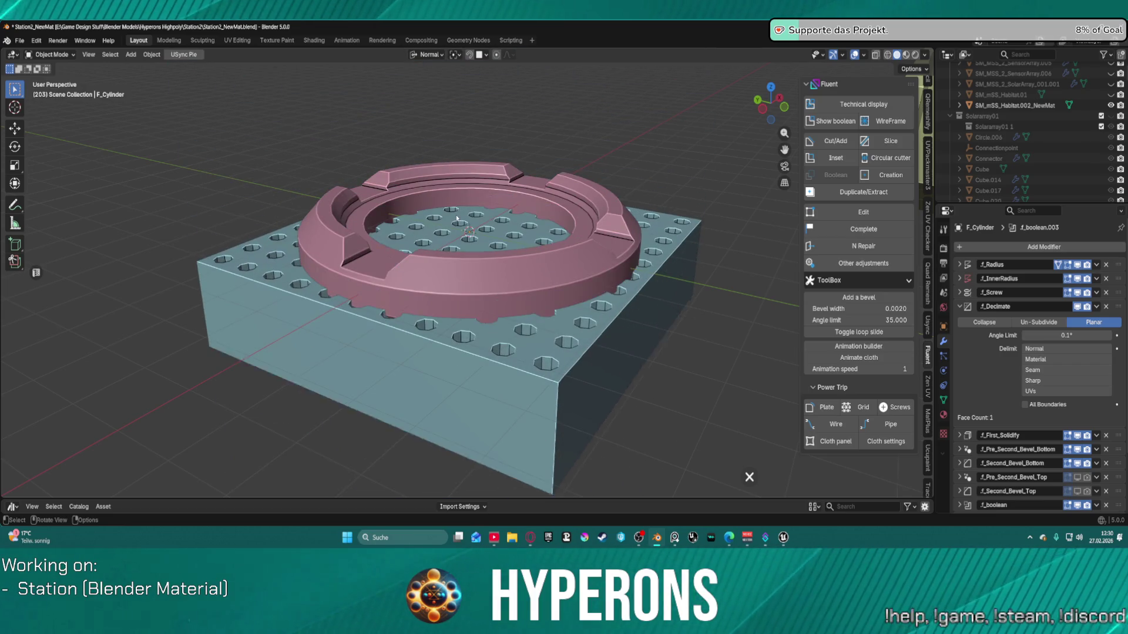
pyautogui.rightClick(505, 211)
pyautogui.click(556, 211)
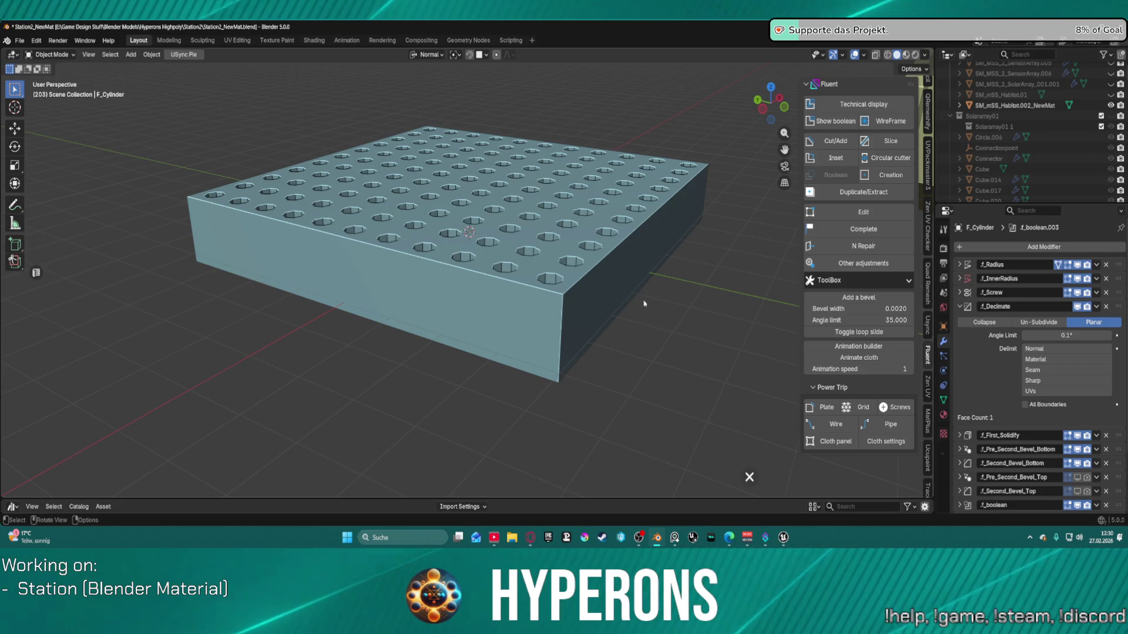
pyautogui.rightClick(663, 308)
pyautogui.click(709, 315)
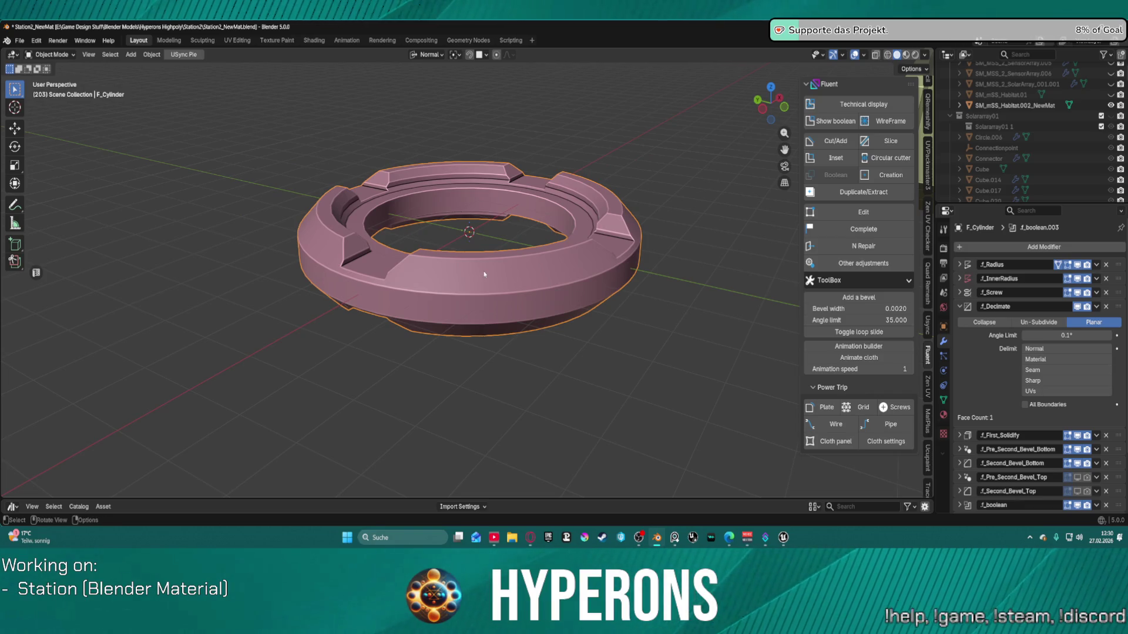
pyautogui.hotkey('shift', 'f')
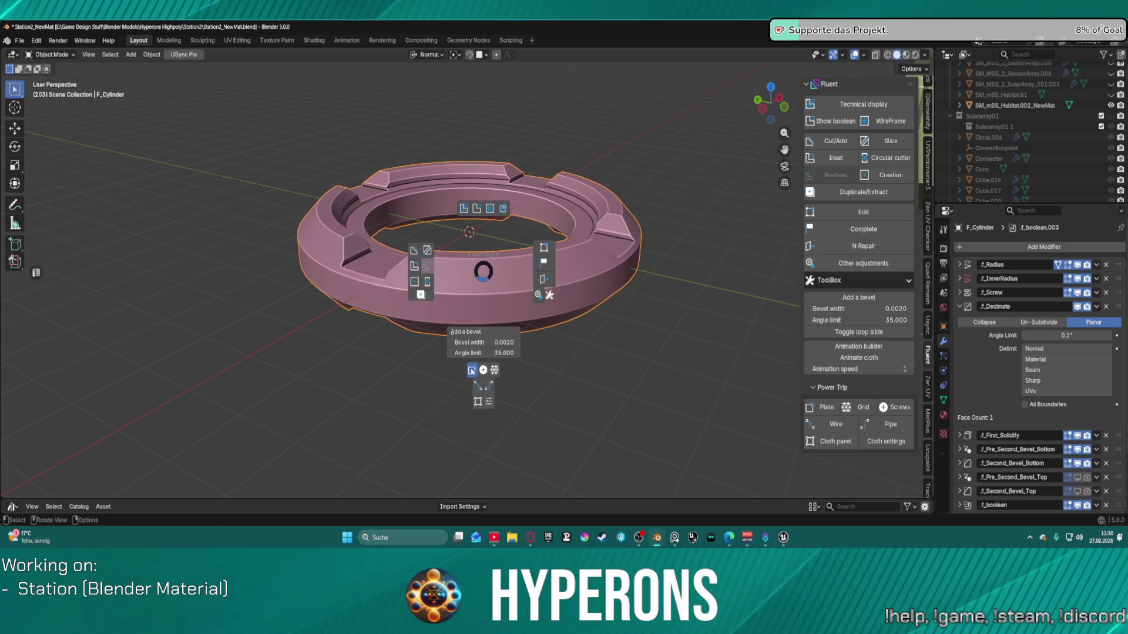
# Step: Start a Fluent Power Trip Plate and pick several faces on the ring's outer wall
pyautogui.click(471, 370)
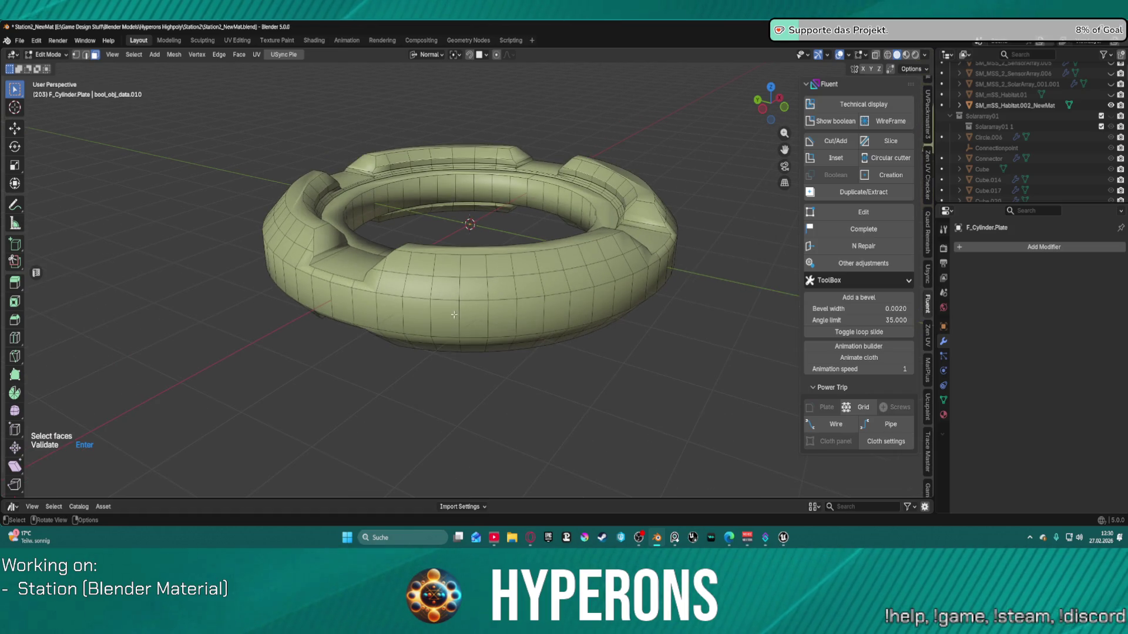
pyautogui.click(446, 319)
pyautogui.keyDown('shift'); pyautogui.click(576, 310); pyautogui.keyUp('shift')
pyautogui.moveTo(577, 309)
pyautogui.mouseDown(button='middle')
pyautogui.moveTo(636, 302)
pyautogui.moveTo(602, 289)
pyautogui.moveTo(594, 310)
pyautogui.mouseUp(button='middle')
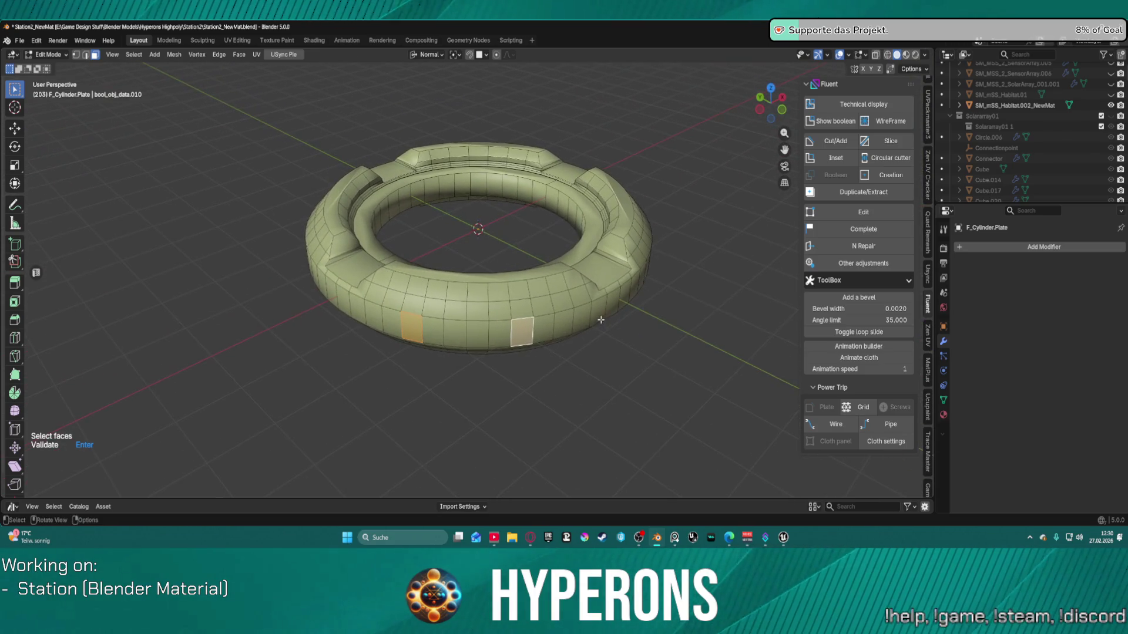
pyautogui.moveTo(448, 320); pyautogui.dragTo(387, 238, button='middle')
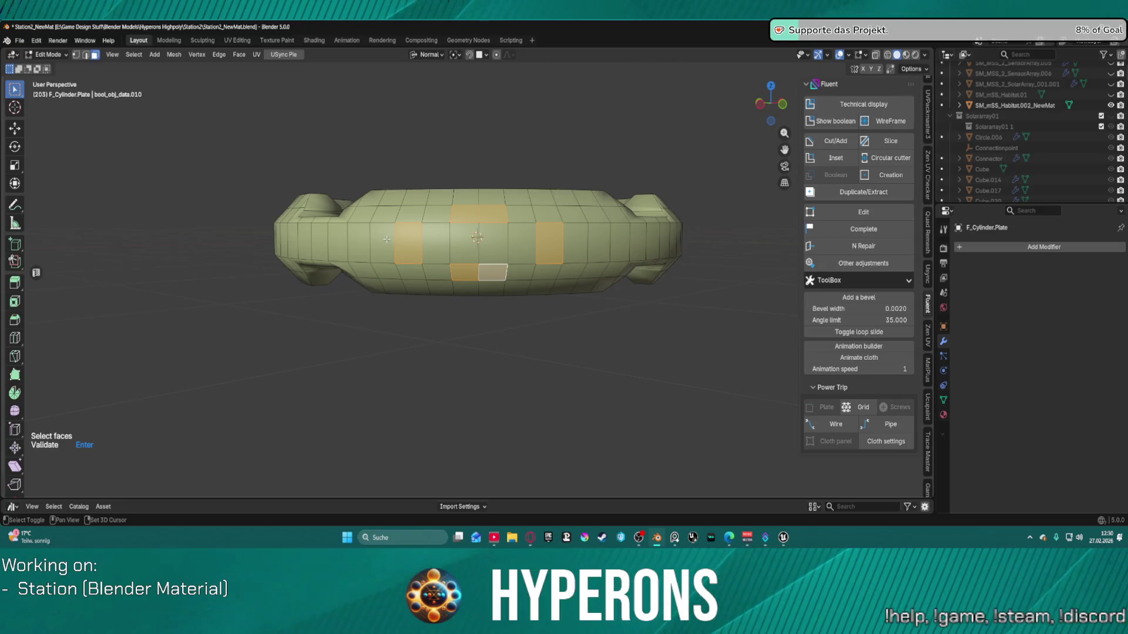
pyautogui.keyDown('shift'); pyautogui.click(356, 238); pyautogui.keyUp('shift')
pyautogui.keyDown('shift'); pyautogui.click(599, 243); pyautogui.keyUp('shift')
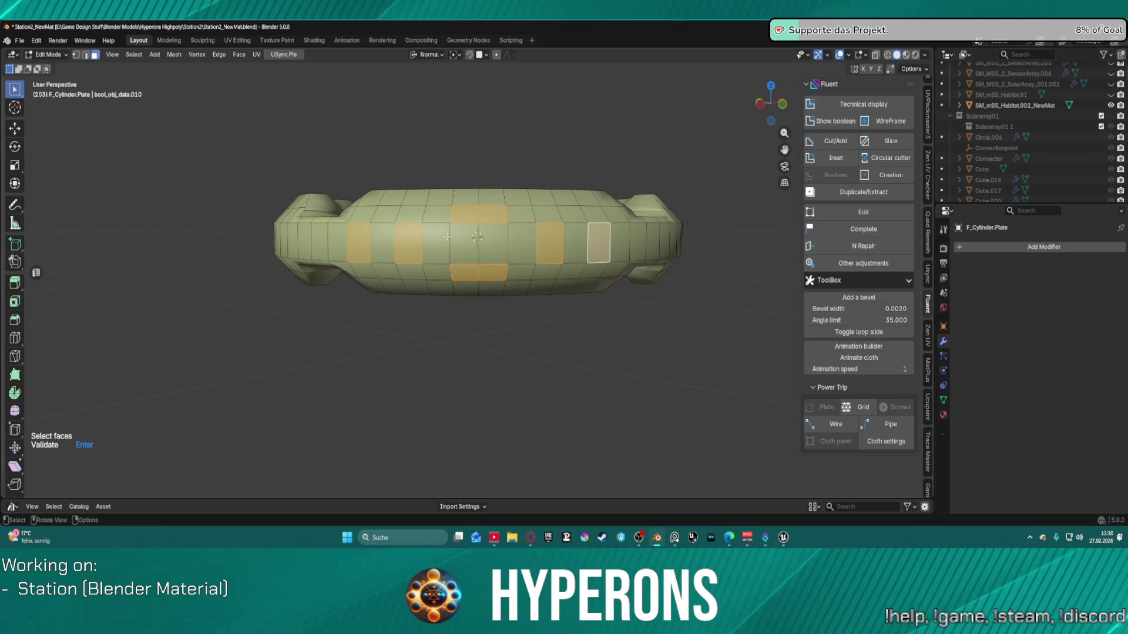
# Step: Reselect eight outer-wall faces across the middle, lower and upper rows and create the plates
pyautogui.click(409, 241)
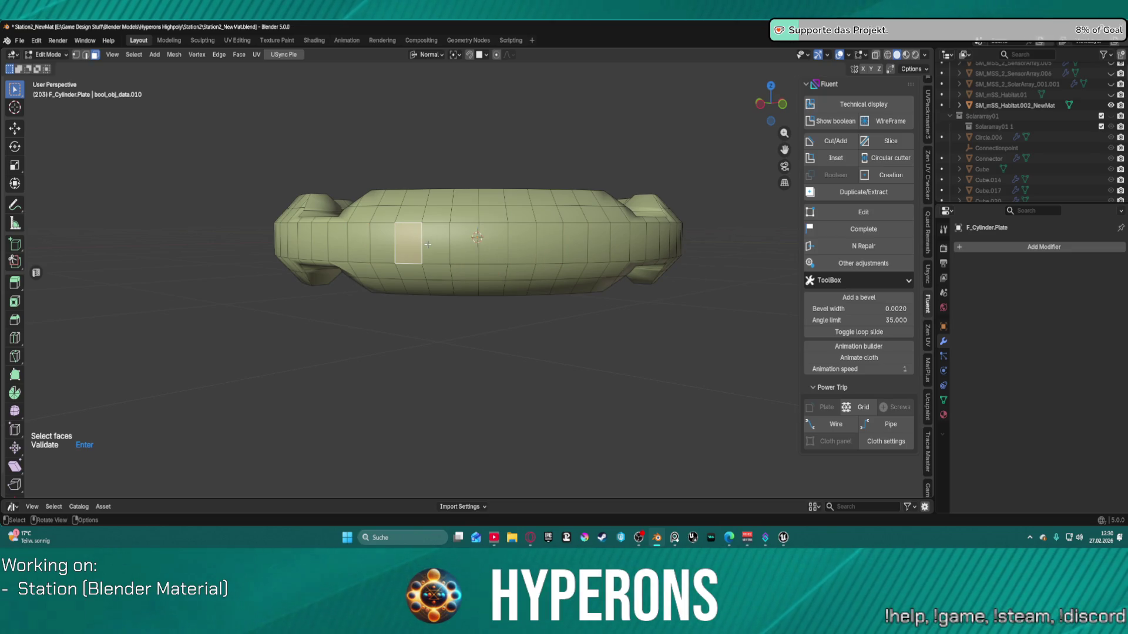
pyautogui.keyDown('shift'); pyautogui.click(382, 243); pyautogui.keyUp('shift')
pyautogui.keyDown('shift'); pyautogui.click(467, 274); pyautogui.keyUp('shift')
pyautogui.keyDown('shift'); pyautogui.click(494, 273); pyautogui.keyUp('shift')
pyautogui.keyDown('shift'); pyautogui.click(464, 215); pyautogui.keyUp('shift')
pyautogui.keyDown('shift'); pyautogui.click(495, 218); pyautogui.keyUp('shift')
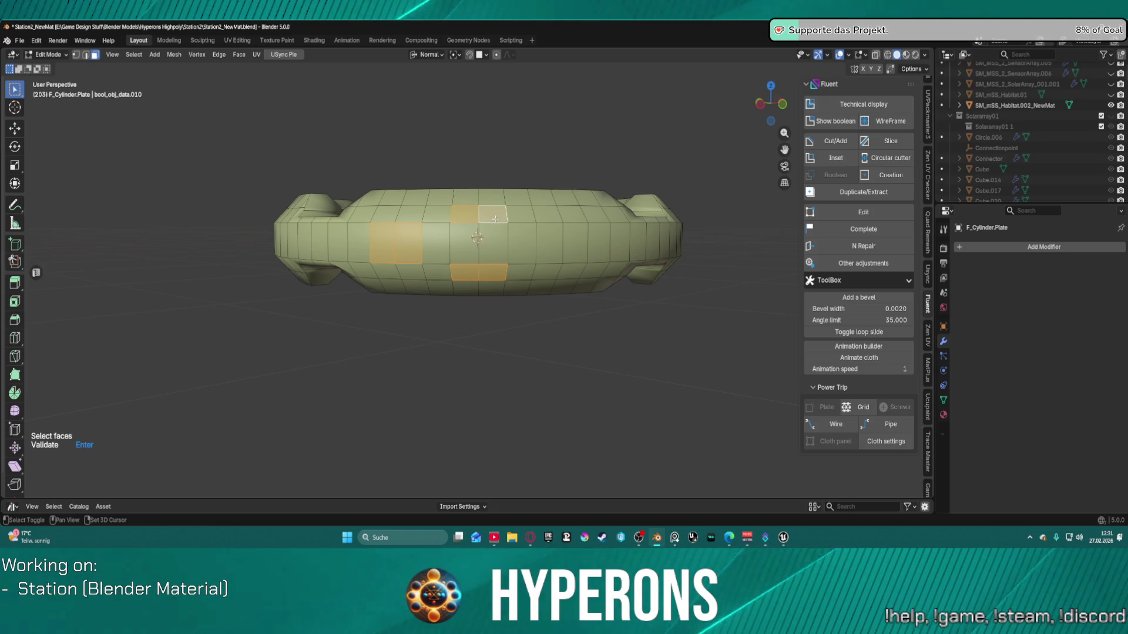
pyautogui.keyDown('shift'); pyautogui.click(548, 246); pyautogui.keyUp('shift')
pyautogui.keyDown('shift'); pyautogui.click(575, 246); pyautogui.keyUp('shift')
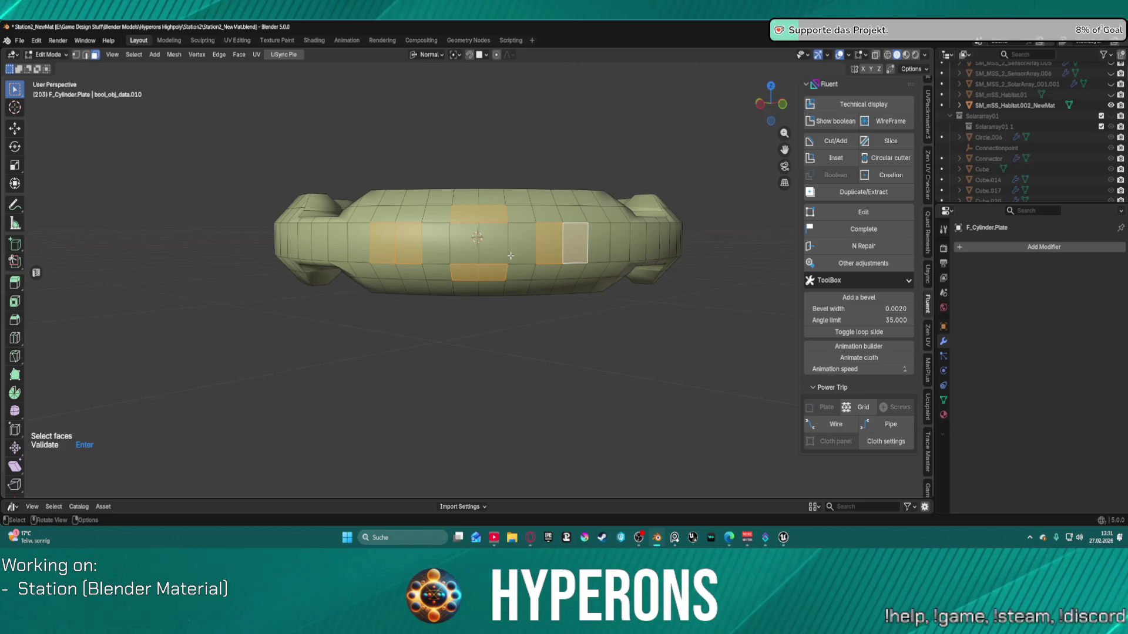
pyautogui.press('Return')
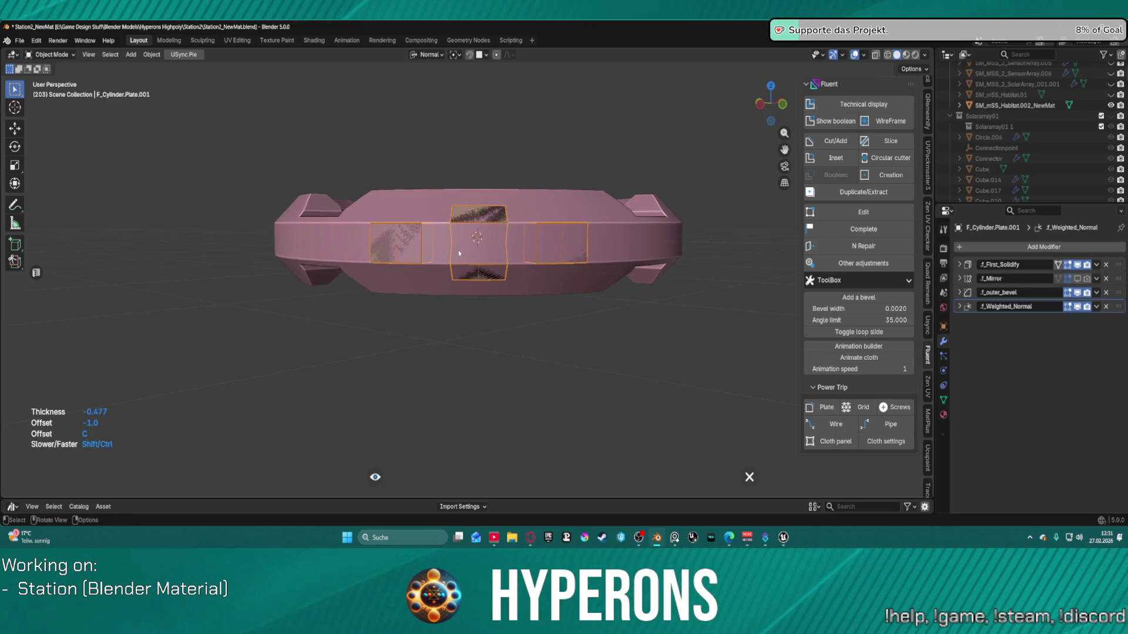
# Step: Set the plate thickness to 0.173 and validate the finished plates
pyautogui.rightClick(524, 261)
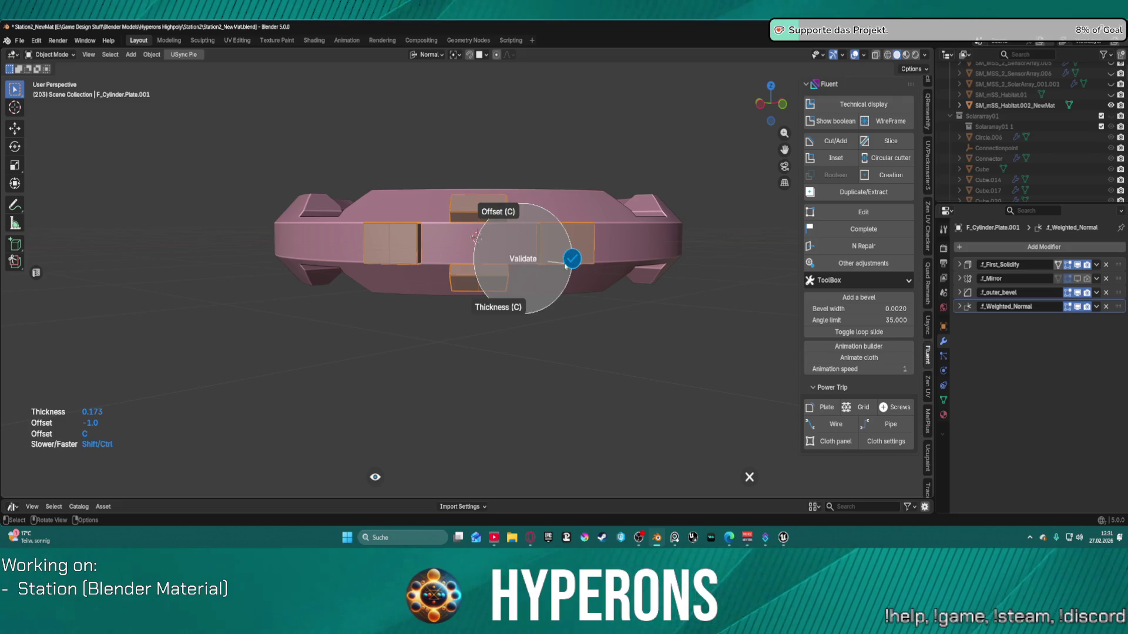
pyautogui.click(573, 259)
pyautogui.rightClick(553, 248)
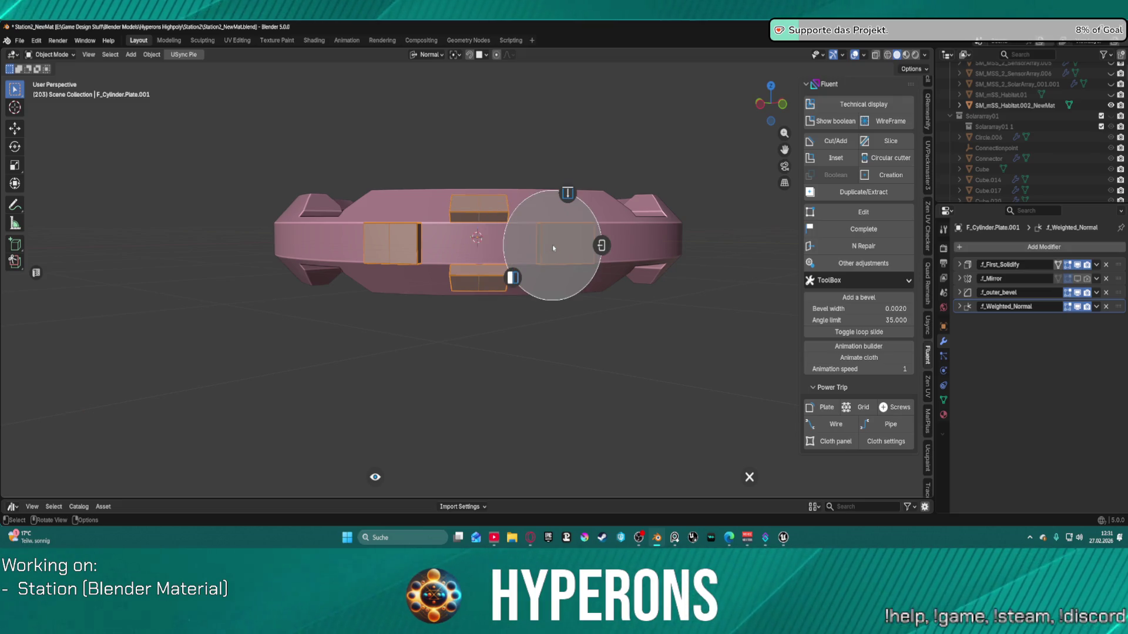
pyautogui.click(601, 246)
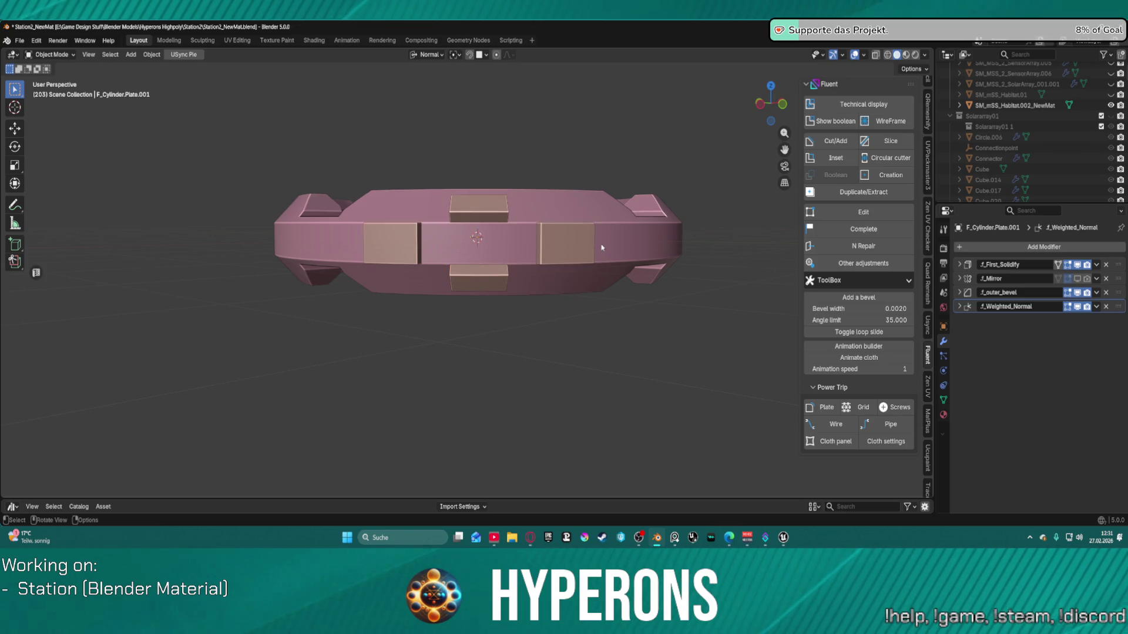
pyautogui.moveTo(593, 256); pyautogui.dragTo(505, 292, button='middle')
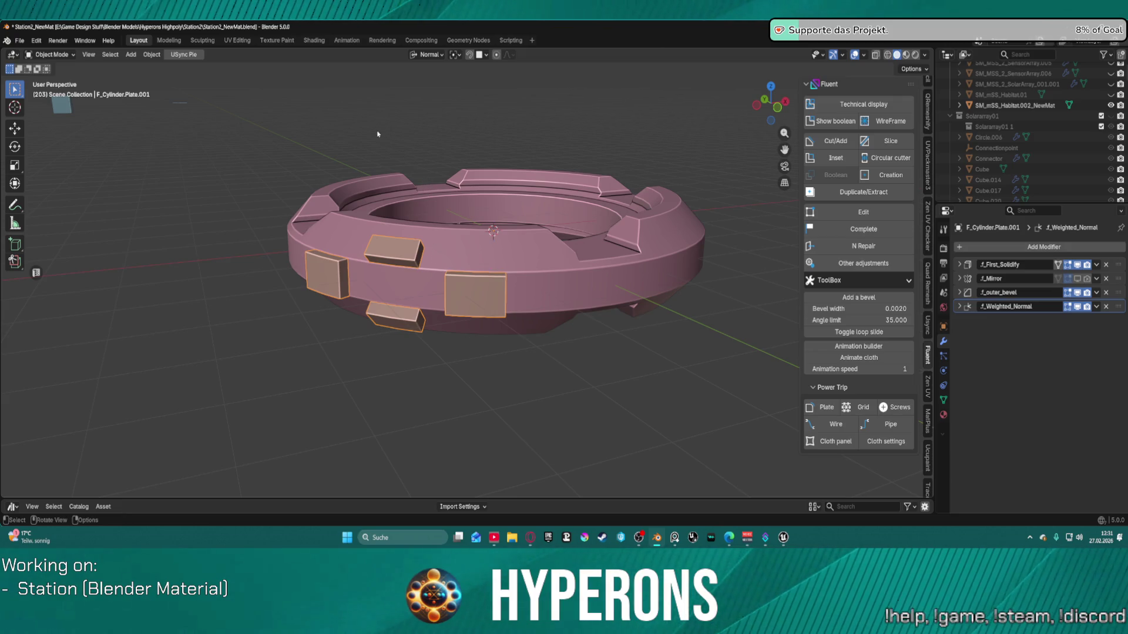
# Step: Make the F_Cylinder.Plate mesh the active object
pyautogui.moveTo(462, 331)
pyautogui.mouseDown(button='middle')
pyautogui.moveTo(611, 330)
pyautogui.moveTo(554, 299)
pyautogui.moveTo(534, 312)
pyautogui.moveTo(518, 302)
pyautogui.mouseUp(button='middle')
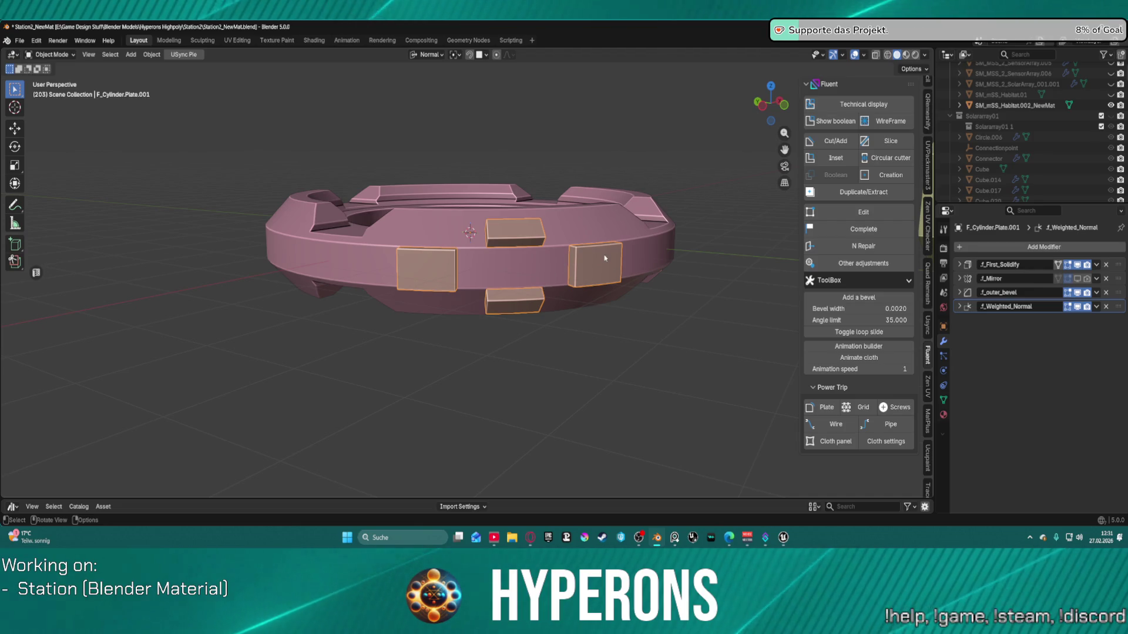
pyautogui.doubleClick(587, 263)
pyautogui.rightClick(588, 268)
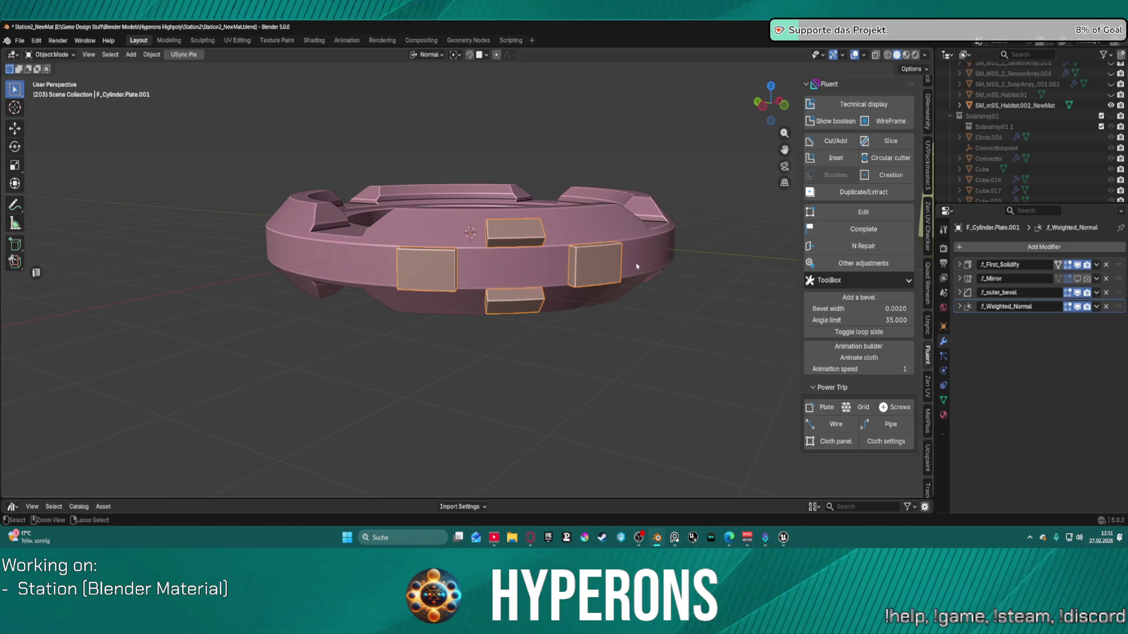
pyautogui.click(587, 266)
pyautogui.click(586, 266)
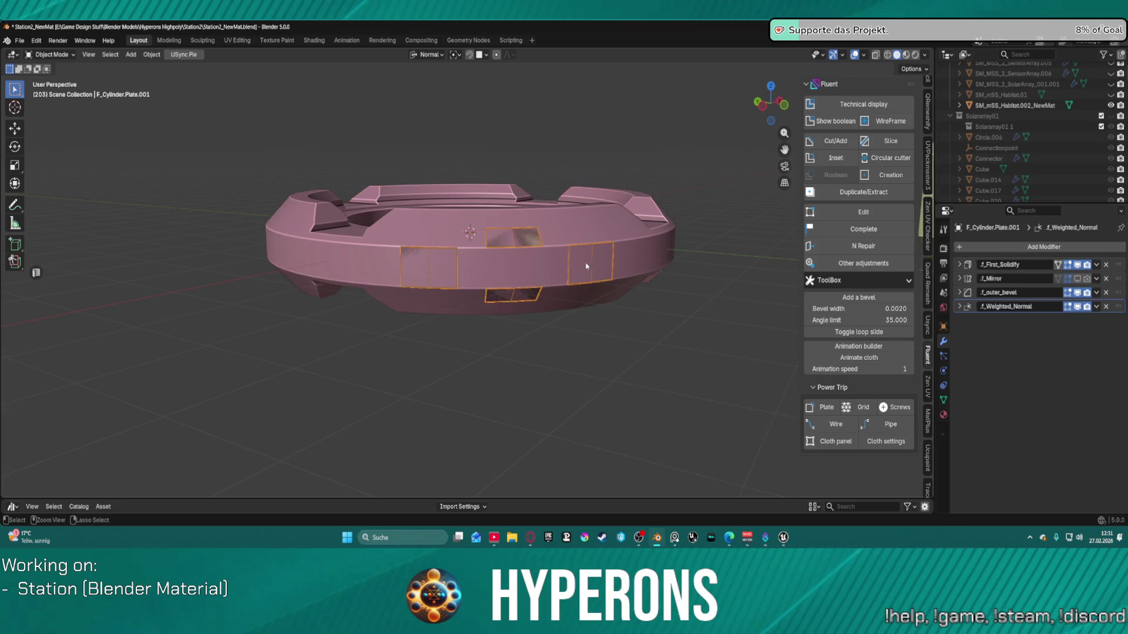
# Step: In Edit Mode, undo the plate mesh's face selections until none remain
pyautogui.press('Tab')
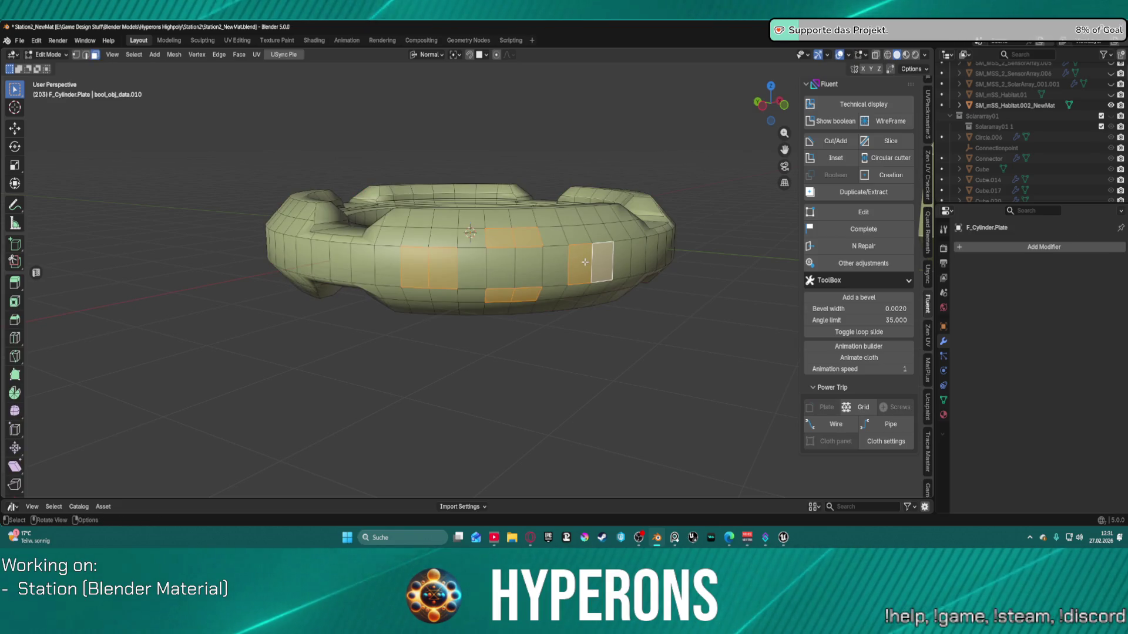
pyautogui.click(585, 262)
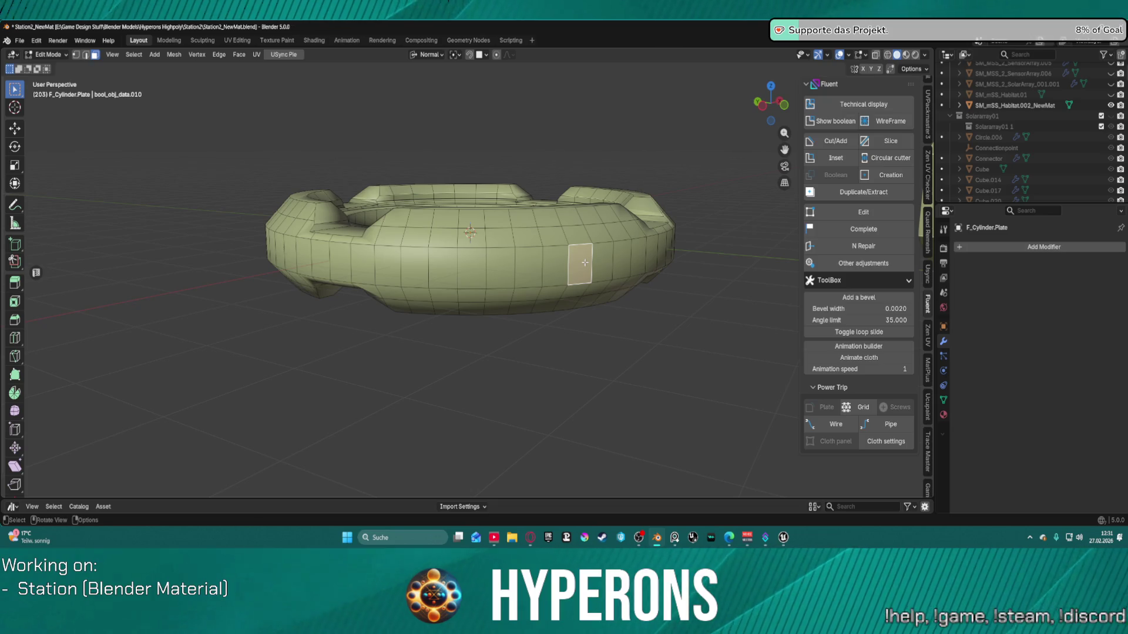
pyautogui.hotkey('ctrl', 'z')
pyautogui.hotkey('ctrl', 'z')
pyautogui.hotkey('ctrl', 'z')
pyautogui.hotkey('ctrl', 'z')
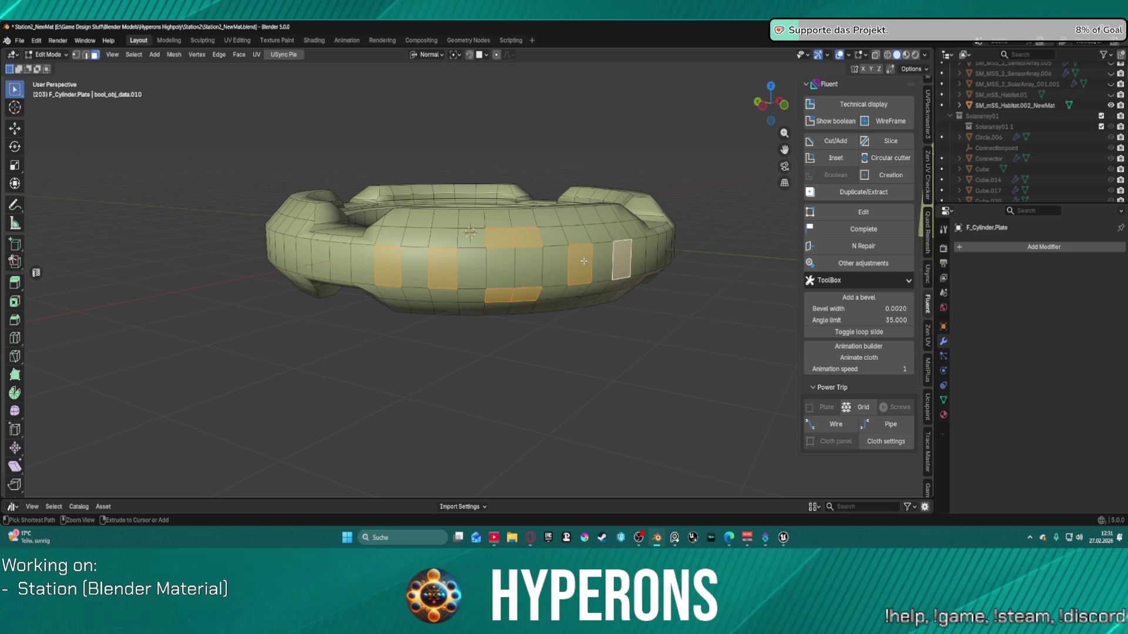
pyautogui.hotkey('ctrl', 'z')
pyautogui.hotkey('ctrl', 'z')
pyautogui.hotkey('ctrl', 'z')
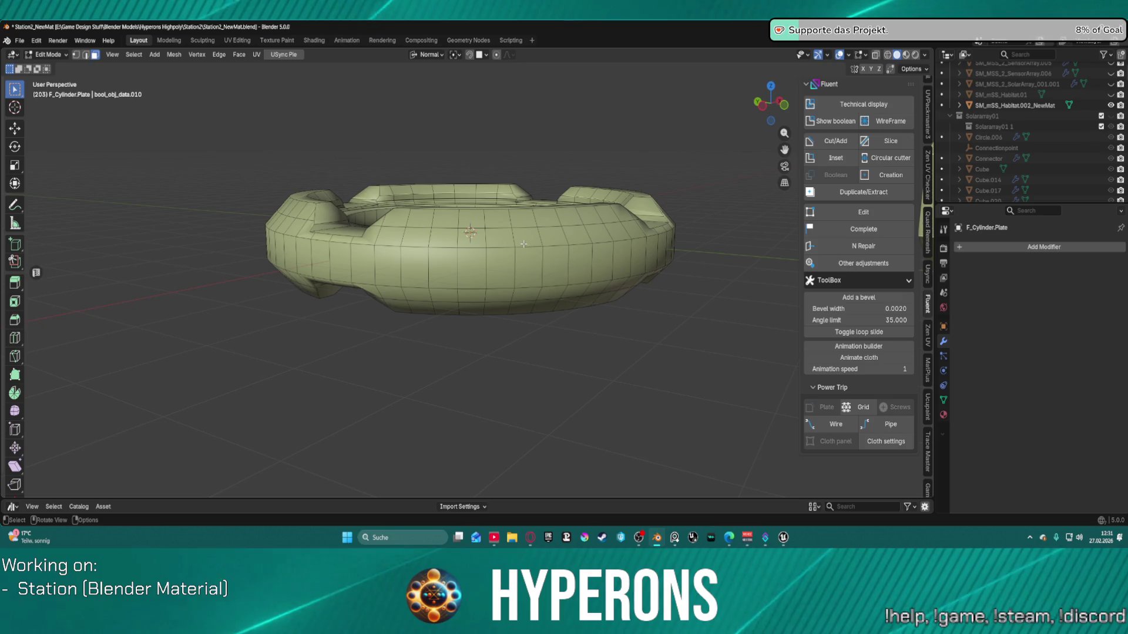
pyautogui.hotkey('ctrl', 'Tab')
# Step: Return to Object Mode, select the pink F_Cylinder ring and start a Power Trip Plate
pyautogui.click(562, 269)
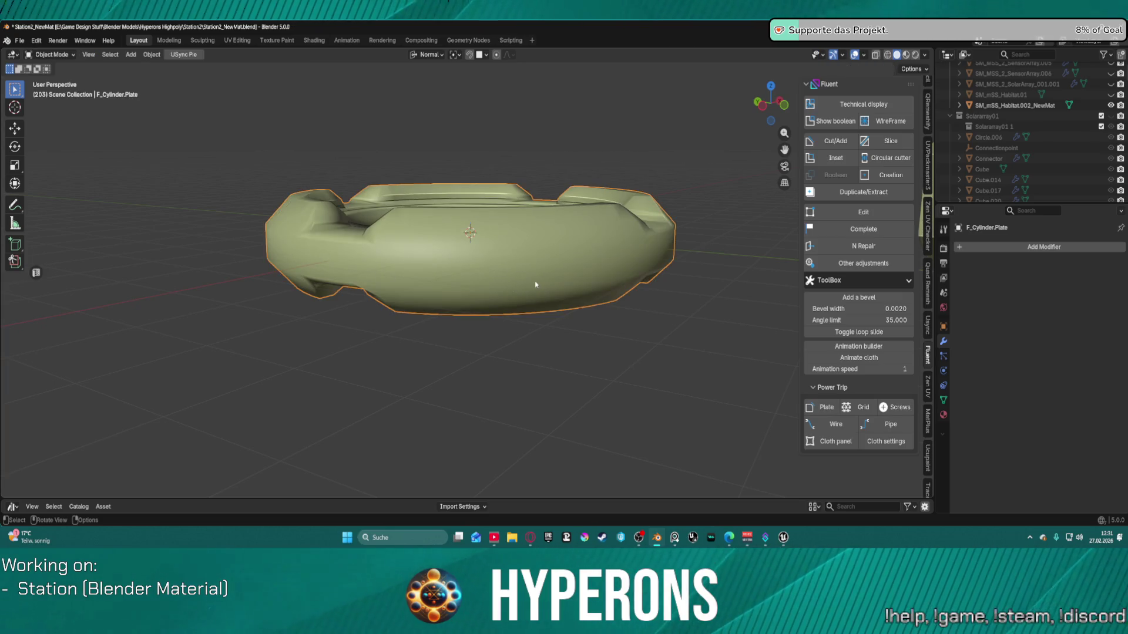
pyautogui.moveTo(562, 269)
pyautogui.mouseDown(button='middle')
pyautogui.moveTo(531, 329)
pyautogui.moveTo(511, 335)
pyautogui.moveTo(470, 312)
pyautogui.mouseUp(button='middle')
pyautogui.click(514, 329)
pyautogui.press('f')
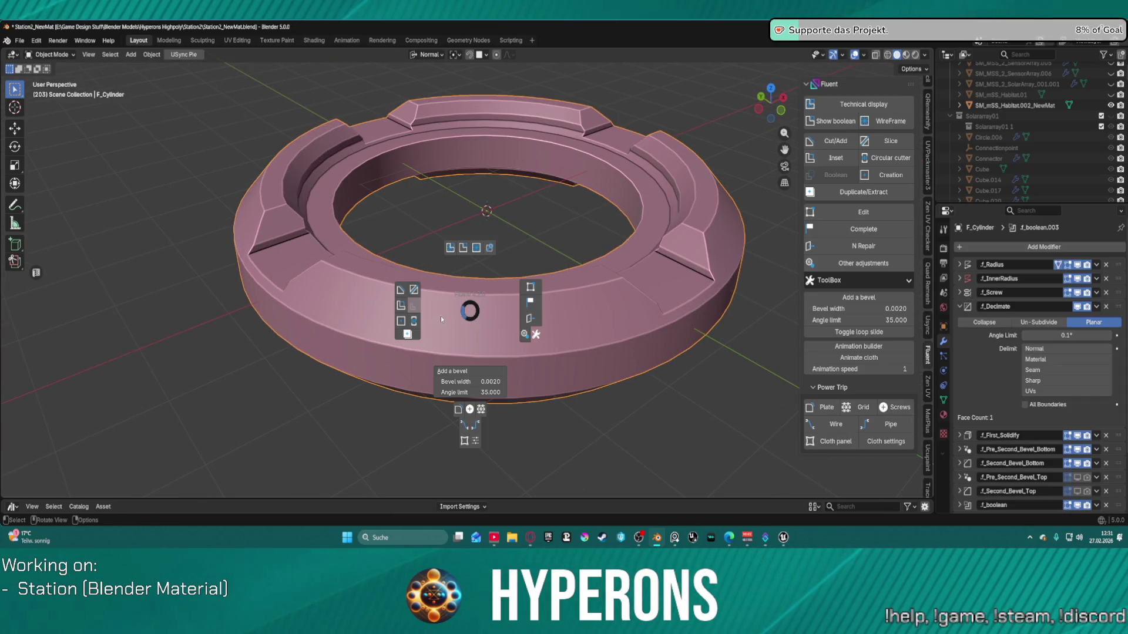
pyautogui.click(414, 345)
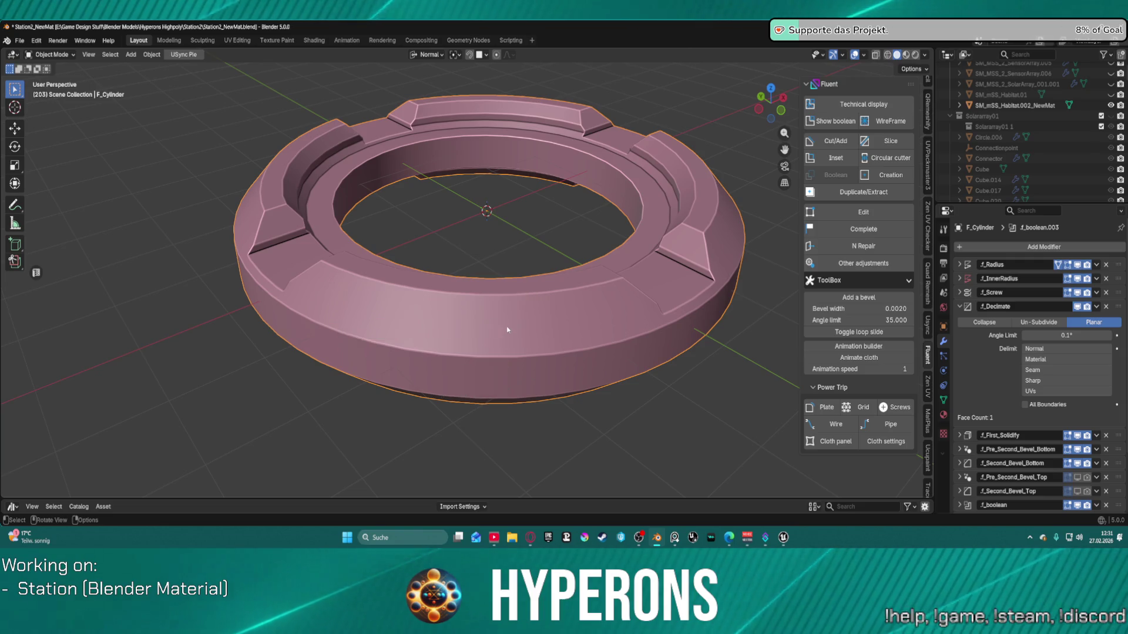
pyautogui.press('f')
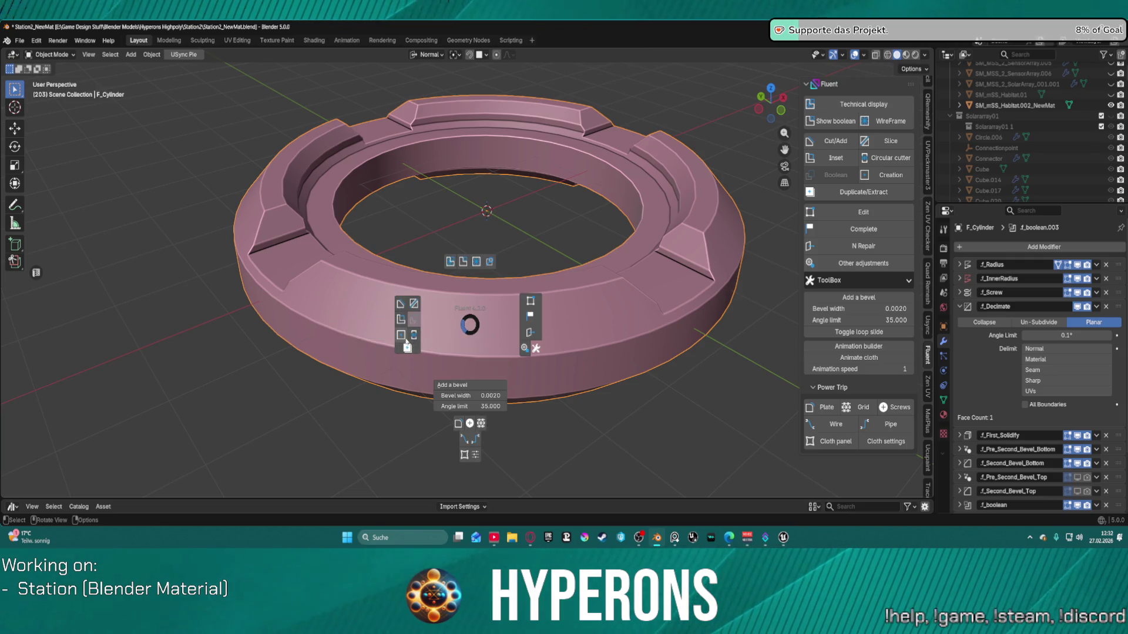
pyautogui.click(465, 359)
# Step: Pick the front wall faces plus faces above and below them, and turn them into a plate
pyautogui.moveTo(465, 359)
pyautogui.mouseDown(button='middle')
pyautogui.moveTo(495, 299)
pyautogui.moveTo(440, 266)
pyautogui.mouseUp(button='middle')
pyautogui.click(359, 220)
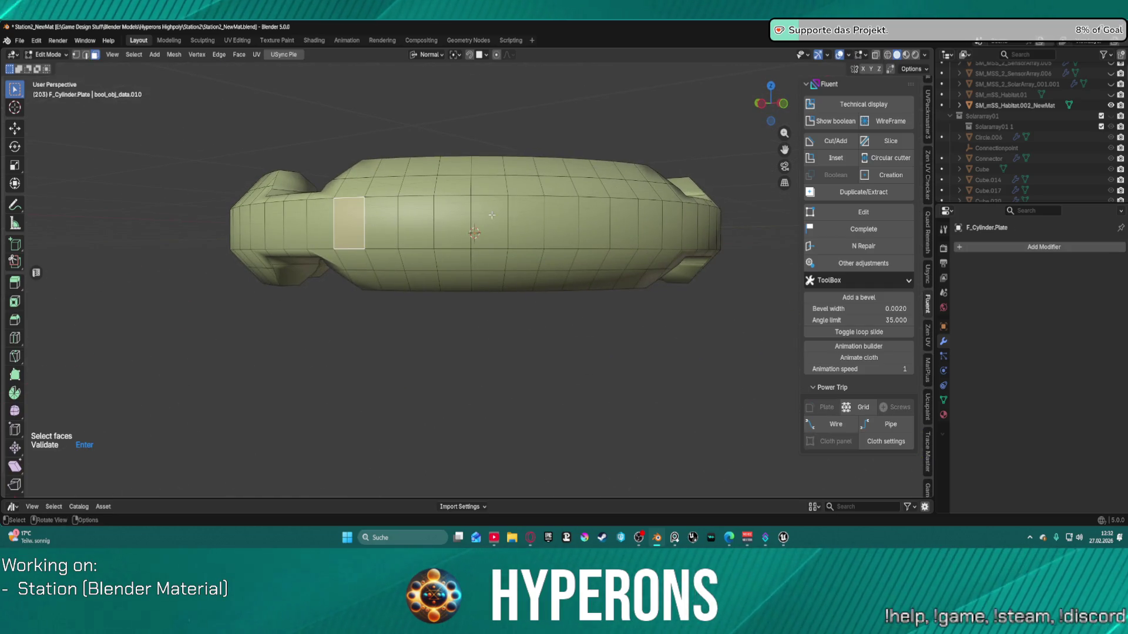
pyautogui.keyDown('shift'); pyautogui.click(429, 220); pyautogui.keyUp('shift')
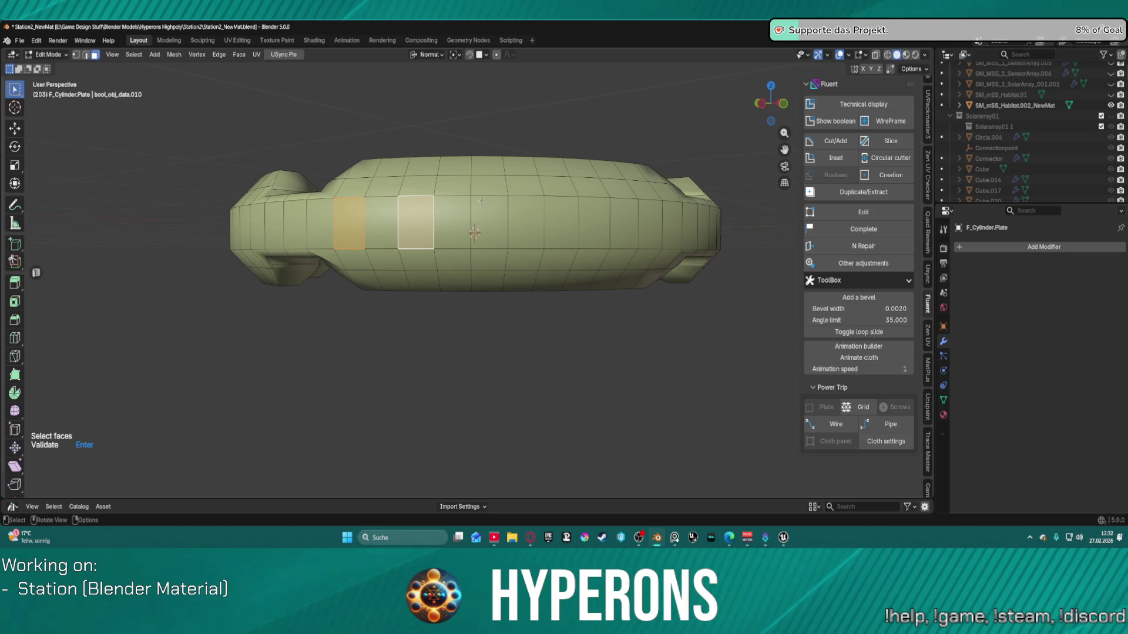
pyautogui.keyDown('shift'); pyautogui.click(491, 184); pyautogui.keyUp('shift')
pyautogui.keyDown('shift'); pyautogui.click(526, 185); pyautogui.keyUp('shift')
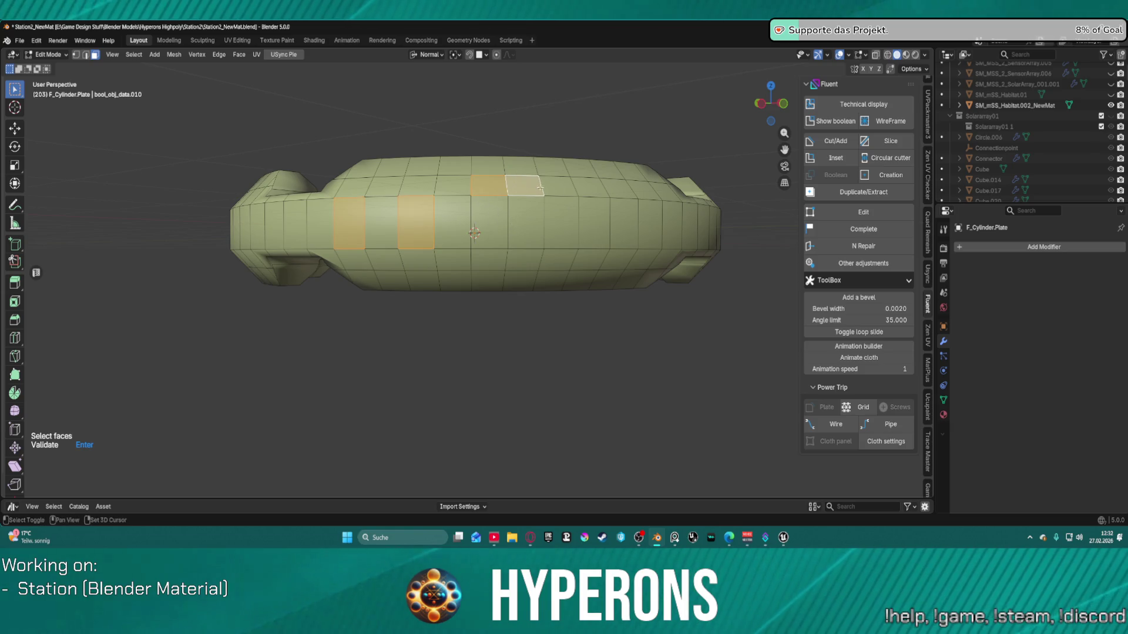
pyautogui.keyDown('shift'); pyautogui.click(595, 223); pyautogui.keyUp('shift')
pyautogui.keyDown('shift'); pyautogui.click(642, 226); pyautogui.keyUp('shift')
pyautogui.keyDown('shift'); pyautogui.click(489, 260); pyautogui.keyUp('shift')
pyautogui.keyDown('shift'); pyautogui.click(525, 260); pyautogui.keyUp('shift')
pyautogui.moveTo(538, 295)
pyautogui.mouseDown(button='middle')
pyautogui.moveTo(531, 312)
pyautogui.moveTo(528, 301)
pyautogui.mouseUp(button='middle')
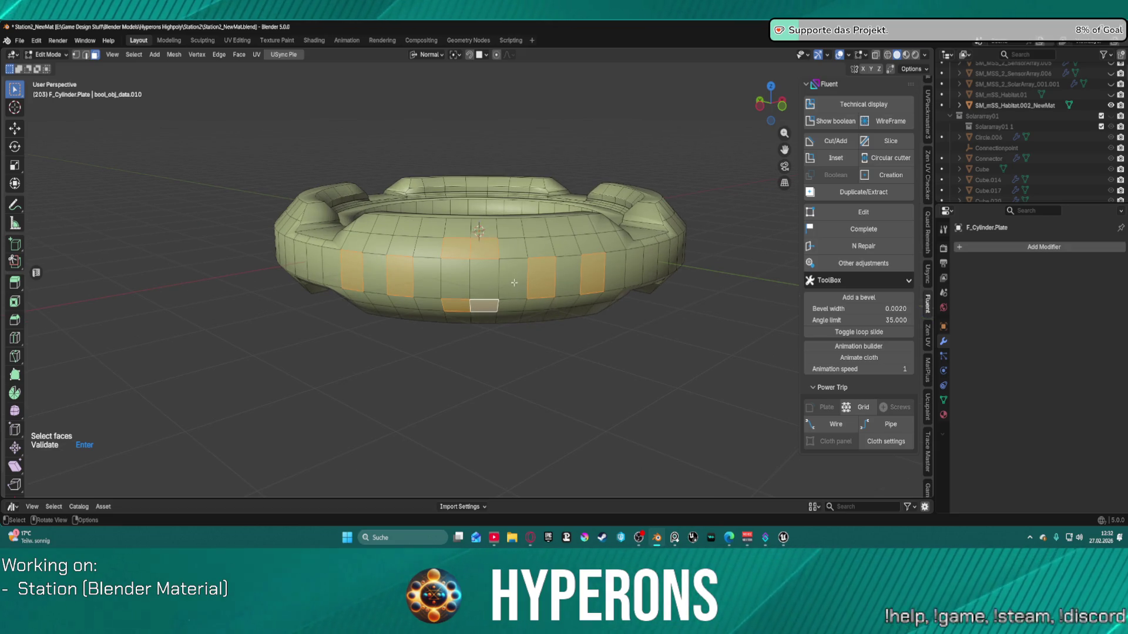
pyautogui.press('Return')
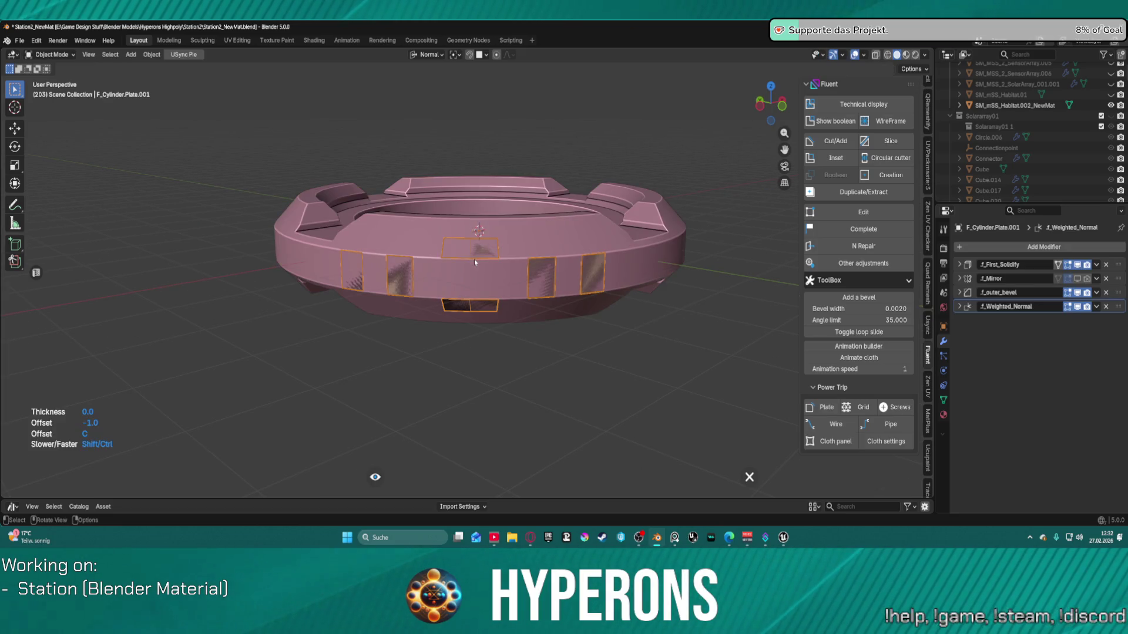
# Step: Validate the new plate's thickness and offset
pyautogui.moveTo(489, 270)
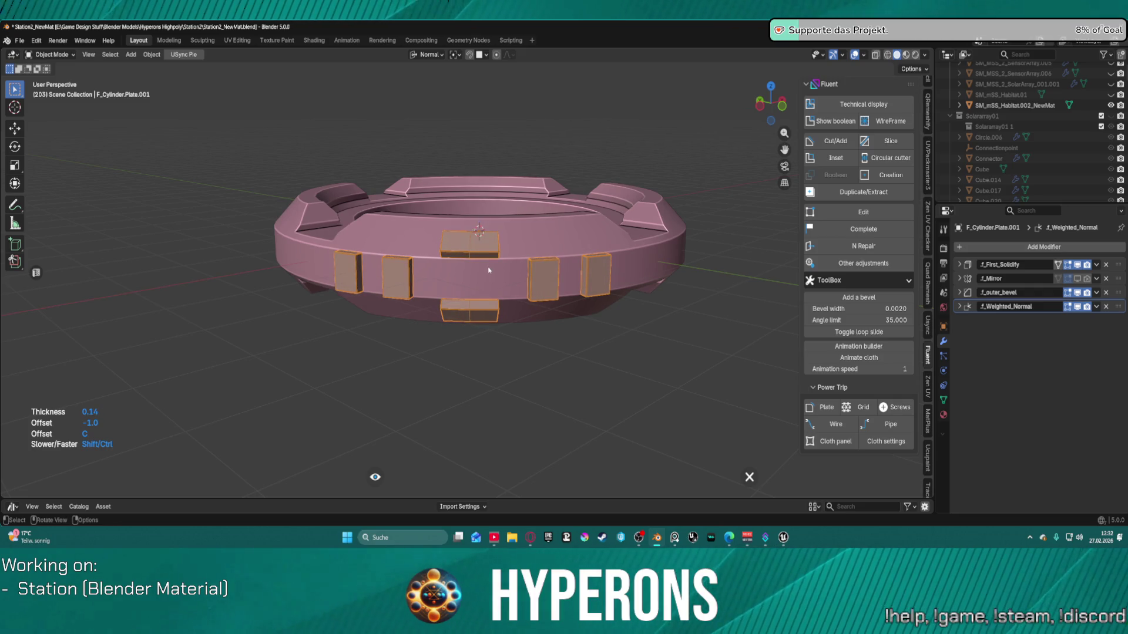
pyautogui.rightClick(488, 270)
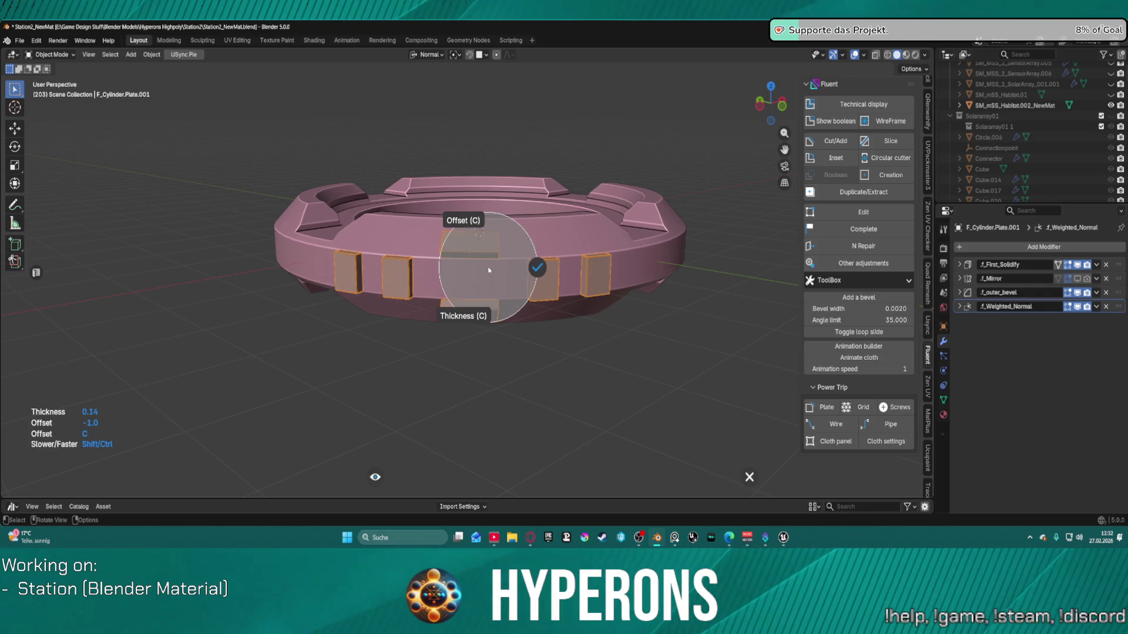
pyautogui.click(538, 267)
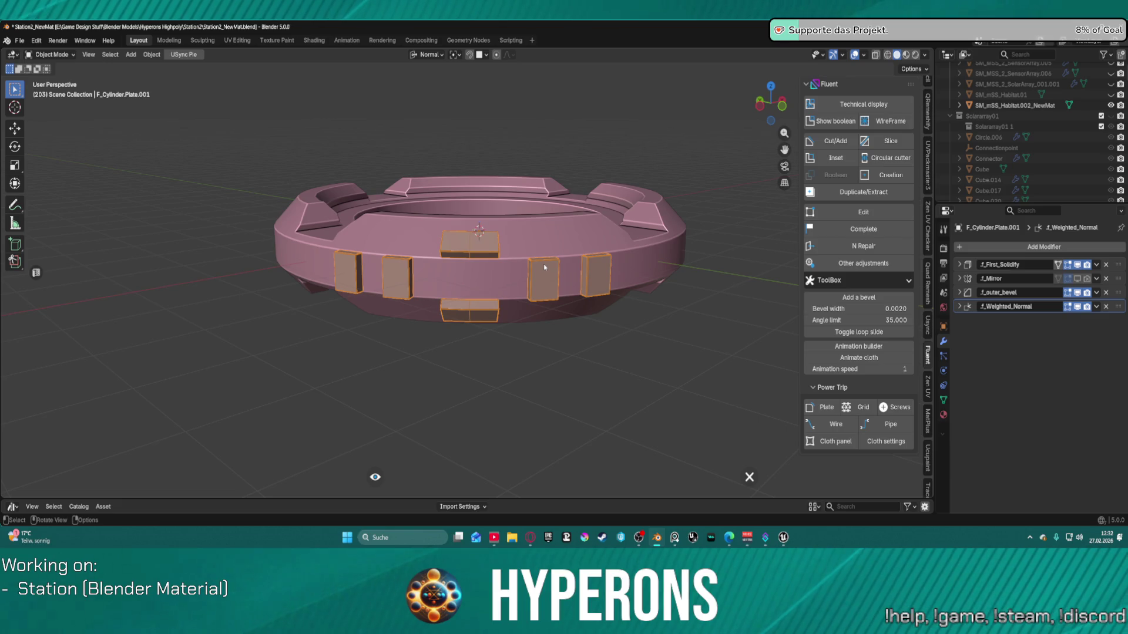
# Step: Mirror the plates along X onto the ring's right and left sides, then deselect them
pyautogui.rightClick(578, 276)
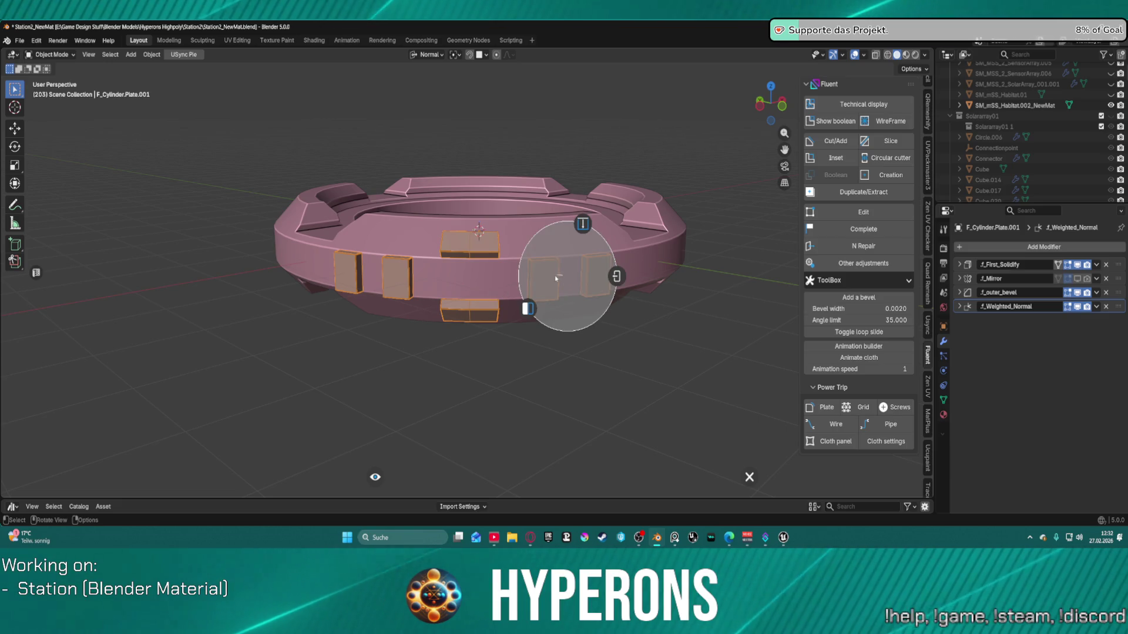
pyautogui.click(523, 306)
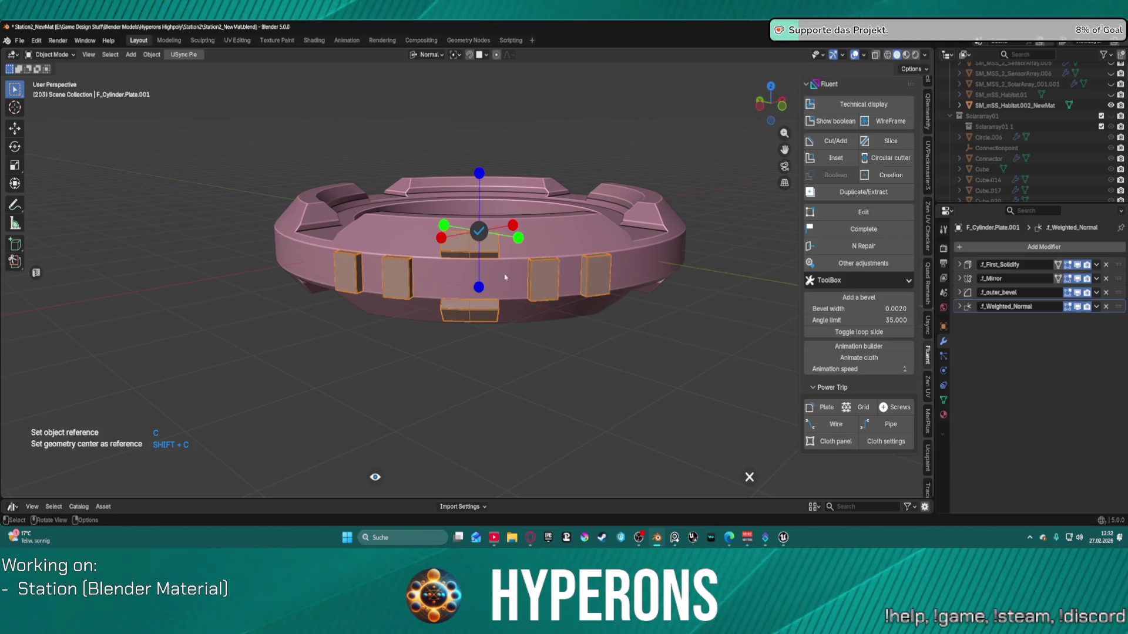
pyautogui.click(512, 225)
pyautogui.click(443, 225)
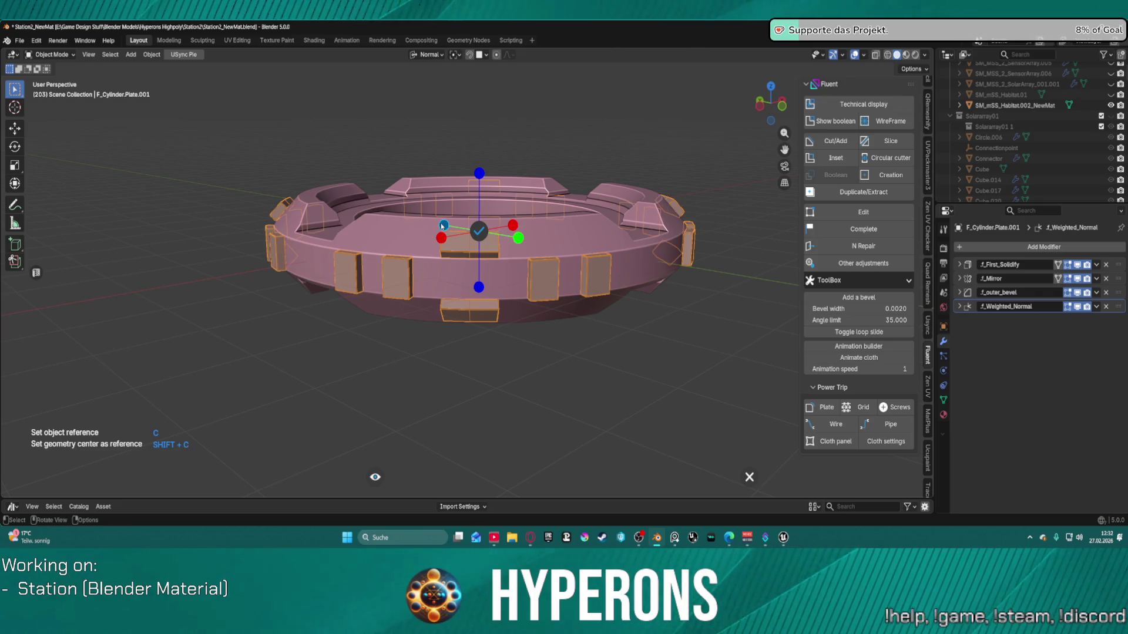
pyautogui.click(478, 230)
pyautogui.scroll(-3, 497, 243)
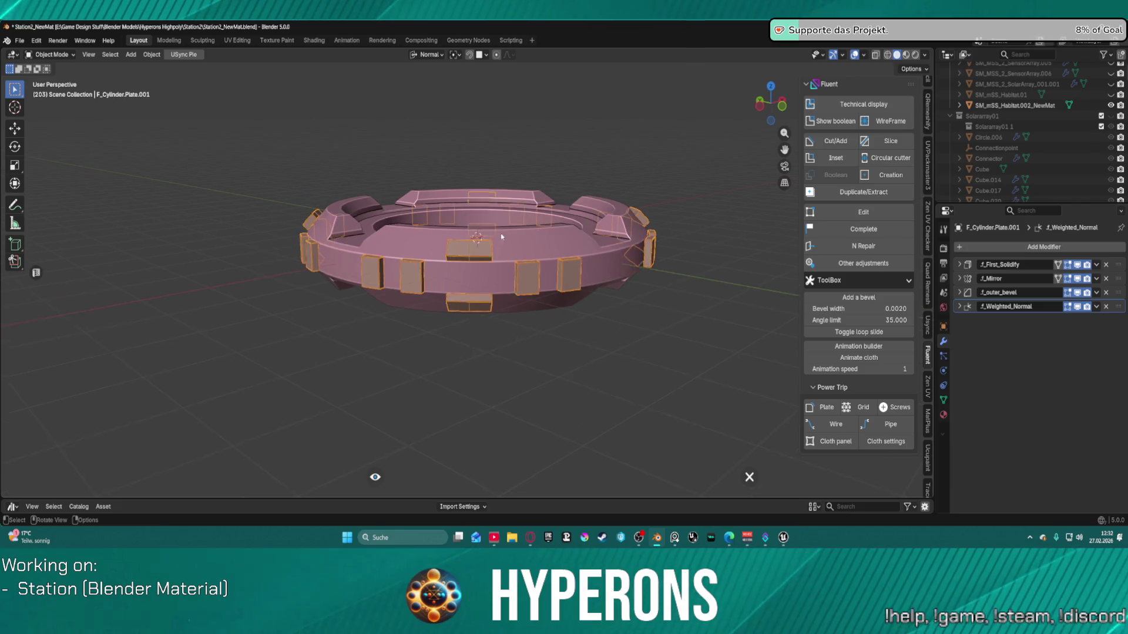
pyautogui.scroll(2, 493, 244)
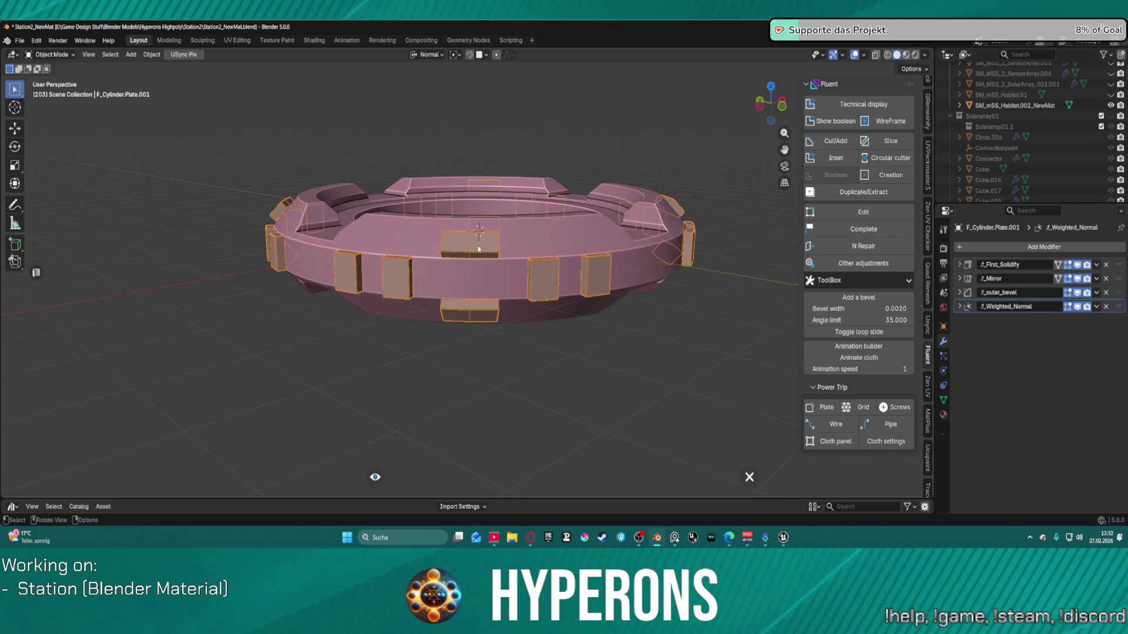
pyautogui.click(527, 246)
# Step: Select the ring's plates and start a Fluent rectangular cut
pyautogui.moveTo(533, 240)
pyautogui.mouseDown(button='middle')
pyautogui.moveTo(673, 277)
pyautogui.moveTo(736, 221)
pyautogui.moveTo(699, 270)
pyautogui.moveTo(652, 293)
pyautogui.moveTo(556, 249)
pyautogui.mouseUp(button='middle')
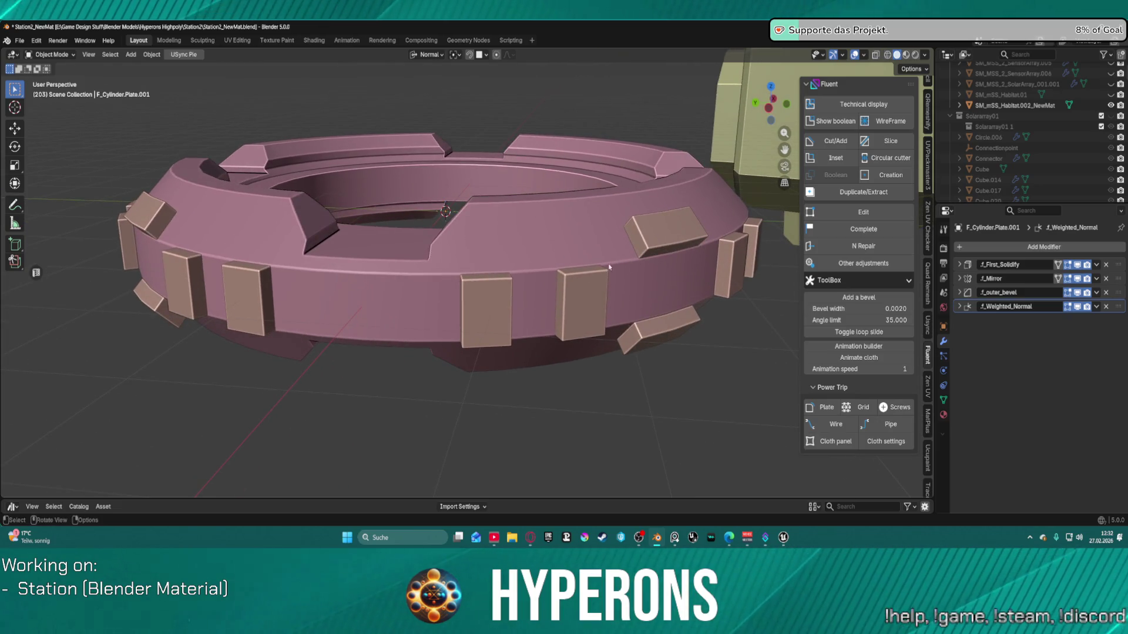
pyautogui.scroll(-2, 608, 262)
pyautogui.click(579, 254)
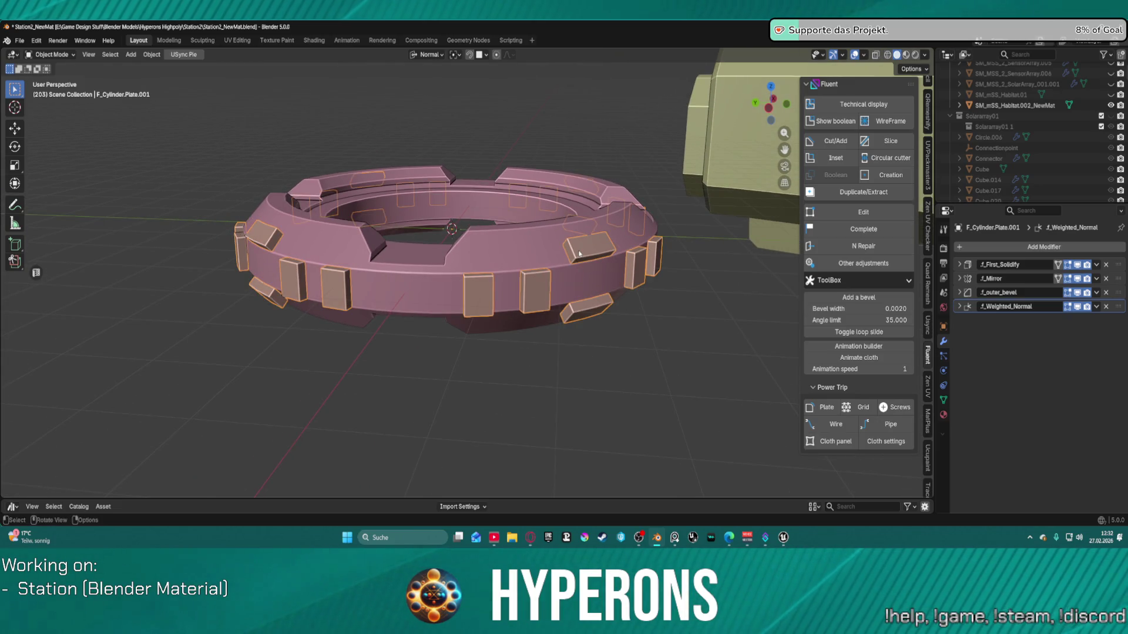
pyautogui.press('f')
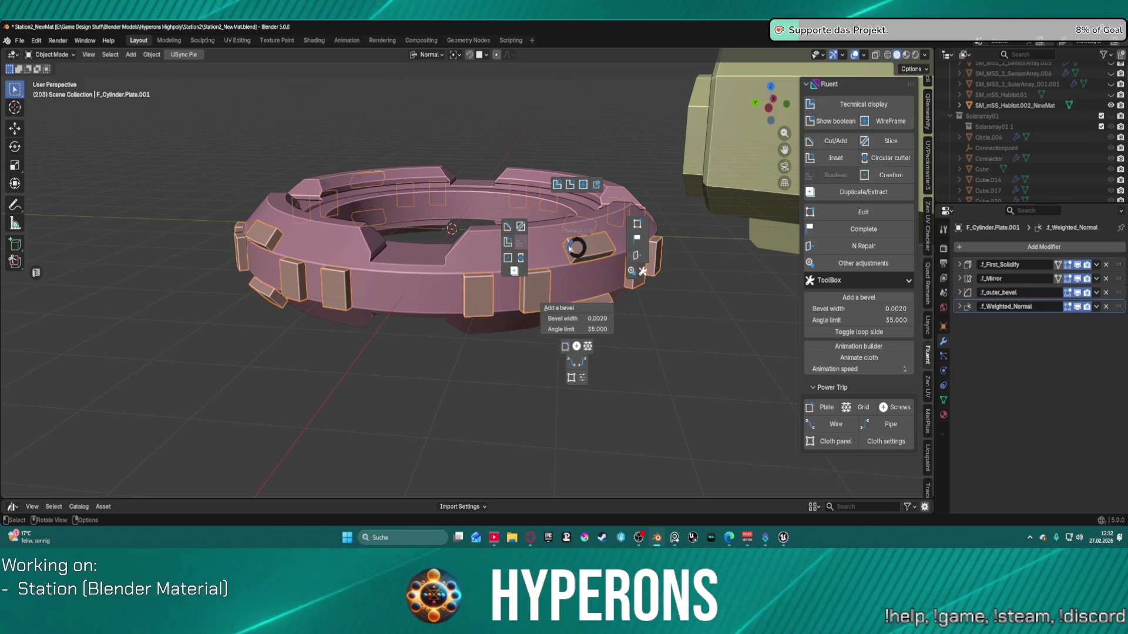
pyautogui.click(508, 229)
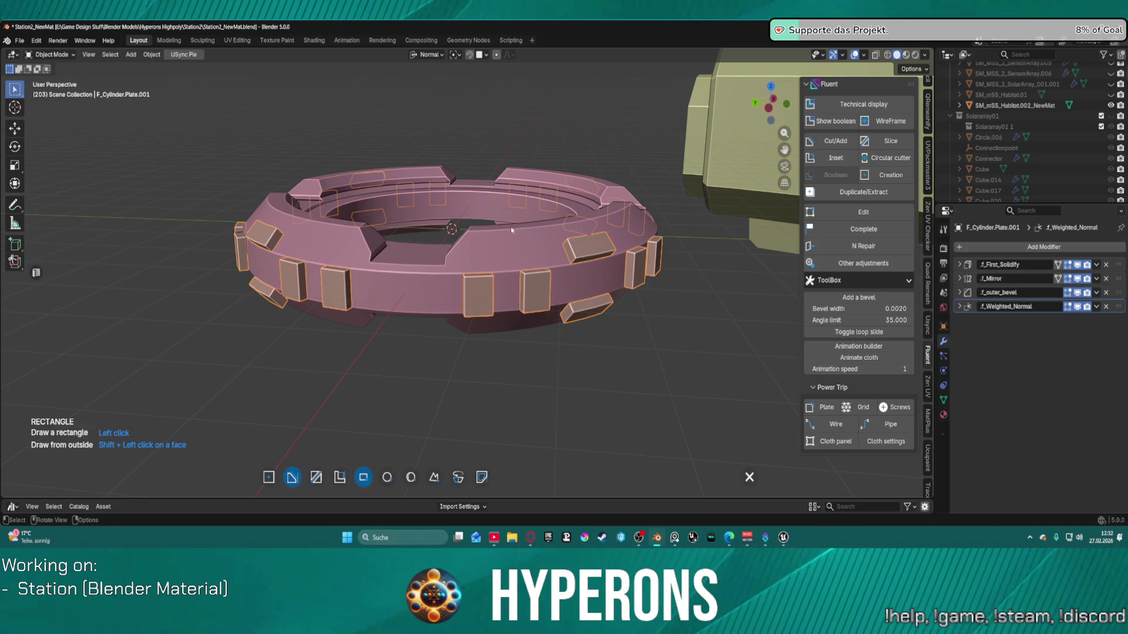
# Step: Draw a rectangle on one plate, set the cut thickness to 0.047 and validate it
pyautogui.click(592, 249)
pyautogui.click(592, 248)
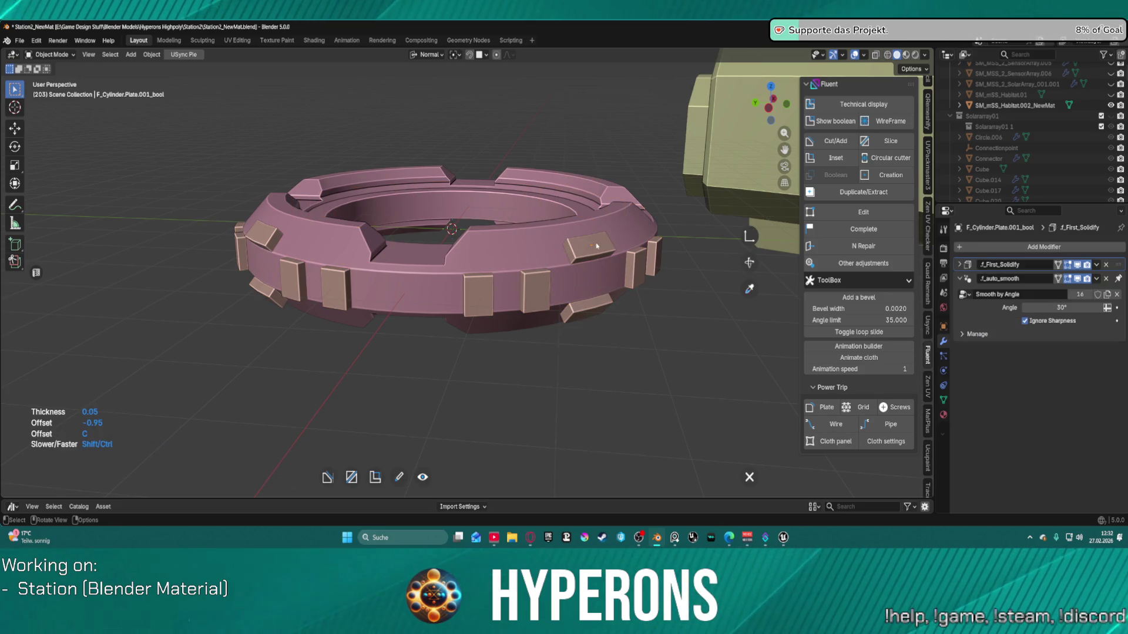
pyautogui.rightClick(595, 249)
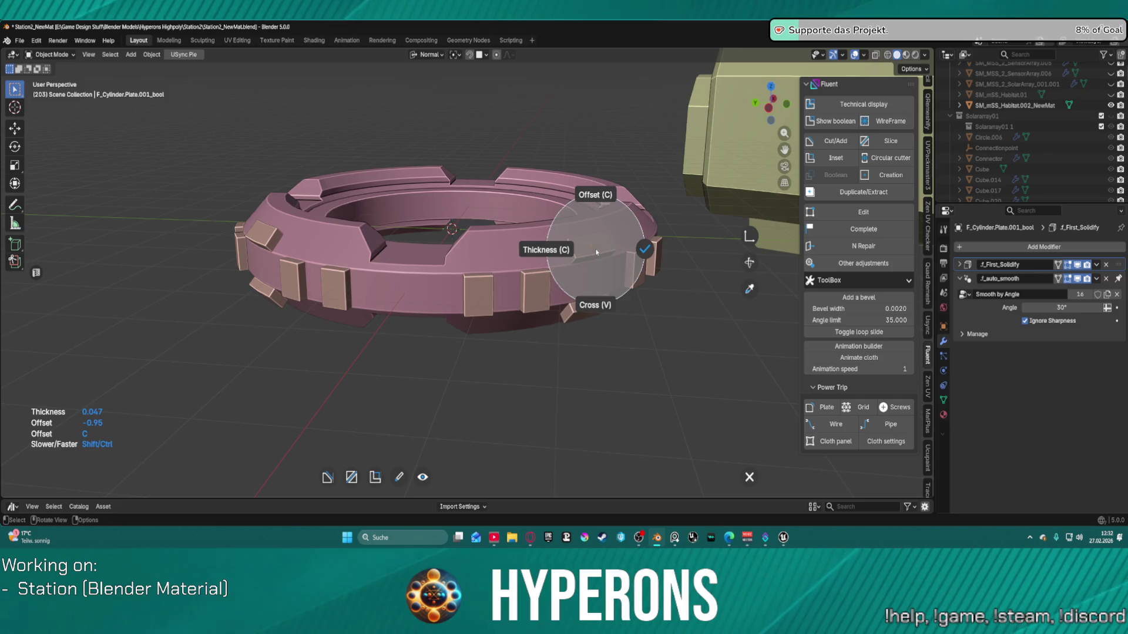
pyautogui.click(648, 254)
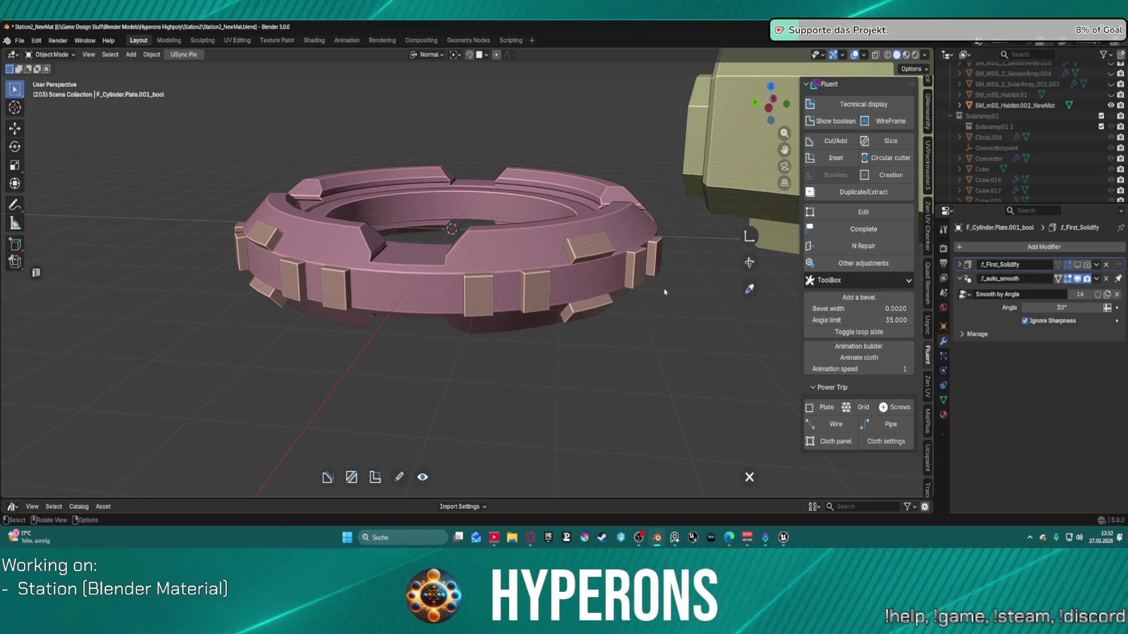
pyautogui.rightClick(674, 303)
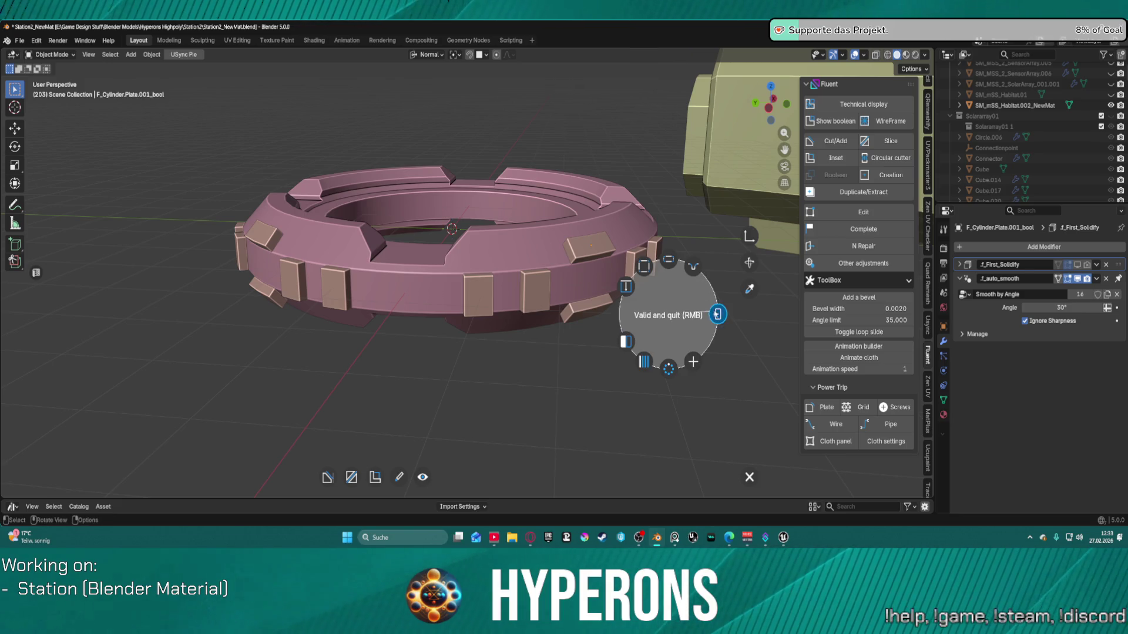
pyautogui.click(674, 302)
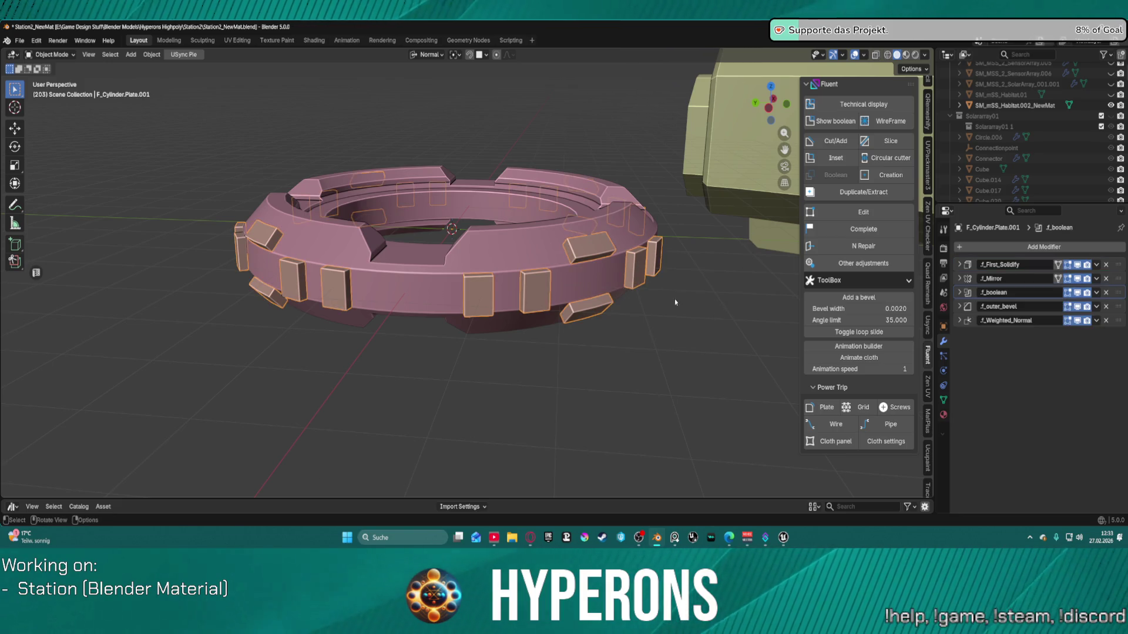
pyautogui.rightClick(592, 252)
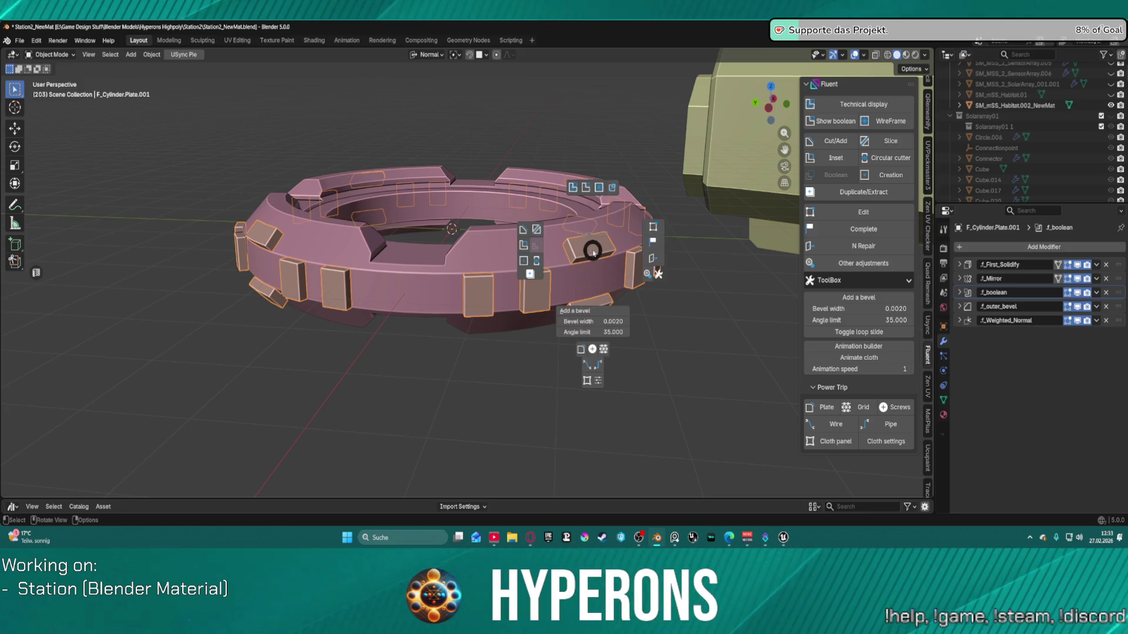
# Step: Draw a second rectangular cutter over another front plate, leaving it flat with no depth
pyautogui.click(528, 233)
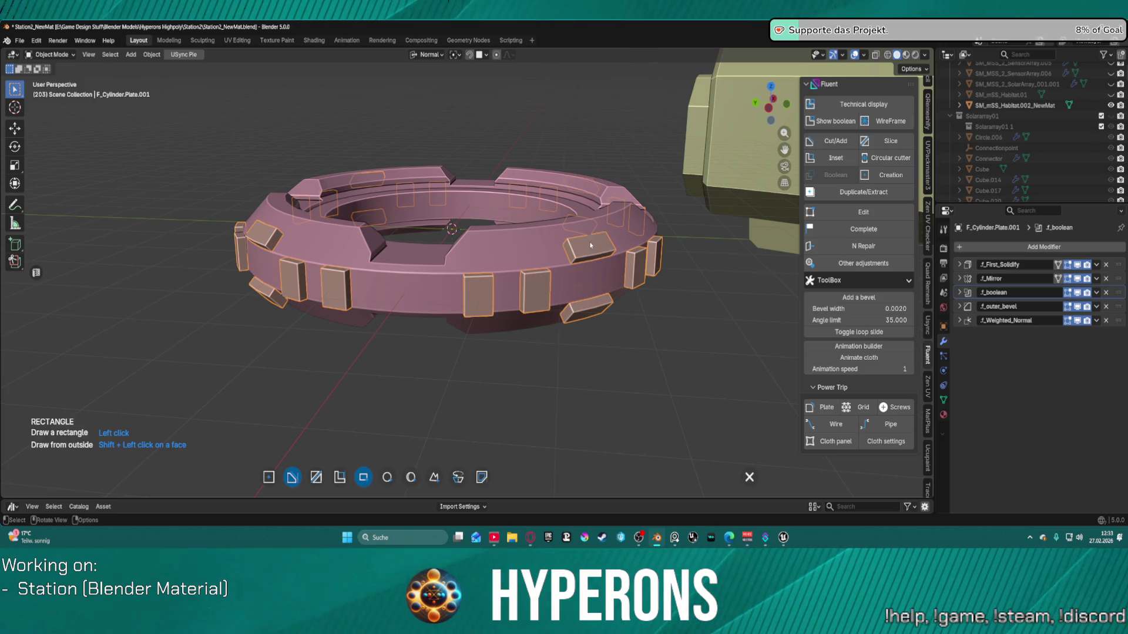
pyautogui.scroll(-2, 639, 273)
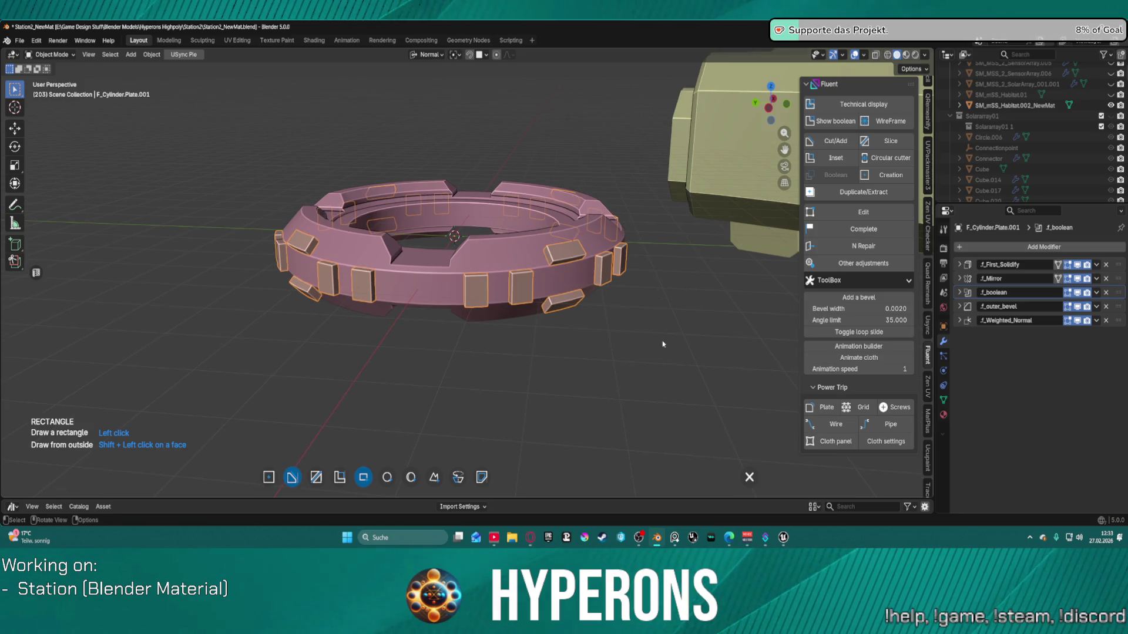
pyautogui.click(558, 254)
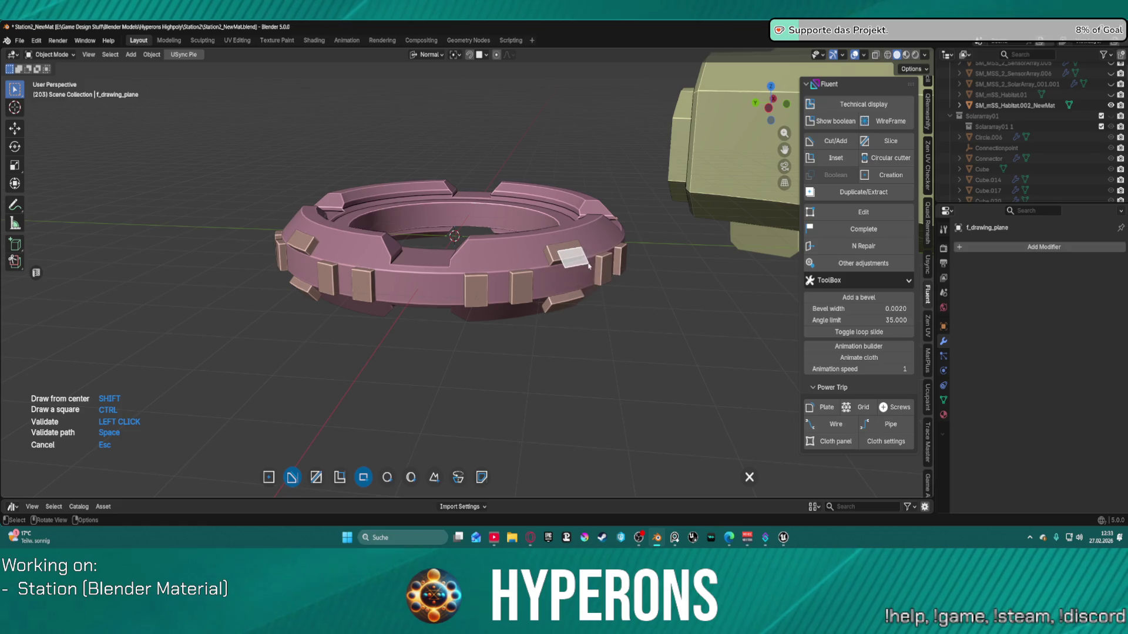
pyautogui.click(575, 257)
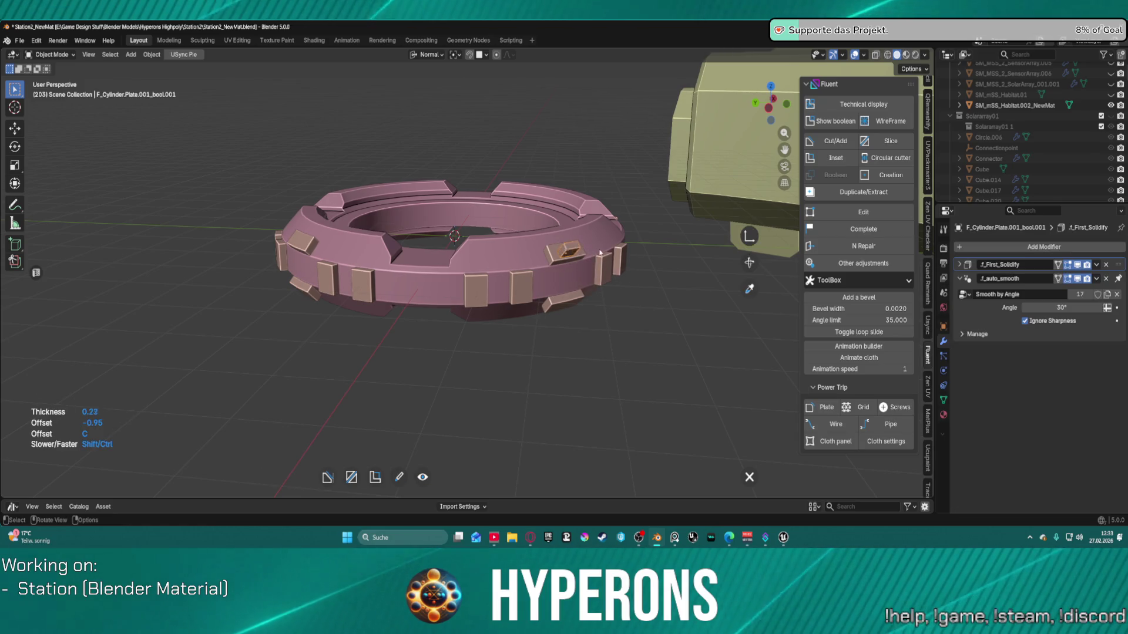
pyautogui.rightClick(562, 265)
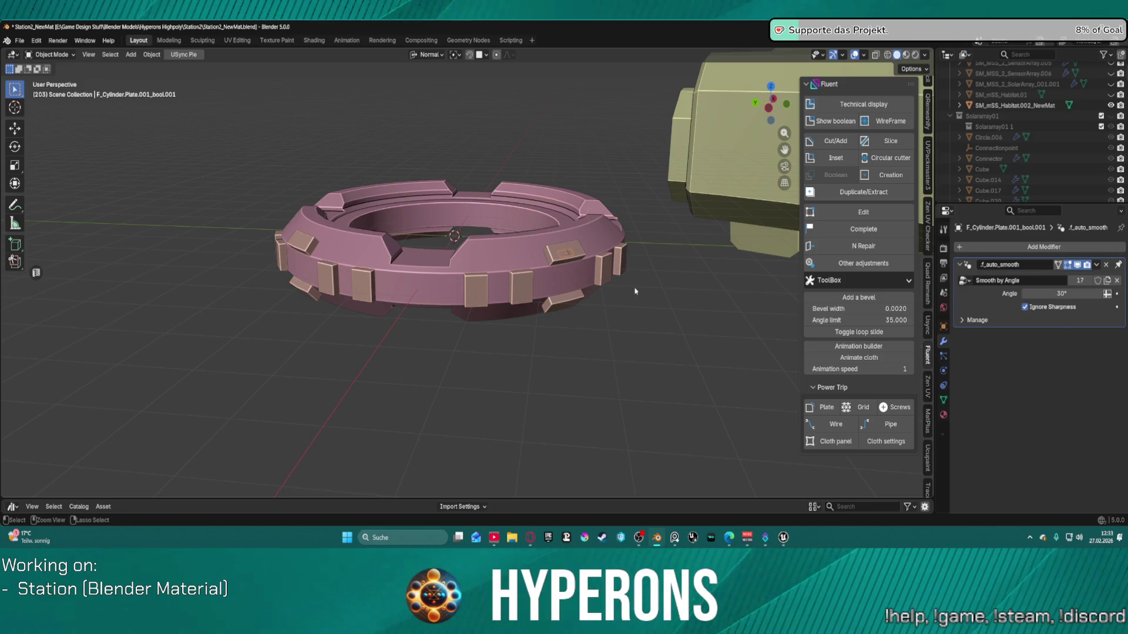
pyautogui.moveTo(648, 277); pyautogui.dragTo(583, 304, button='middle')
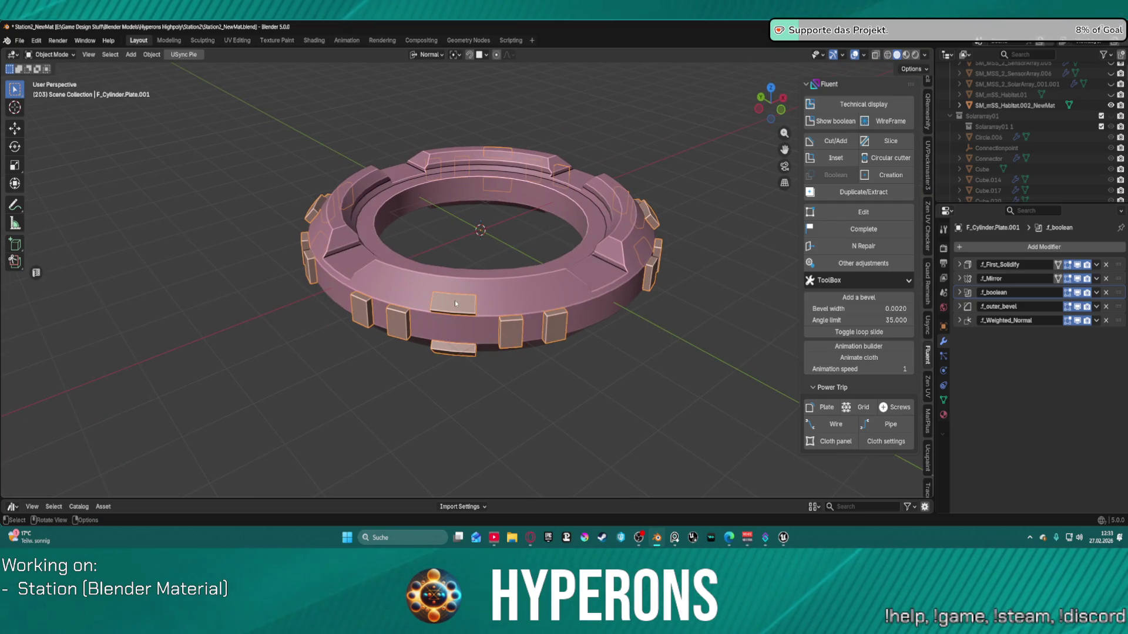
pyautogui.press('f')
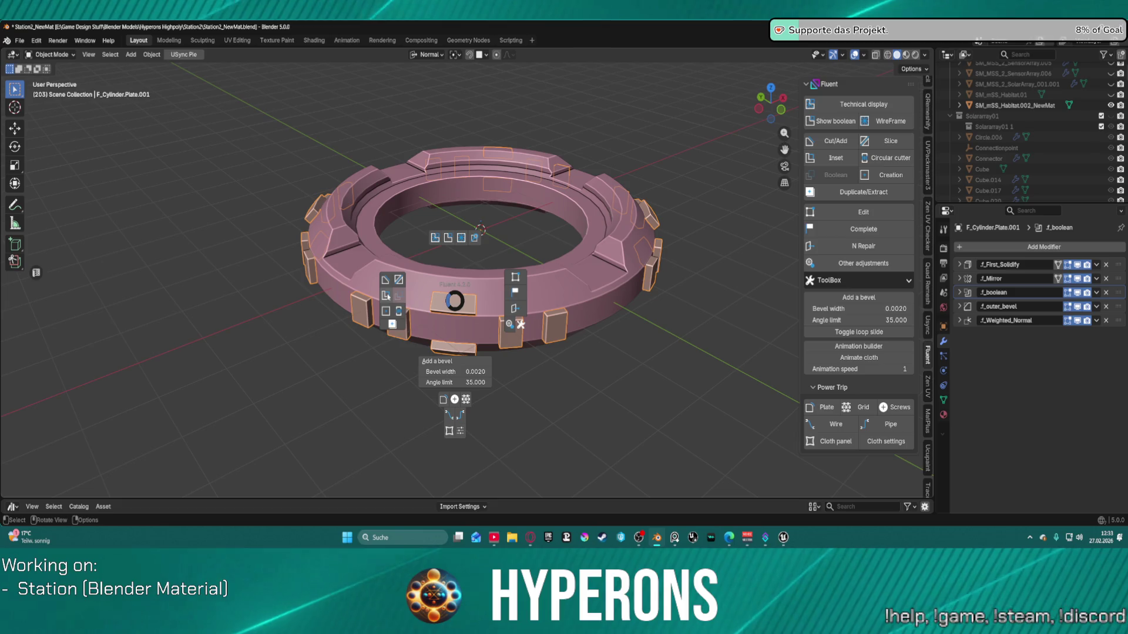
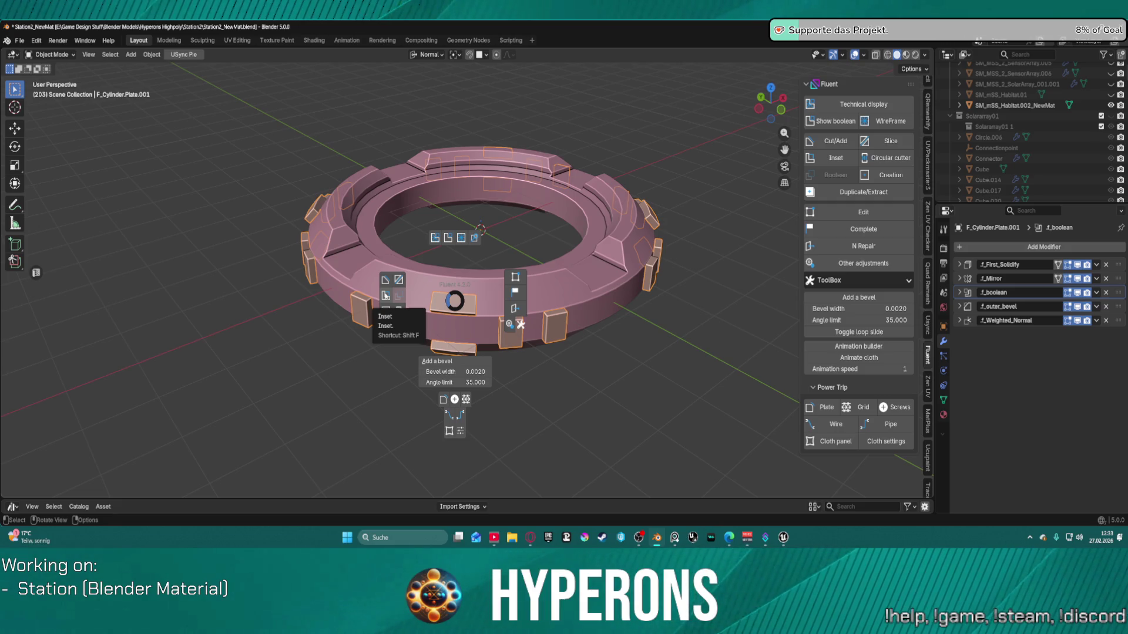
# Step: Draw a Fluent Inset rectangle on the ring's front outer wall, adjust its thickness, and validate
pyautogui.click(385, 295)
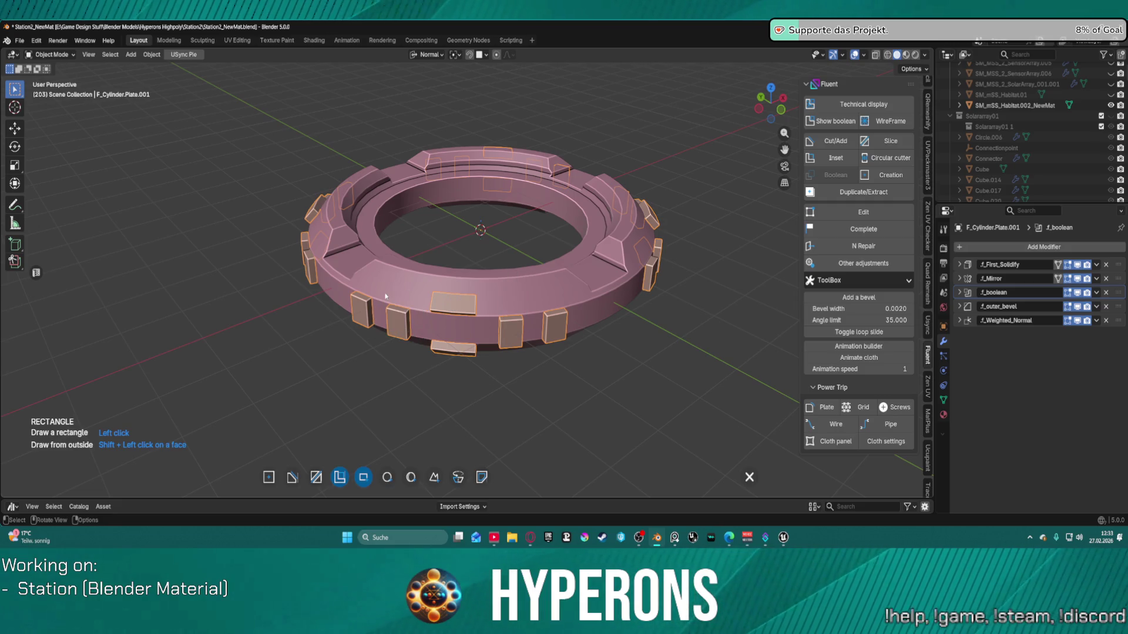
pyautogui.click(442, 300)
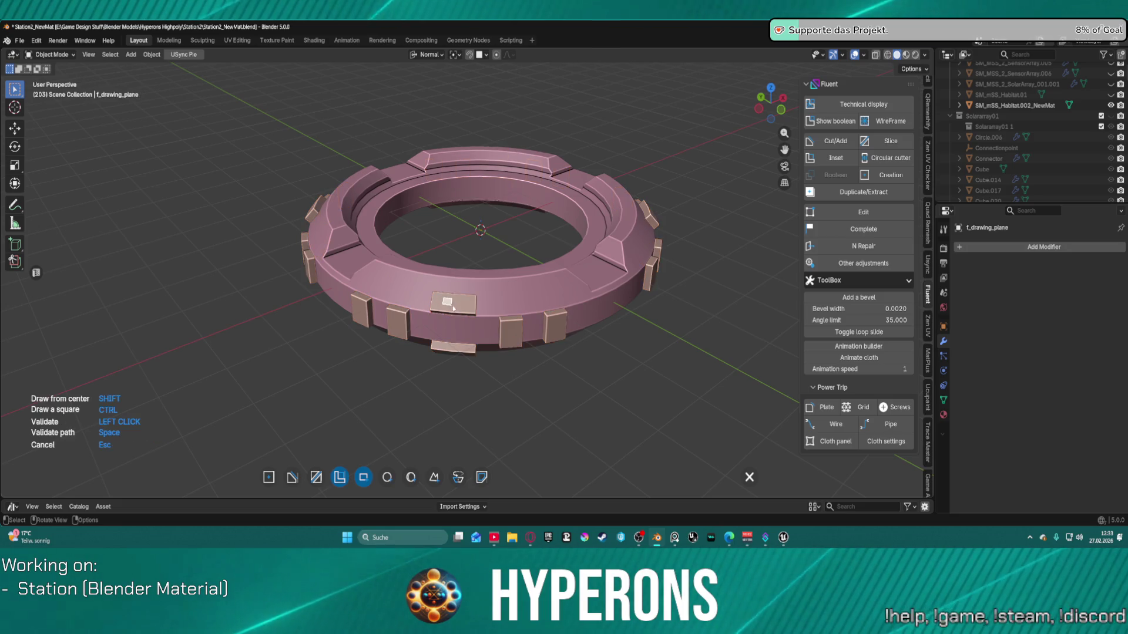
pyautogui.click(474, 314)
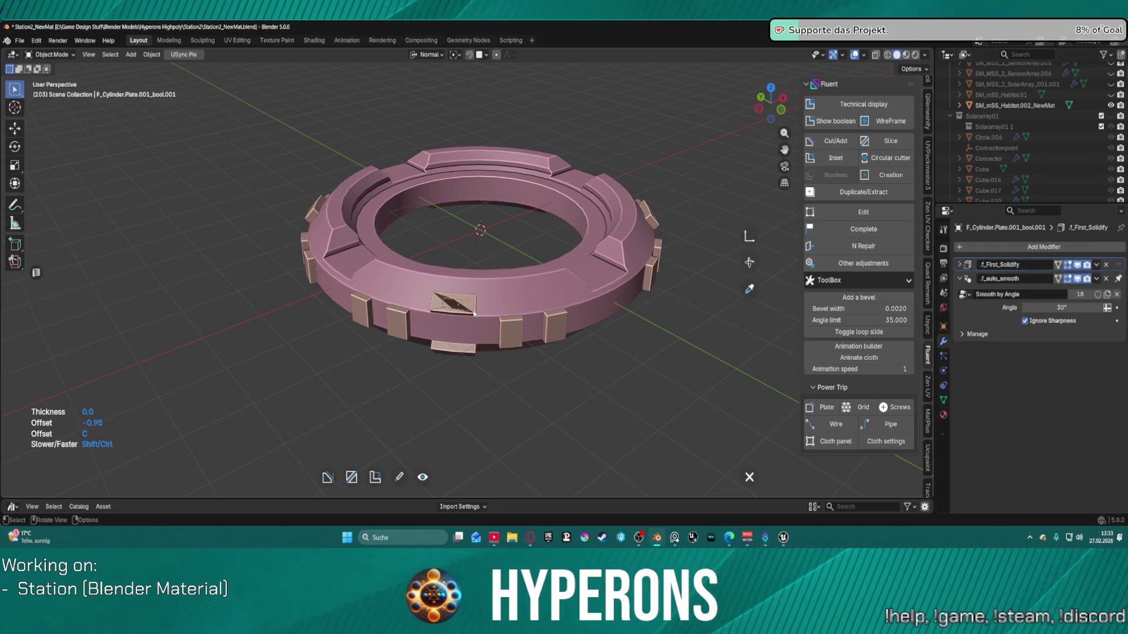
pyautogui.rightClick(442, 306)
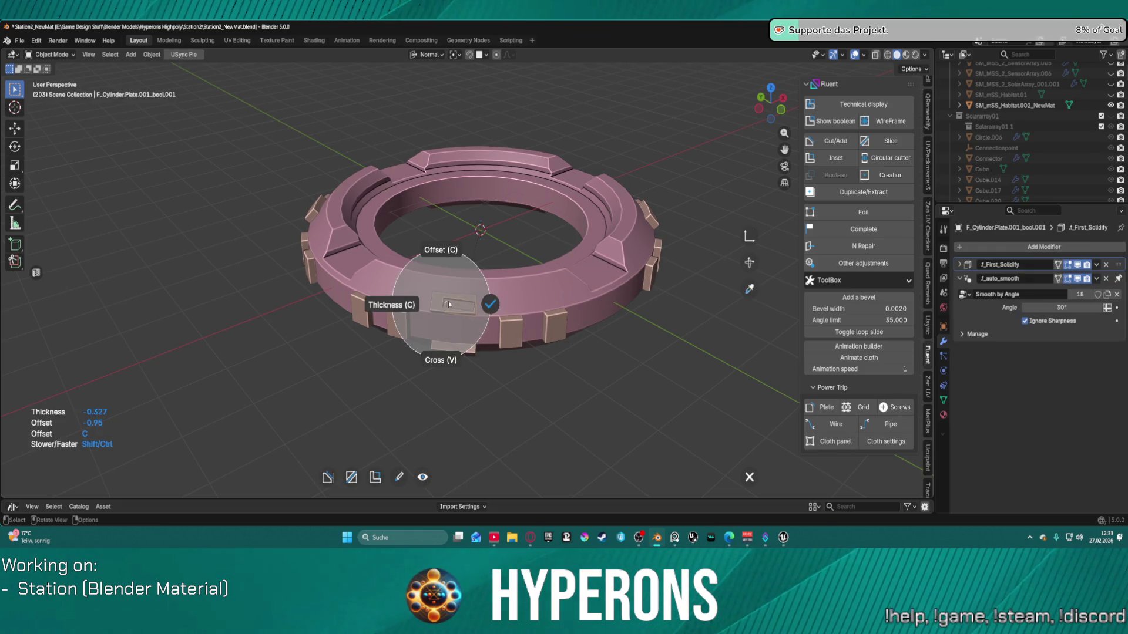
pyautogui.click(438, 287)
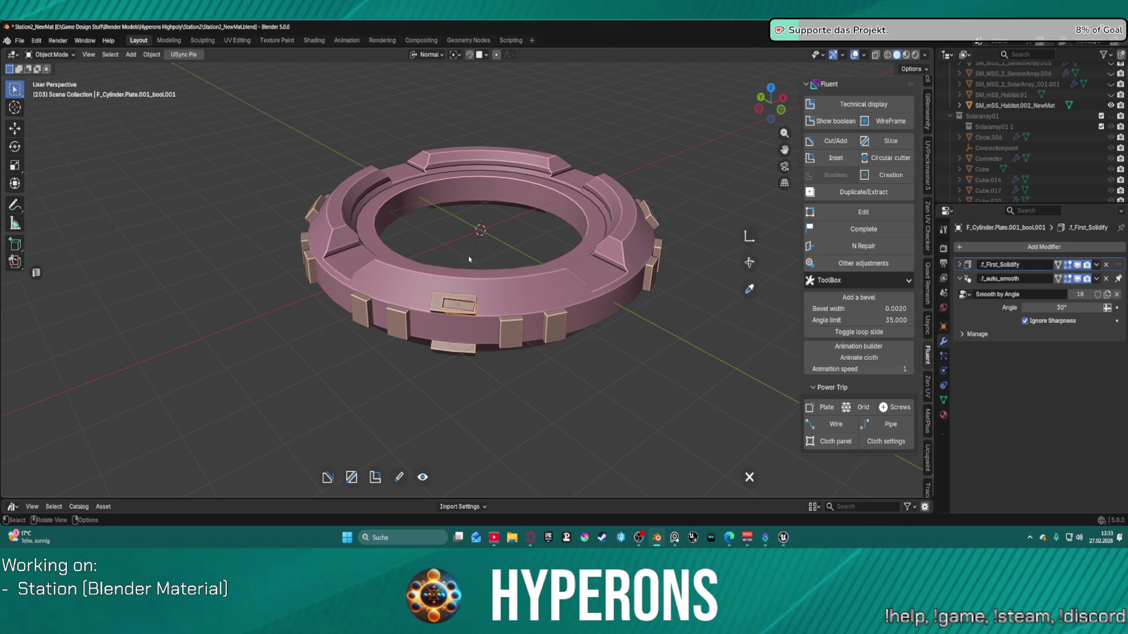
pyautogui.rightClick(499, 372)
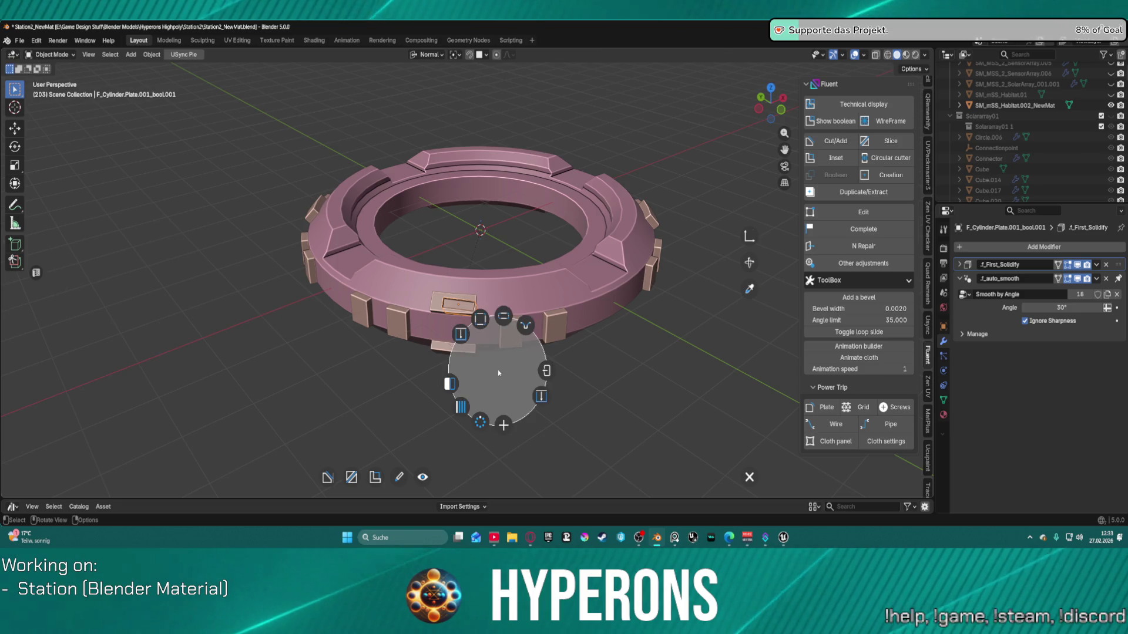
pyautogui.click(543, 374)
pyautogui.moveTo(544, 374)
pyautogui.mouseDown(button='middle')
pyautogui.moveTo(693, 325)
pyautogui.moveTo(731, 324)
pyautogui.moveTo(487, 301)
pyautogui.moveTo(462, 345)
pyautogui.mouseUp(button='middle')
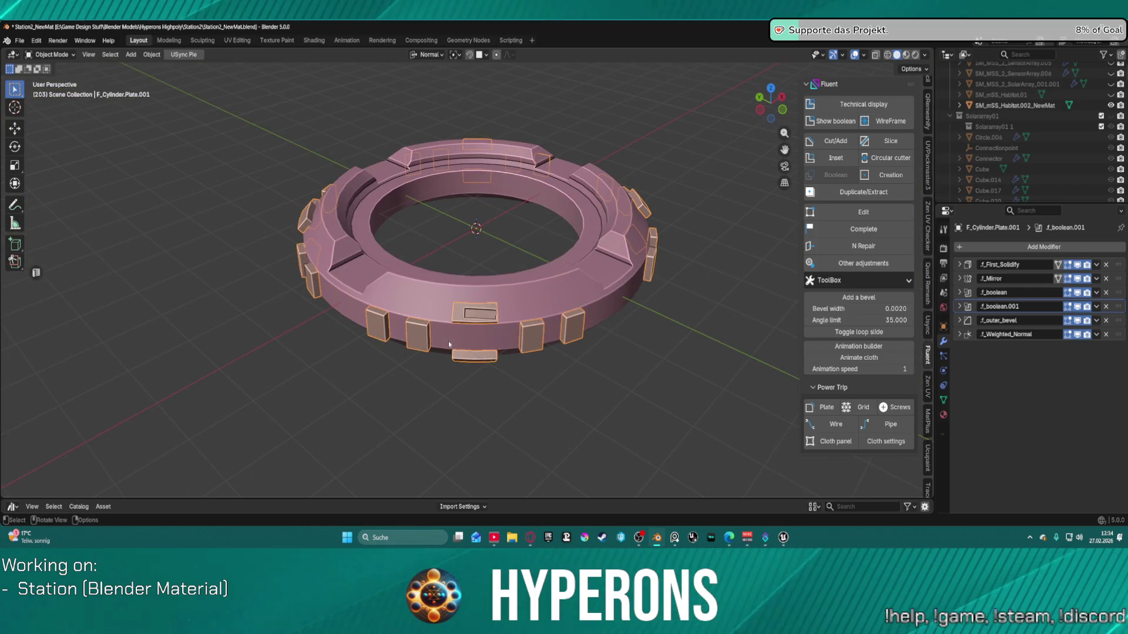
# Step: Select the notch plates, extrude their faces outward as a trial, then undo the extrusion
pyautogui.keyDown('ctrl'); pyautogui.click(403, 343); pyautogui.keyUp('ctrl')
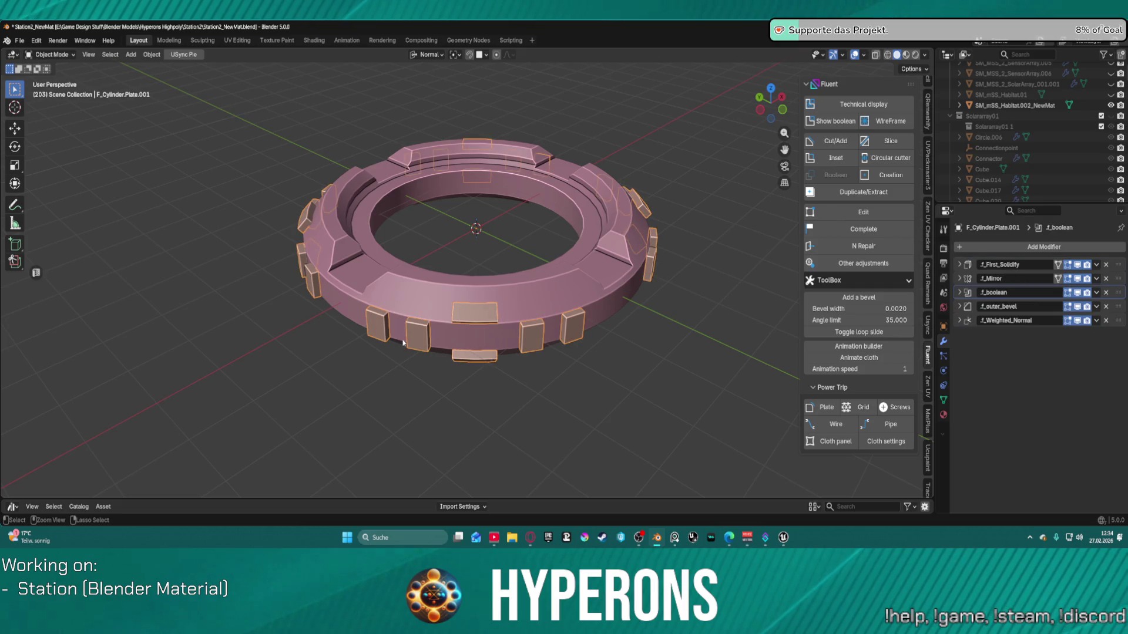
pyautogui.hotkey('ctrl', 'j')
pyautogui.press('Tab')
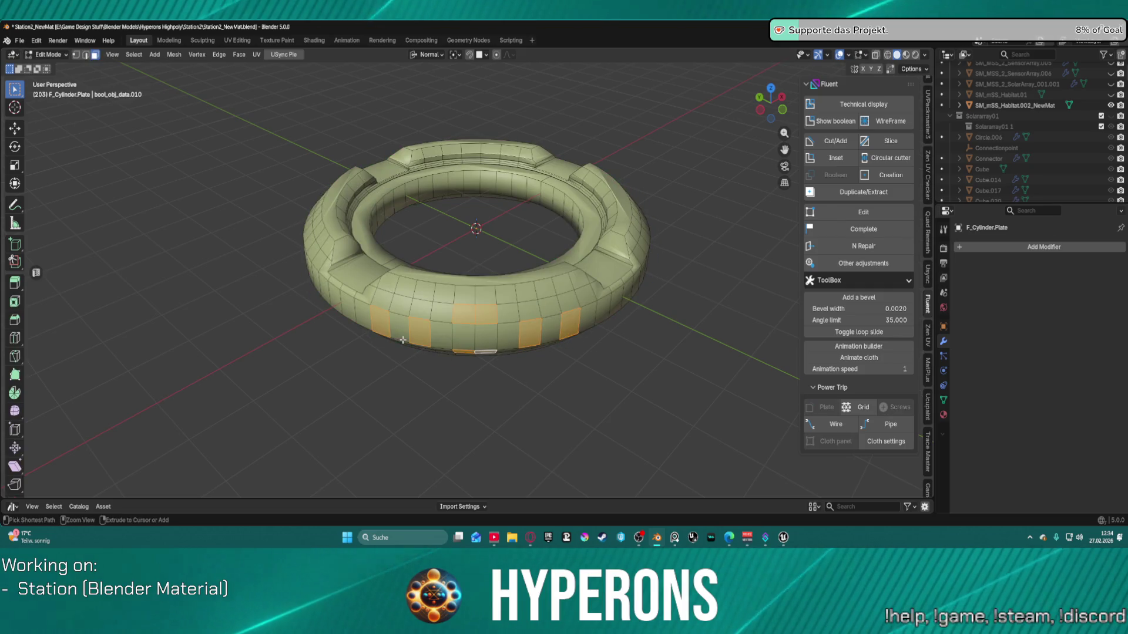
pyautogui.scroll(-3, 408, 359)
pyautogui.scroll(4, 452, 352)
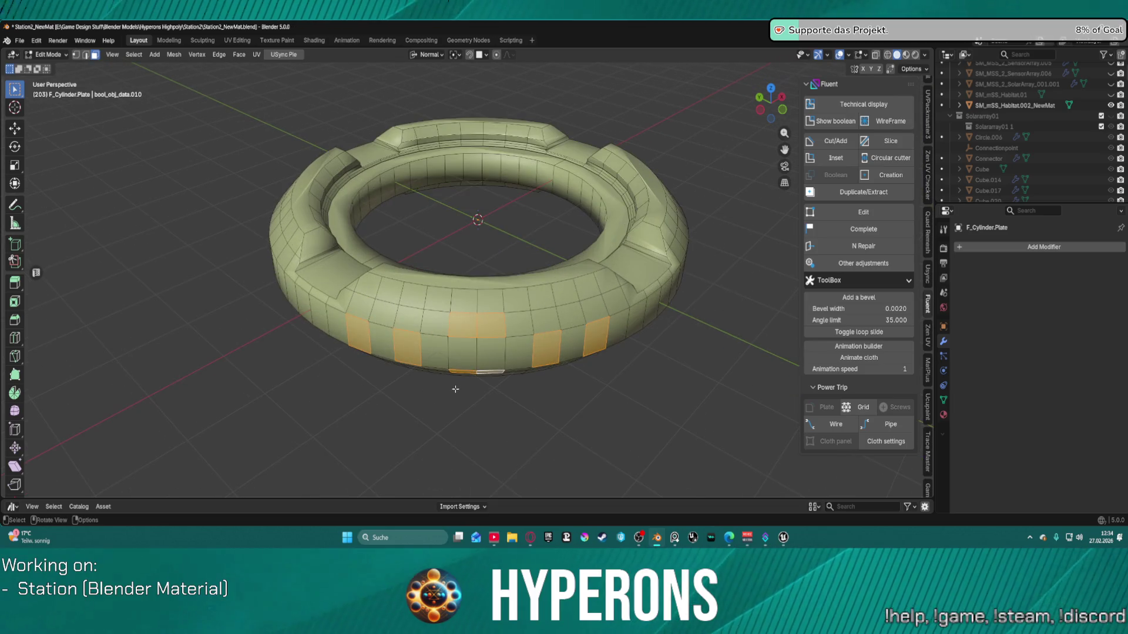
pyautogui.press('e')
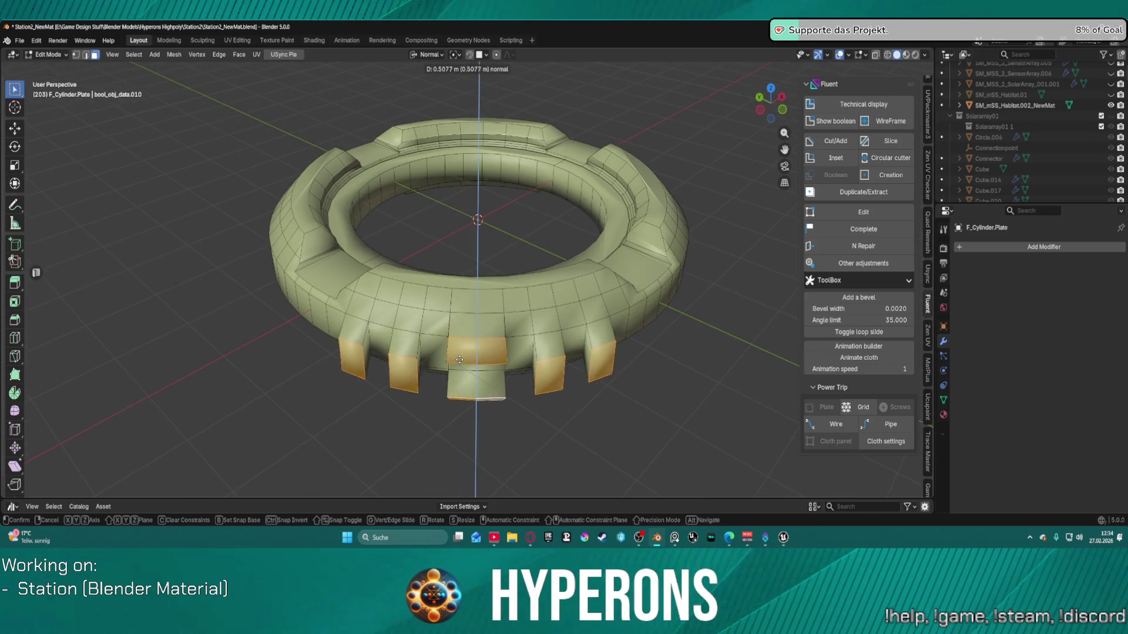
pyautogui.click(459, 360)
pyautogui.moveTo(459, 360); pyautogui.dragTo(692, 314, button='middle')
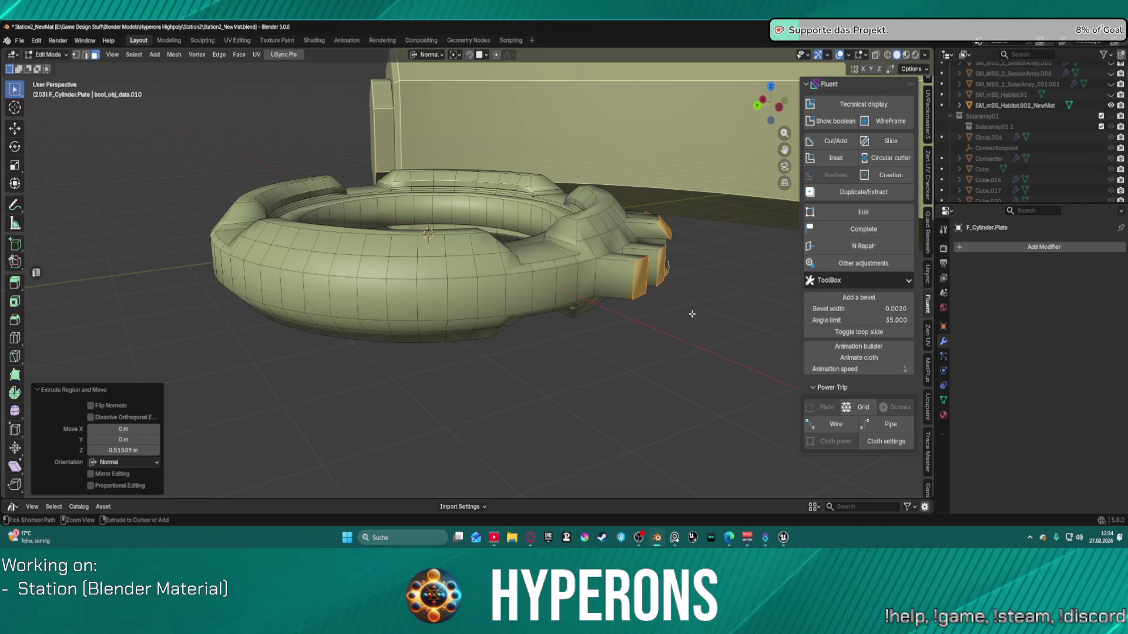
pyautogui.hotkey('ctrl', 'z')
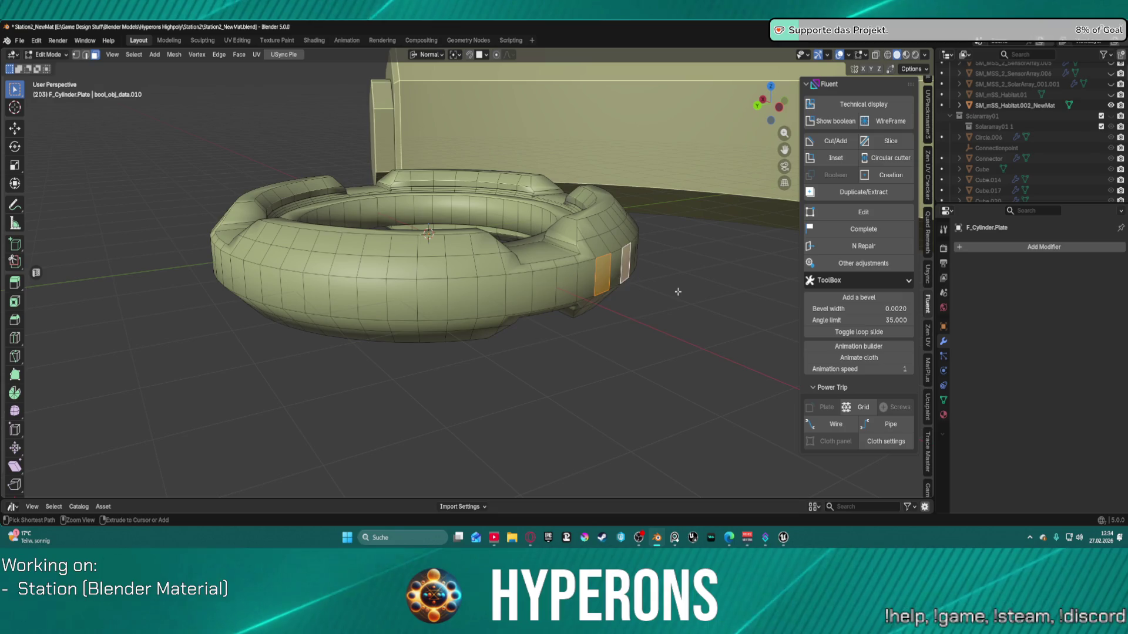
# Step: Return to Object Mode and view the bare F_Cylinder ring body from above
pyautogui.press('Tab')
pyautogui.moveTo(647, 288)
pyautogui.mouseDown(button='middle')
pyautogui.moveTo(588, 312)
pyautogui.moveTo(619, 271)
pyautogui.moveTo(606, 223)
pyautogui.moveTo(629, 202)
pyautogui.moveTo(657, 241)
pyautogui.moveTo(699, 259)
pyautogui.moveTo(686, 280)
pyautogui.moveTo(409, 350)
pyautogui.moveTo(451, 225)
pyautogui.mouseUp(button='middle')
pyautogui.scroll(1, 607, 307)
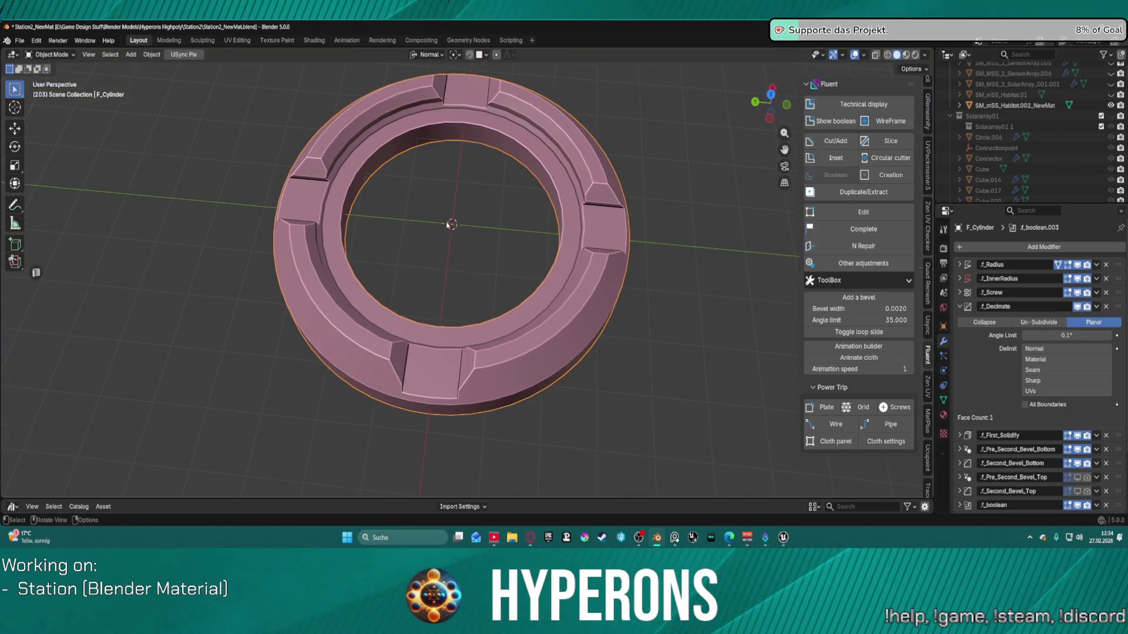
# Step: Rotate the ring 45° around the Z axis
pyautogui.press('r')
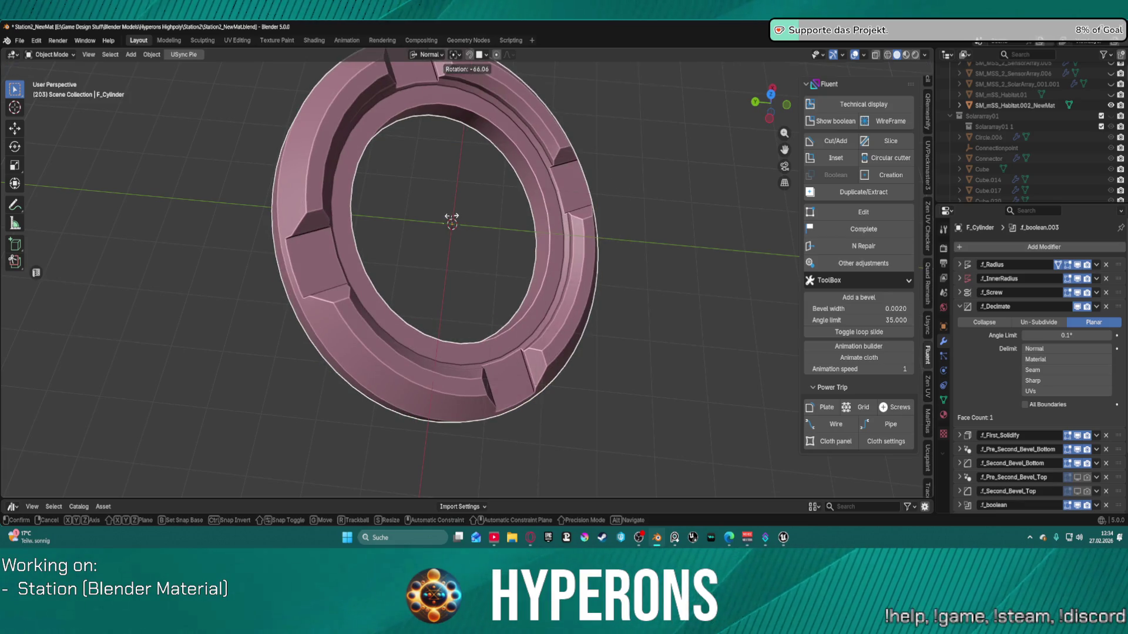
pyautogui.press('z')
pyautogui.press('z')
pyautogui.write('45')
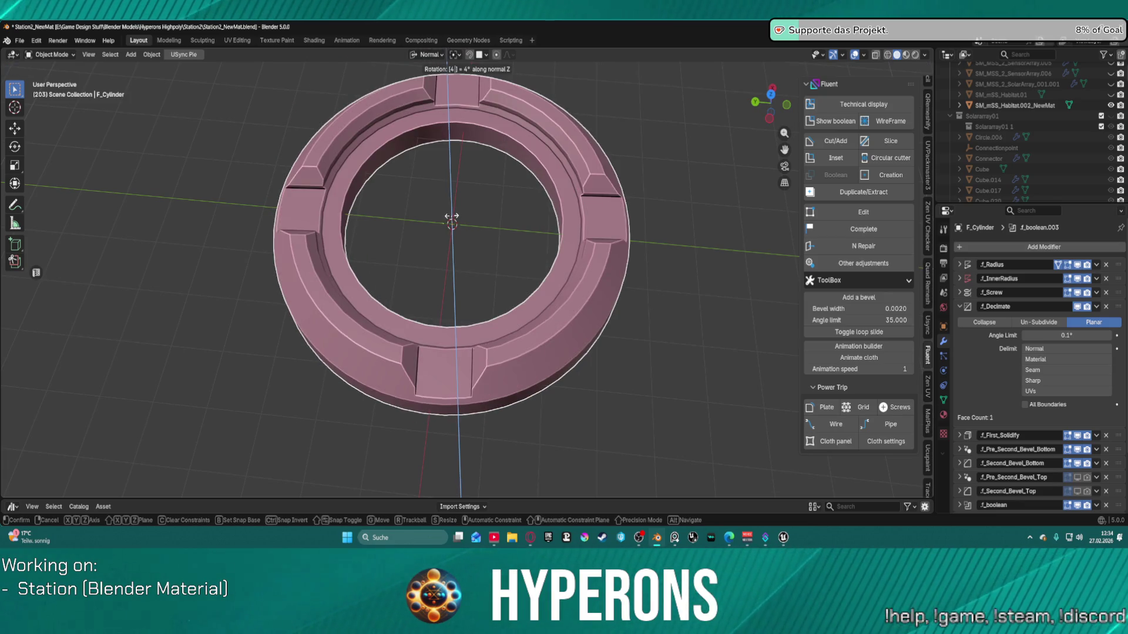
pyautogui.press('Return')
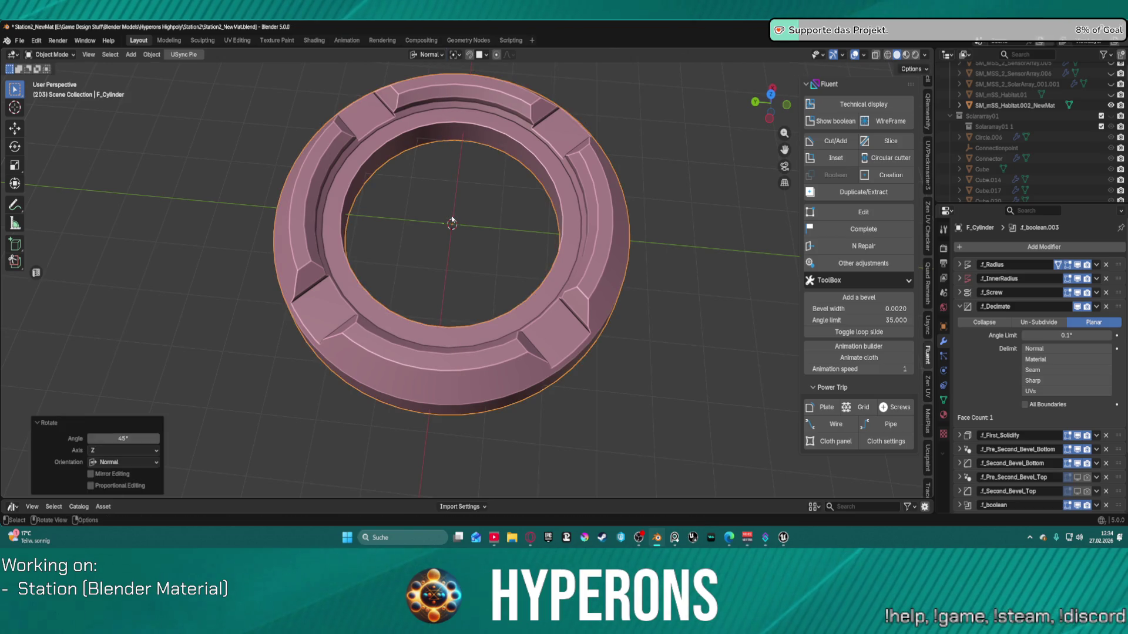
# Step: Start a Fluent Slice cut on the ring
pyautogui.moveTo(431, 188)
pyautogui.mouseDown(button='middle')
pyautogui.moveTo(468, 173)
pyautogui.moveTo(452, 156)
pyautogui.moveTo(470, 161)
pyautogui.moveTo(445, 198)
pyautogui.mouseUp(button='middle')
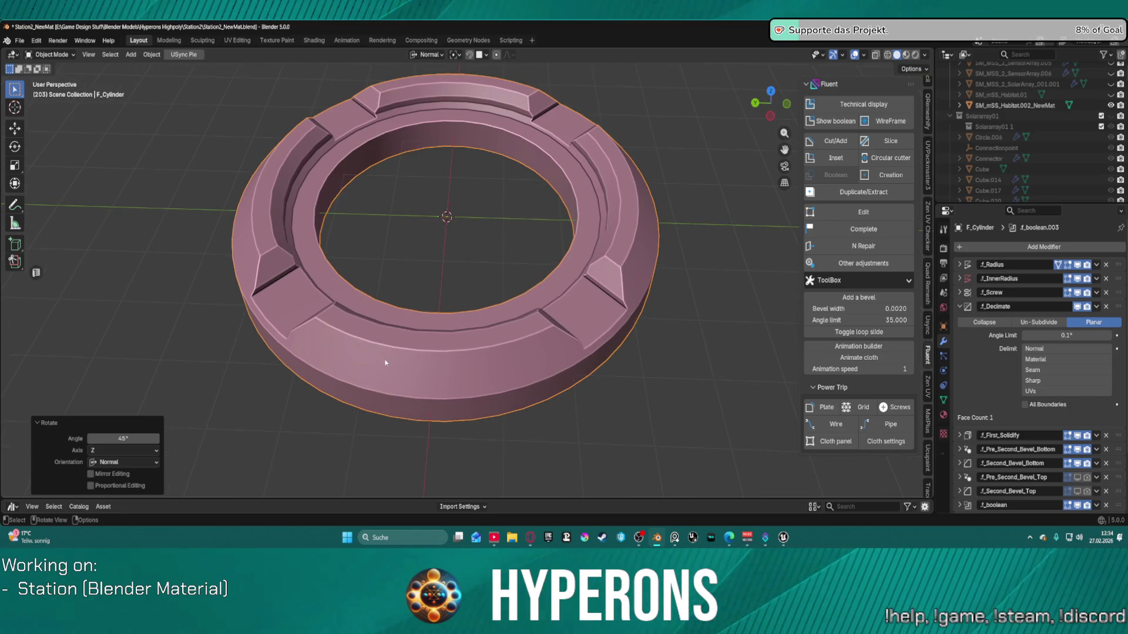
pyautogui.press('f')
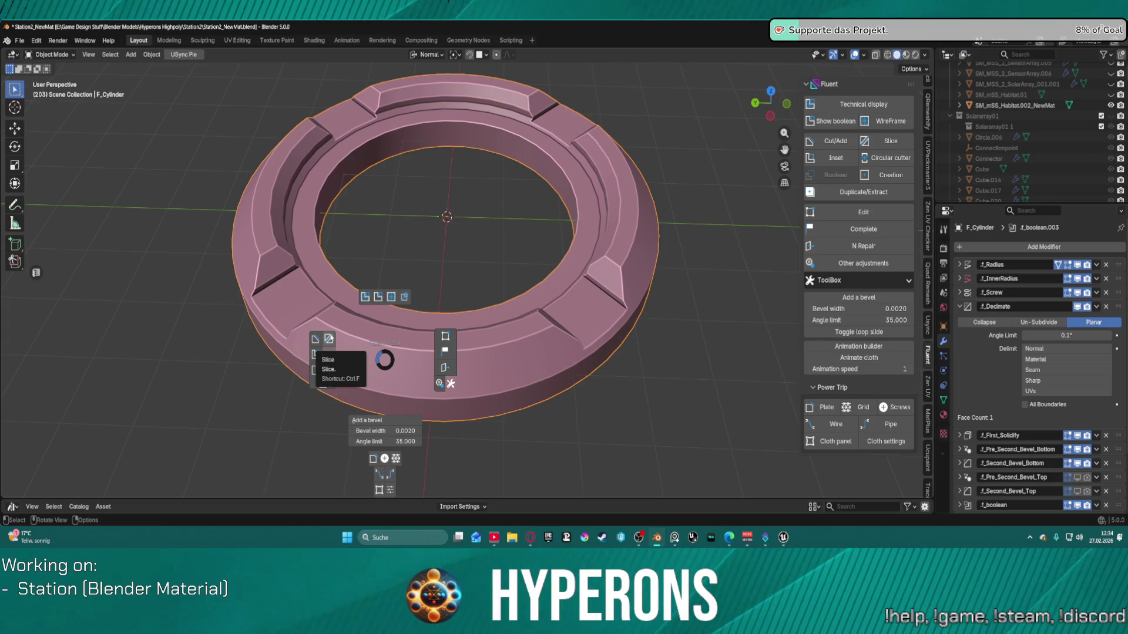
pyautogui.click(330, 338)
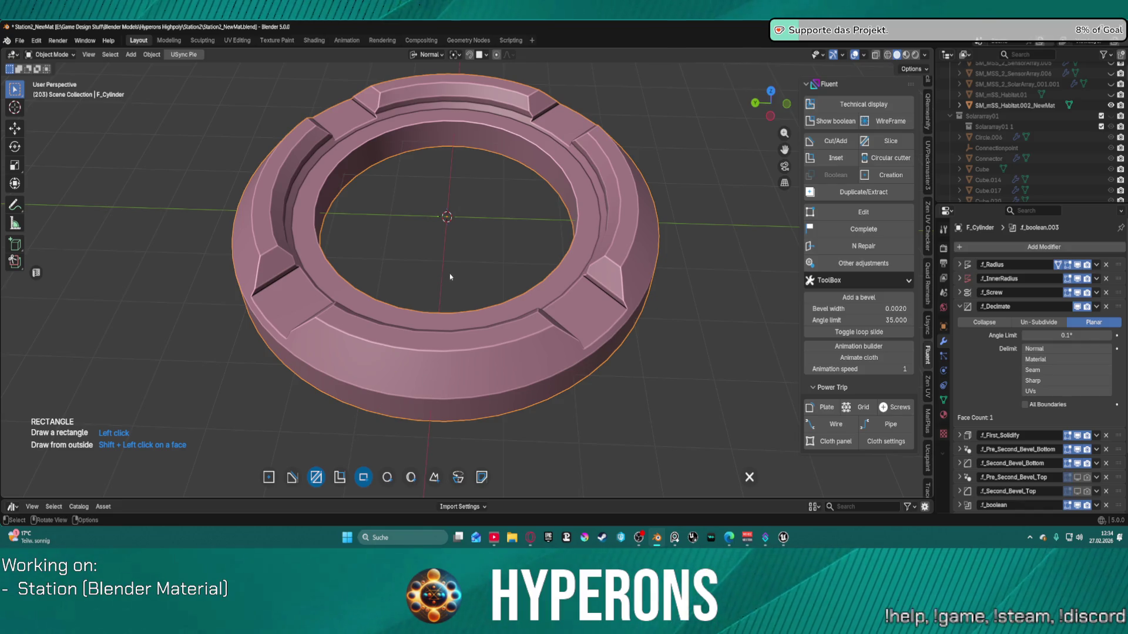
# Step: Place the Slice drawing plane on the ring's top and tilt it across the ring with the align handles
pyautogui.click(436, 325)
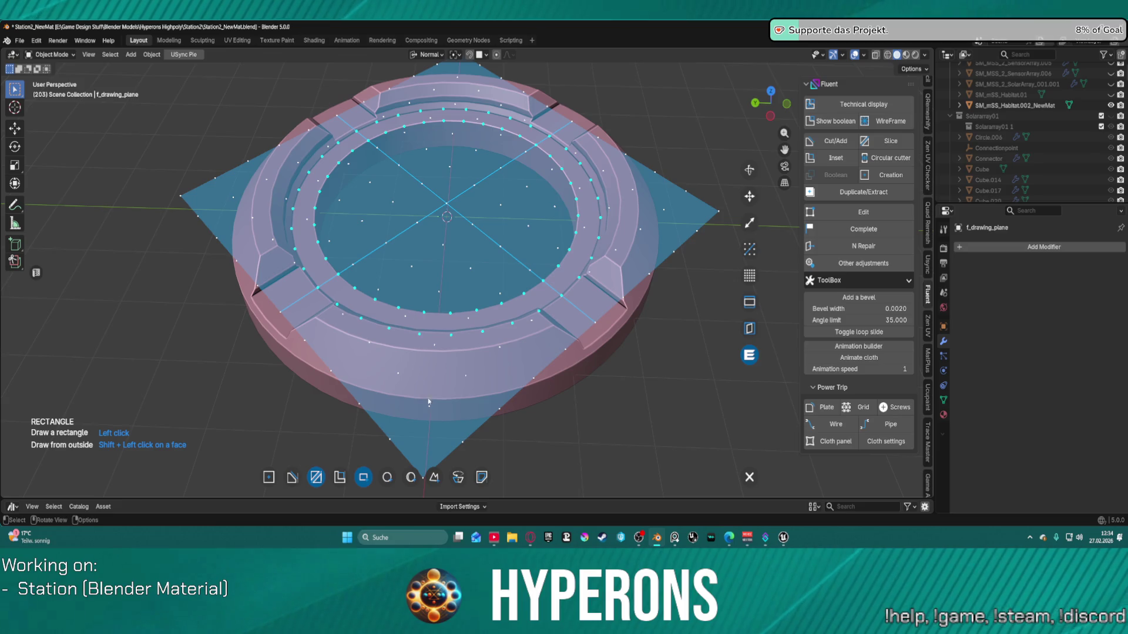
pyautogui.scroll(-4, 450, 356)
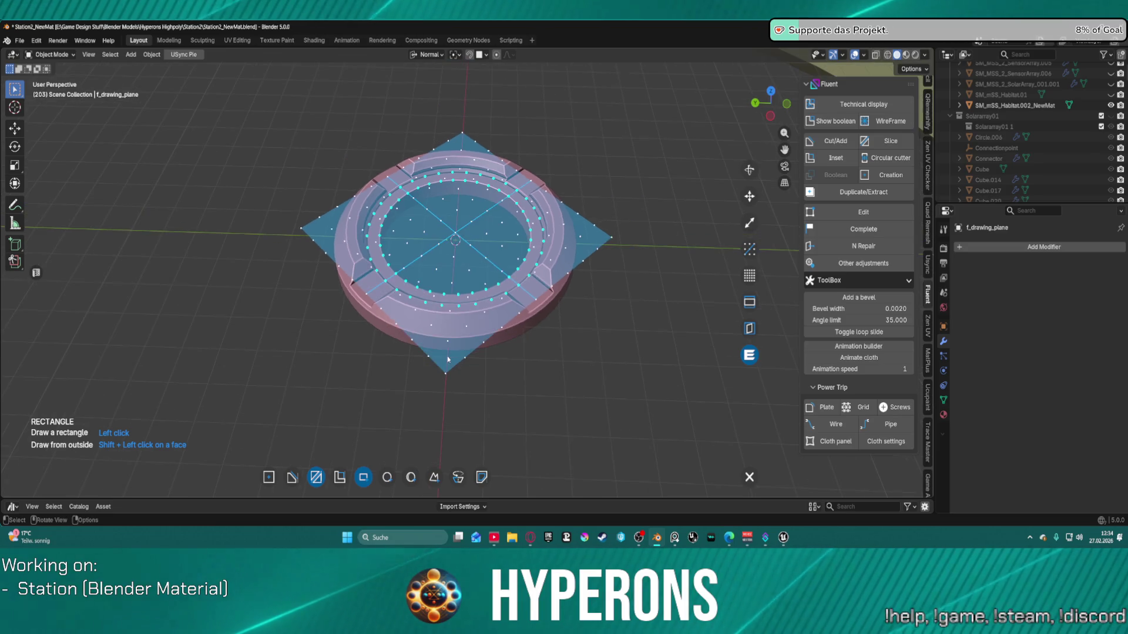
pyautogui.scroll(3, 460, 336)
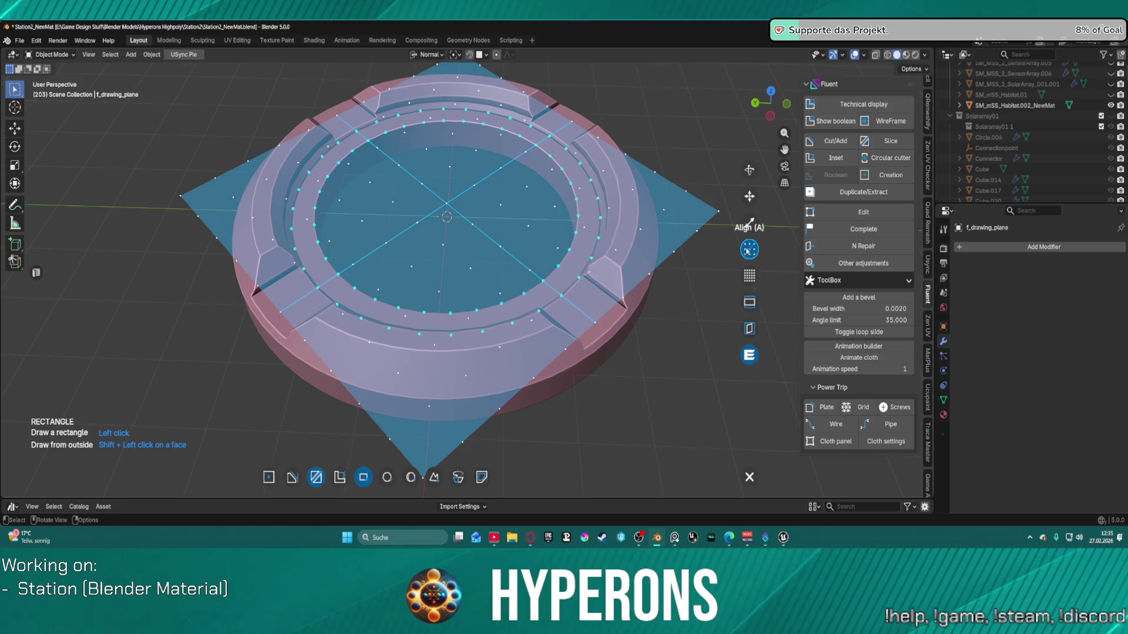
pyautogui.click(749, 249)
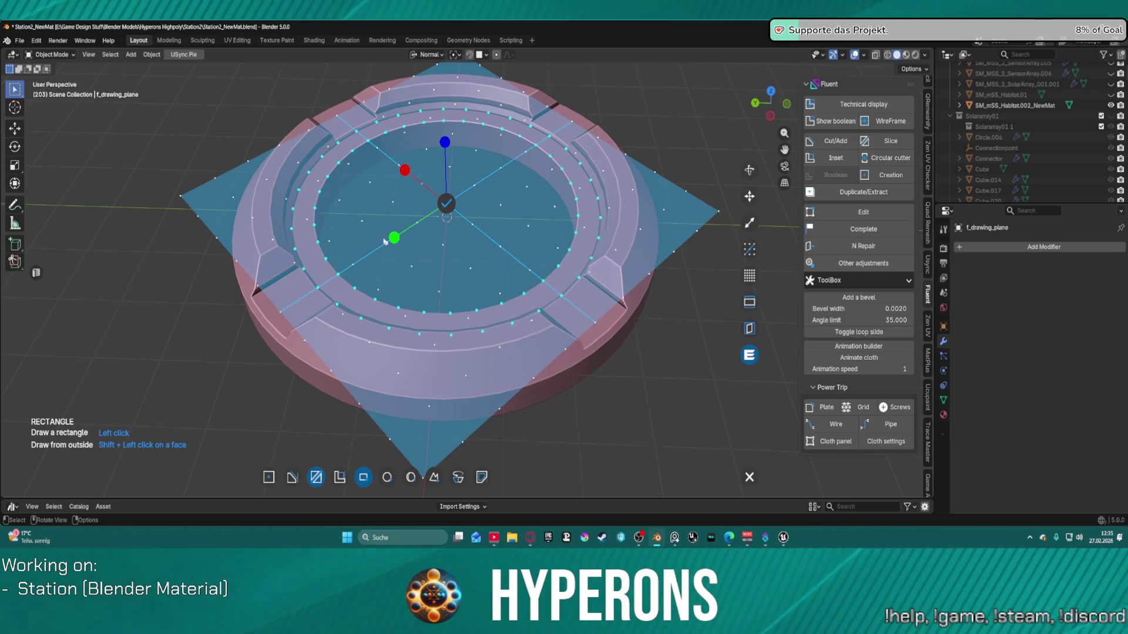
pyautogui.moveTo(395, 238)
pyautogui.mouseDown()
pyautogui.moveTo(420, 208)
pyautogui.moveTo(479, 179)
pyautogui.moveTo(576, 251)
pyautogui.mouseUp()
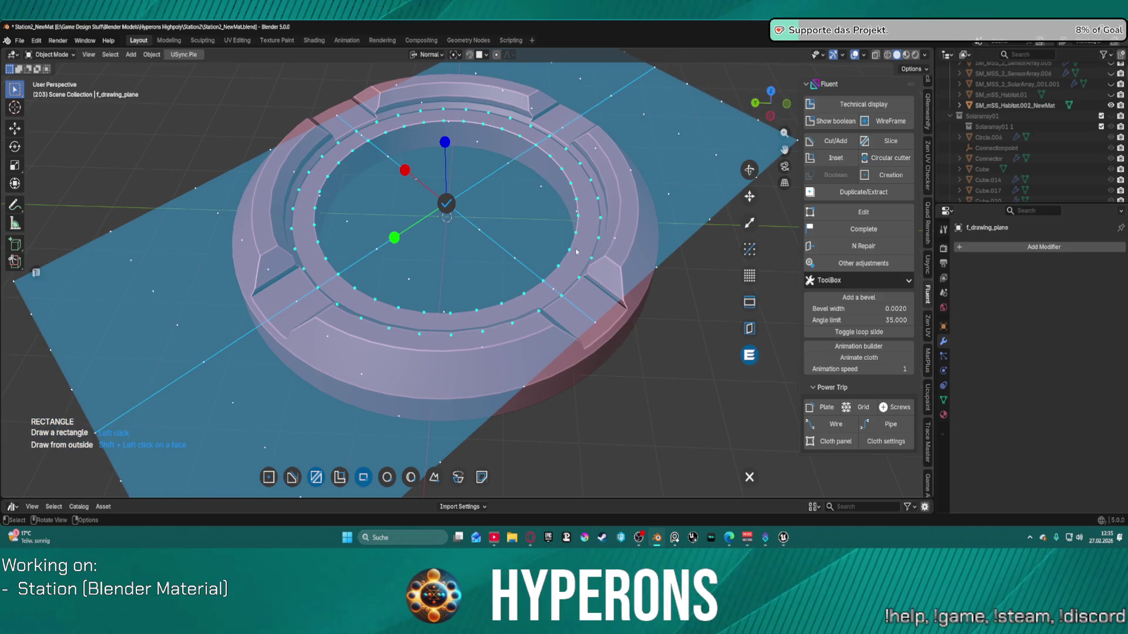
# Step: Lock the drawing plane and draw a four-point free shape cutting a wedge notch into the inner ledge
pyautogui.click(447, 203)
pyautogui.click(419, 336)
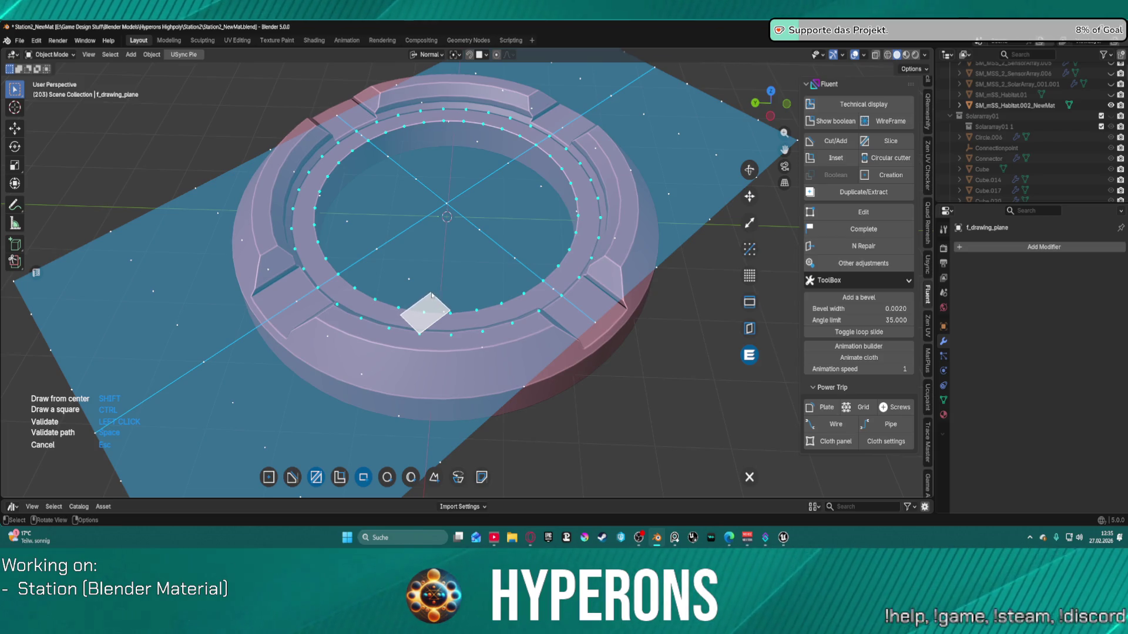
pyautogui.press('s')
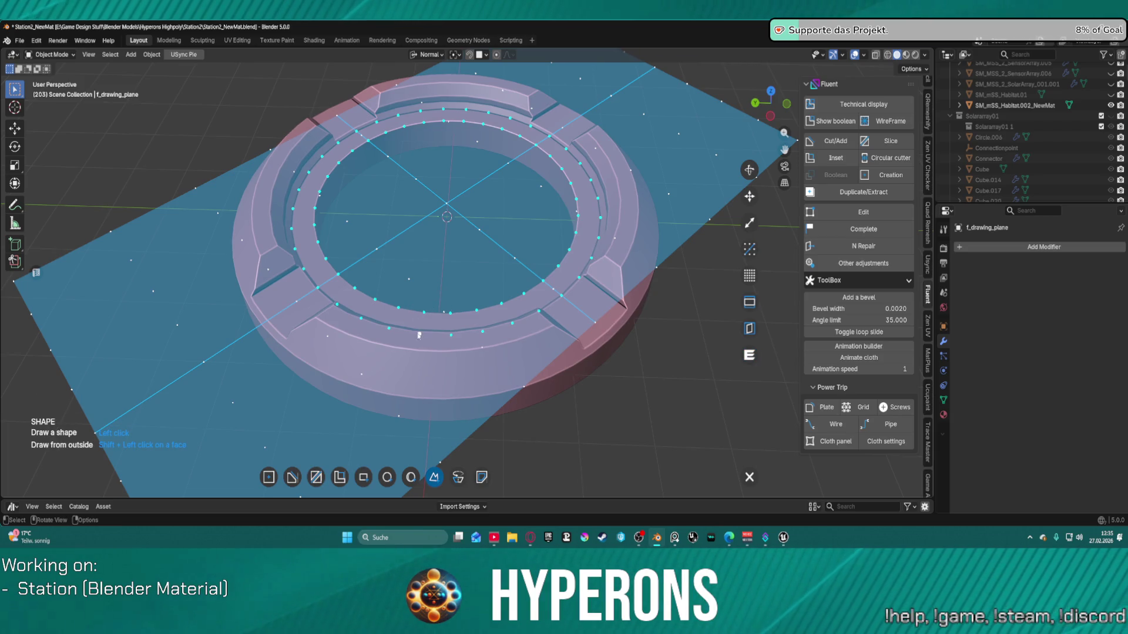
pyautogui.click(419, 335)
pyautogui.click(424, 312)
pyautogui.click(448, 312)
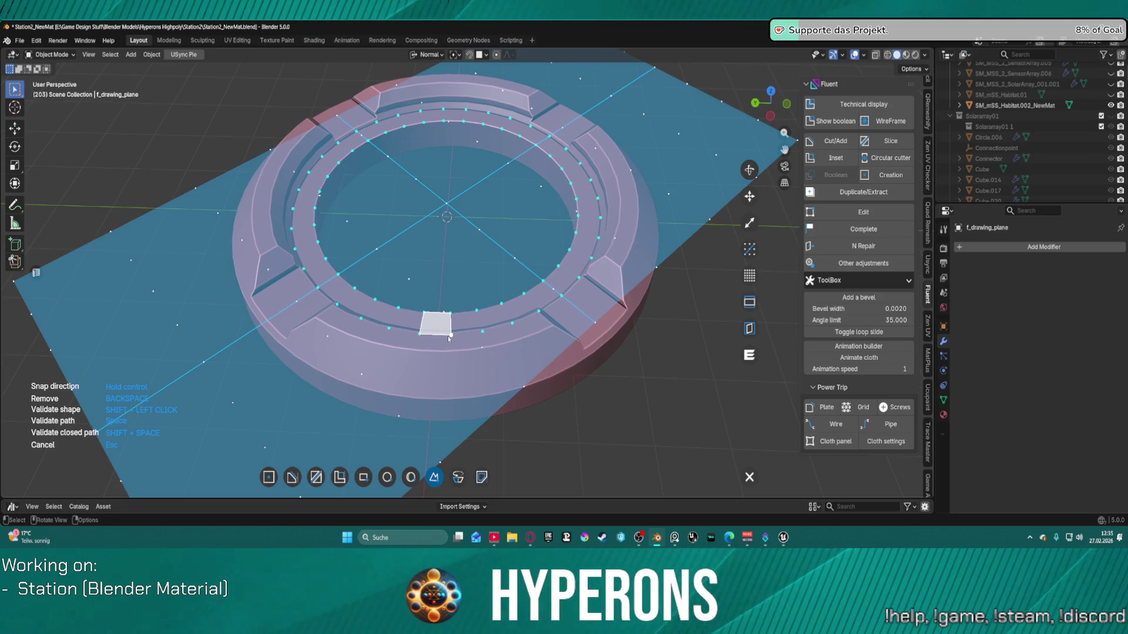
pyautogui.click(451, 336)
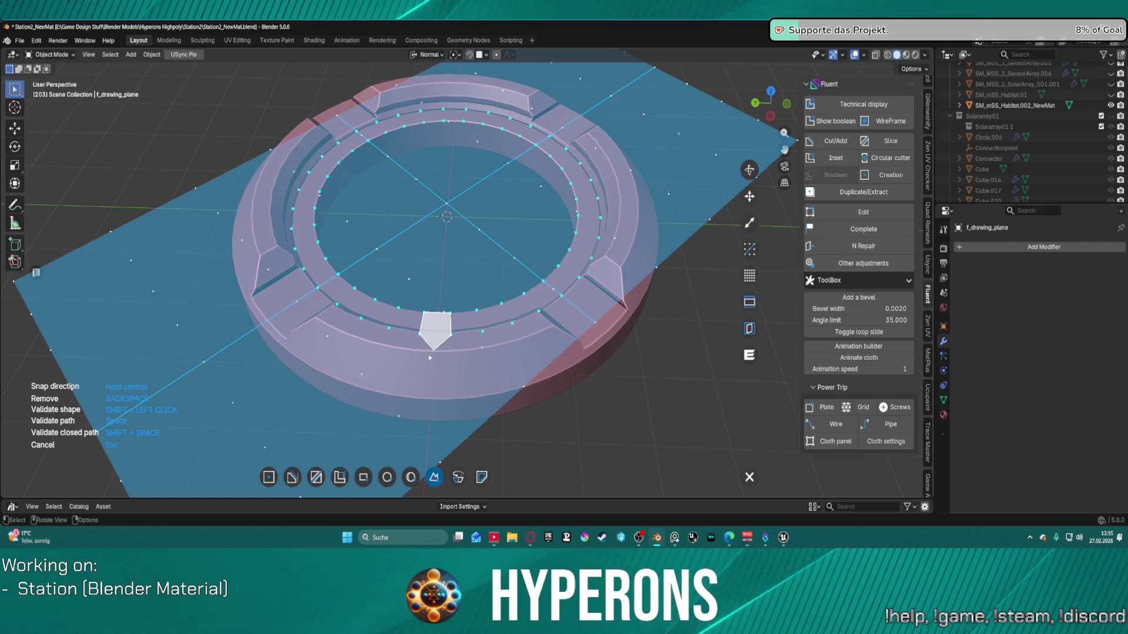
pyautogui.keyDown('shift'); pyautogui.click(451, 328); pyautogui.keyUp('shift')
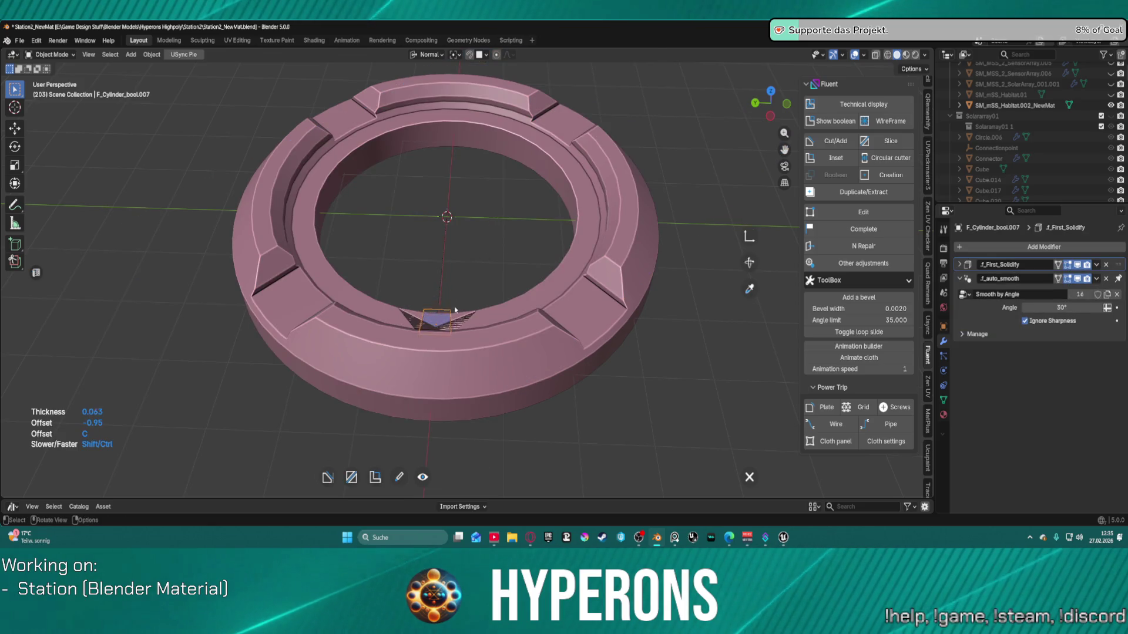
# Step: Validate the notch cut, try stretching the cutter with Scale, cancel it, and reselect the ring
pyautogui.rightClick(444, 339)
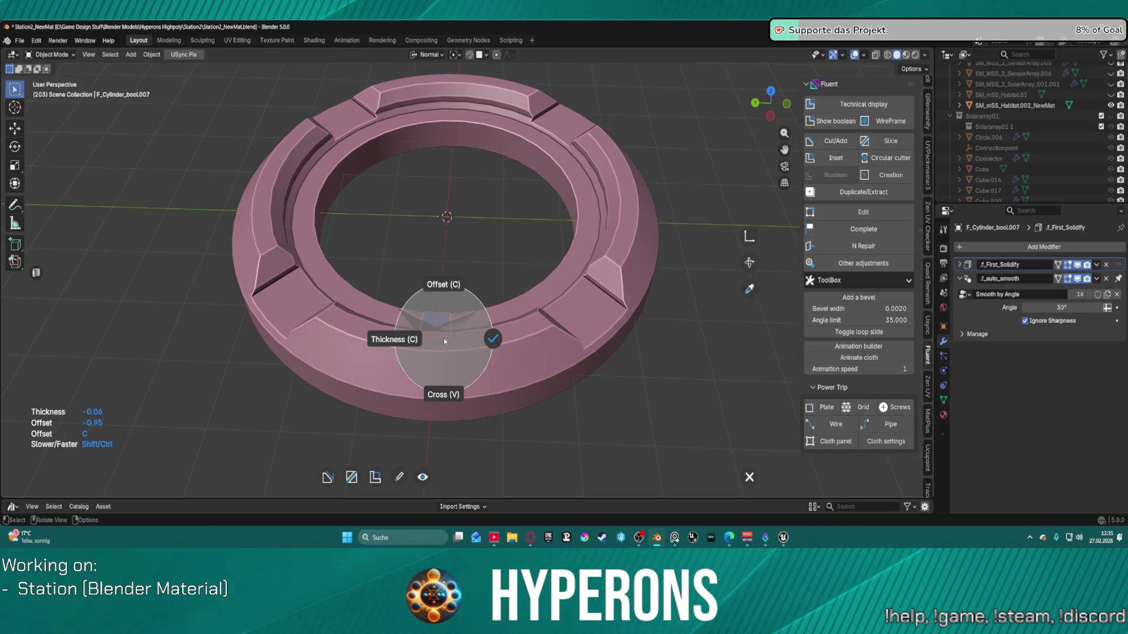
pyautogui.click(492, 344)
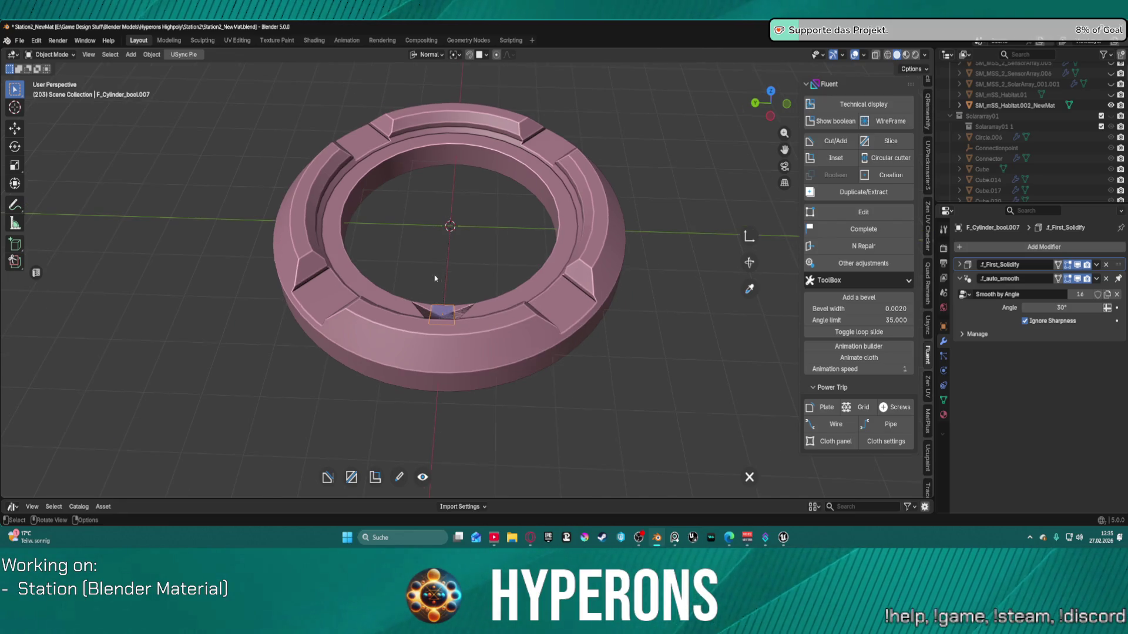
pyautogui.rightClick(442, 322)
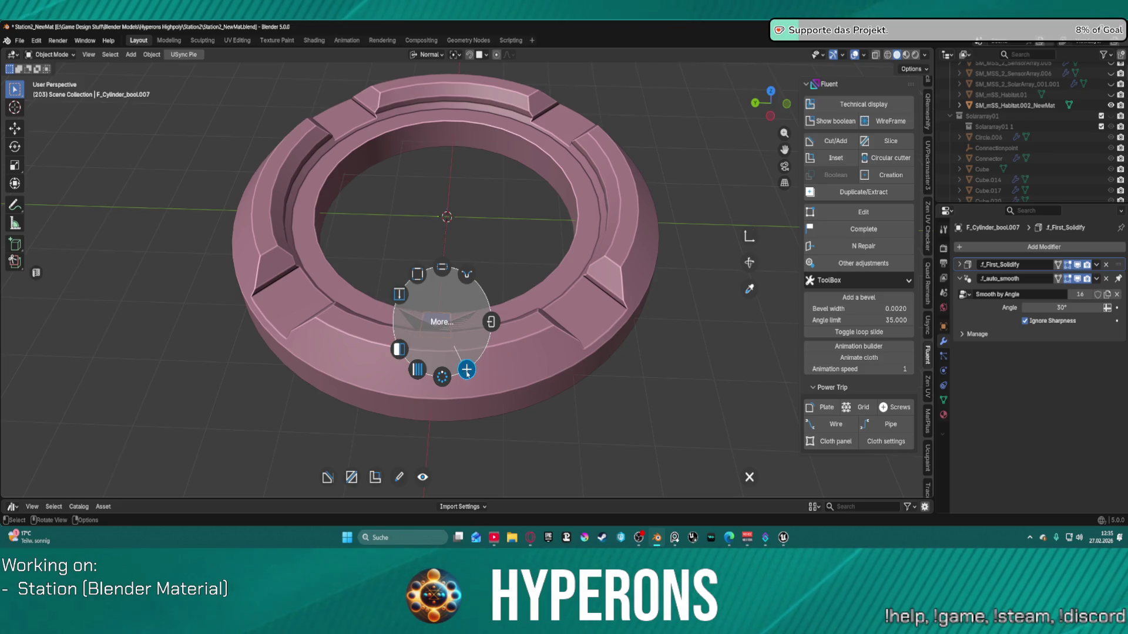
pyautogui.click(467, 370)
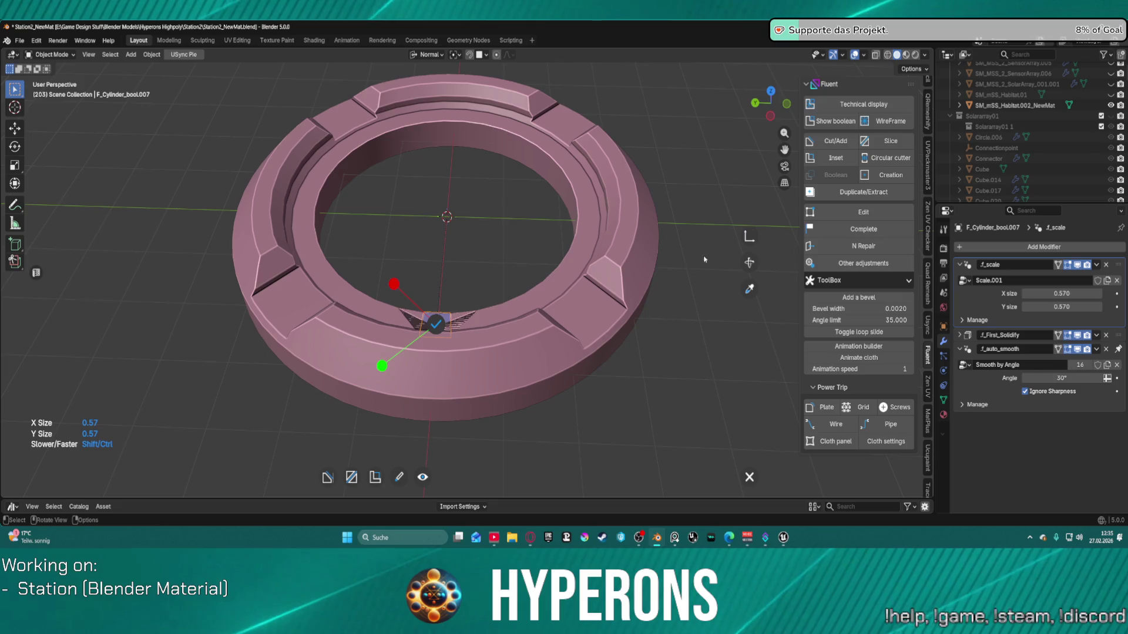
pyautogui.moveTo(382, 366); pyautogui.dragTo(381, 366)
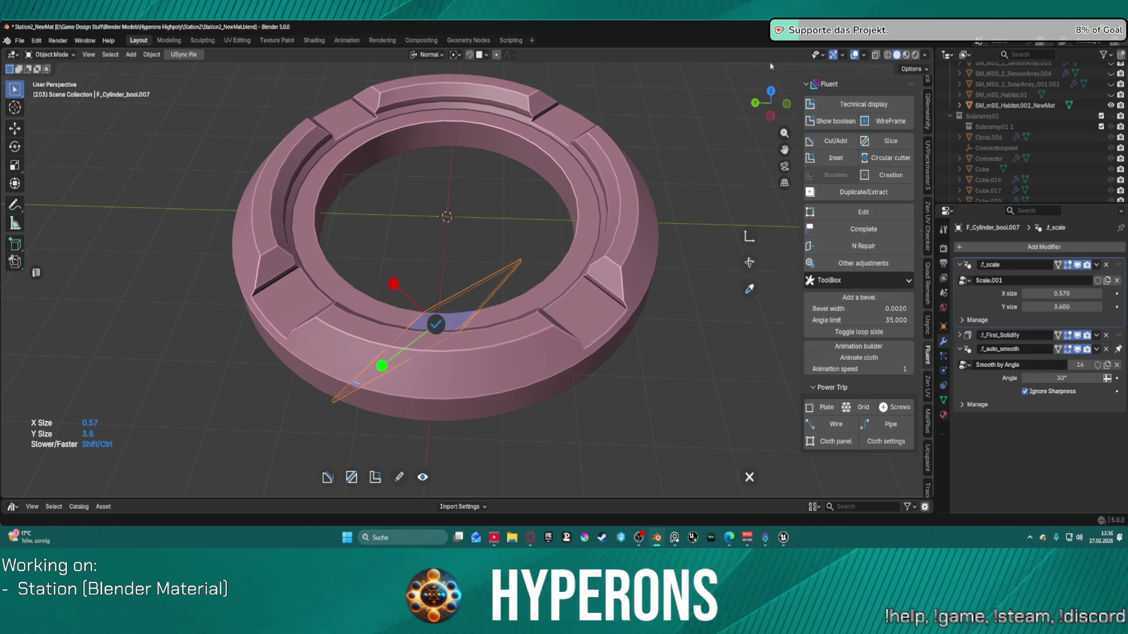
pyautogui.press('Escape')
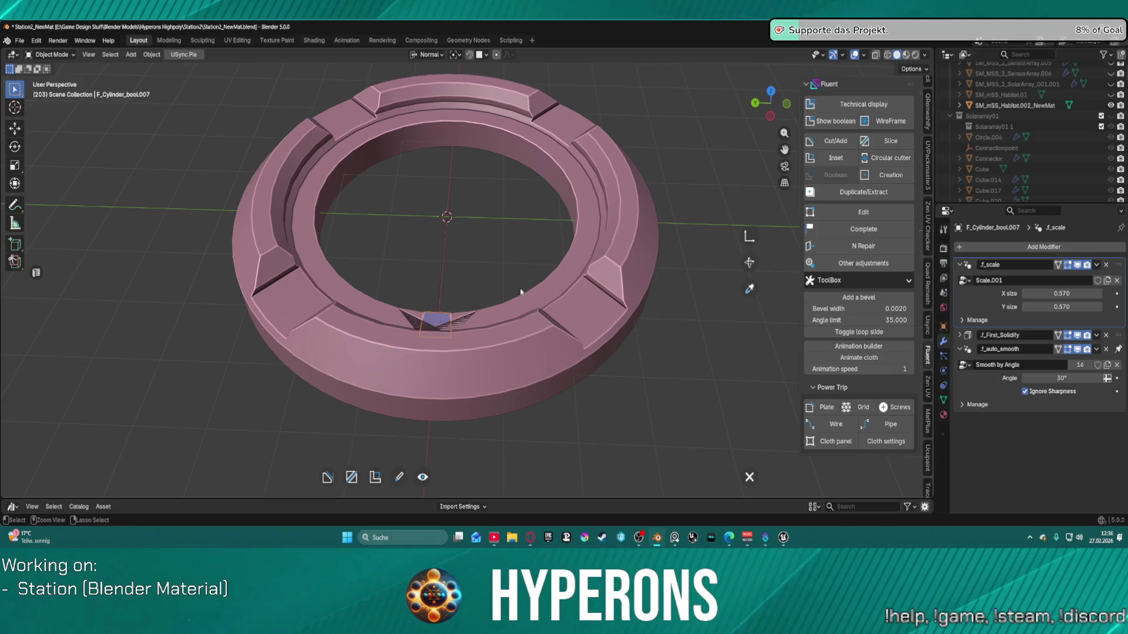
pyautogui.press('f')
pyautogui.click(543, 238)
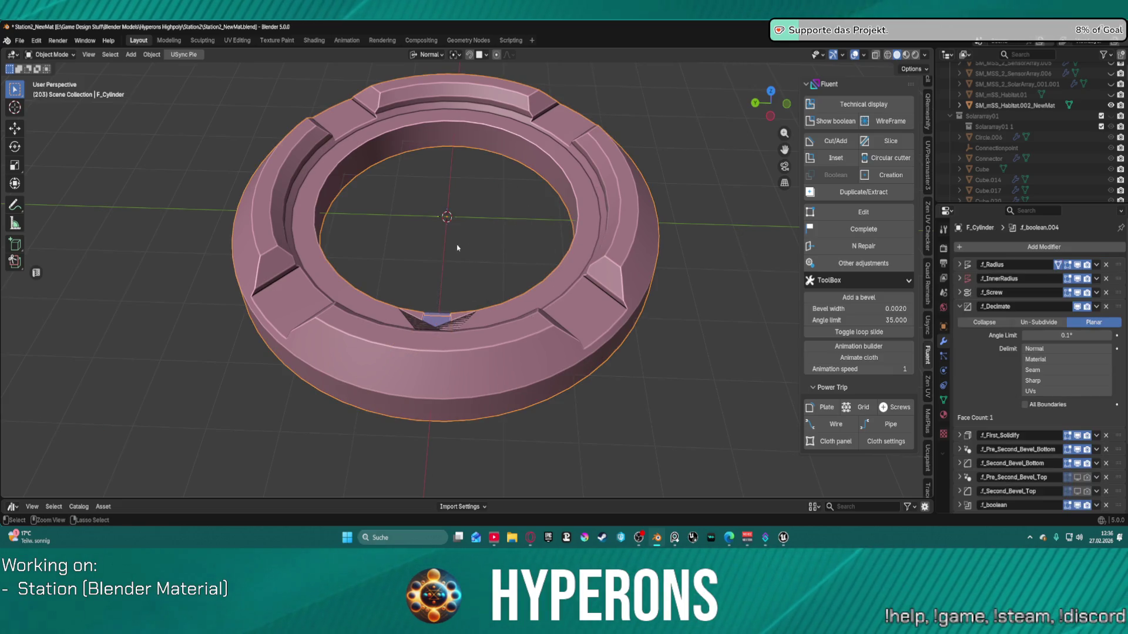
# Step: Undo the last cut on F_Cylinder, orbit to a top view, and open the Fluent menu
pyautogui.hotkey('ctrl', 'z')
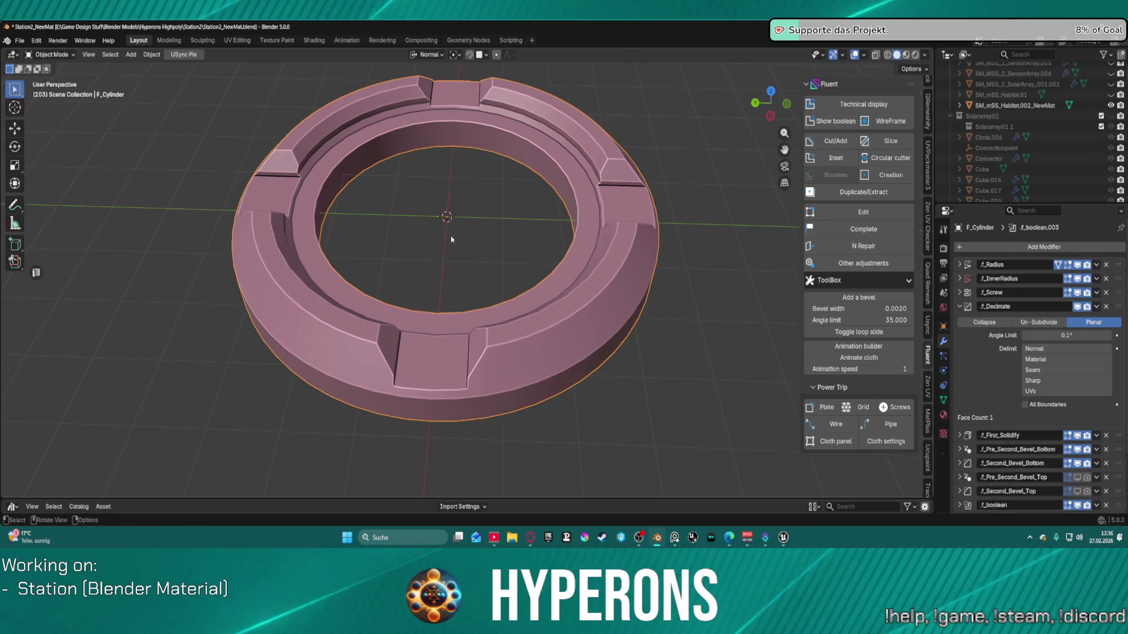
pyautogui.scroll(-2, 438, 294)
pyautogui.moveTo(348, 265)
pyautogui.mouseDown(button='middle')
pyautogui.moveTo(458, 284)
pyautogui.moveTo(426, 320)
pyautogui.moveTo(378, 317)
pyautogui.moveTo(410, 365)
pyautogui.mouseUp(button='middle')
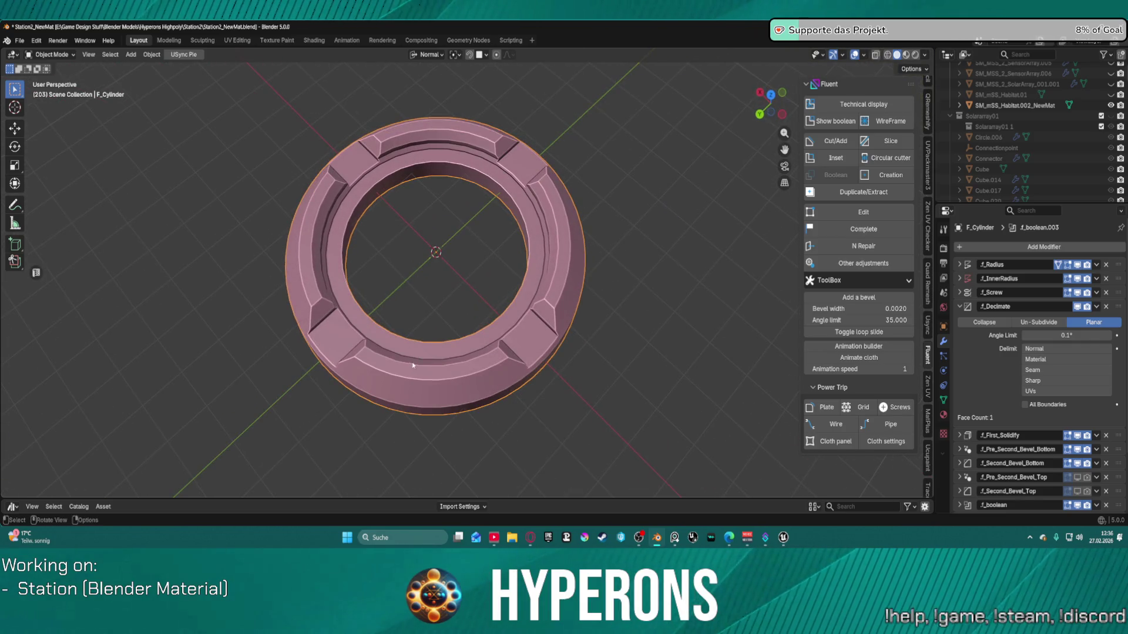
pyautogui.press('f')
pyautogui.press('f')
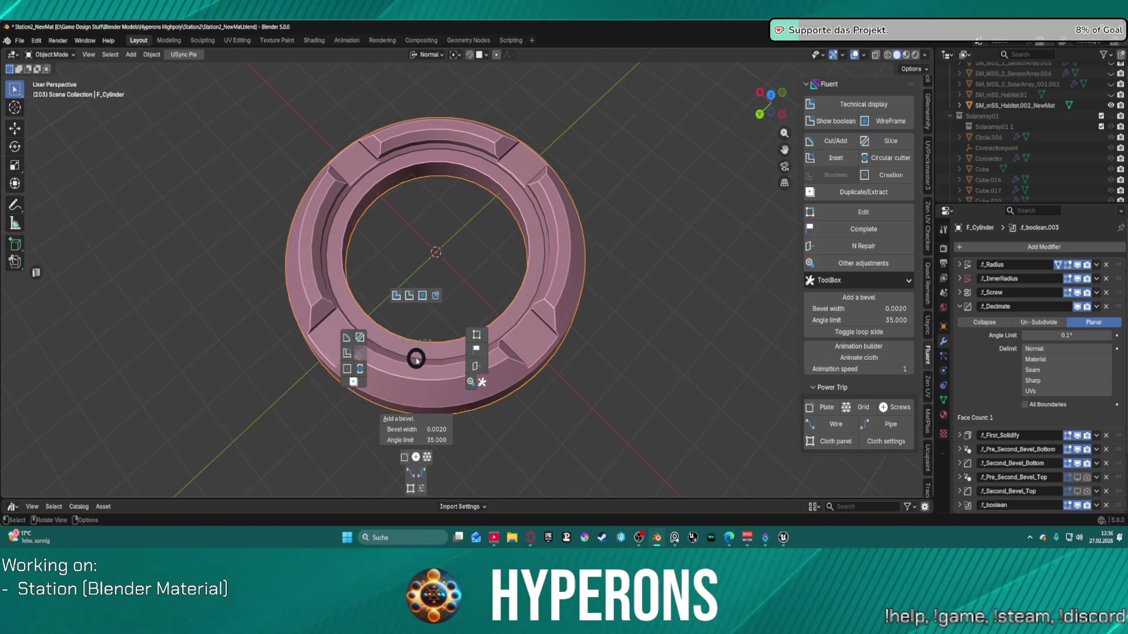
# Step: Draw a polygon Slice cutter on the ring's top face, notching the front of the inner ledge
pyautogui.click(359, 339)
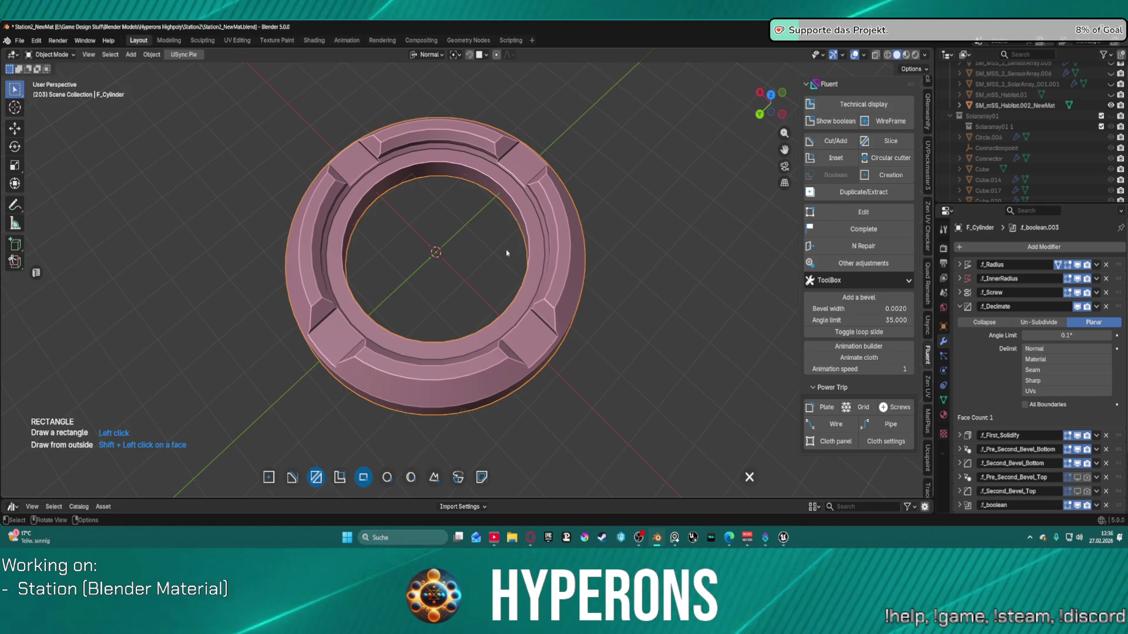
pyautogui.click(430, 357)
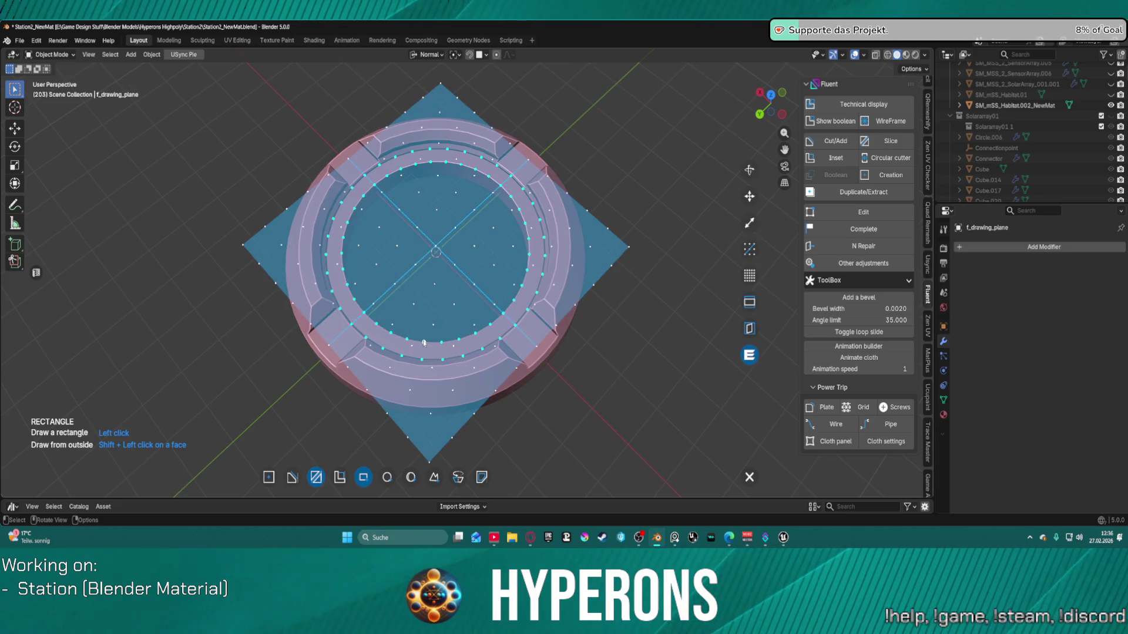
pyautogui.click(423, 343)
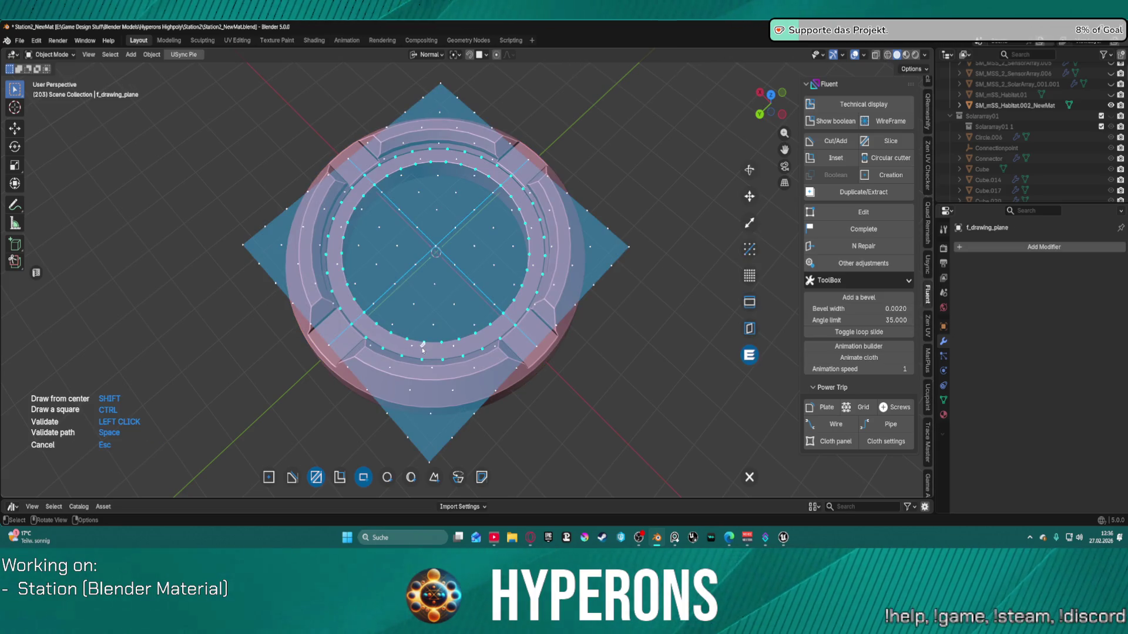
pyautogui.press('p')
pyautogui.click(421, 359)
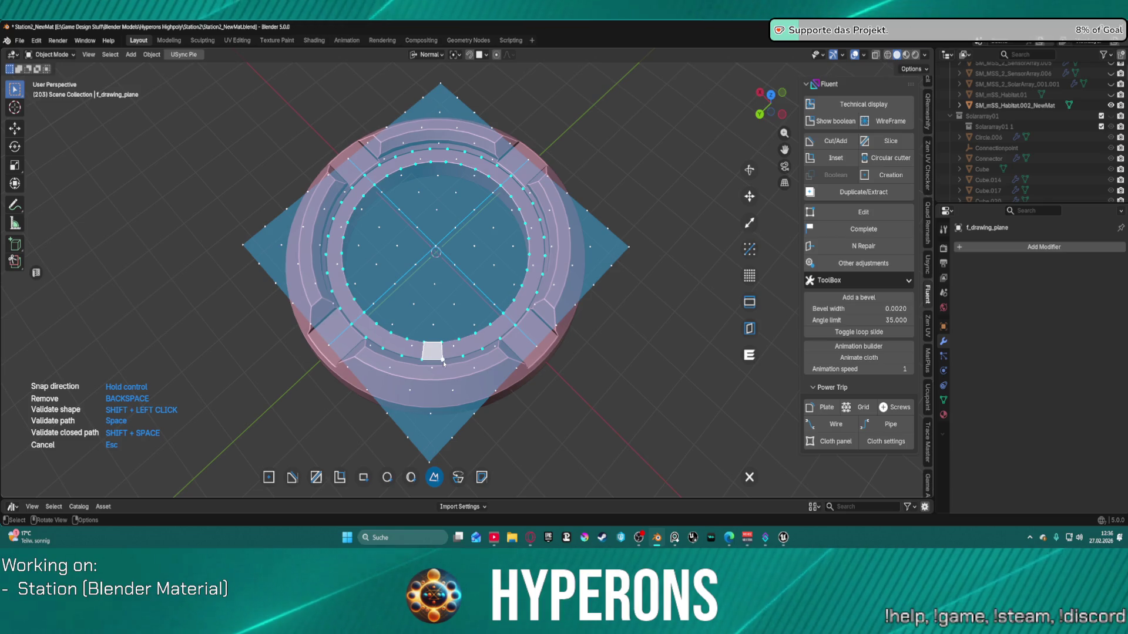
pyautogui.keyDown('shift'); pyautogui.click(438, 360); pyautogui.keyUp('shift')
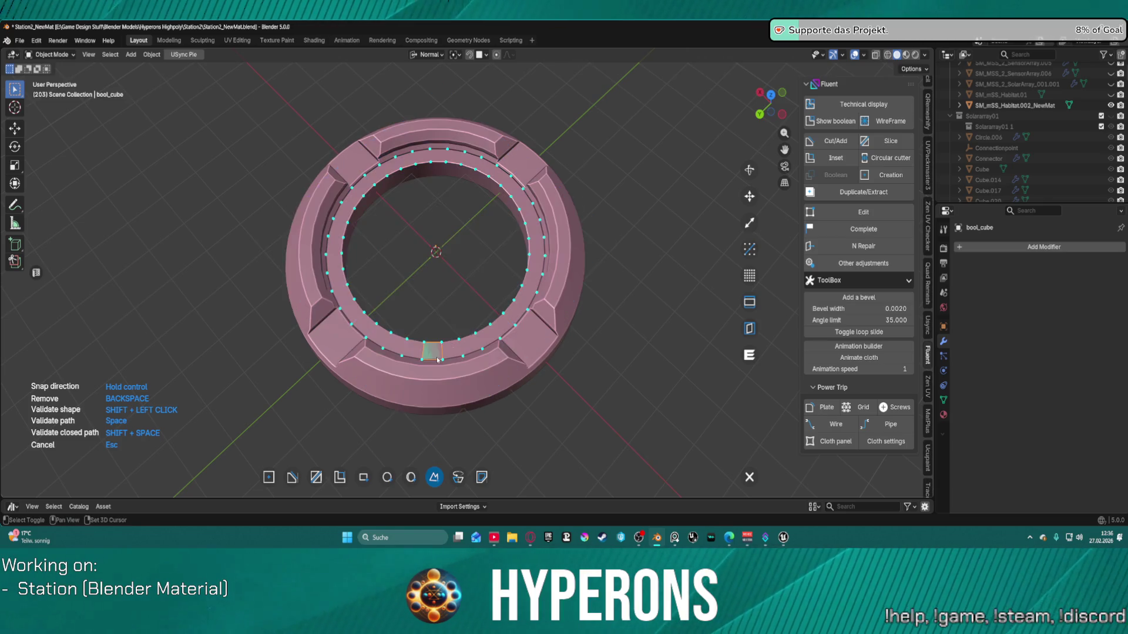
# Step: Deepen the notch to thickness -0.115, validate, and stretch the cutter lengthwise with Scale
pyautogui.rightClick(427, 441)
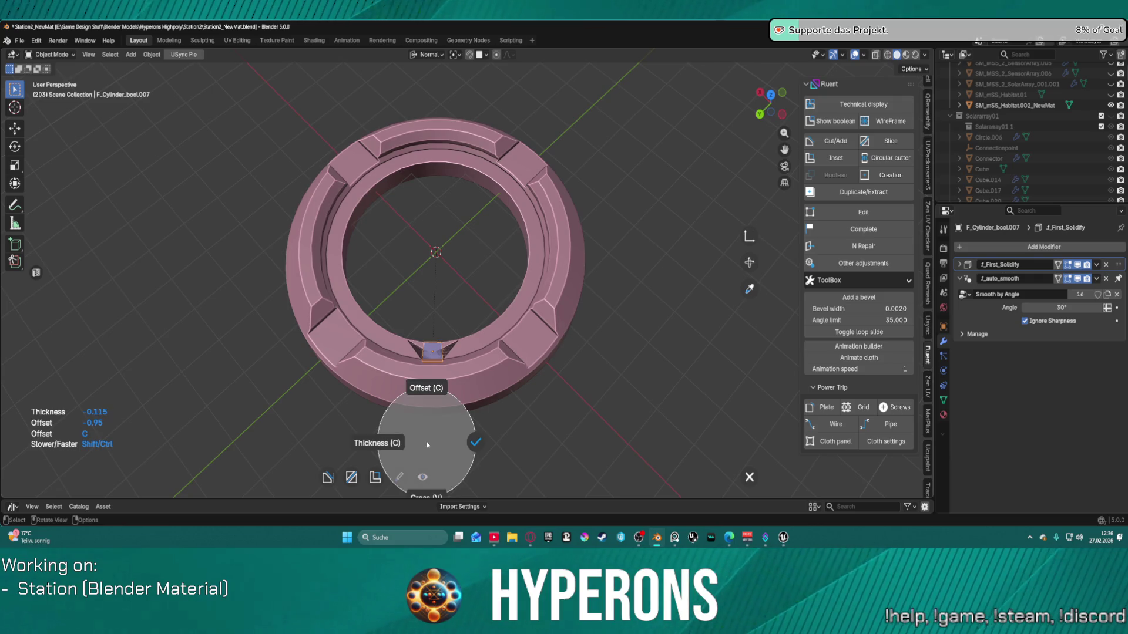
pyautogui.click(476, 443)
pyautogui.click(749, 236)
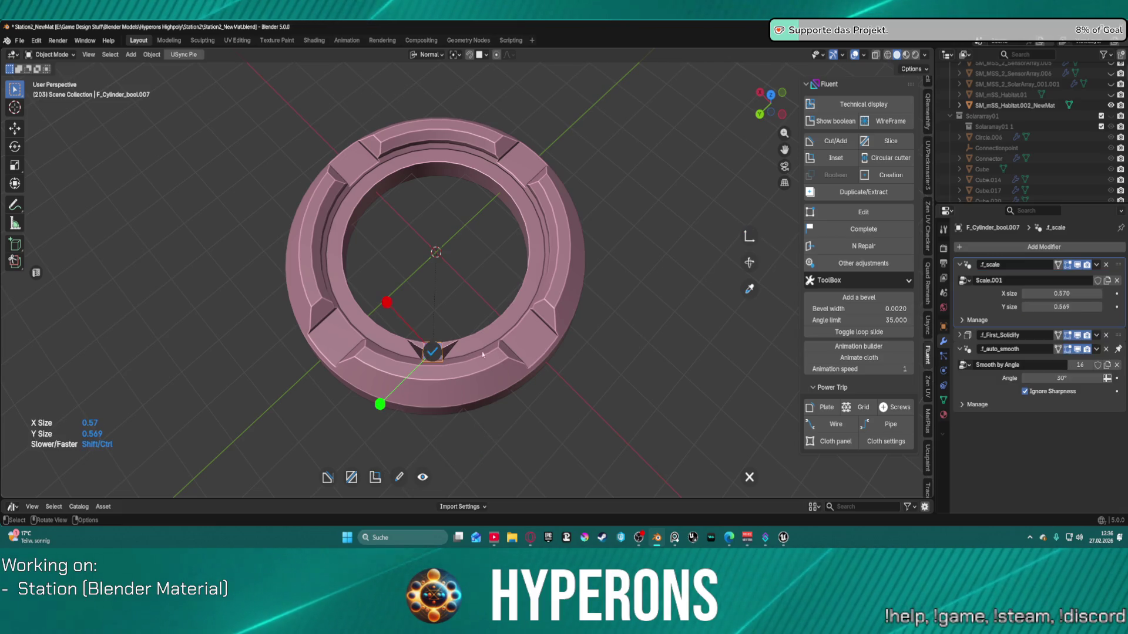
pyautogui.click(379, 411)
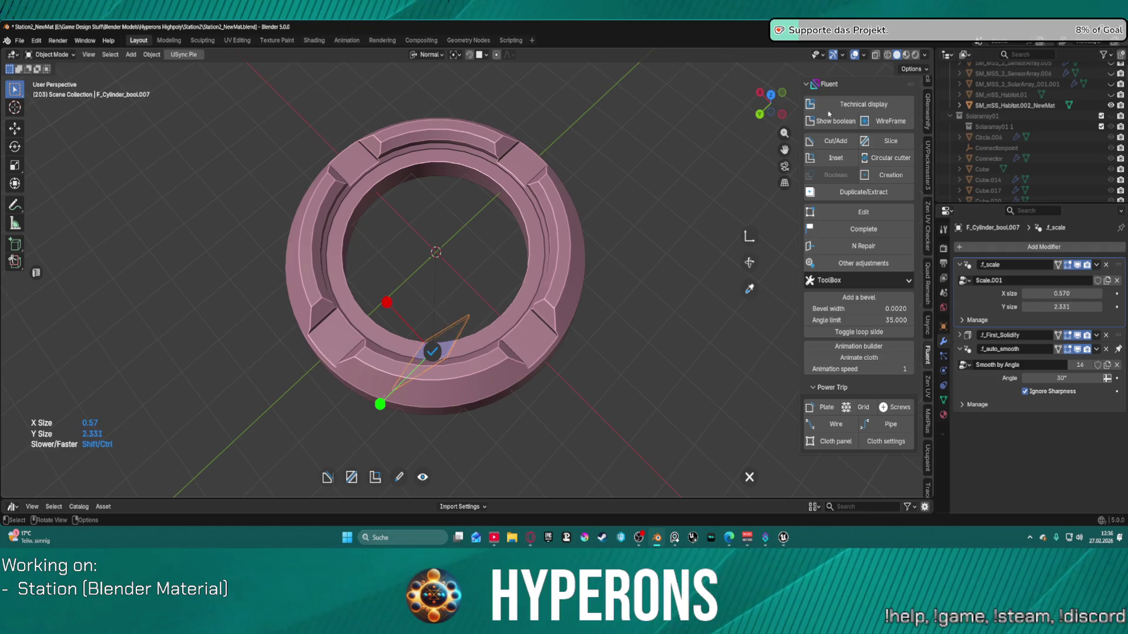
pyautogui.click(432, 352)
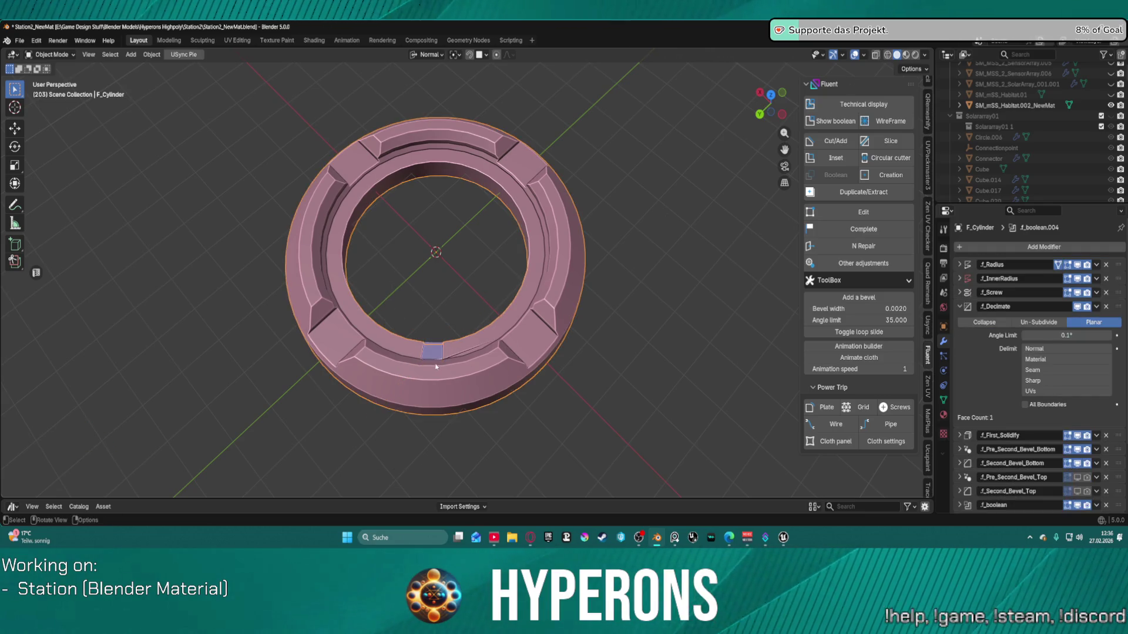
# Step: Zoom in close on the new notch, select F_Cylinder, and orbit back to an overhead view
pyautogui.moveTo(529, 336)
pyautogui.mouseDown(button='middle')
pyautogui.moveTo(527, 166)
pyautogui.moveTo(435, 461)
pyautogui.mouseUp(button='middle')
pyautogui.scroll(3, 527, 166)
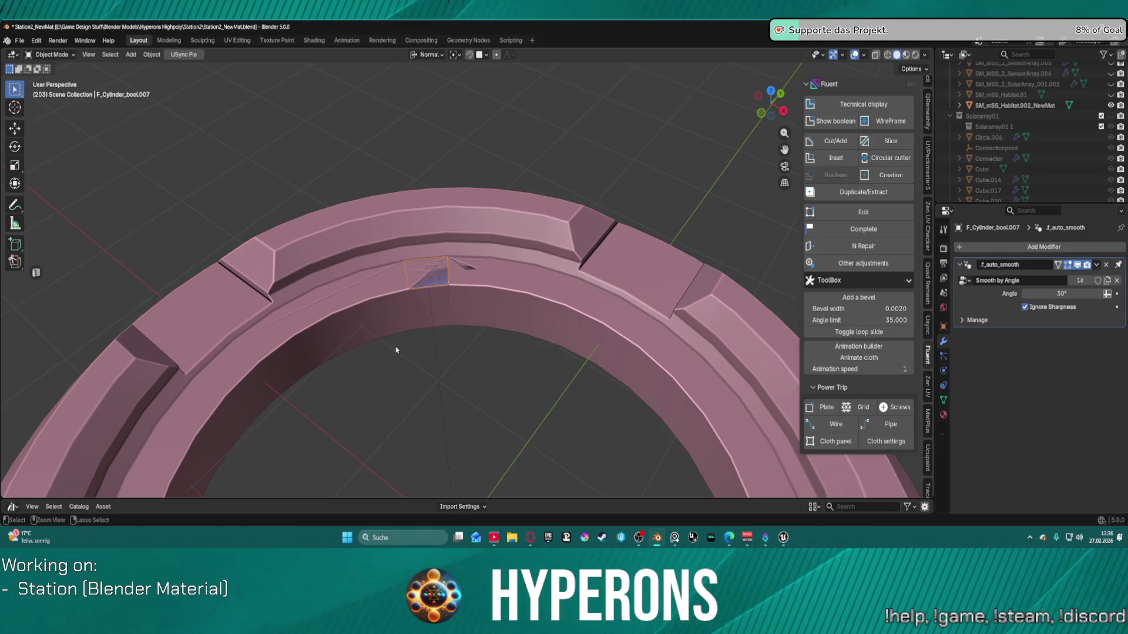
pyautogui.click(396, 350)
pyautogui.moveTo(393, 347)
pyautogui.mouseDown(button='middle')
pyautogui.moveTo(543, 368)
pyautogui.moveTo(513, 319)
pyautogui.mouseUp(button='middle')
pyautogui.moveTo(372, 256)
pyautogui.mouseDown(button='middle')
pyautogui.moveTo(411, 282)
pyautogui.moveTo(482, 176)
pyautogui.moveTo(553, 252)
pyautogui.moveTo(568, 332)
pyautogui.moveTo(445, 265)
pyautogui.mouseUp(button='middle')
# Step: Draw a Fluent Revolver wedge cutter pivoting at the ring's centre and sweeping across the front rim
pyautogui.press('f')
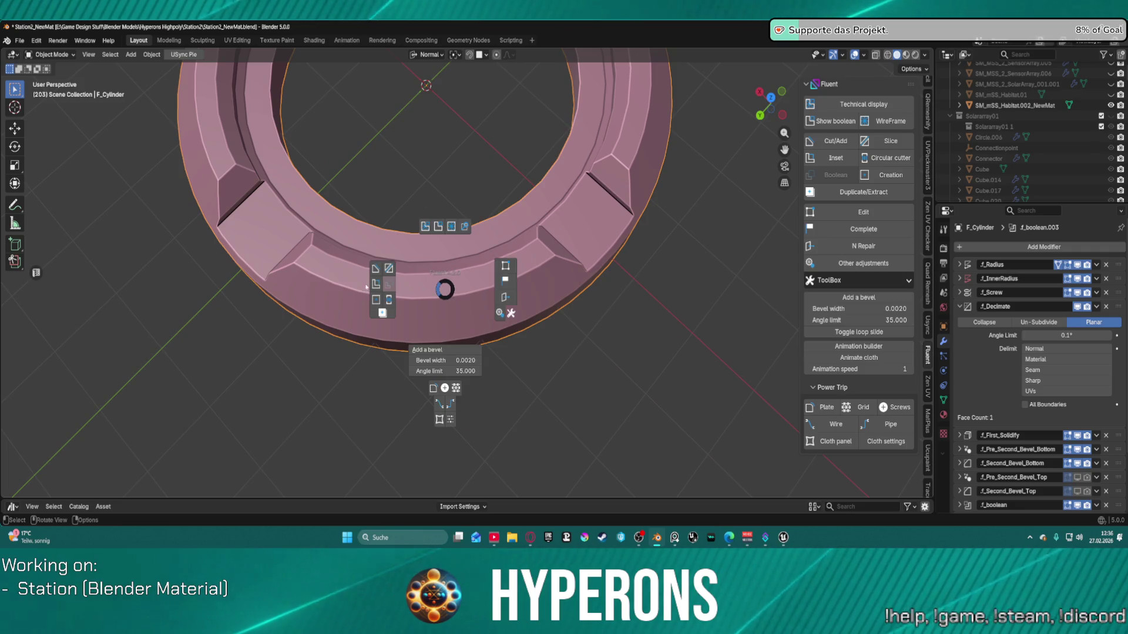
pyautogui.click(374, 270)
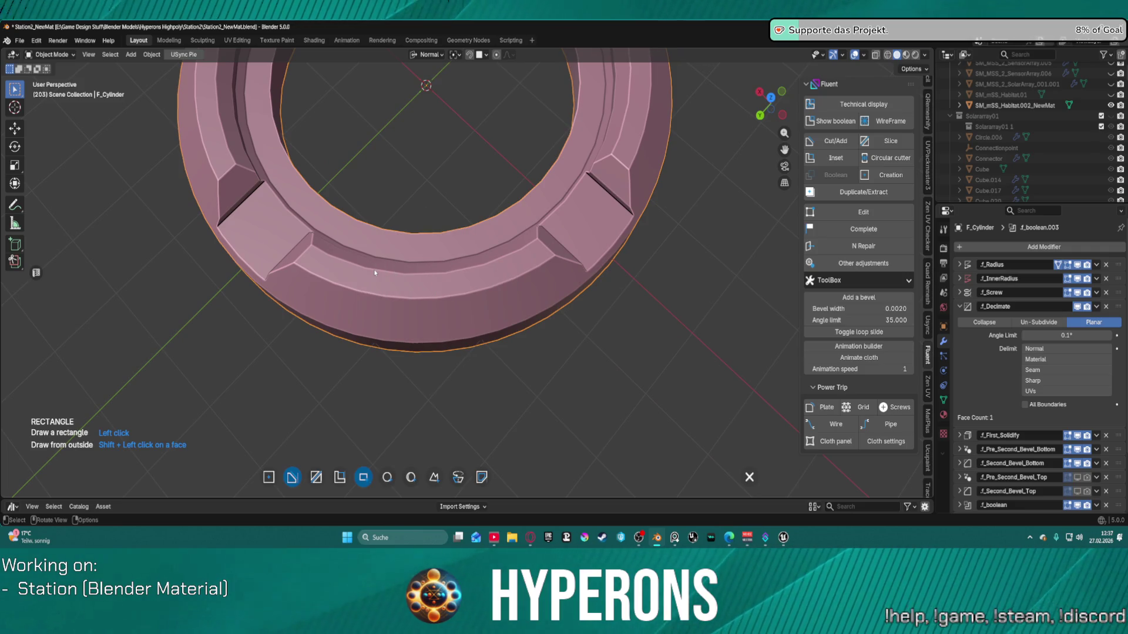
pyautogui.click(459, 478)
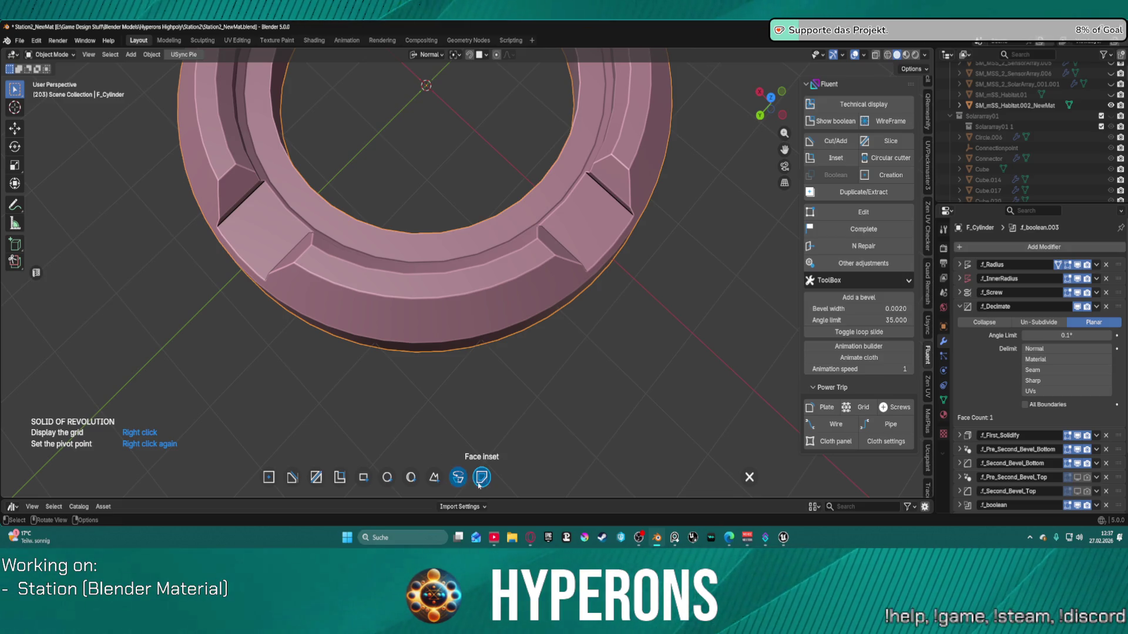
pyautogui.rightClick(439, 248)
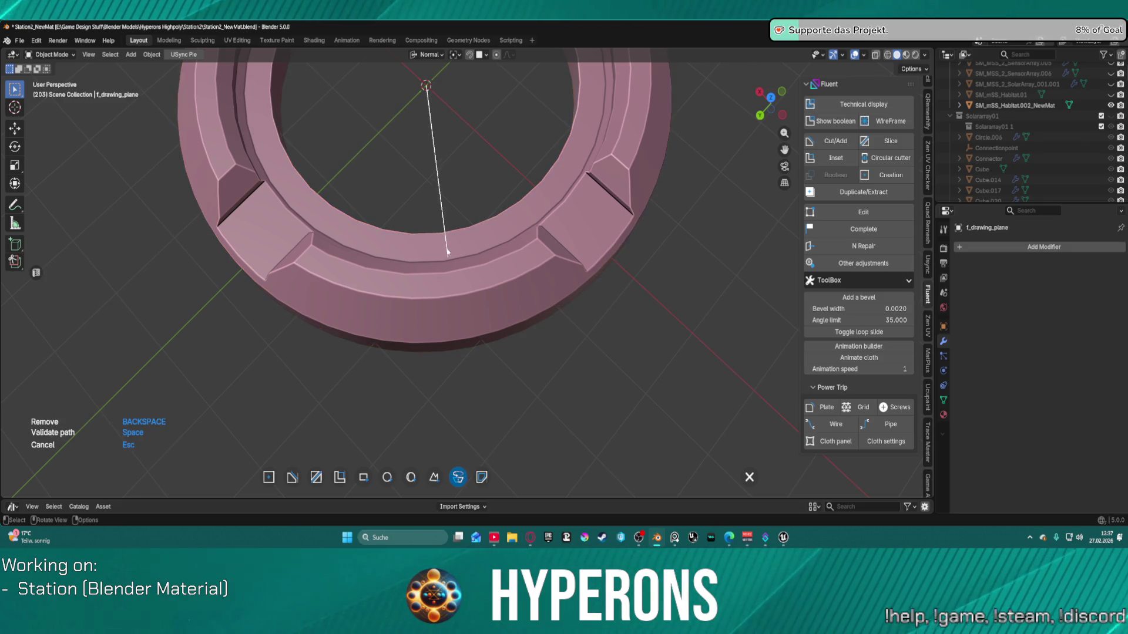
pyautogui.click(436, 421)
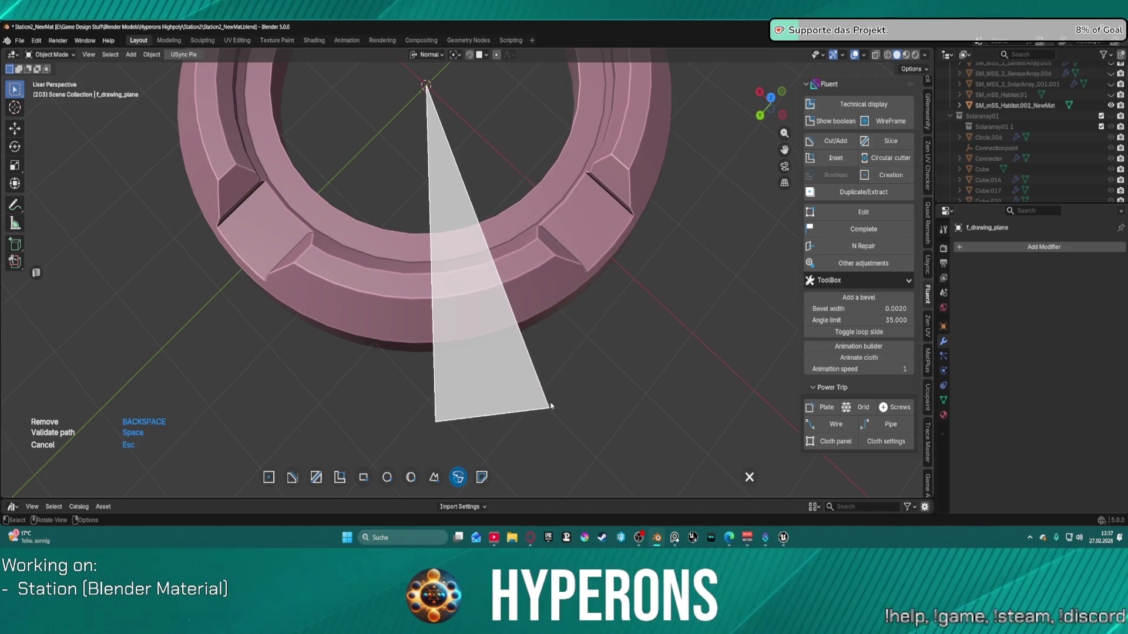
pyautogui.click(546, 398)
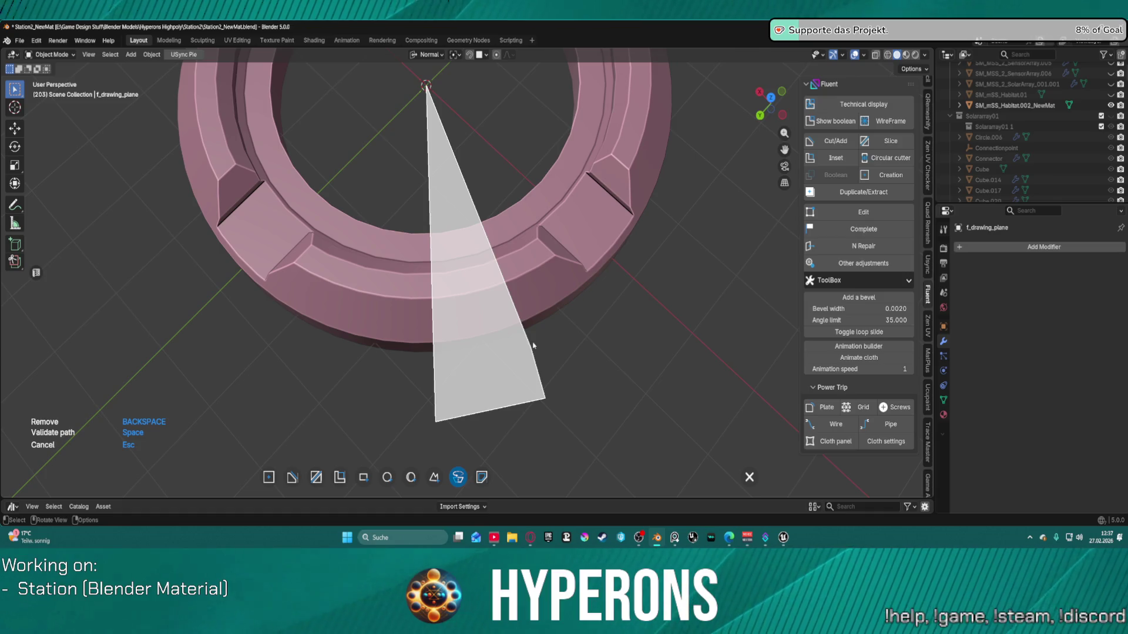
pyautogui.press('space')
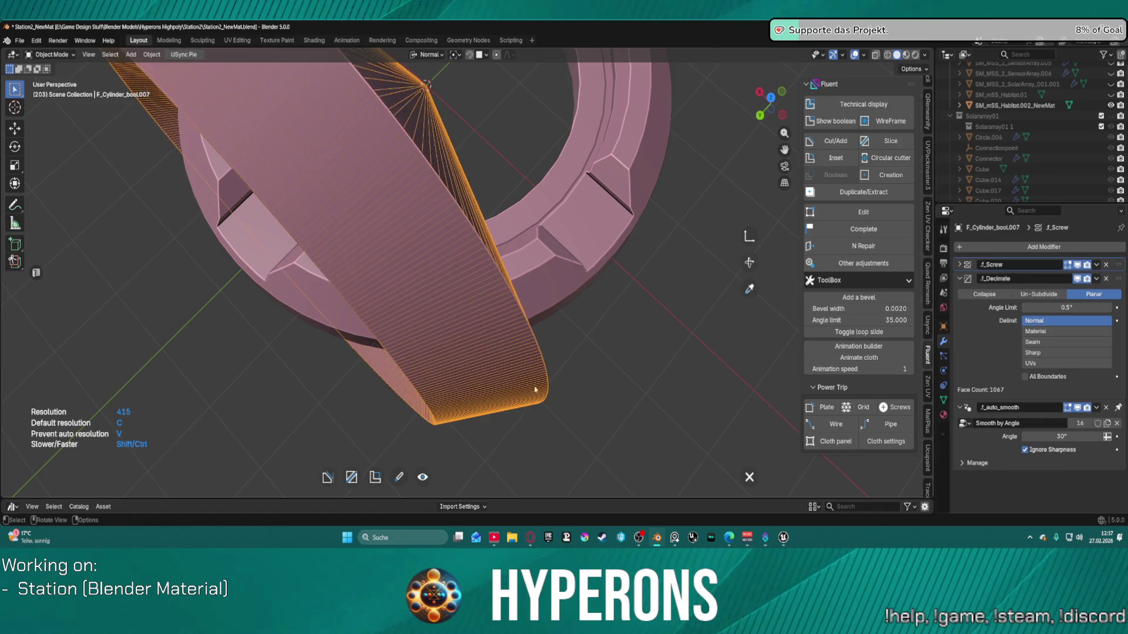
# Step: Commit the revolved cutter and inspect the disk and ring from orthographic side views
pyautogui.rightClick(346, 211)
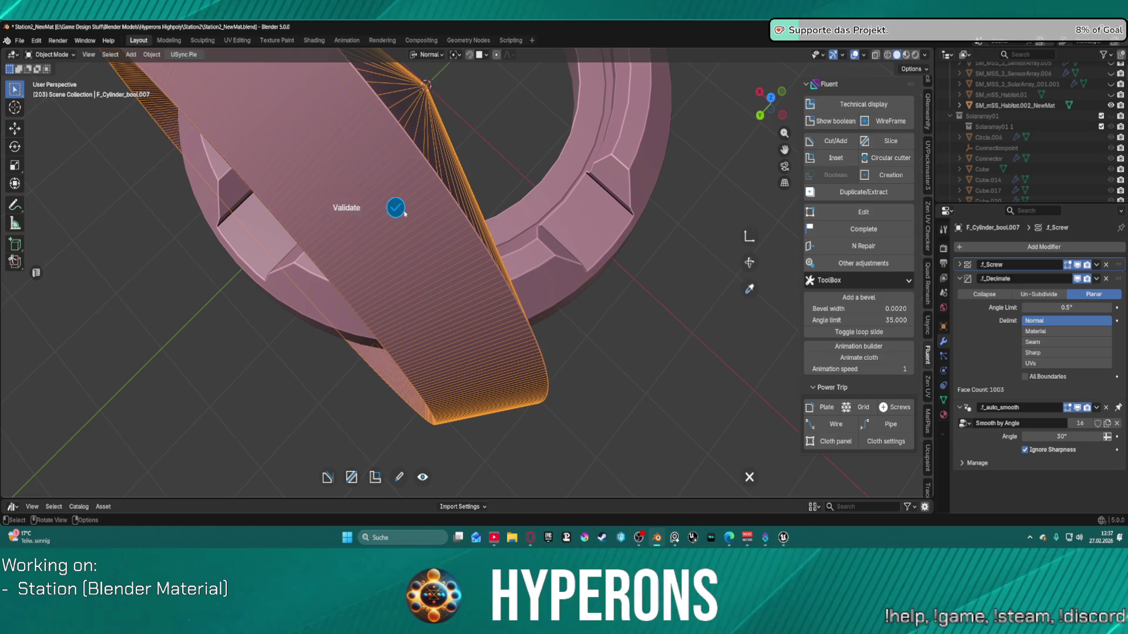
pyautogui.moveTo(348, 253)
pyautogui.mouseDown(button='middle')
pyautogui.moveTo(400, 264)
pyautogui.moveTo(429, 294)
pyautogui.mouseUp(button='middle')
pyautogui.scroll(-4, 448, 319)
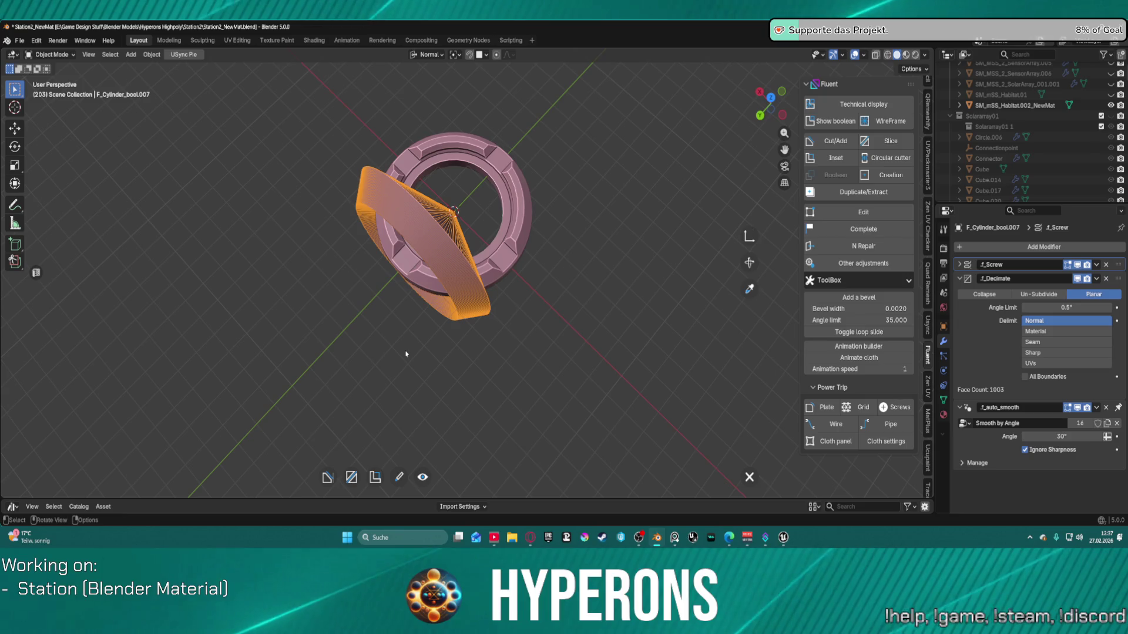
pyautogui.scroll(6, 335, 265)
pyautogui.moveTo(335, 265); pyautogui.dragTo(244, 281, button='middle')
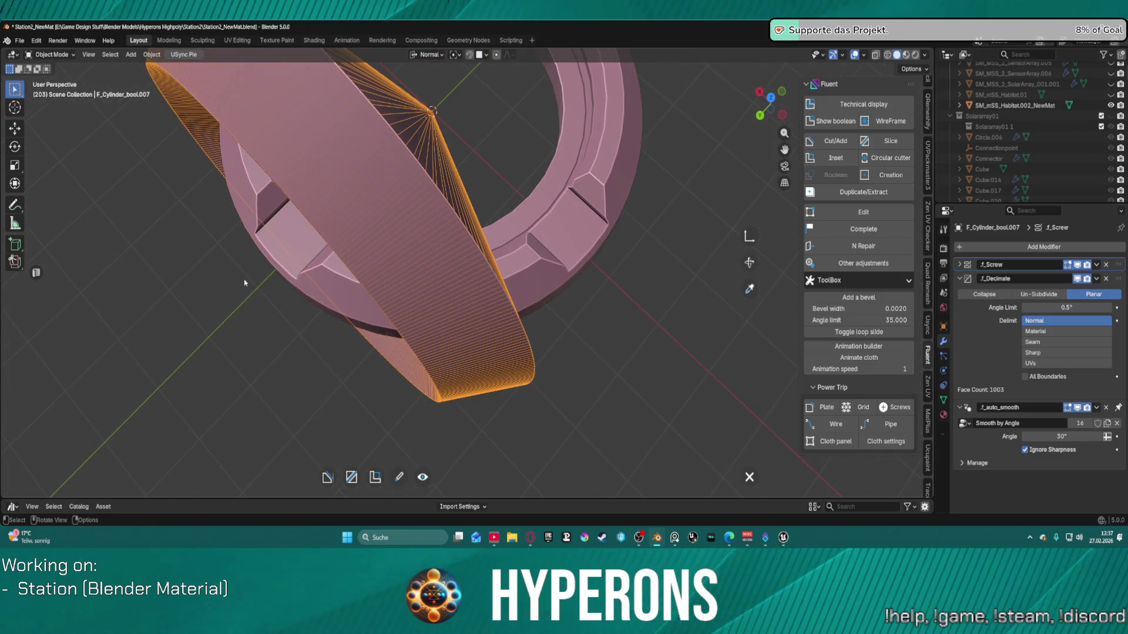
pyautogui.press('KP_5')
pyautogui.scroll(-3, 244, 281)
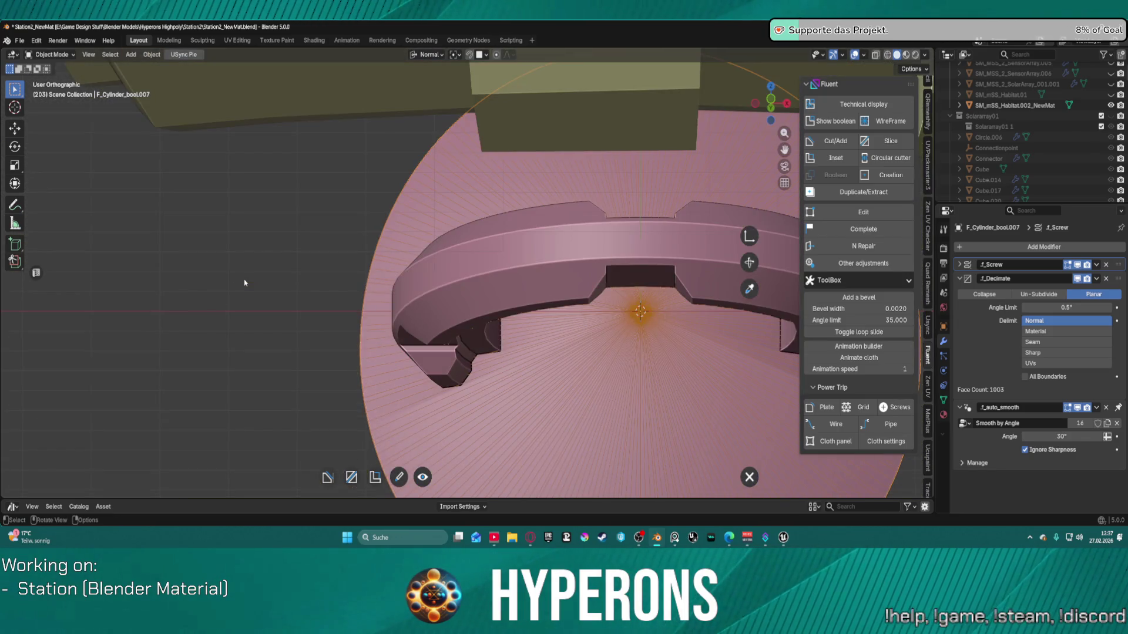
pyautogui.press('KP_3')
pyautogui.press('KP_6')
pyautogui.press('KP_6')
pyautogui.press('KP_6')
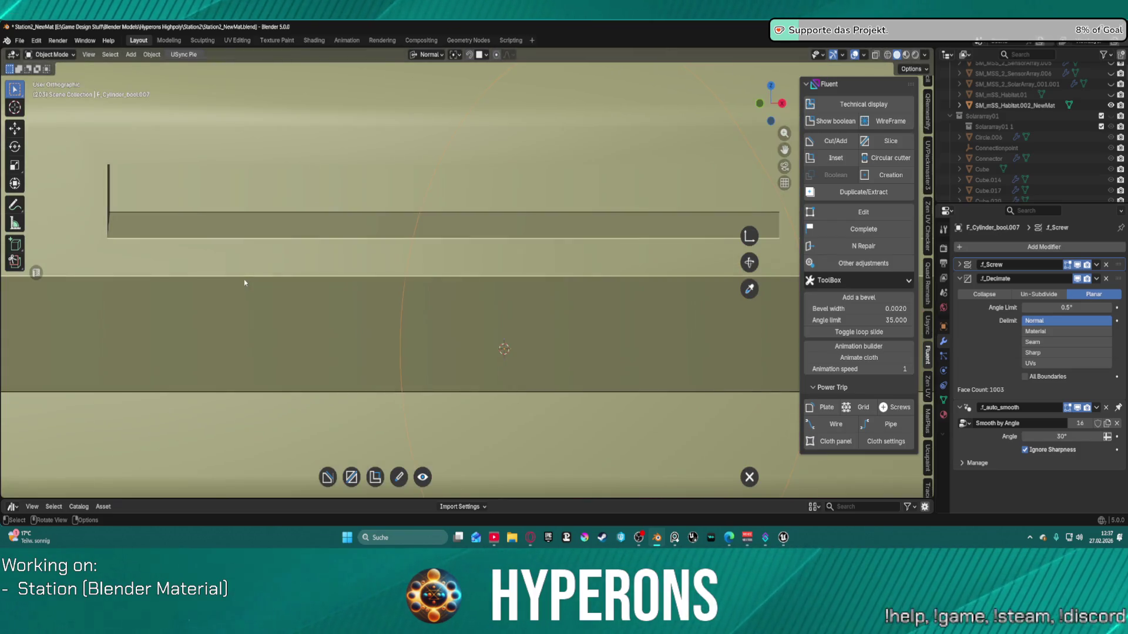
pyautogui.press('KP_6')
pyautogui.press('KP_6')
pyautogui.press('KP_6')
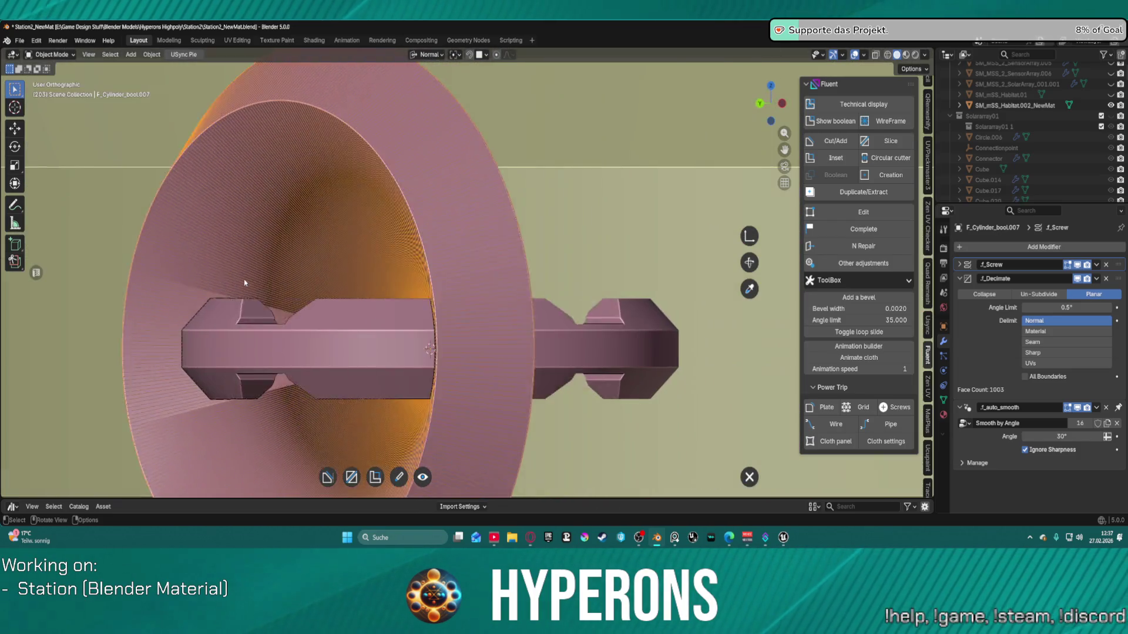
pyautogui.press('KP_6')
pyautogui.scroll(3, 244, 281)
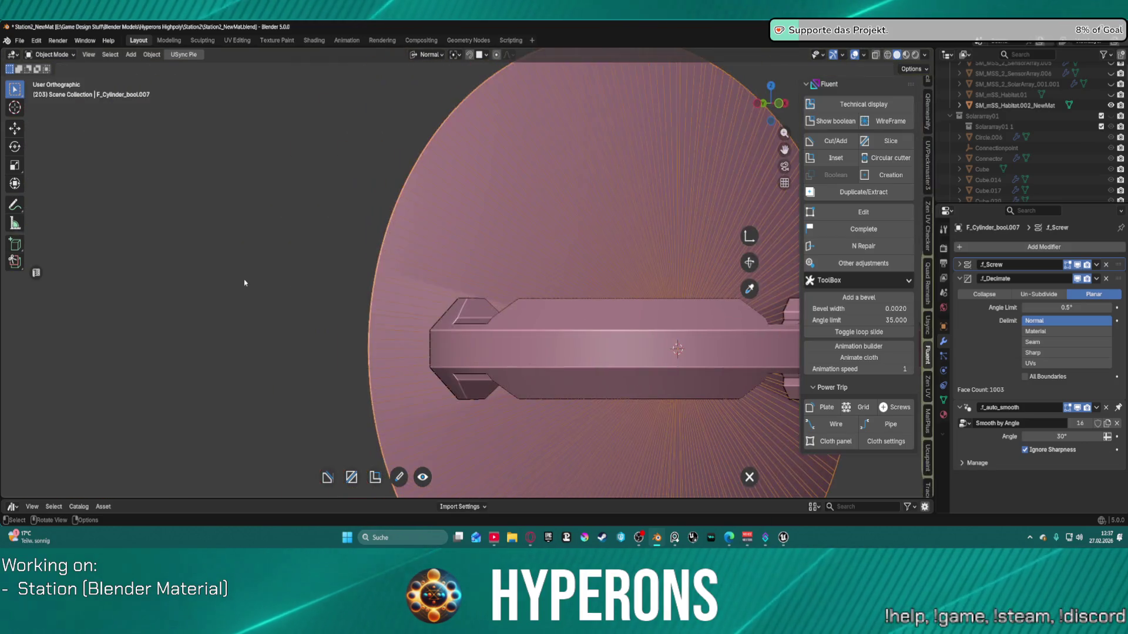
# Step: Make F_Cylinder active, hide the large pink disk, and frame the ring from above
pyautogui.press('f')
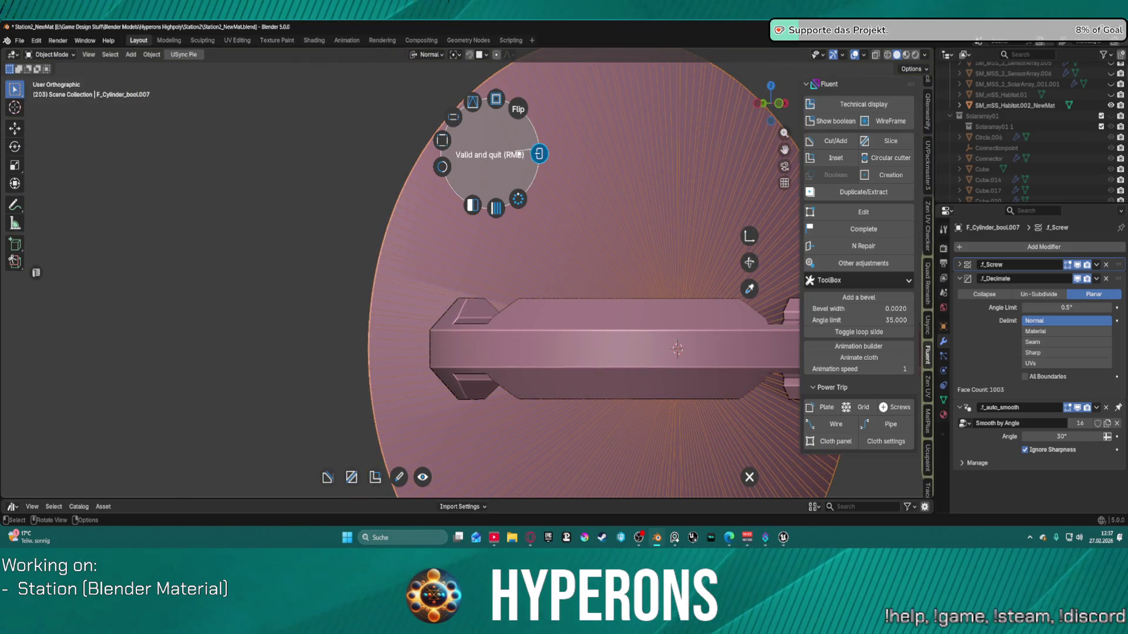
pyautogui.click(538, 154)
pyautogui.hotkey('shift', 'h')
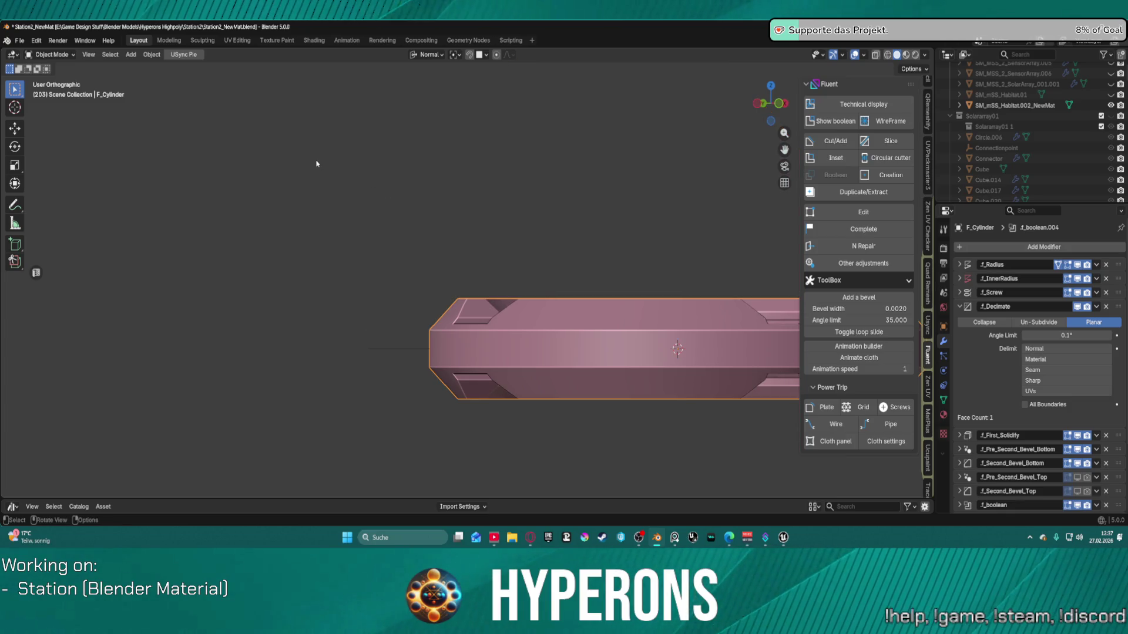
pyautogui.press('KP_Decimal')
pyautogui.moveTo(317, 163)
pyautogui.mouseDown(button='middle')
pyautogui.moveTo(320, 224)
pyautogui.moveTo(332, 153)
pyautogui.moveTo(338, 168)
pyautogui.moveTo(459, 193)
pyautogui.mouseUp(button='middle')
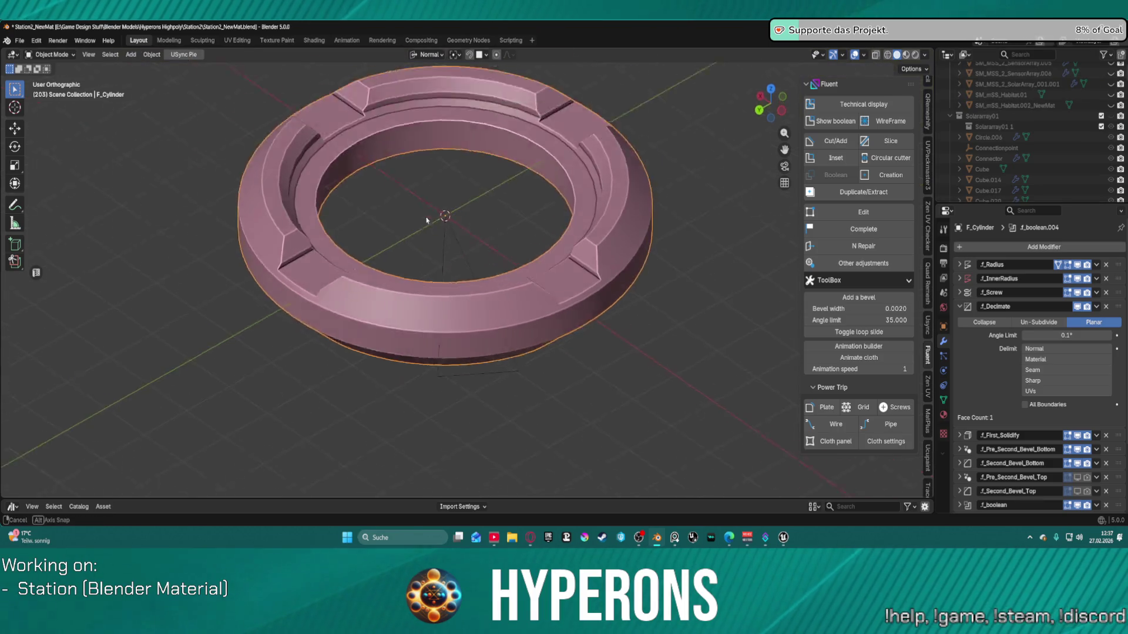
# Step: Zoom out to a perspective view of the channelled F_Cylinder ring and call up the Fluent pie
pyautogui.scroll(3, 459, 192)
pyautogui.scroll(-5, 459, 195)
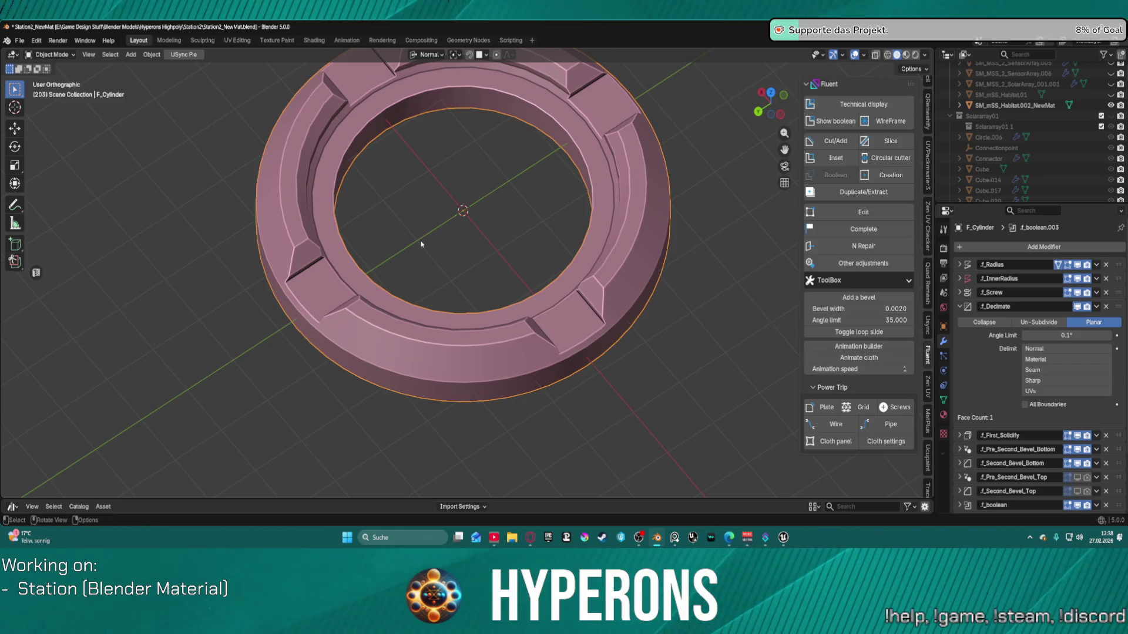
pyautogui.scroll(-3, 446, 232)
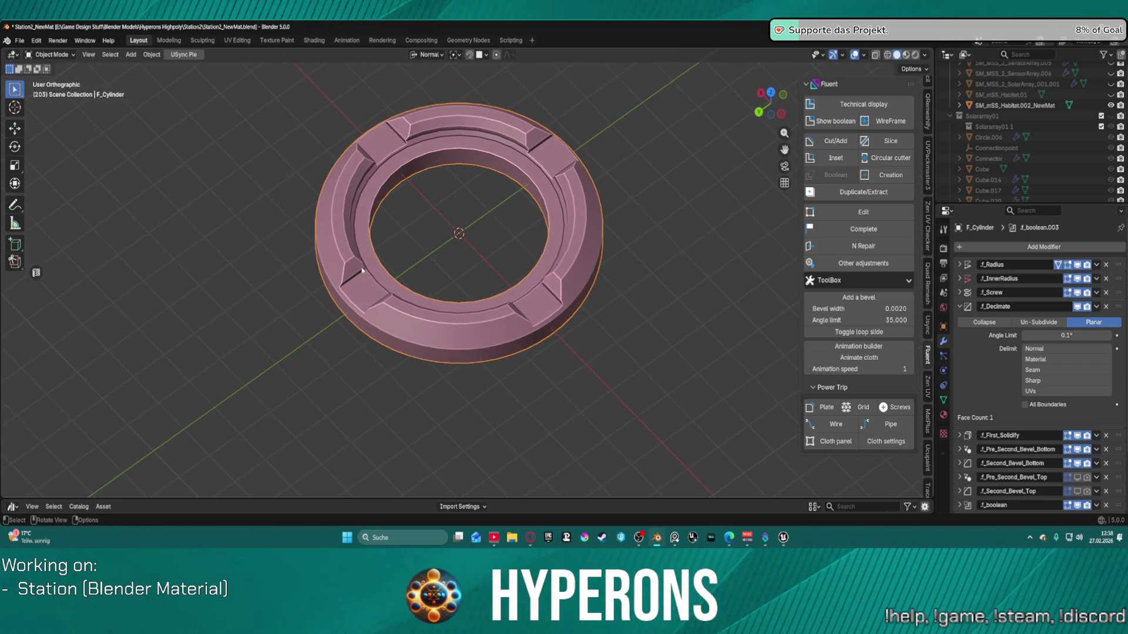
pyautogui.press('KP_5')
pyautogui.hotkey('ctrl', 'Tab')
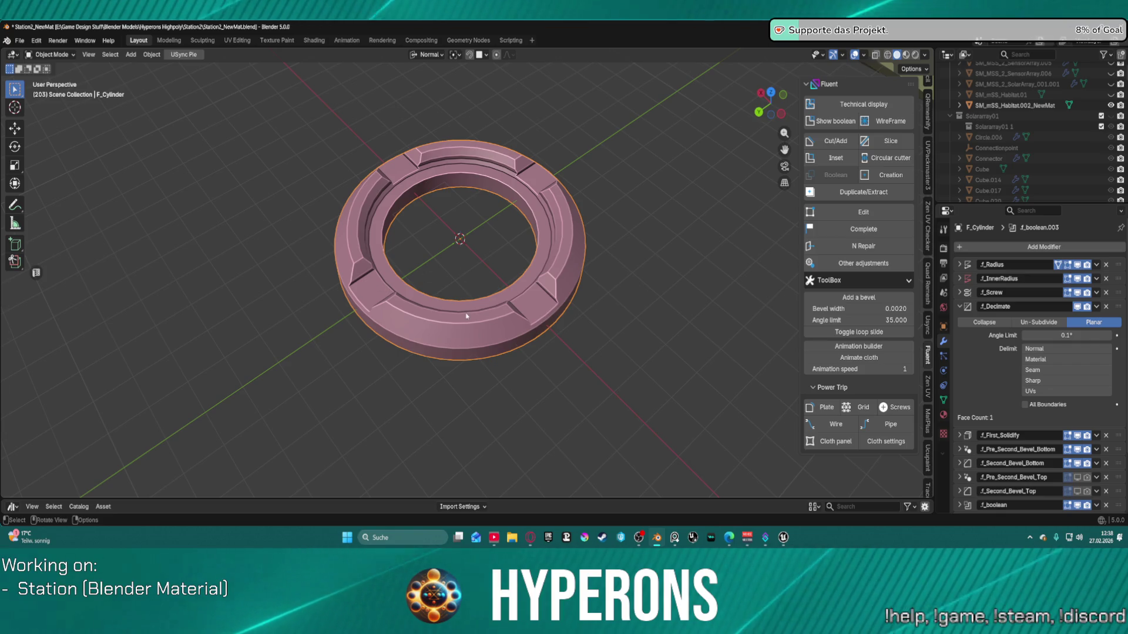
pyautogui.press('f')
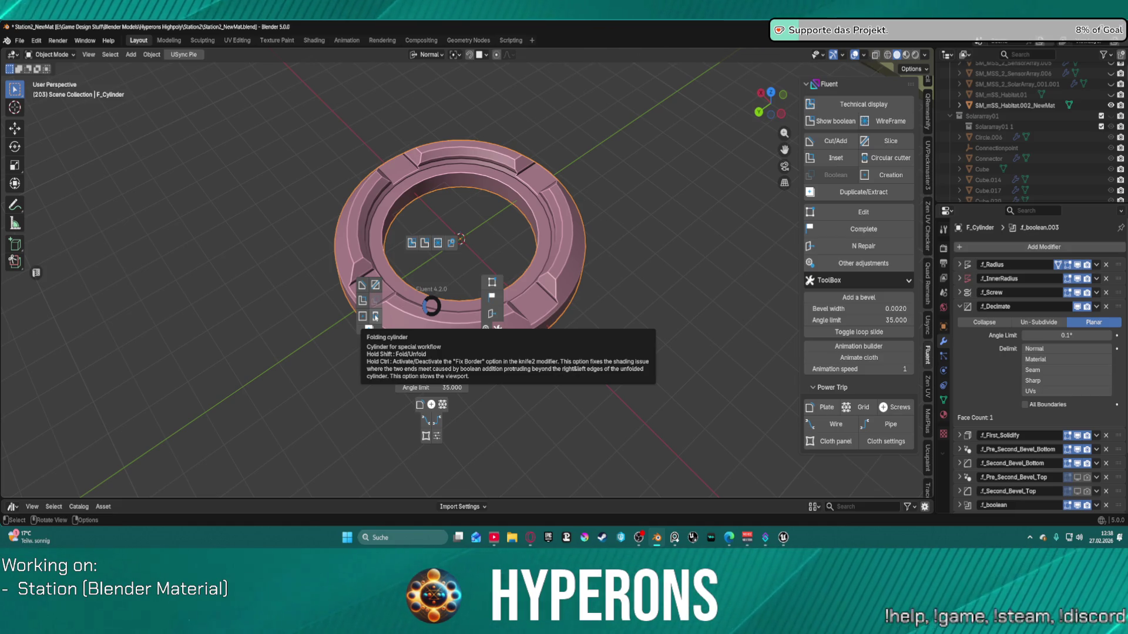
# Step: Draw a circular cutter at the ring centre and give it a rounded dome bevel top and bottom
pyautogui.click(375, 316)
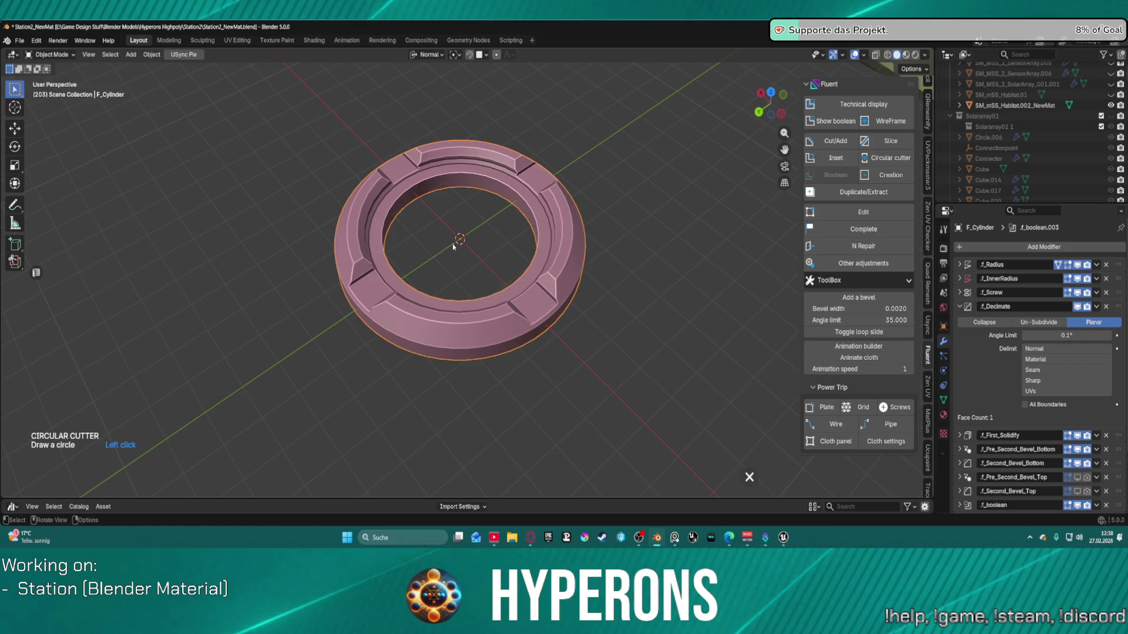
pyautogui.click(460, 306)
pyautogui.click(466, 254)
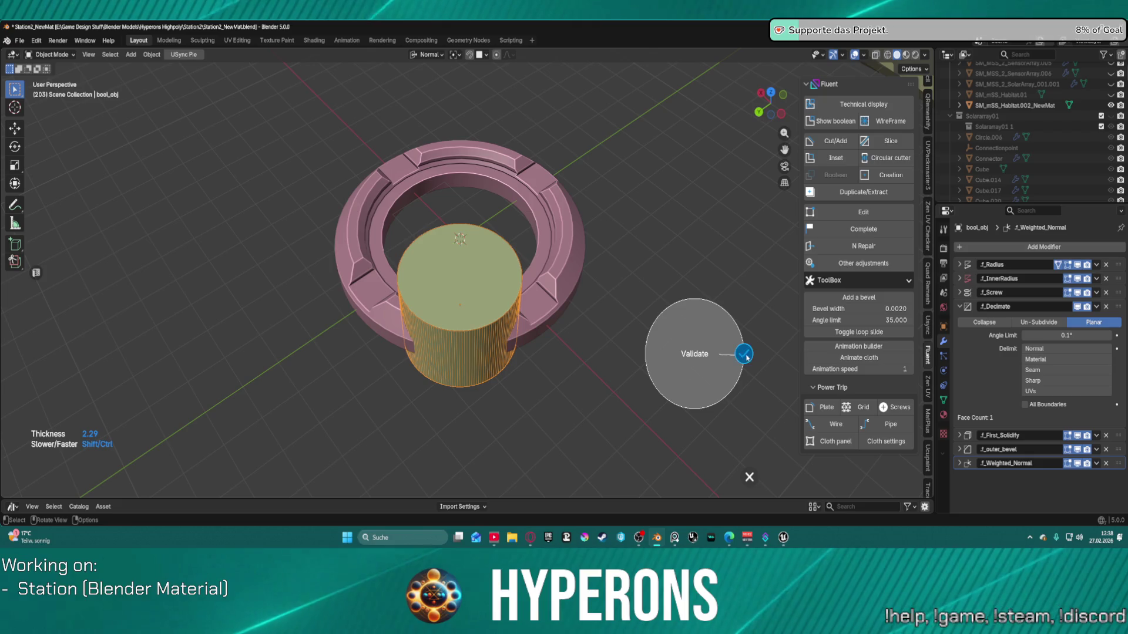
pyautogui.click(744, 352)
pyautogui.press('f')
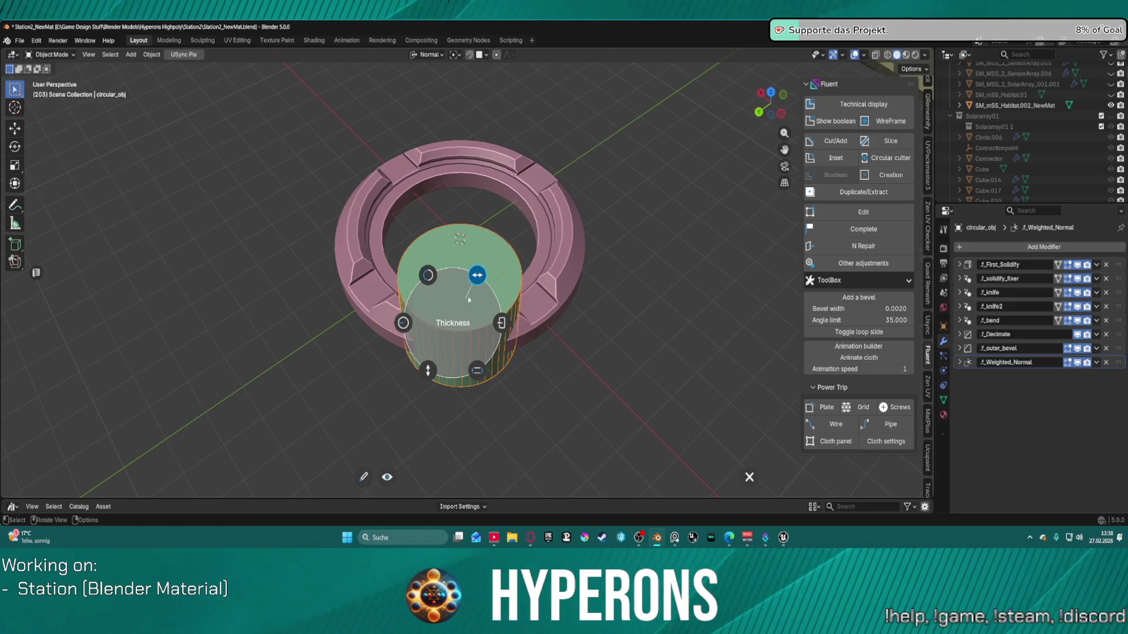
pyautogui.click(477, 370)
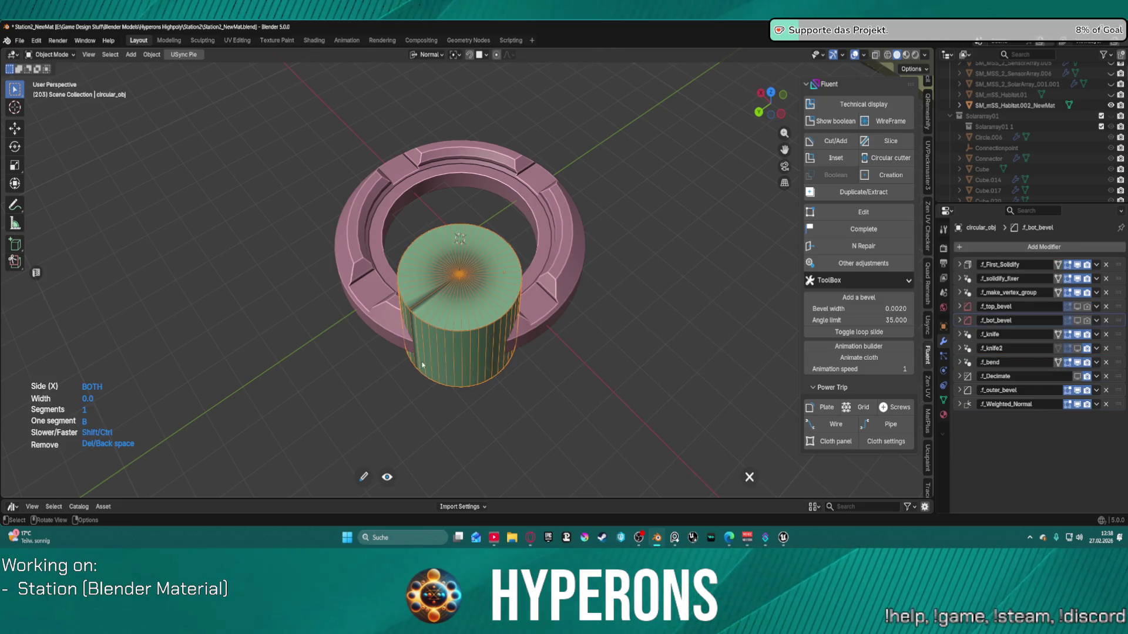
pyautogui.scroll(14, 538, 304)
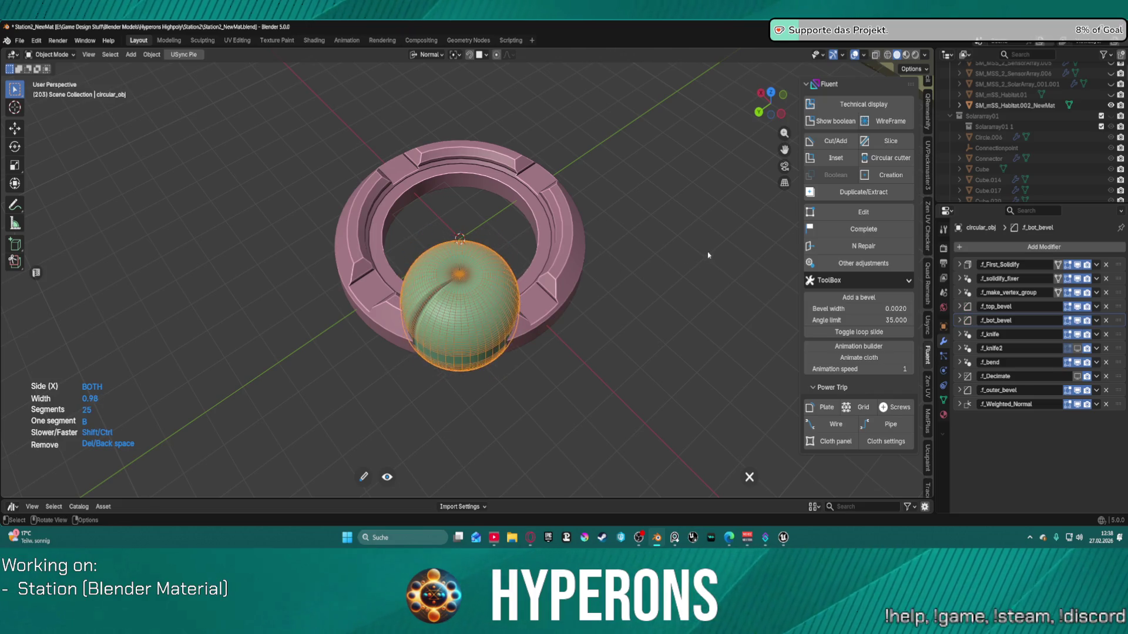
pyautogui.rightClick(586, 290)
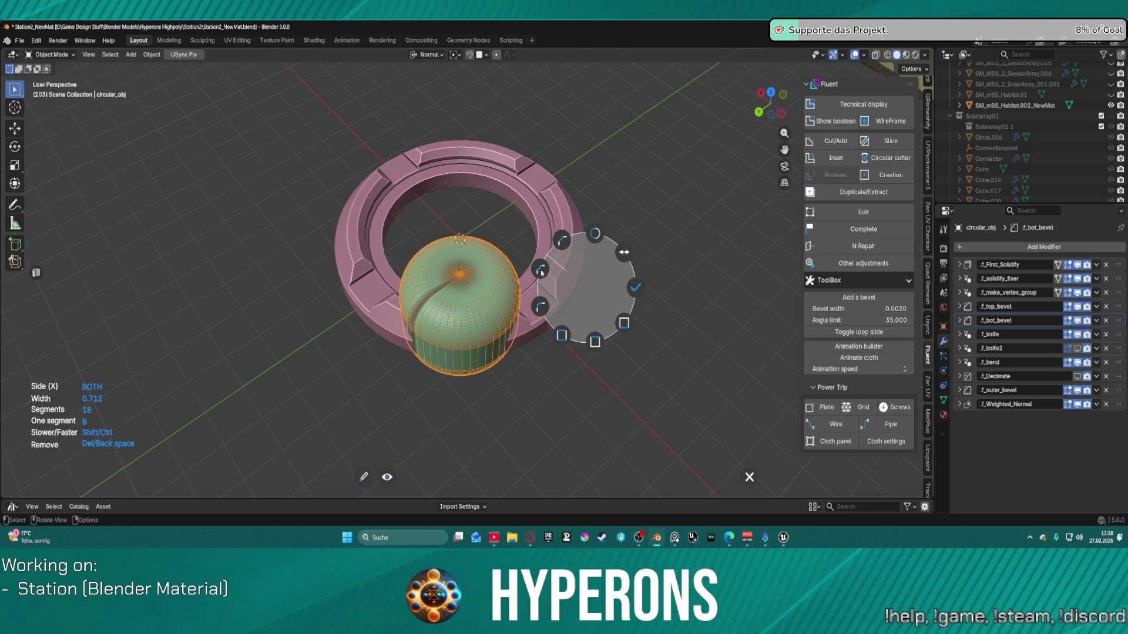
pyautogui.click(637, 287)
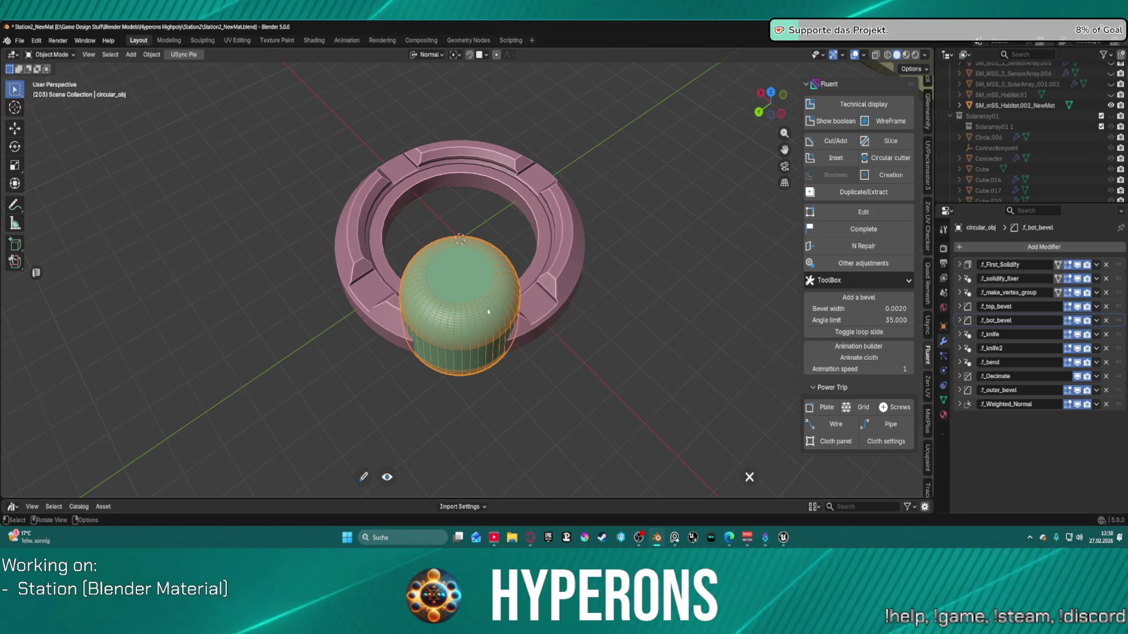
# Step: Move the dome cutter beside the ring, then clear it away
pyautogui.press('g')
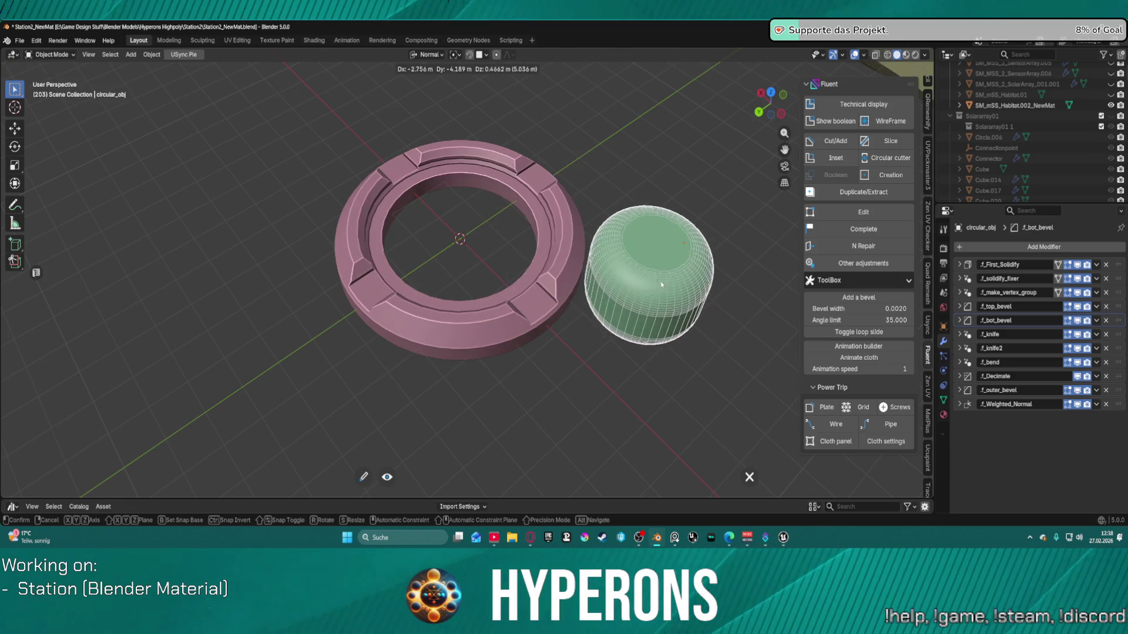
pyautogui.click(475, 235)
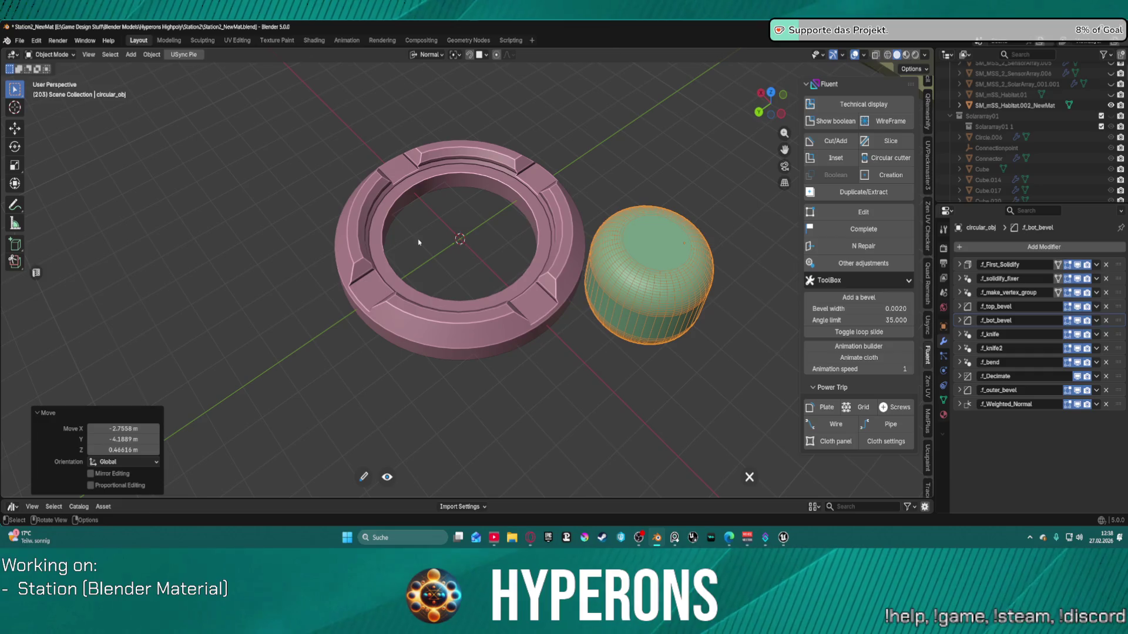
pyautogui.rightClick(474, 231)
pyautogui.click(517, 233)
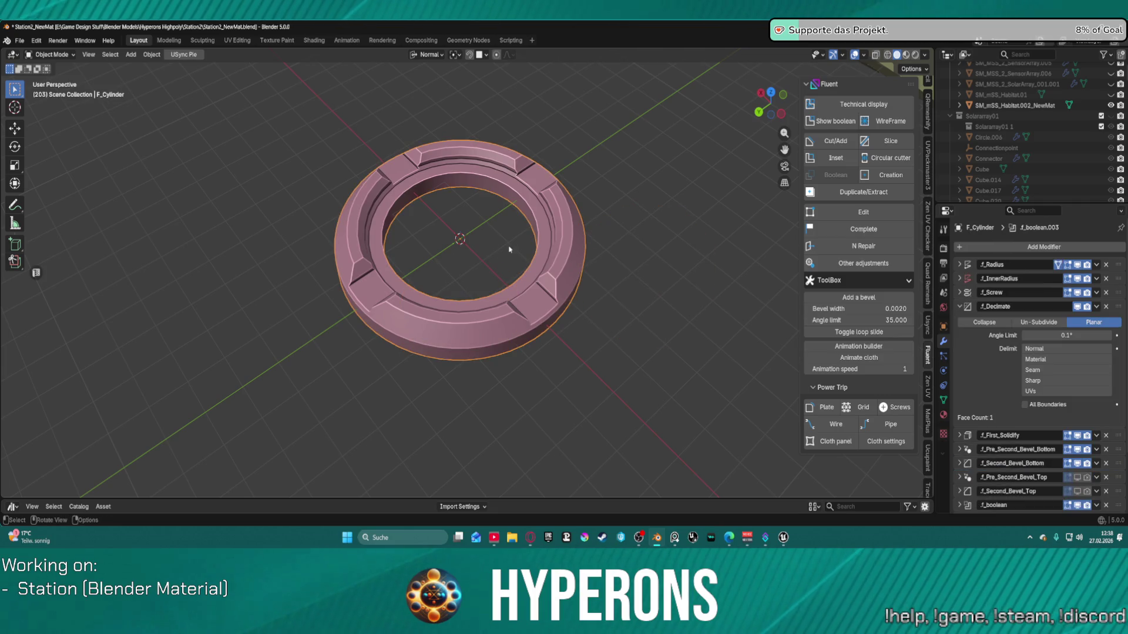
pyautogui.press('f')
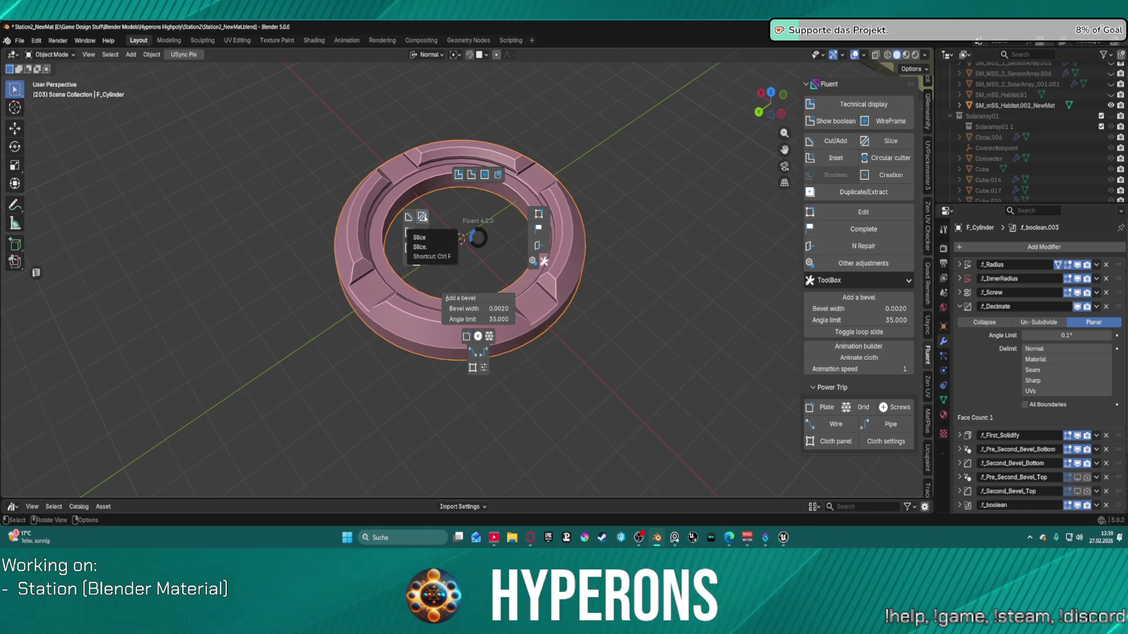
# Step: Start the Slice tool and set its drawing plane on the ring's top face
pyautogui.click(423, 216)
pyautogui.click(441, 302)
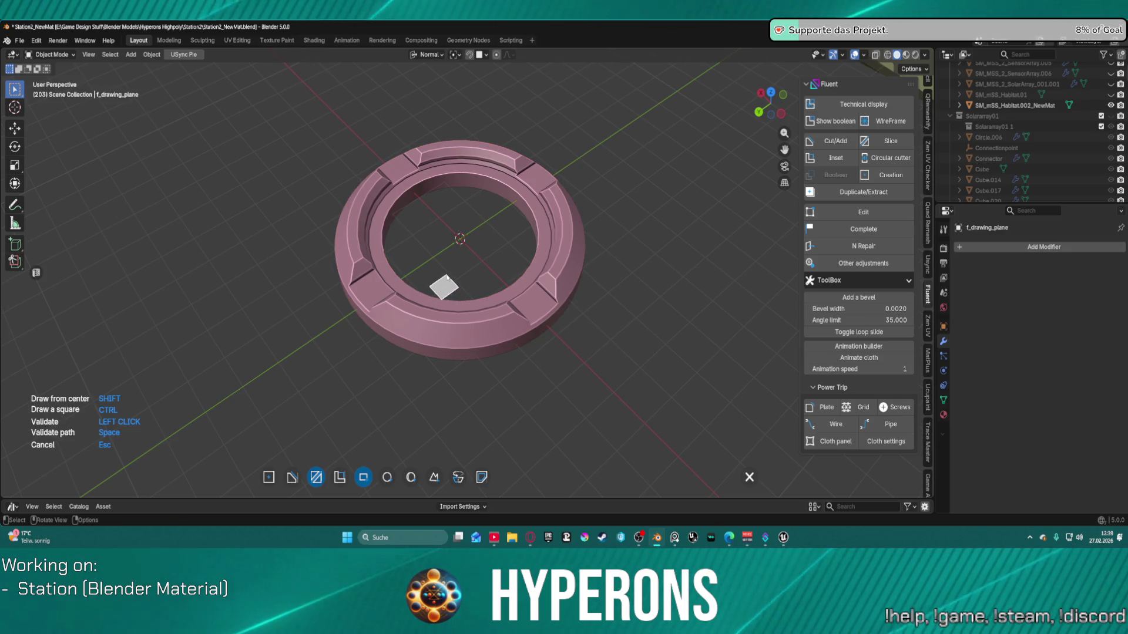
pyautogui.click(455, 265)
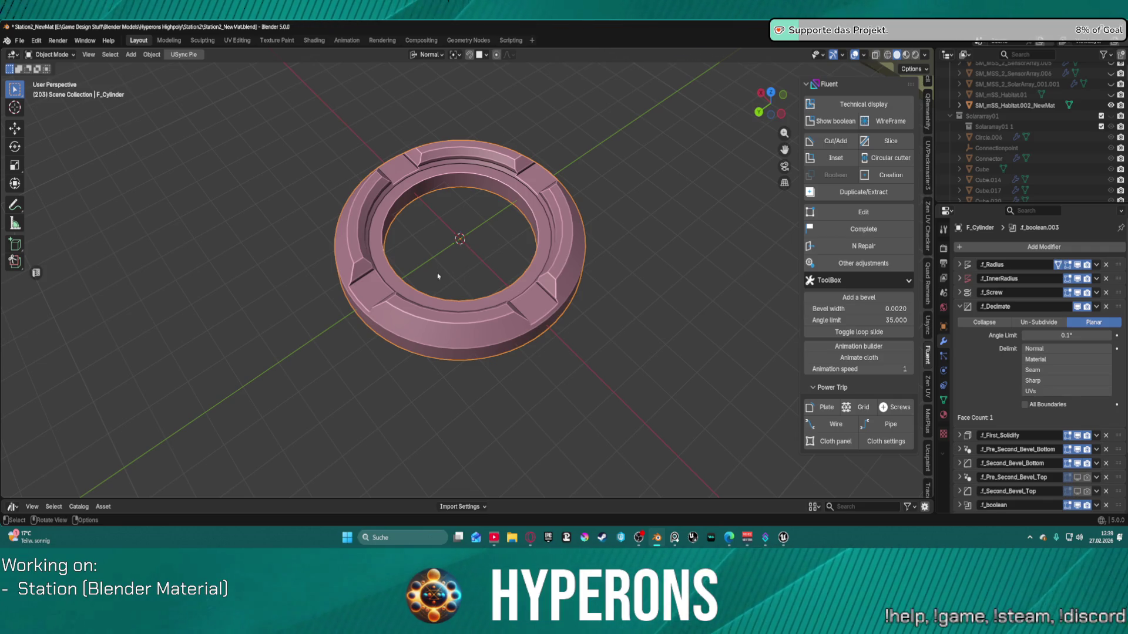
pyautogui.press('f')
pyautogui.click(388, 238)
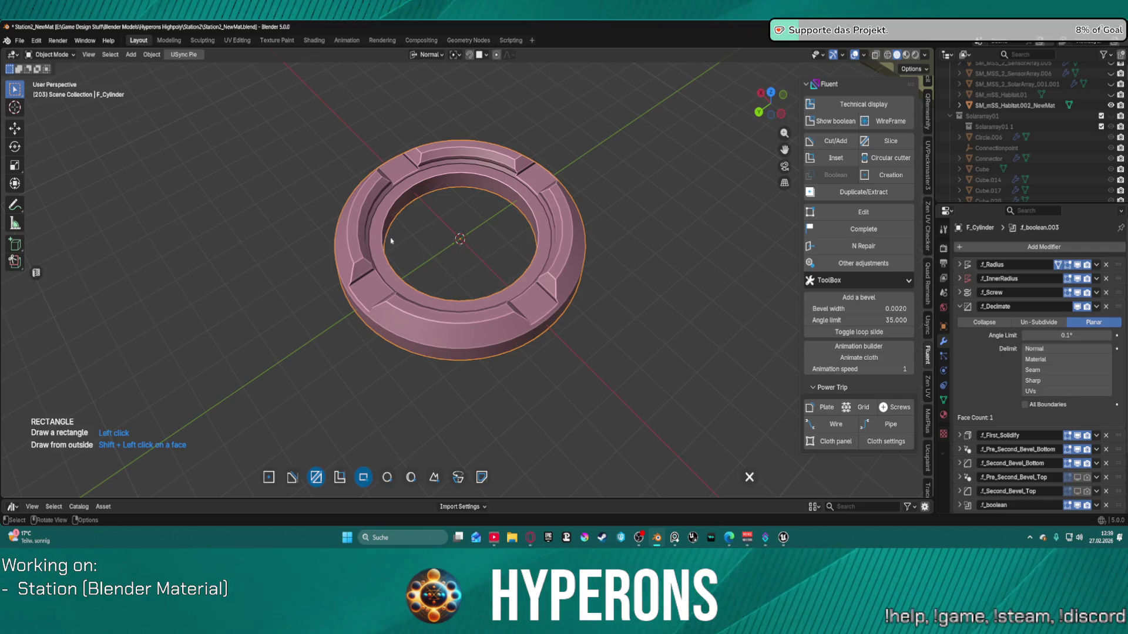
pyautogui.click(411, 297)
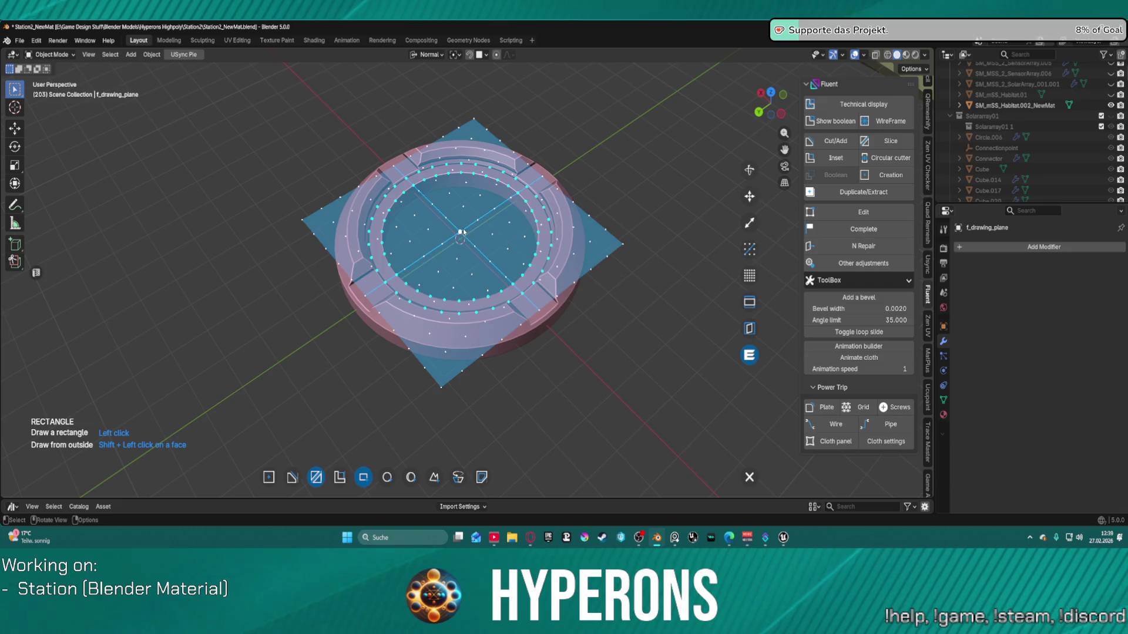
# Step: Draw a triangular wedge path from the ring centre past its front rim and commit it
pyautogui.click(434, 476)
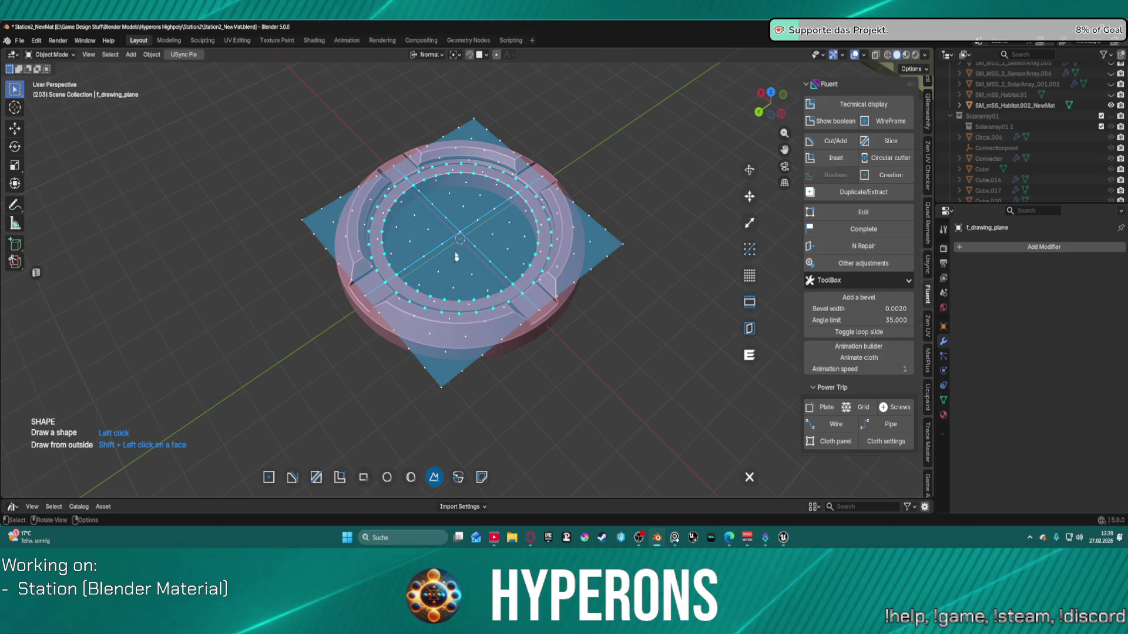
pyautogui.click(460, 233)
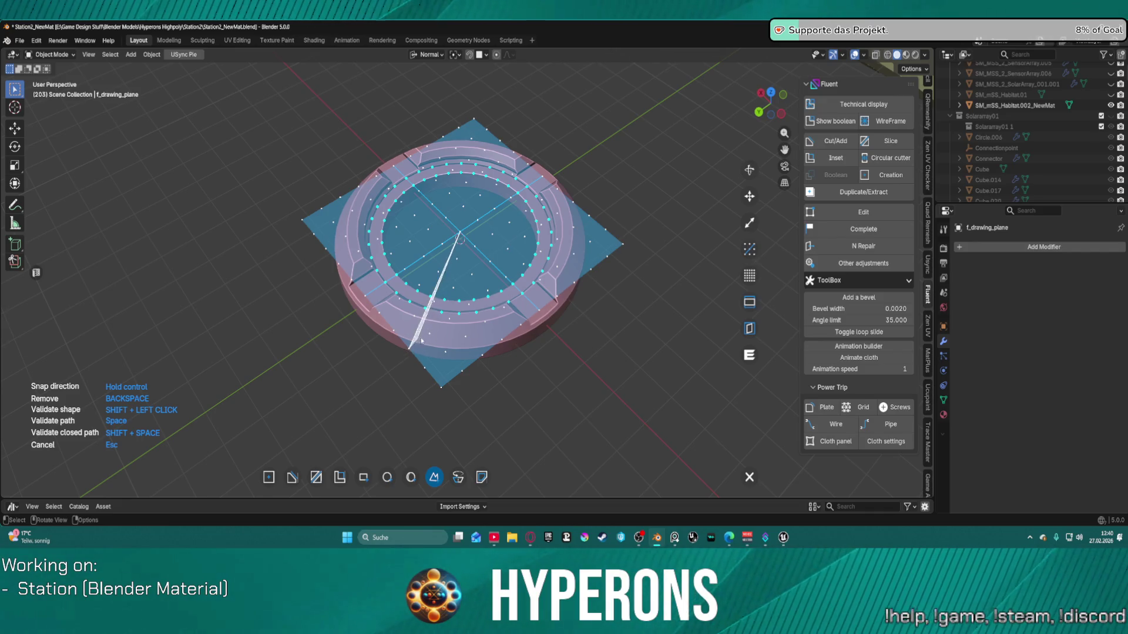
pyautogui.click(476, 347)
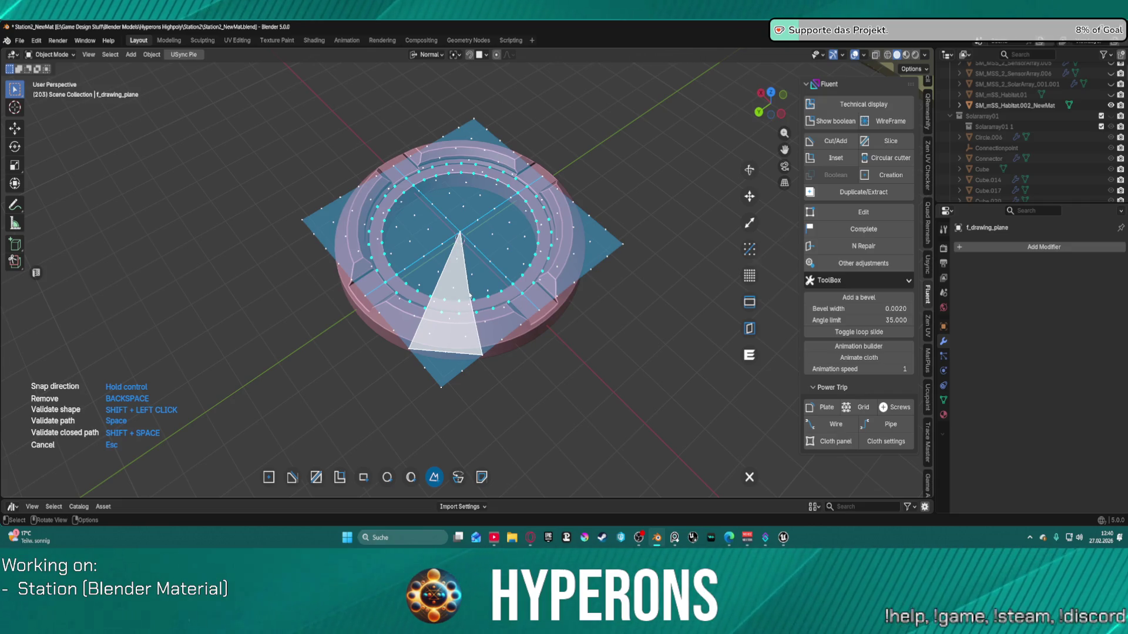
pyautogui.press('BackSpace')
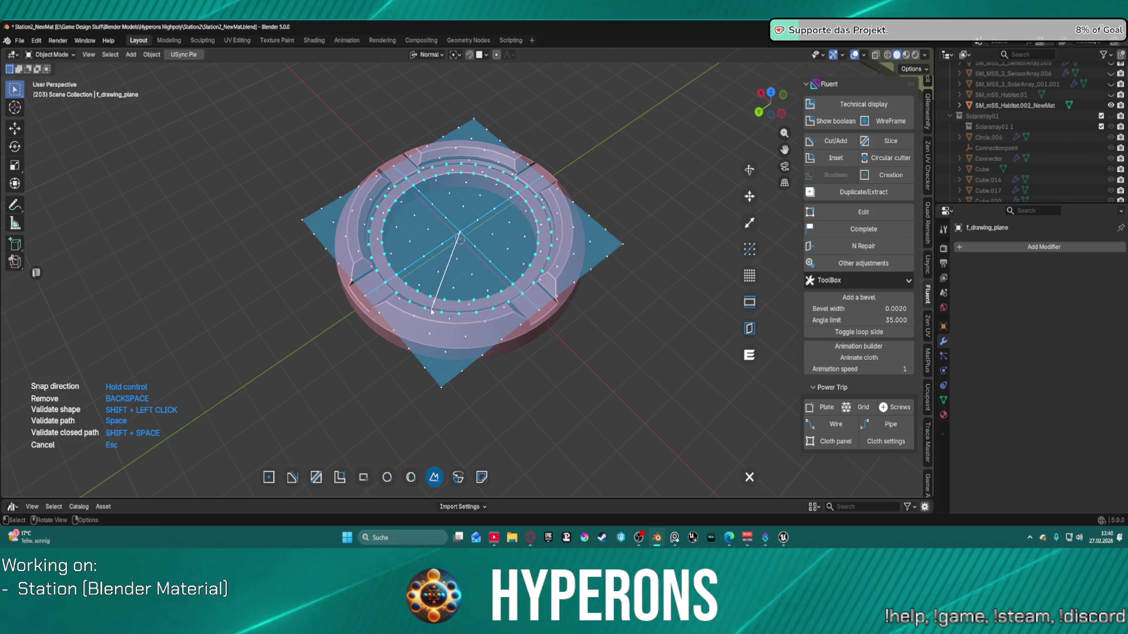
pyautogui.click(420, 315)
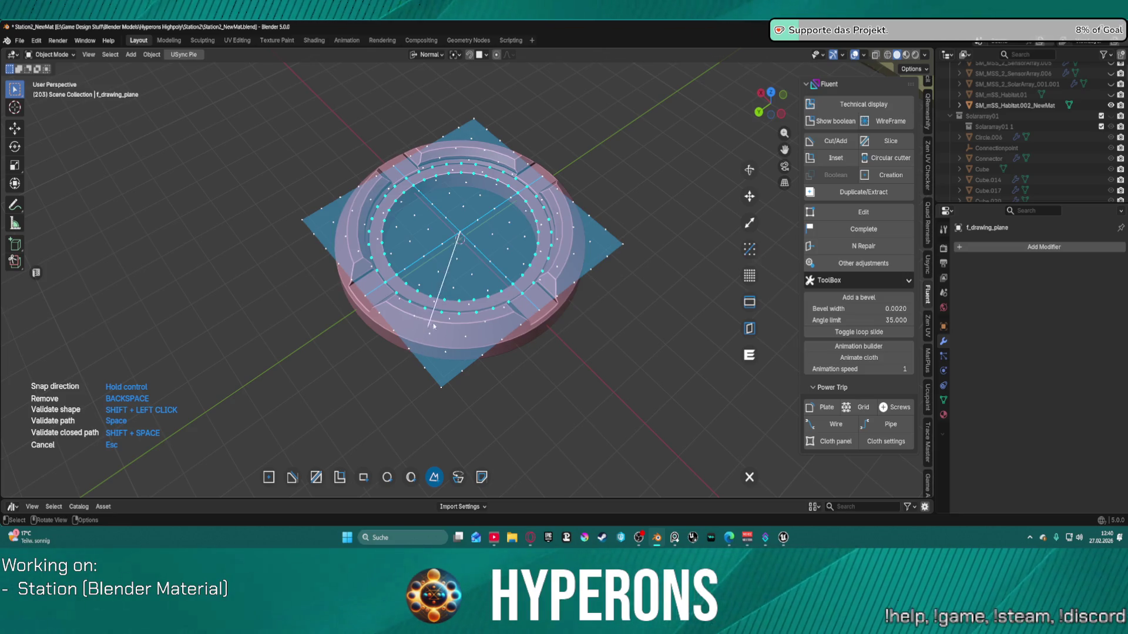
pyautogui.click(410, 349)
pyautogui.click(482, 355)
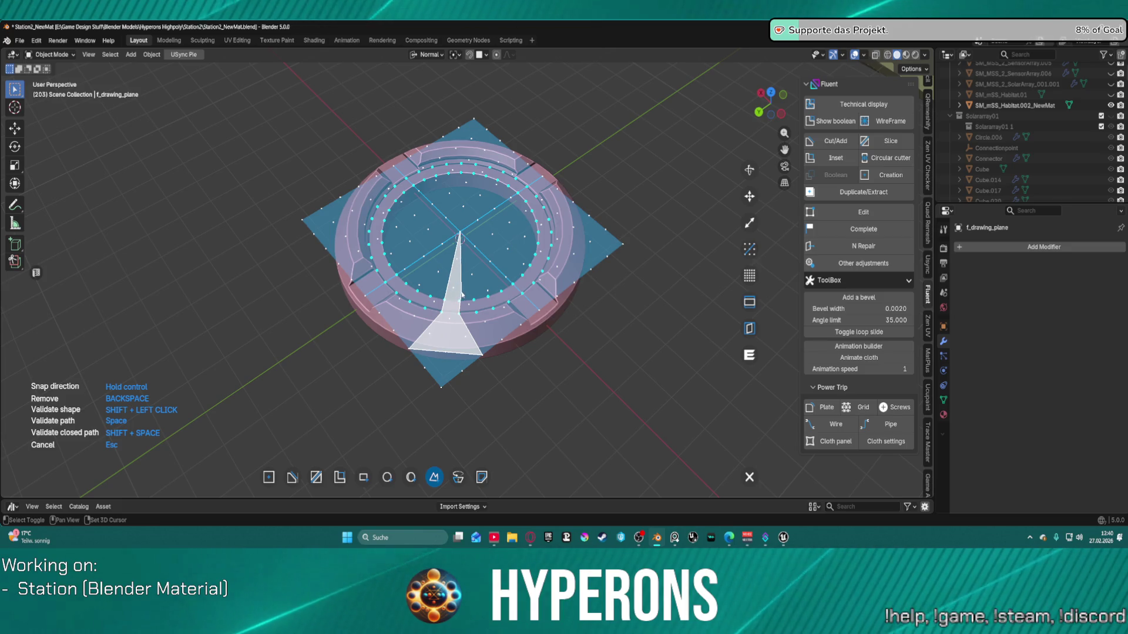
pyautogui.hotkey('shift', 'space')
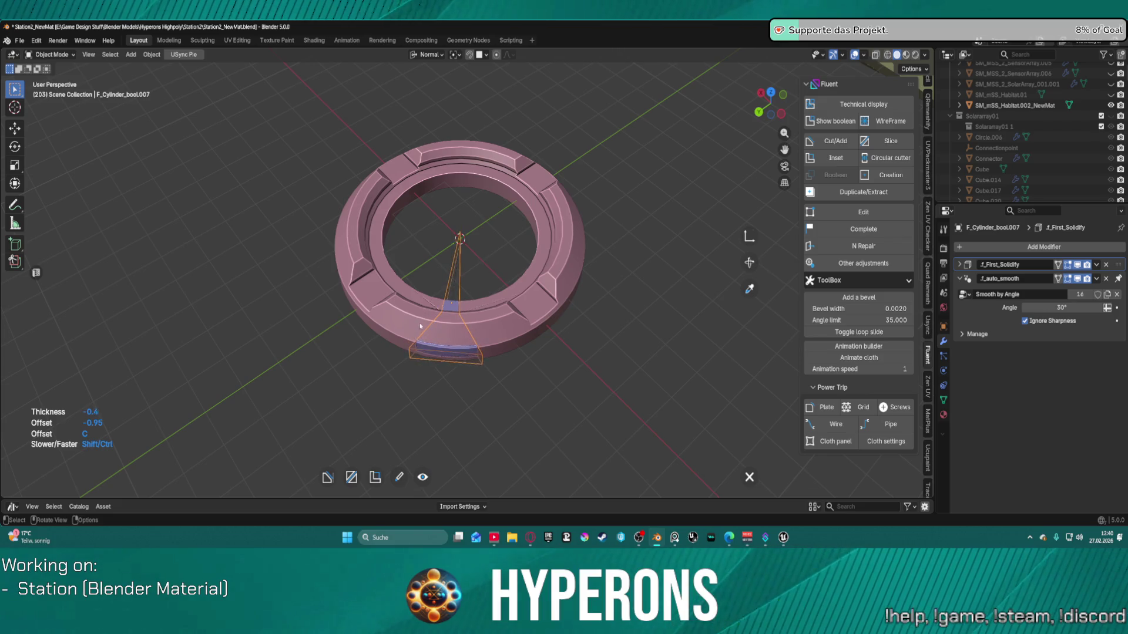
# Step: Validate the wedge cutter and orbit closer to the cut section of the ring
pyautogui.rightClick(591, 347)
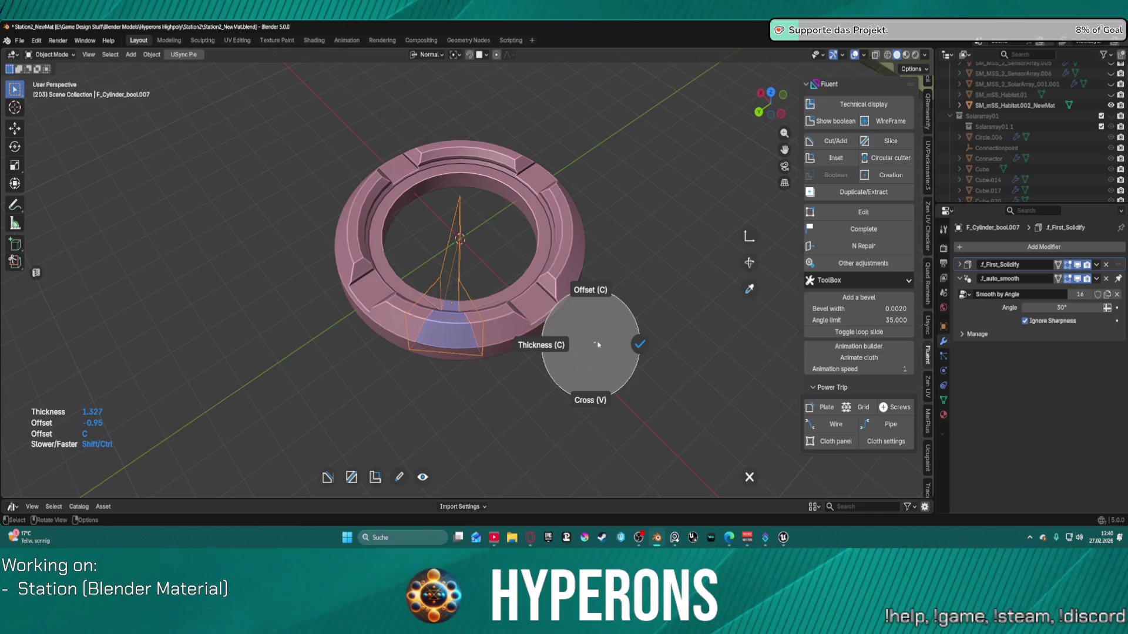
pyautogui.click(640, 345)
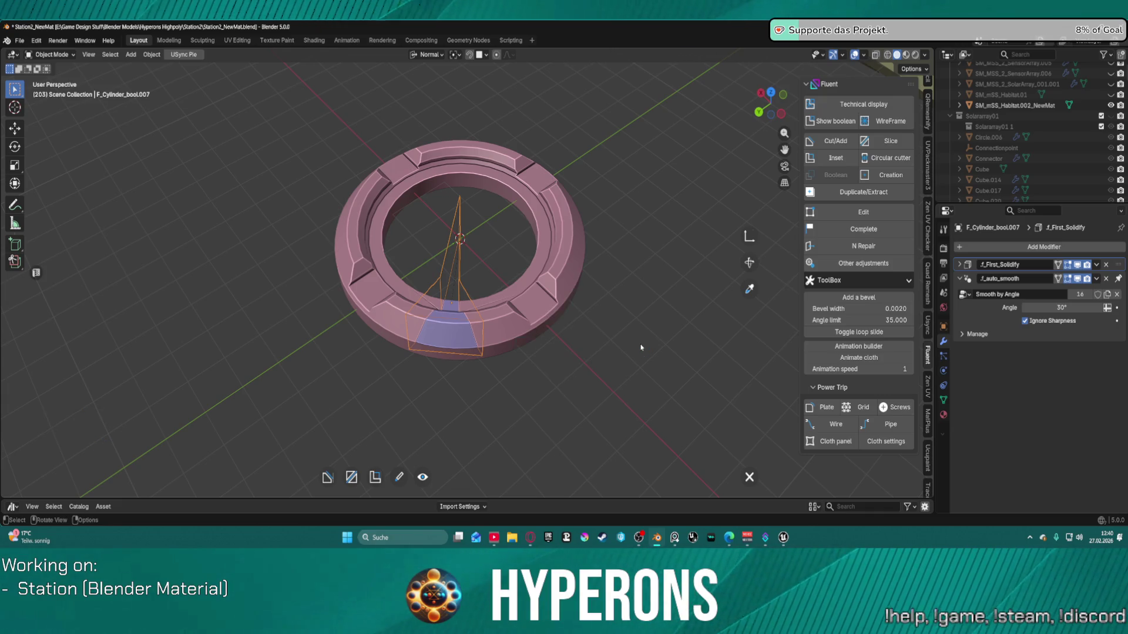
pyautogui.scroll(3, 541, 329)
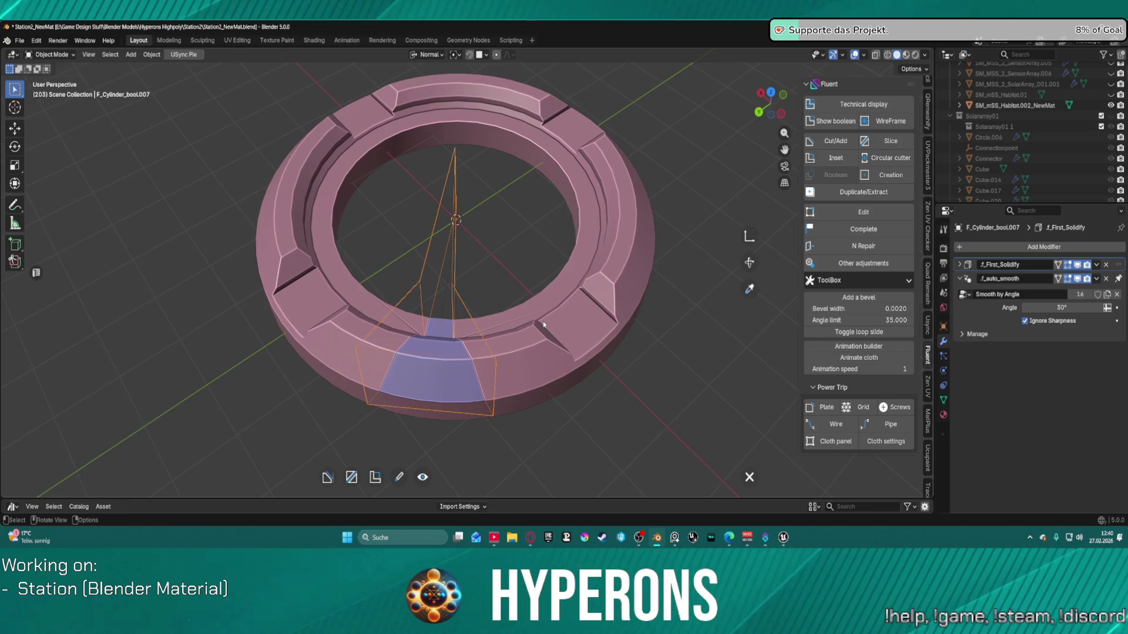
pyautogui.moveTo(531, 317); pyautogui.dragTo(515, 308, button='middle')
pyautogui.scroll(4, 515, 308)
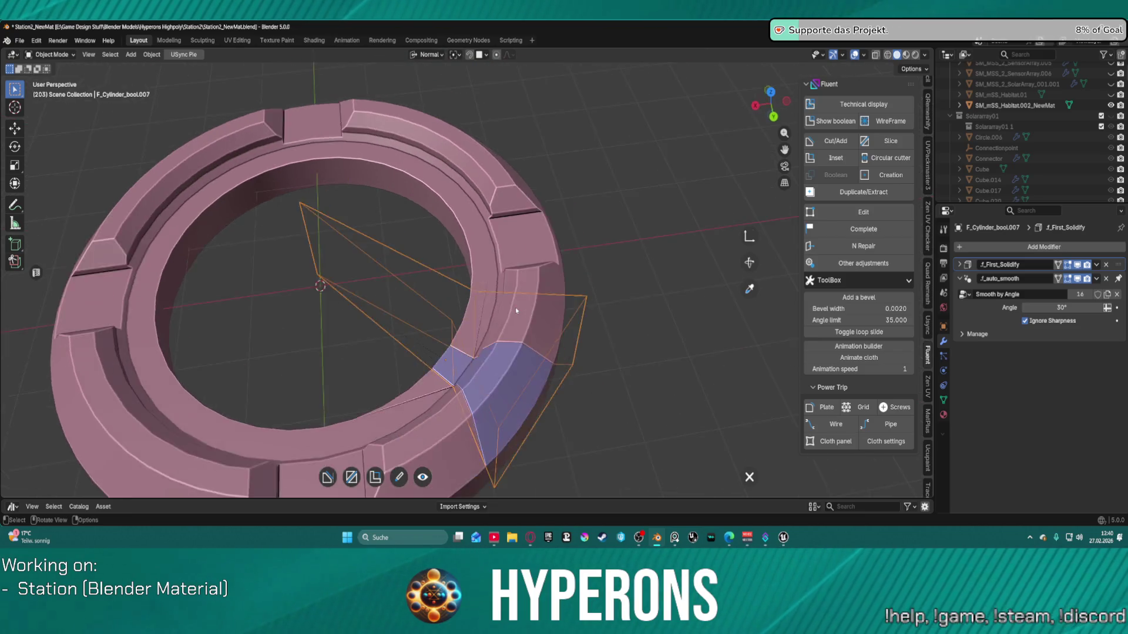
# Step: Switch to the top view and validate the boolean, leaving the cutter
pyautogui.press('KP_1')
pyautogui.scroll(5, 516, 308)
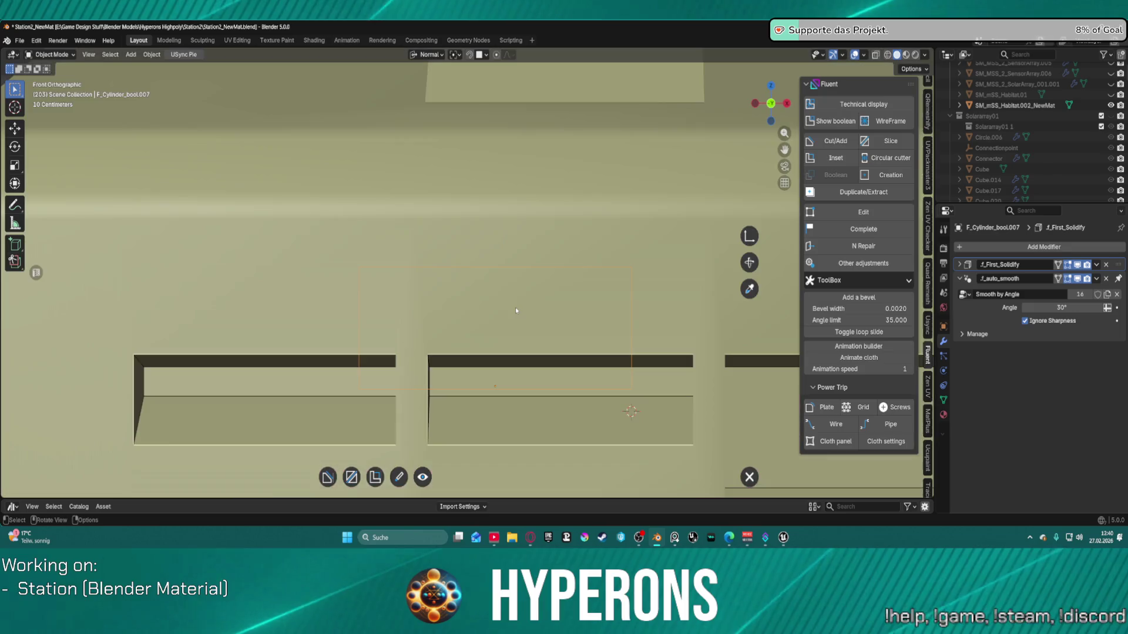
pyautogui.press('KP_7')
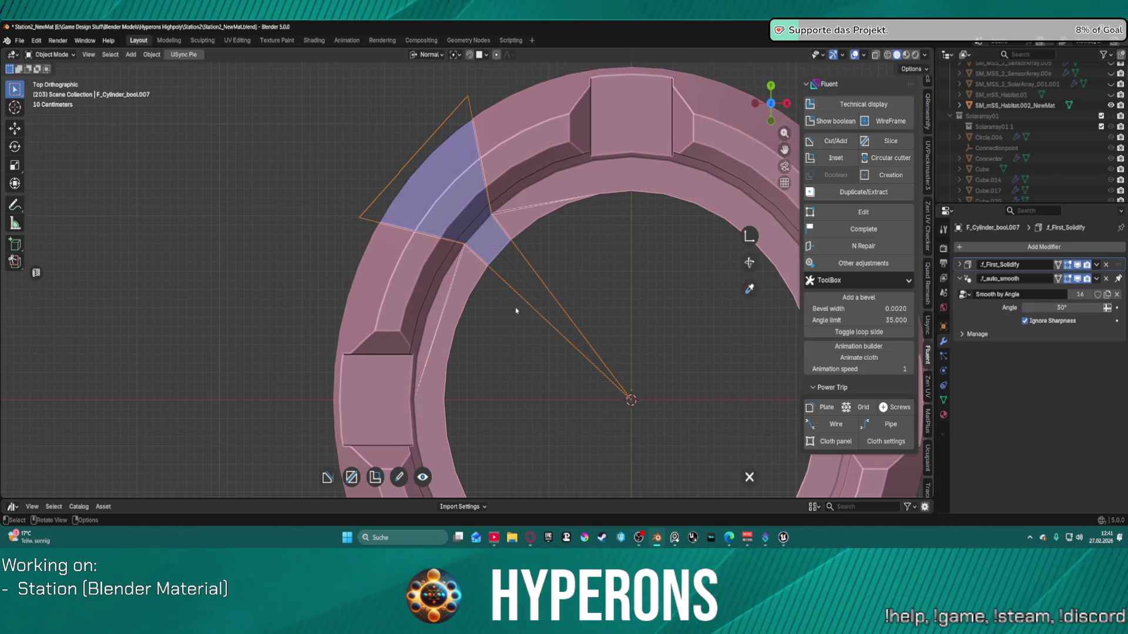
pyautogui.press('ctrl')
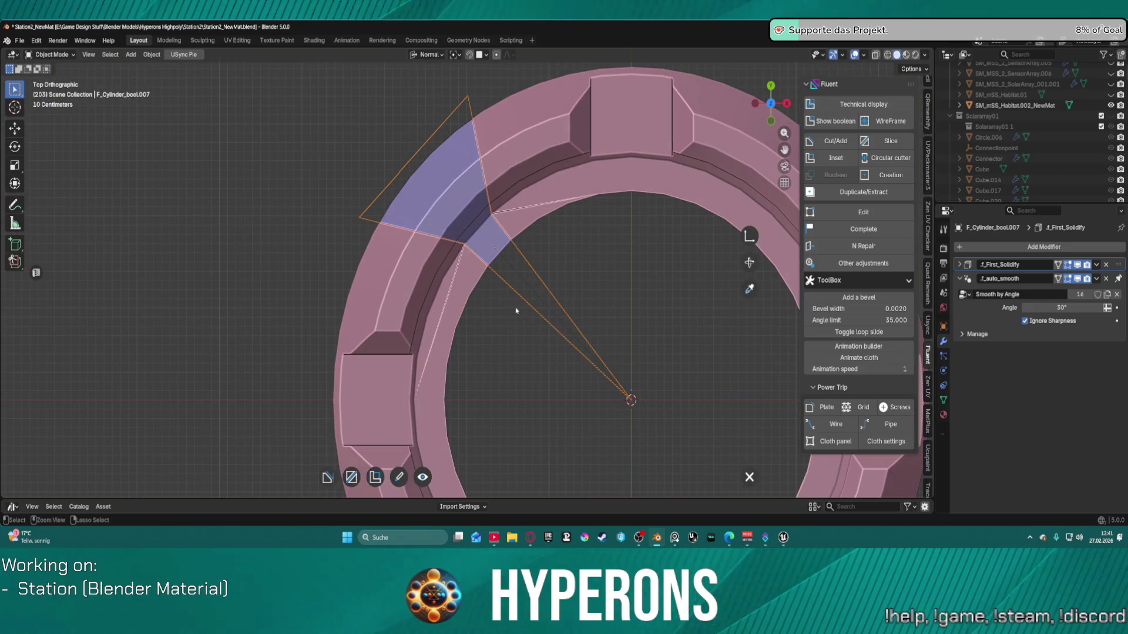
pyautogui.rightClick(567, 303)
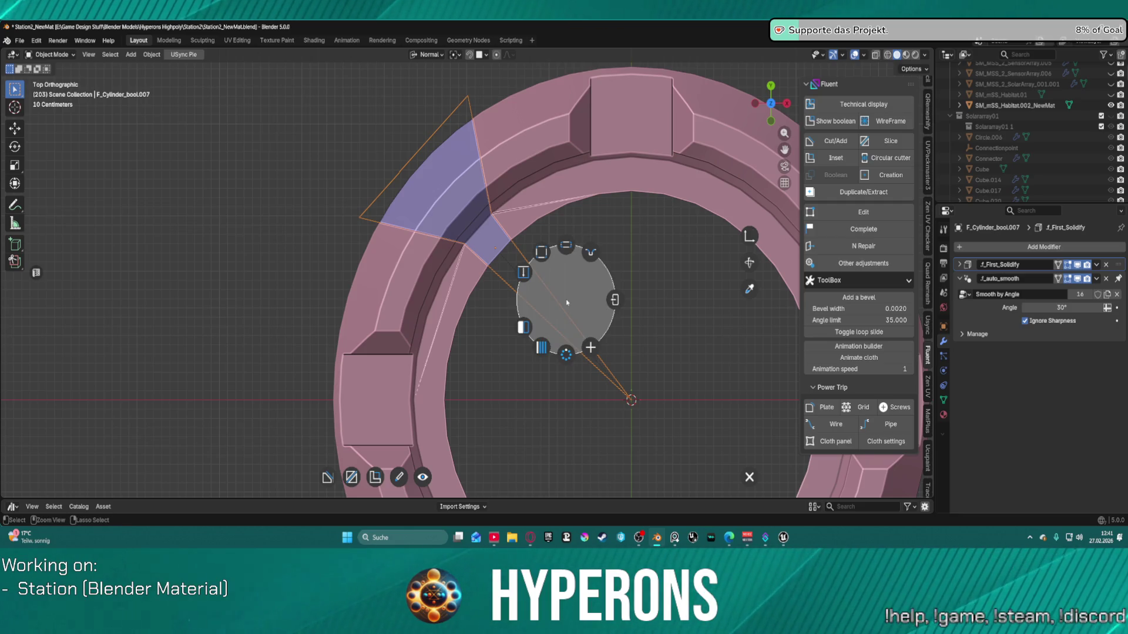
pyautogui.rightClick(577, 303)
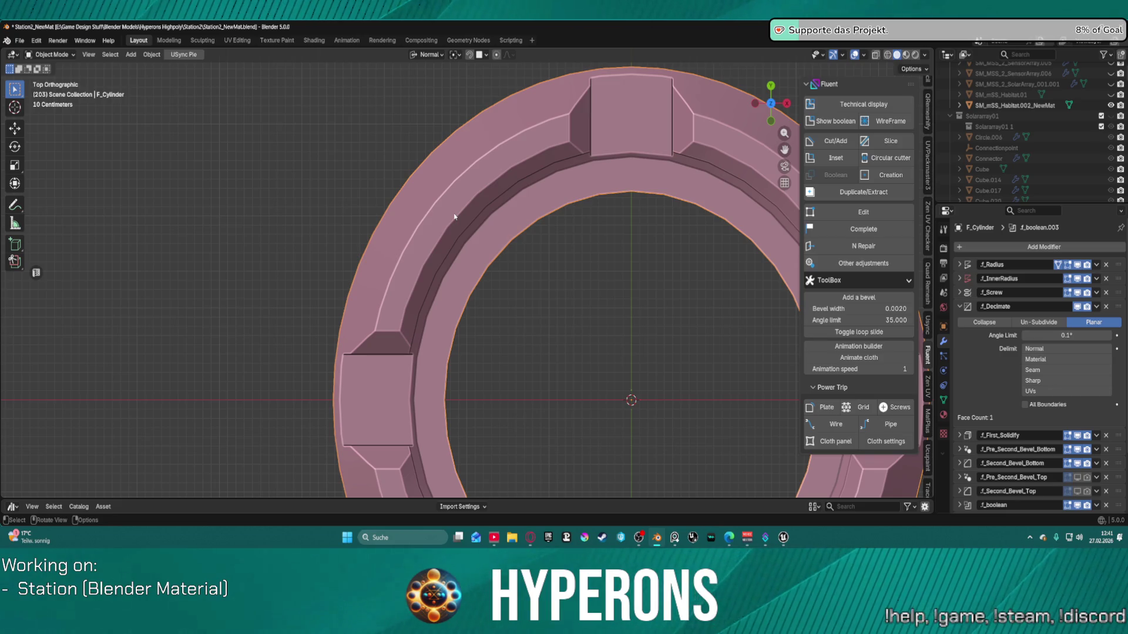
# Step: Start a Fluent Inset rectangle and stretch its drawing grid over the whole ring
pyautogui.scroll(-3, 502, 256)
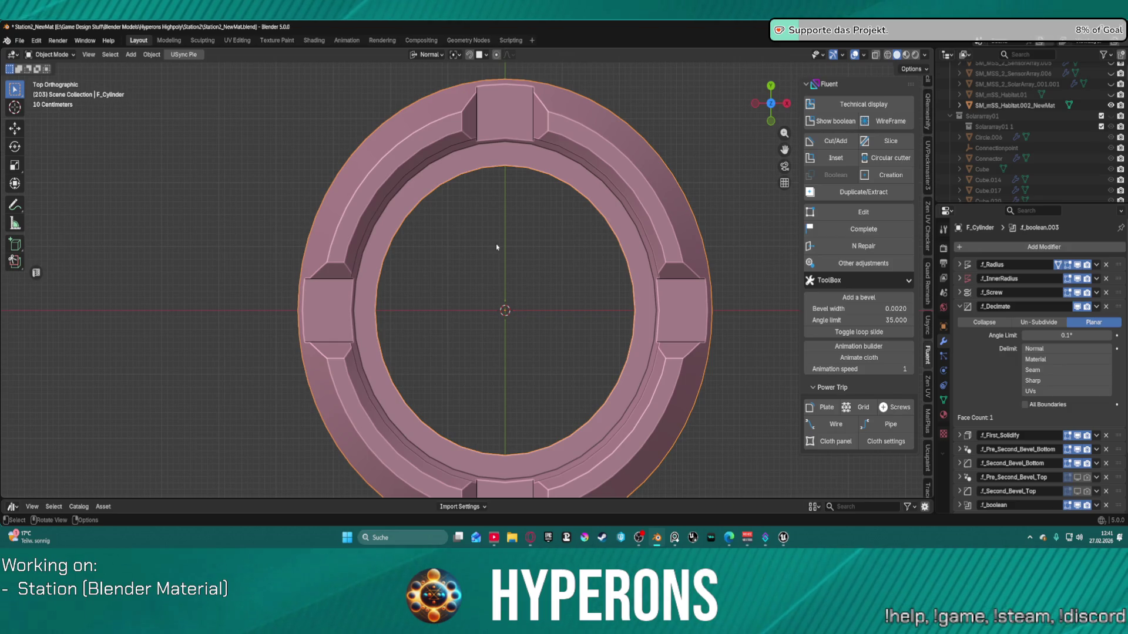
pyautogui.hotkey('ctrl', 'Tab')
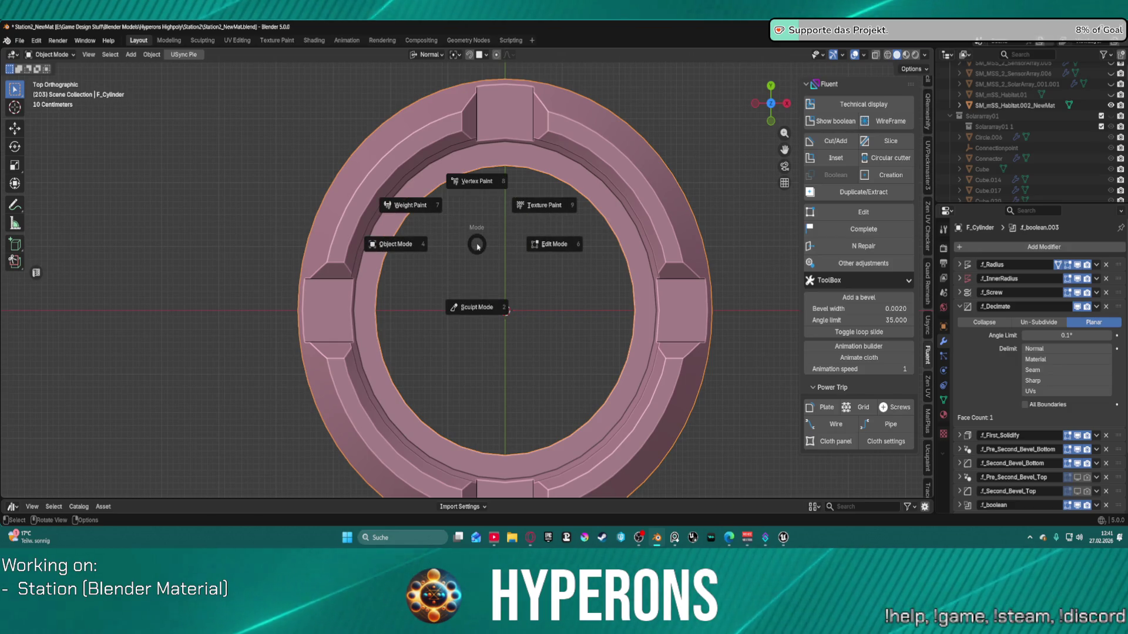
pyautogui.press('Escape')
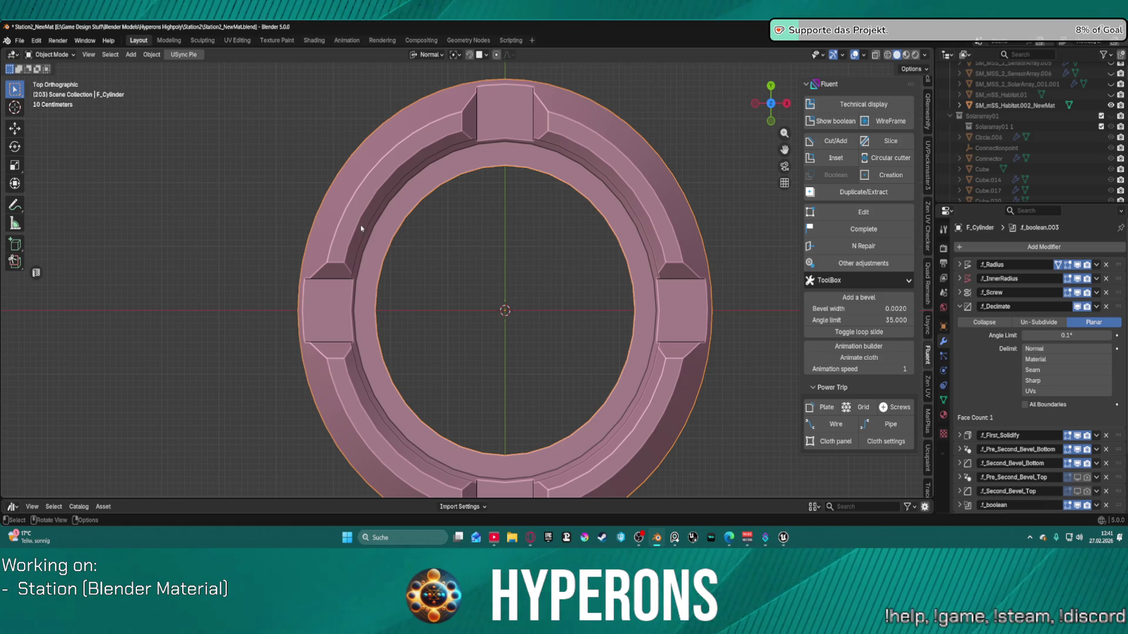
pyautogui.press('f')
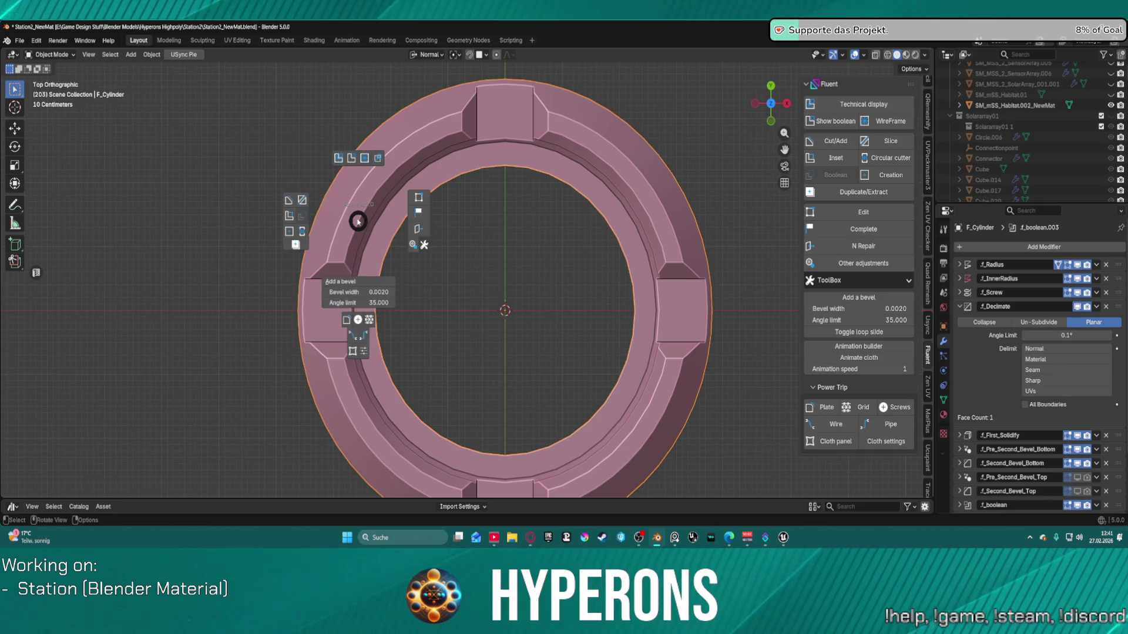
pyautogui.click(292, 220)
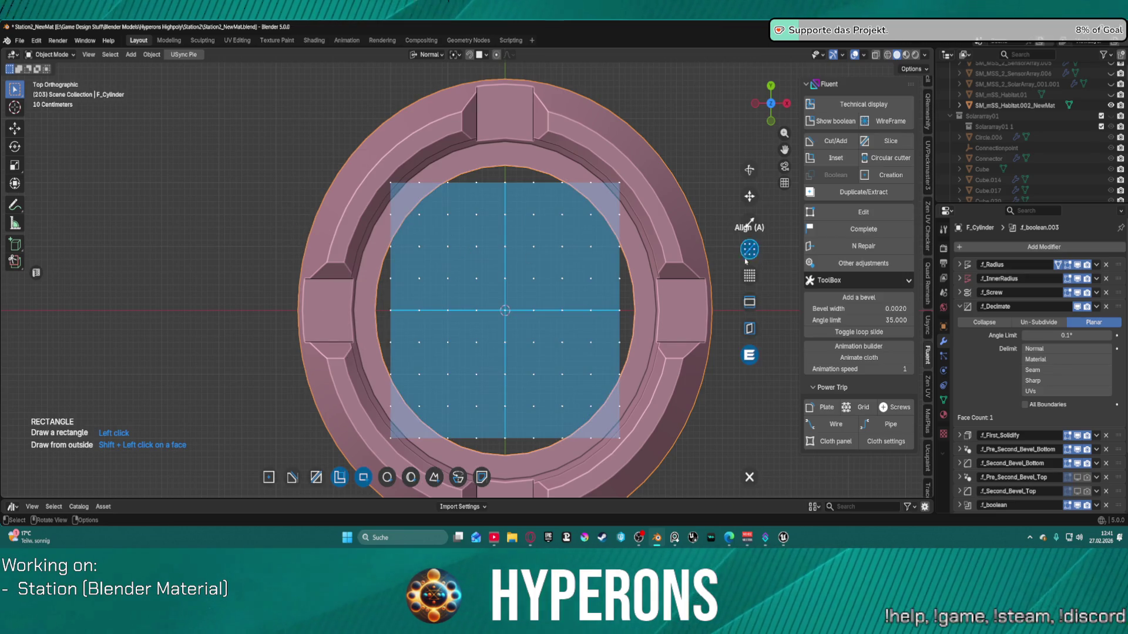
pyautogui.click(749, 223)
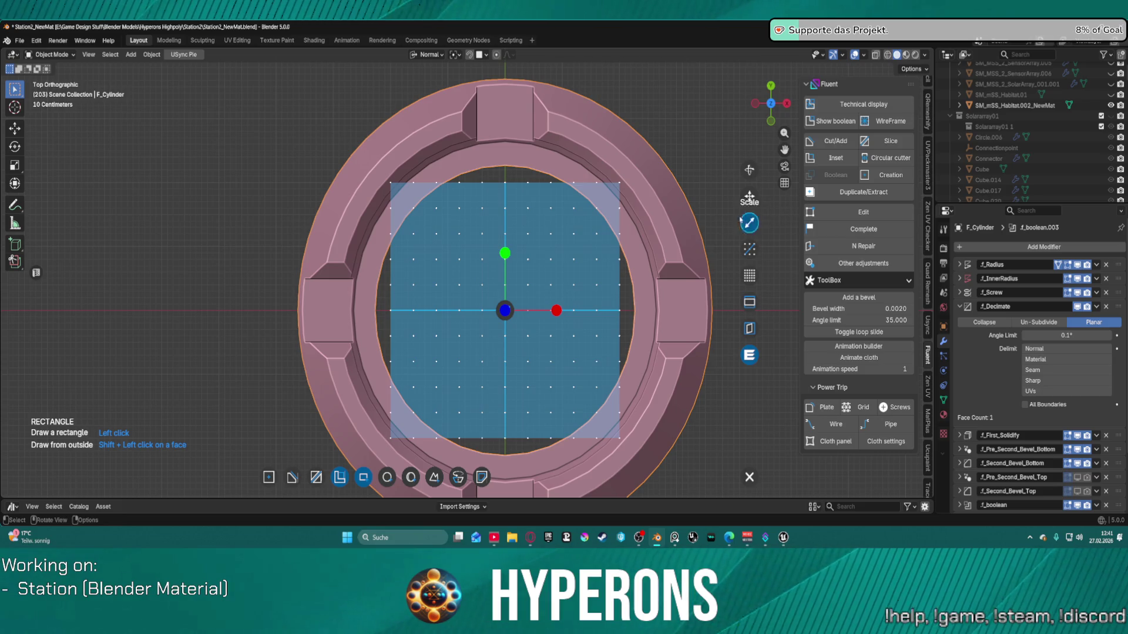
pyautogui.moveTo(560, 311)
pyautogui.mouseDown()
pyautogui.moveTo(735, 296)
pyautogui.moveTo(590, 296)
pyautogui.moveTo(695, 290)
pyautogui.mouseUp()
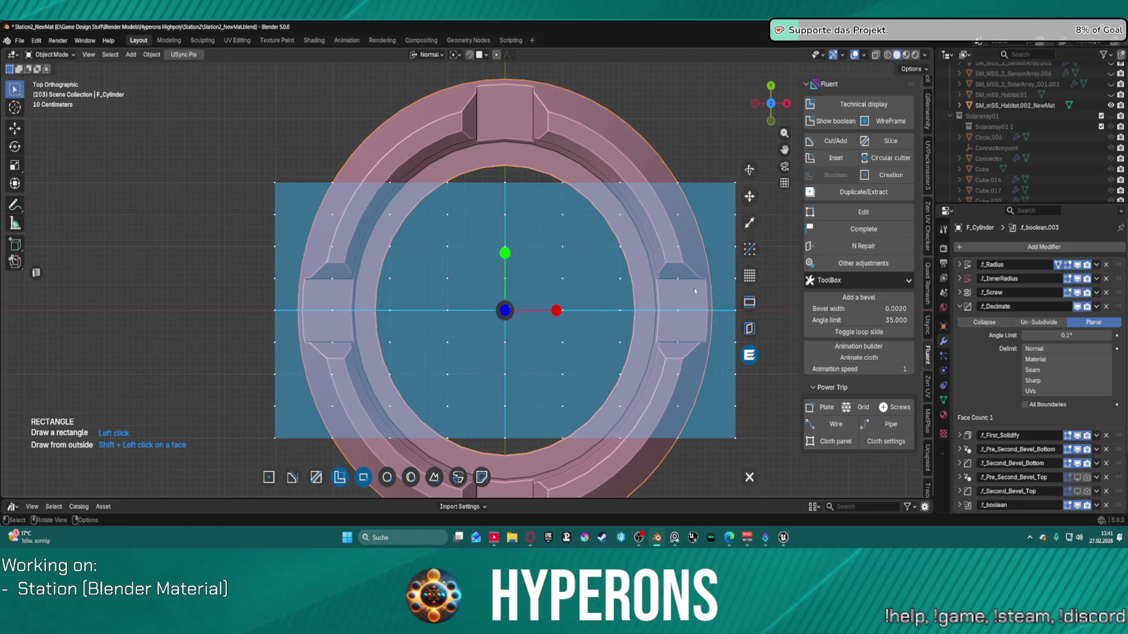
pyautogui.moveTo(505, 252)
pyautogui.mouseDown()
pyautogui.moveTo(517, 130)
pyautogui.moveTo(665, 173)
pyautogui.mouseUp()
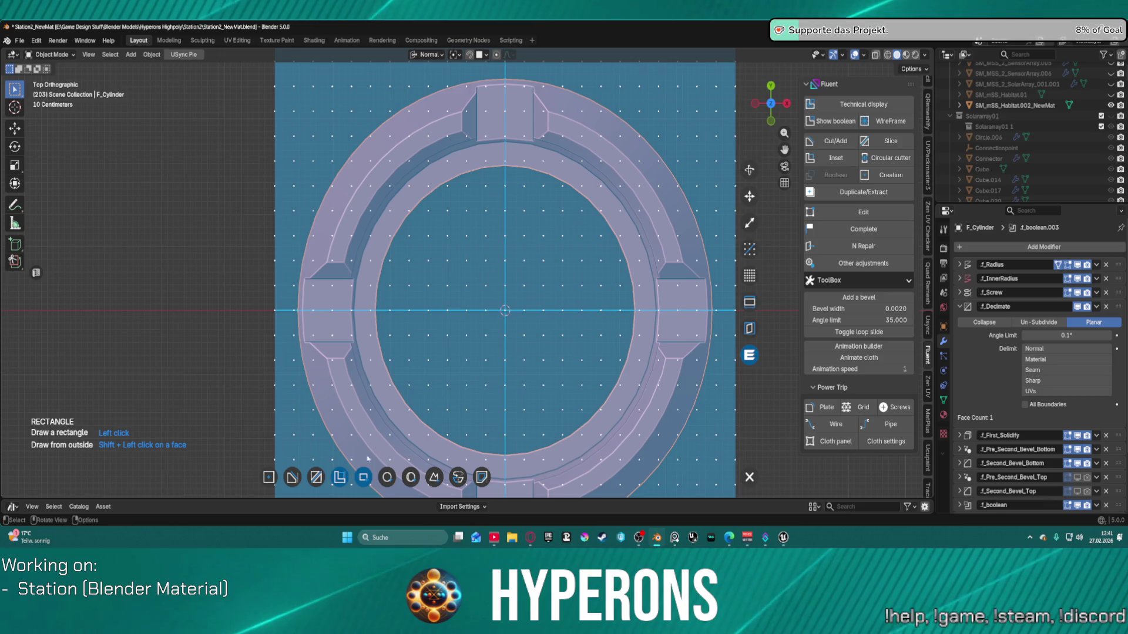
# Step: Draw shape points from the ring centre toward the upper left, then remove the last one
pyautogui.click(436, 477)
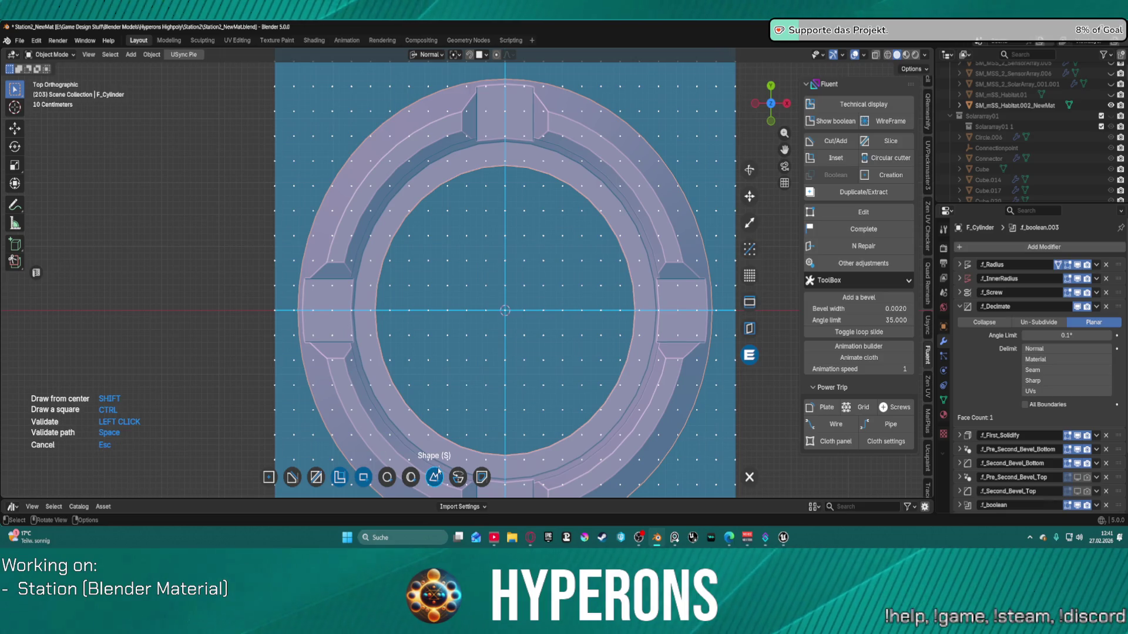
pyautogui.click(505, 310)
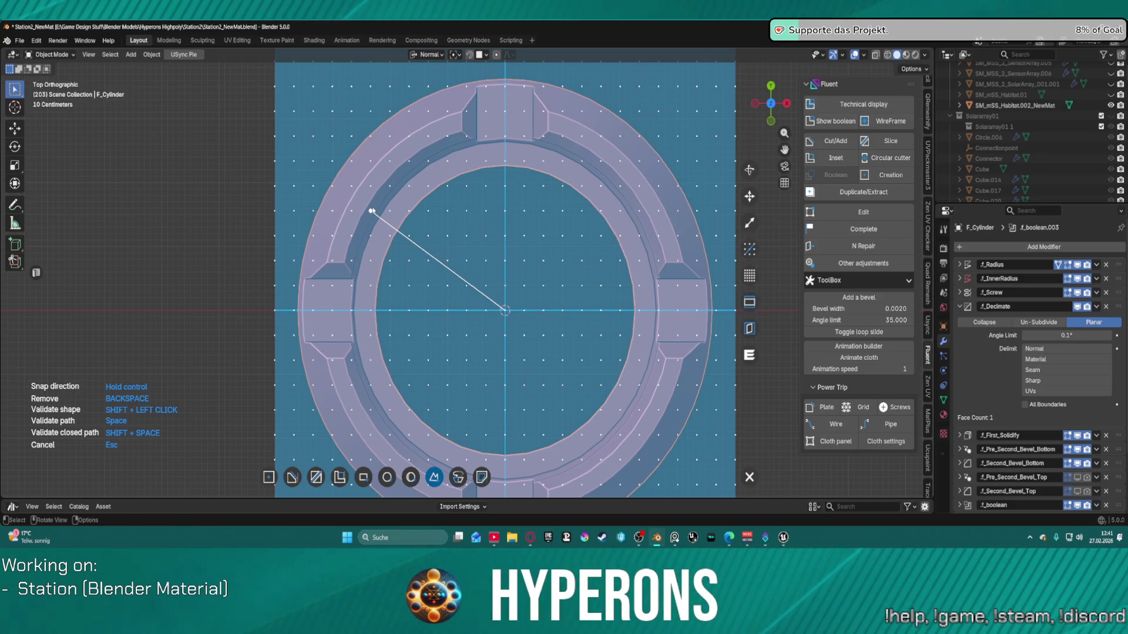
pyautogui.click(312, 162)
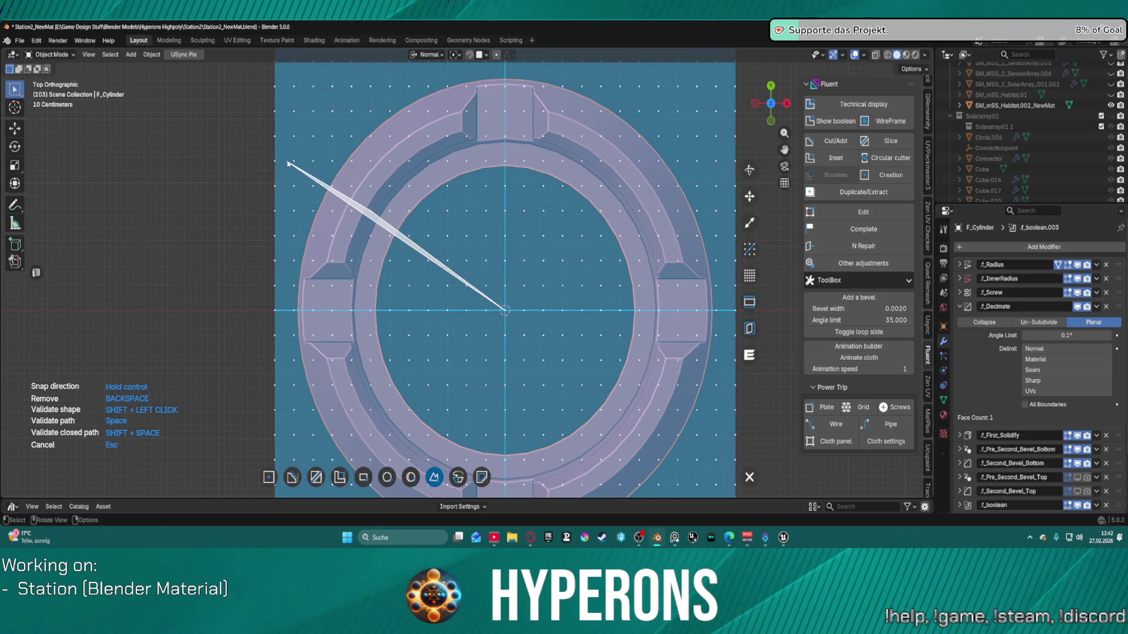
pyautogui.click(294, 164)
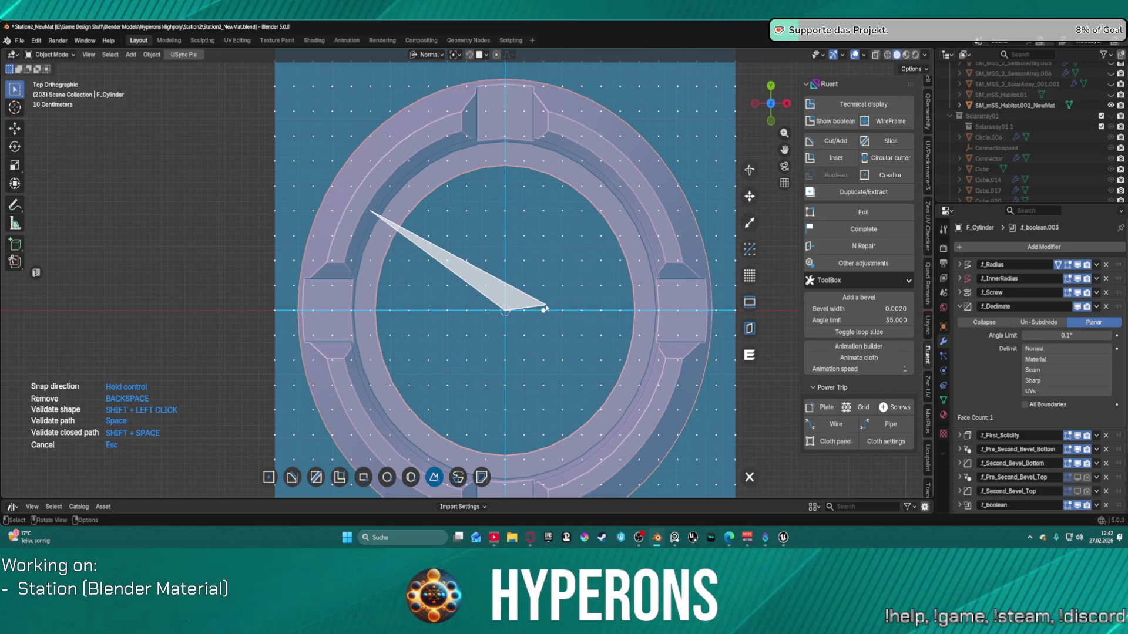
pyautogui.press('BackSpace')
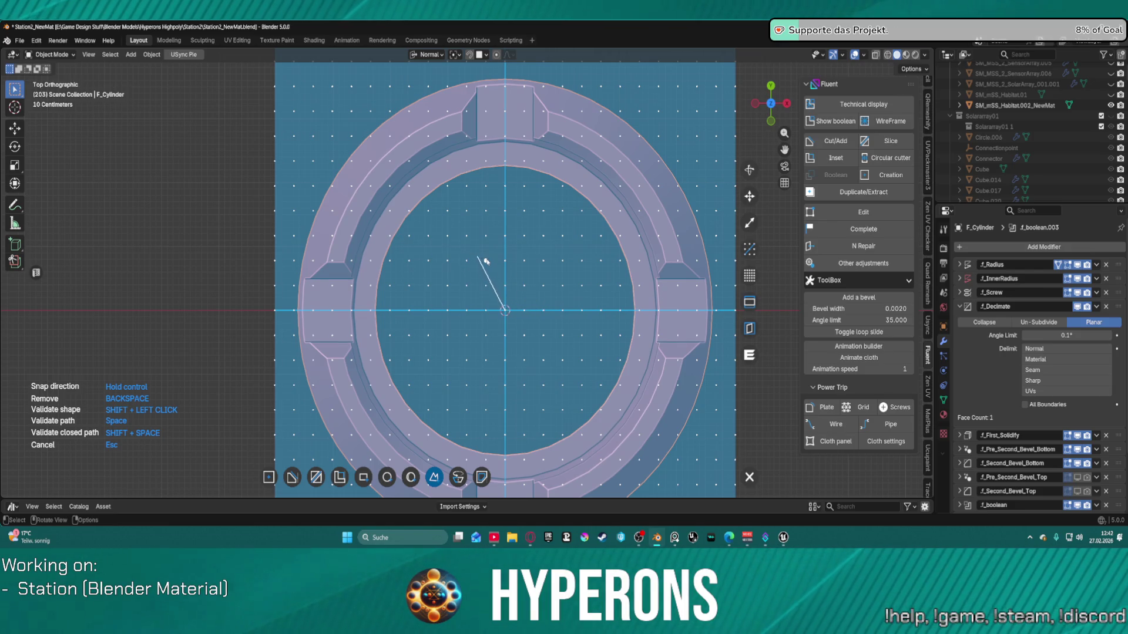
# Step: Align the drawing grid to two picked vertices and enlarge it past the ring
pyautogui.click(752, 255)
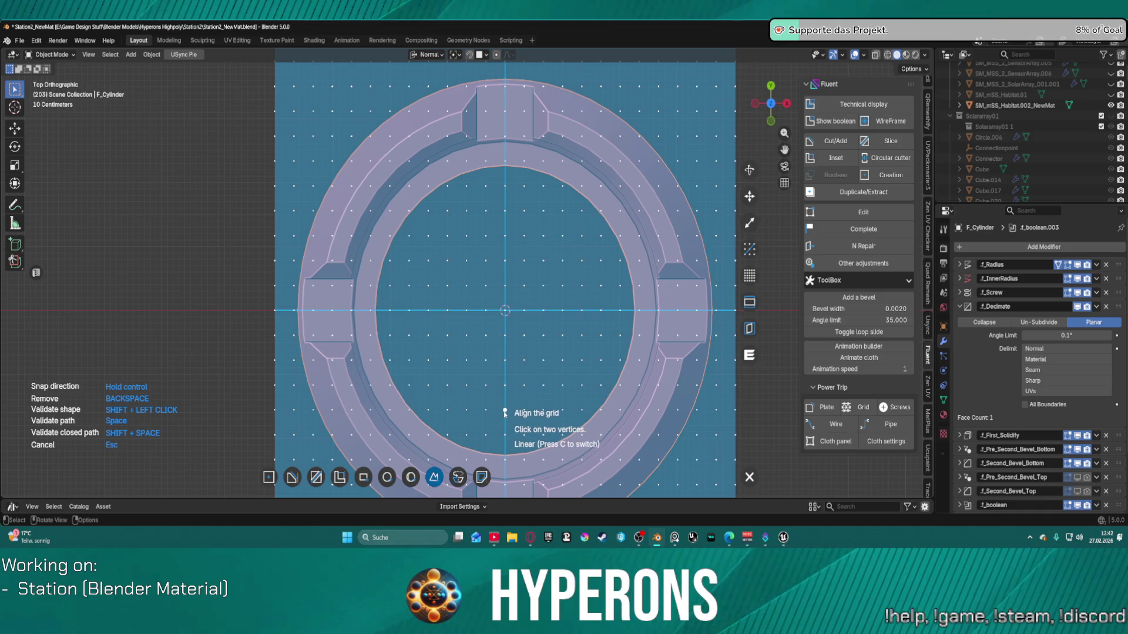
pyautogui.click(505, 212)
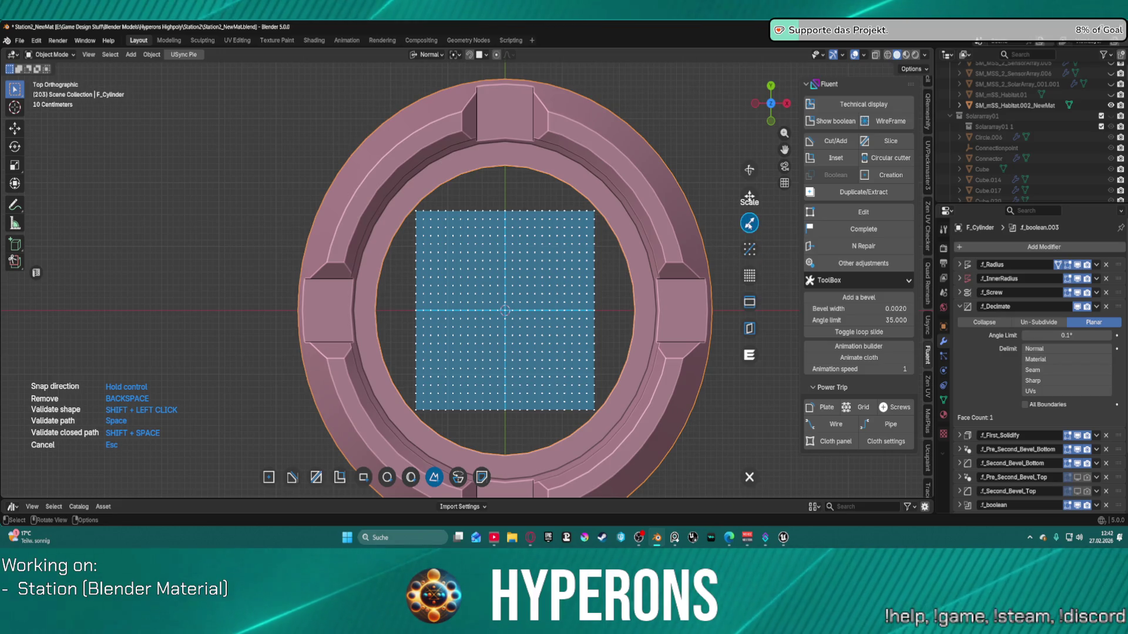
pyautogui.click(749, 223)
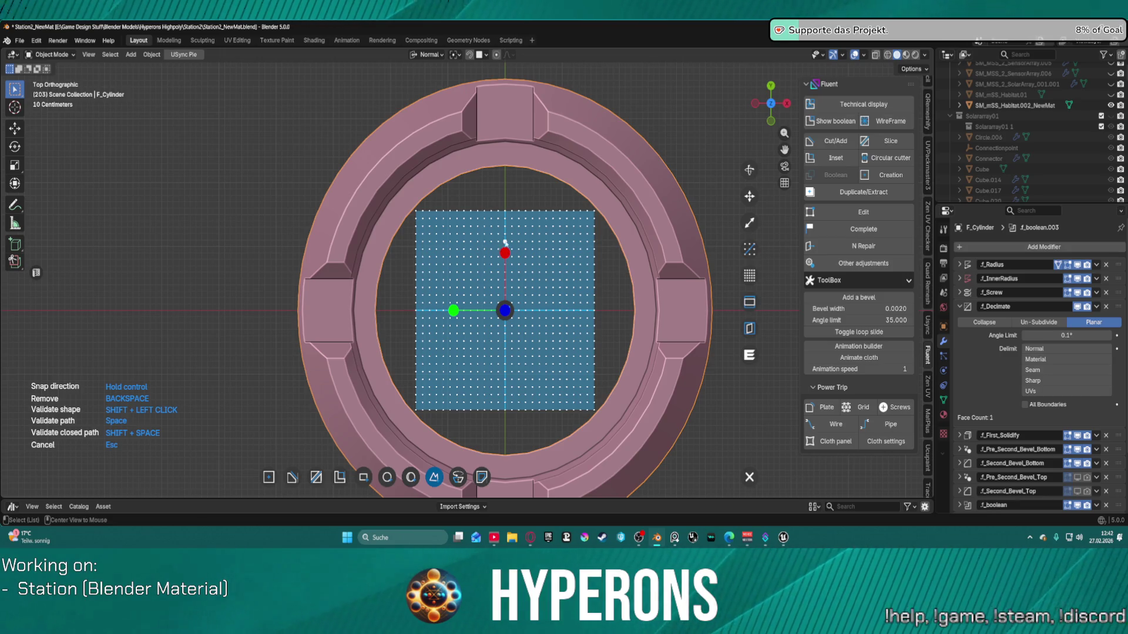
pyautogui.moveTo(505, 253); pyautogui.dragTo(559, 115)
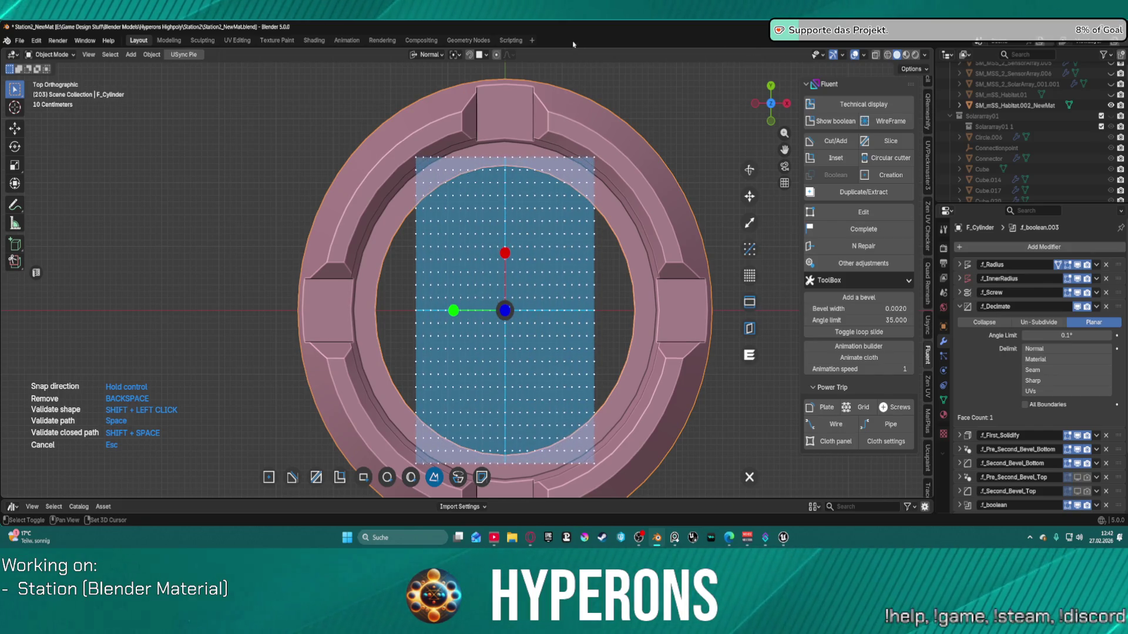
pyautogui.moveTo(504, 253)
pyautogui.mouseDown()
pyautogui.moveTo(509, 293)
pyautogui.moveTo(519, 219)
pyautogui.mouseUp()
# Step: Zoom around the ring, then cancel the unfinished grid cutter
pyautogui.scroll(1, 497, 294)
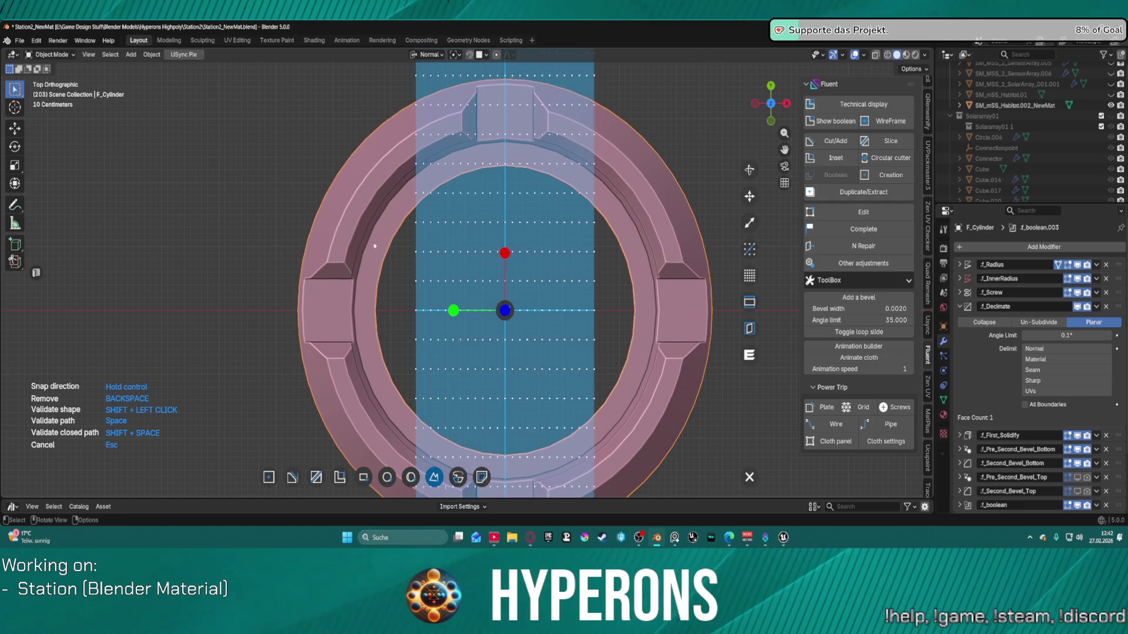
pyautogui.scroll(3, 461, 336)
pyautogui.scroll(-2, 377, 351)
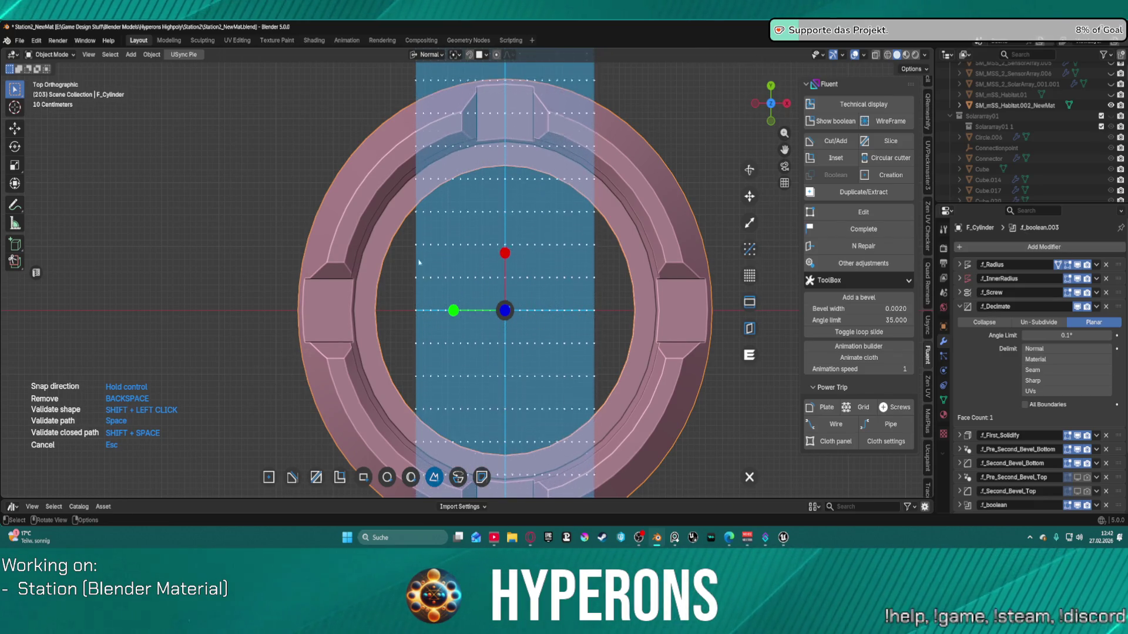
pyautogui.scroll(3, 400, 184)
pyautogui.scroll(-4, 463, 207)
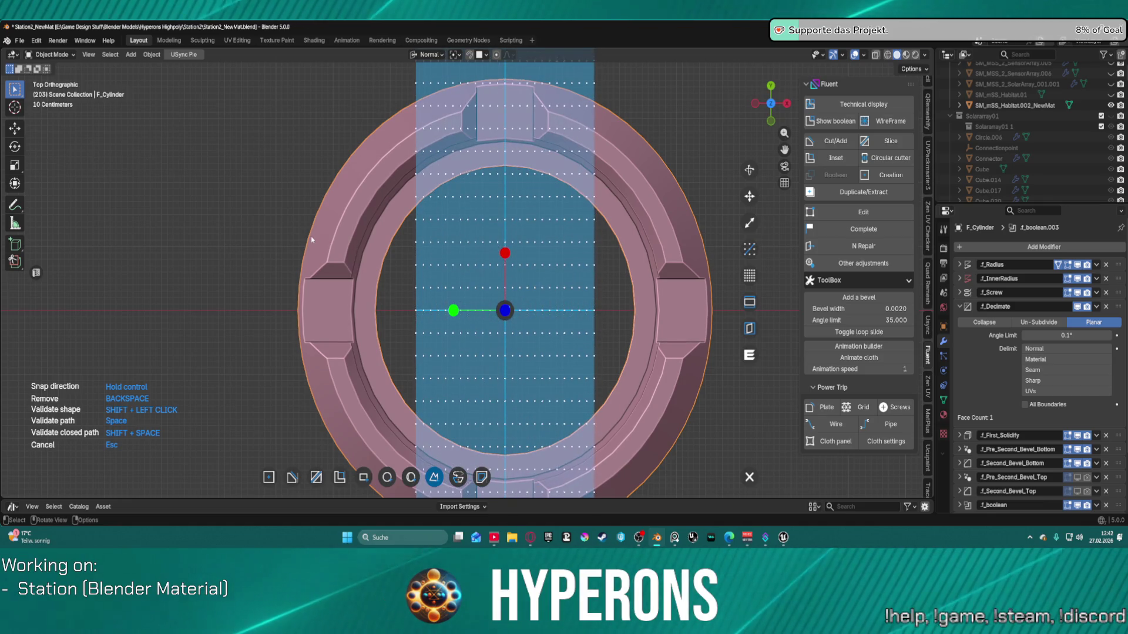
pyautogui.press('Escape')
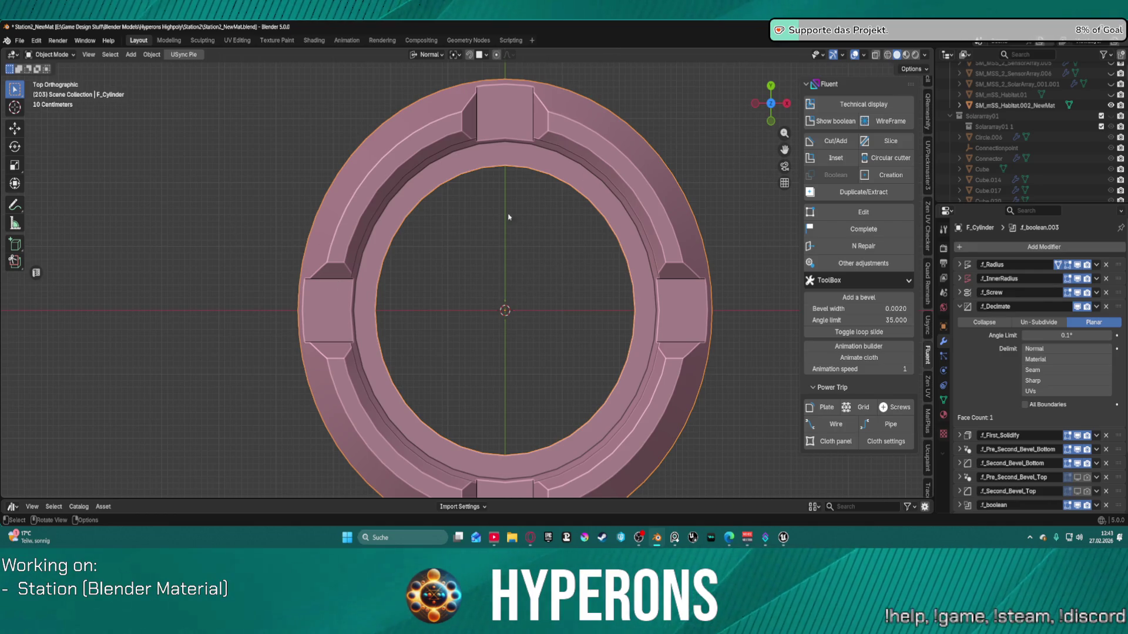
# Step: Start a Fluent rectangle cut on the ring after abandoning a first attempt
pyautogui.press('f')
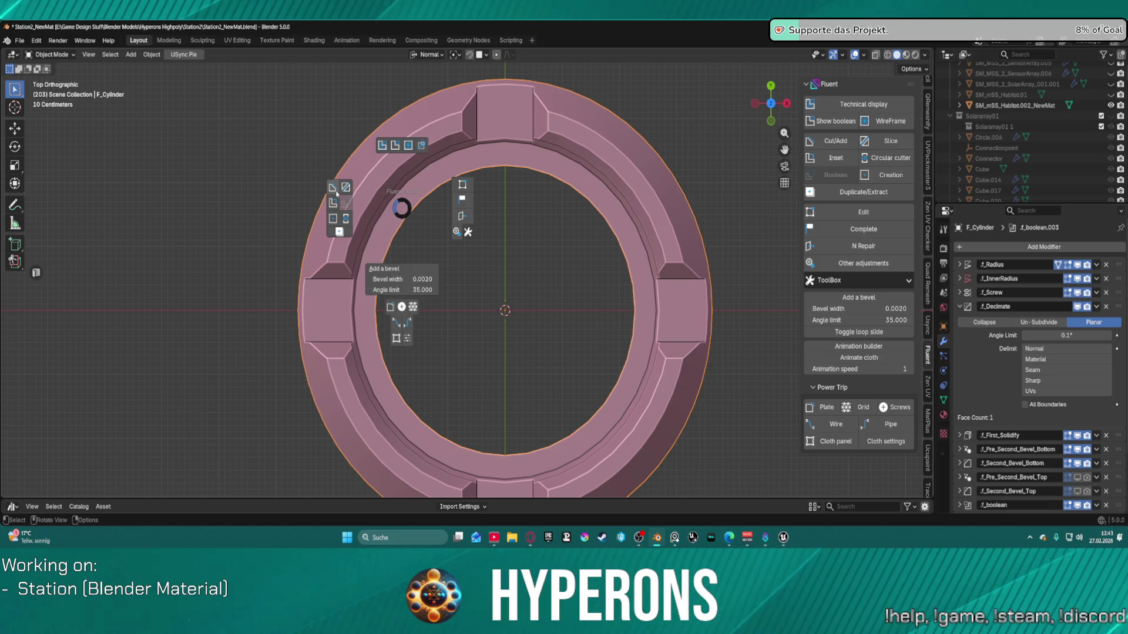
pyautogui.click(334, 192)
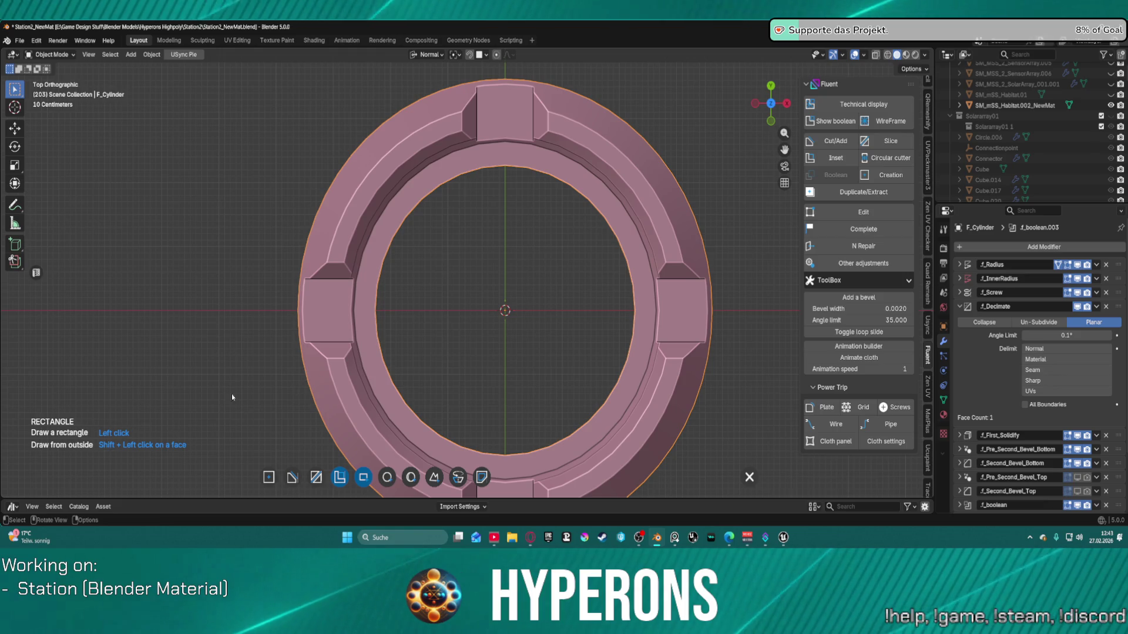
pyautogui.click(390, 234)
pyautogui.press('Escape')
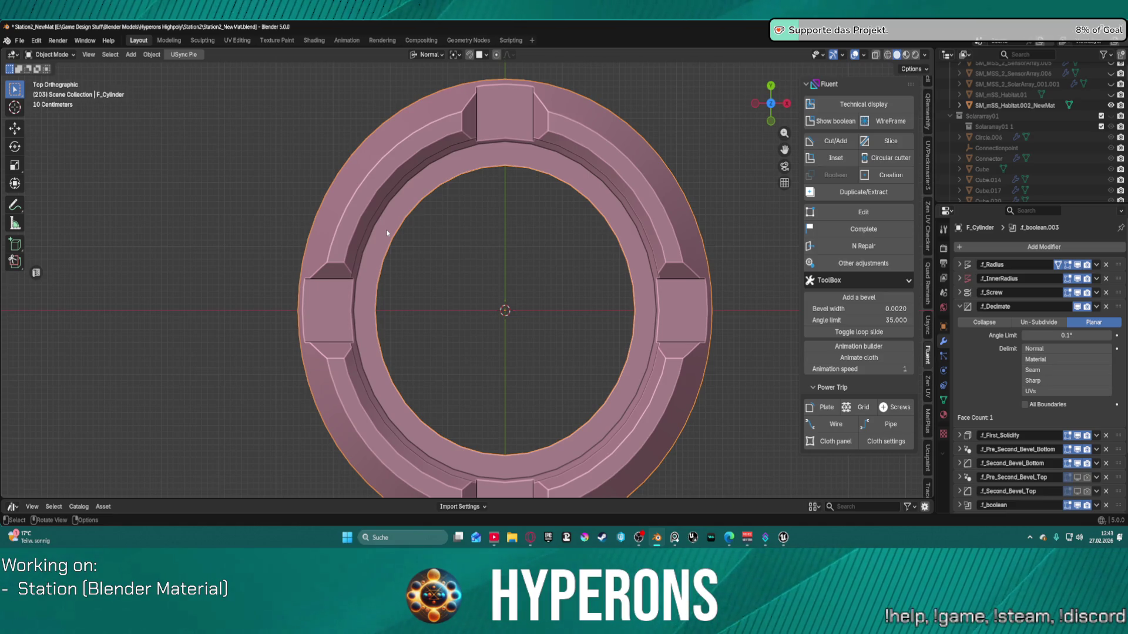
pyautogui.press('f')
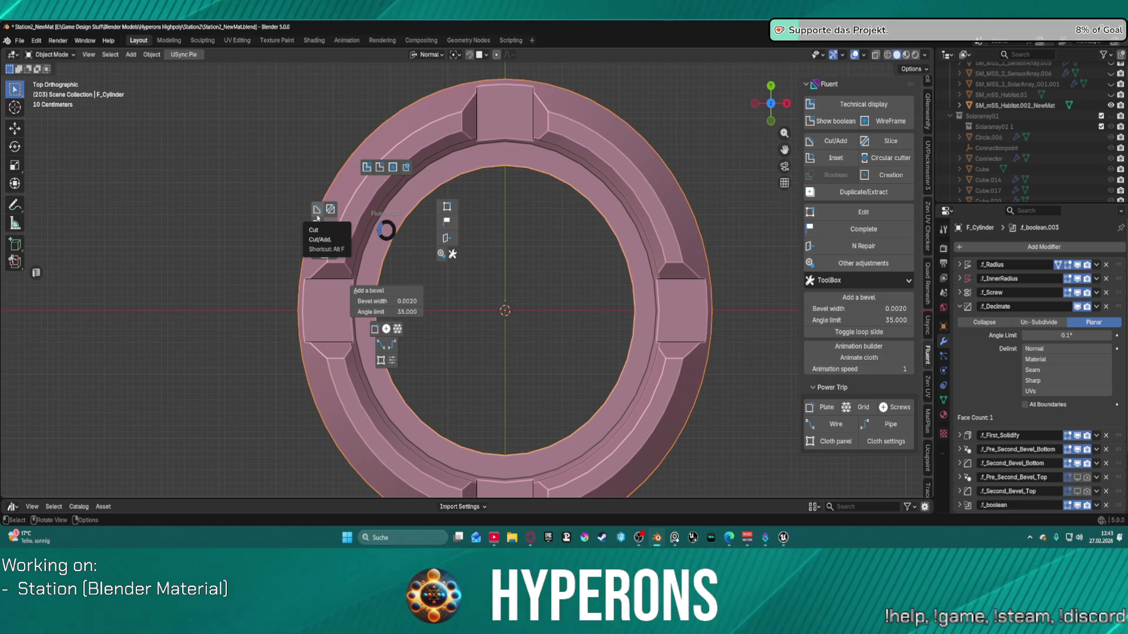
pyautogui.click(316, 212)
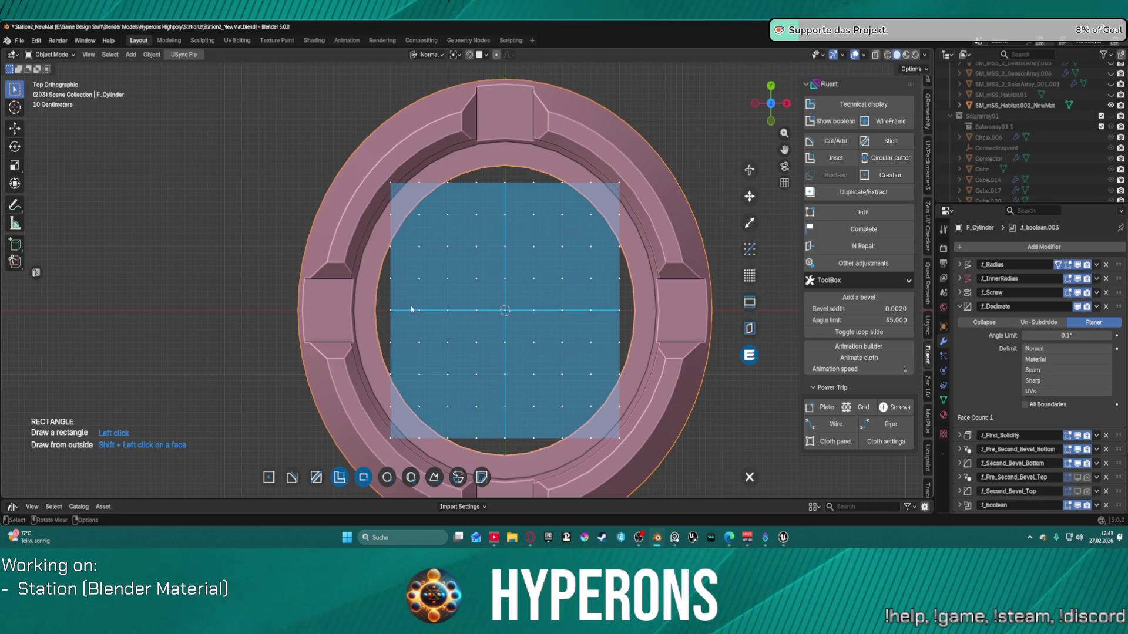
# Step: Align the snapping grid horizontally, stretch it square over the whole ring, and adjust dot spacing
pyautogui.click(749, 249)
pyautogui.click(390, 310)
pyautogui.click(619, 310)
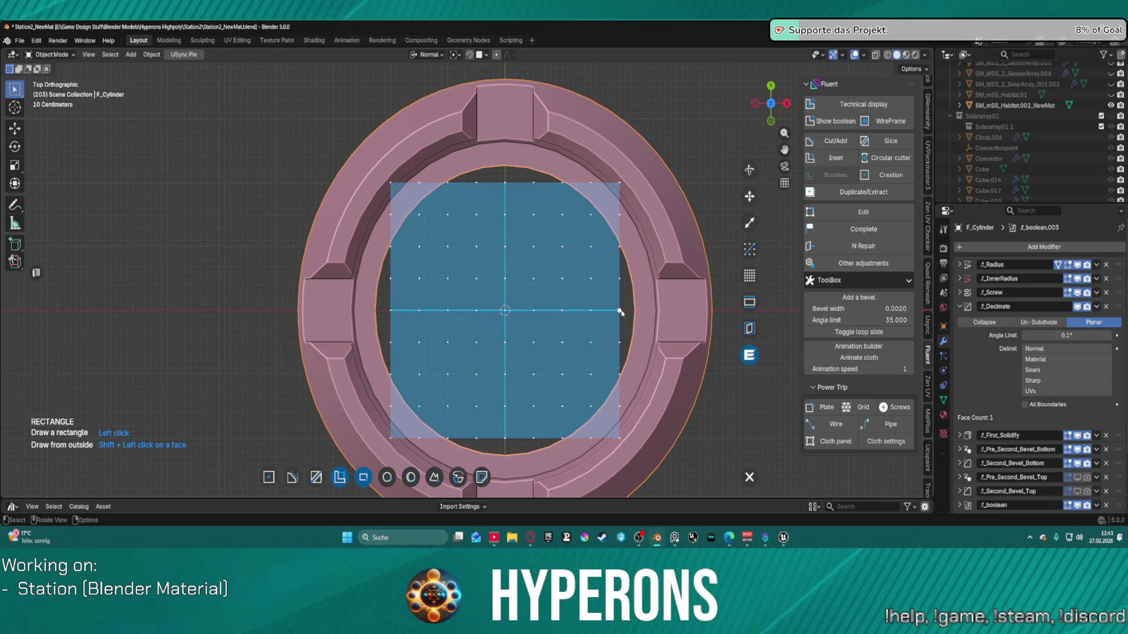
pyautogui.scroll(1, 756, 312)
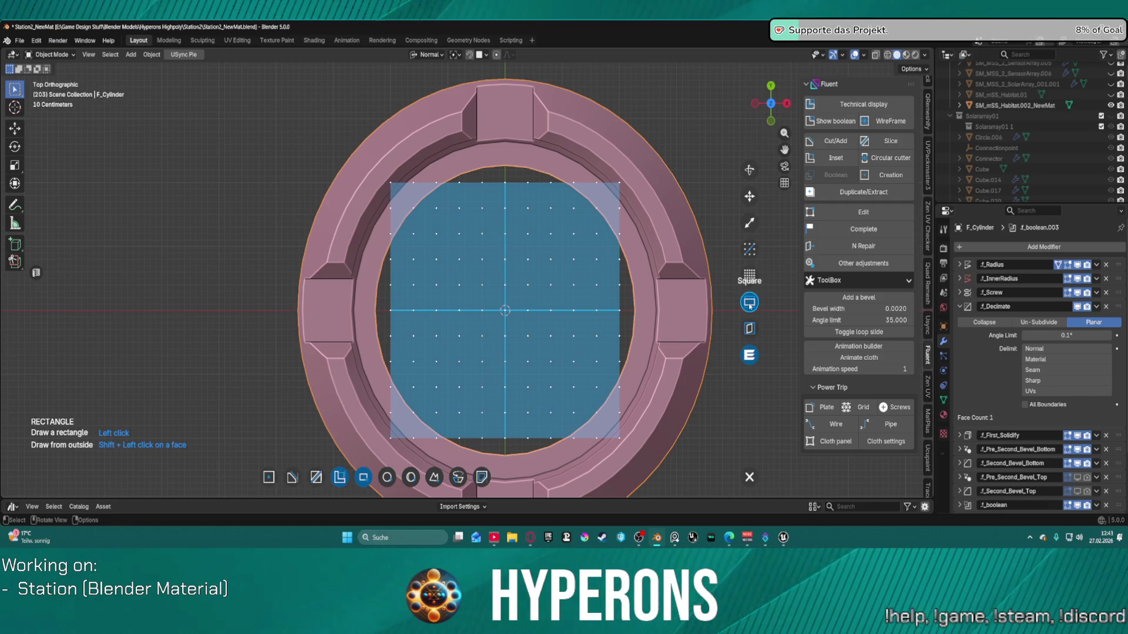
pyautogui.click(749, 229)
pyautogui.moveTo(510, 251); pyautogui.dragTo(897, 259)
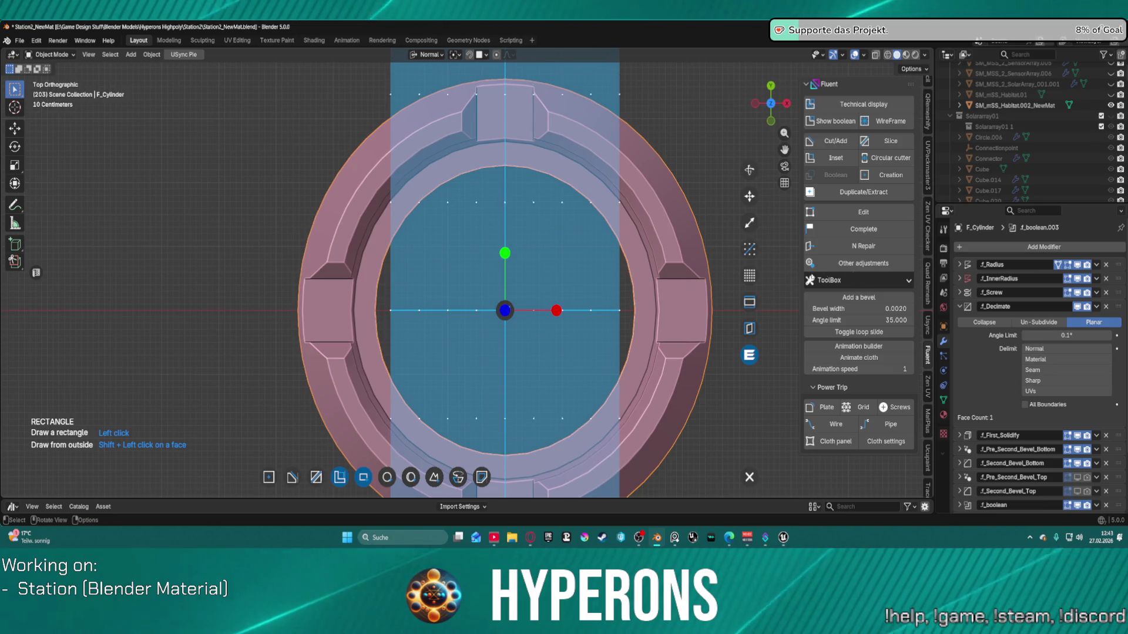
pyautogui.click(748, 302)
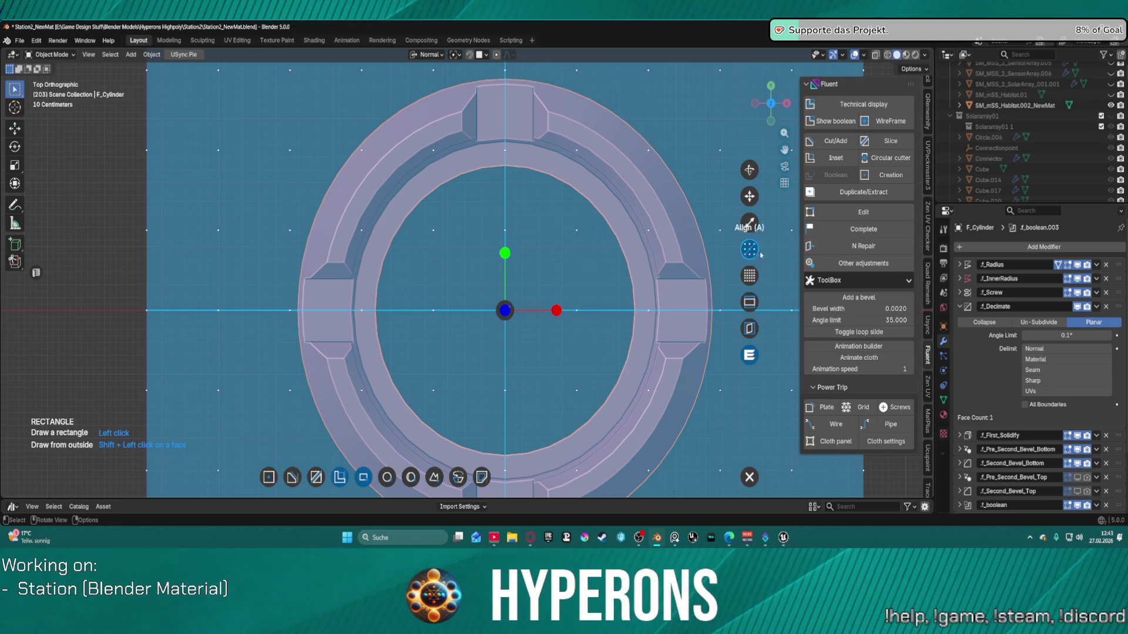
pyautogui.click(749, 275)
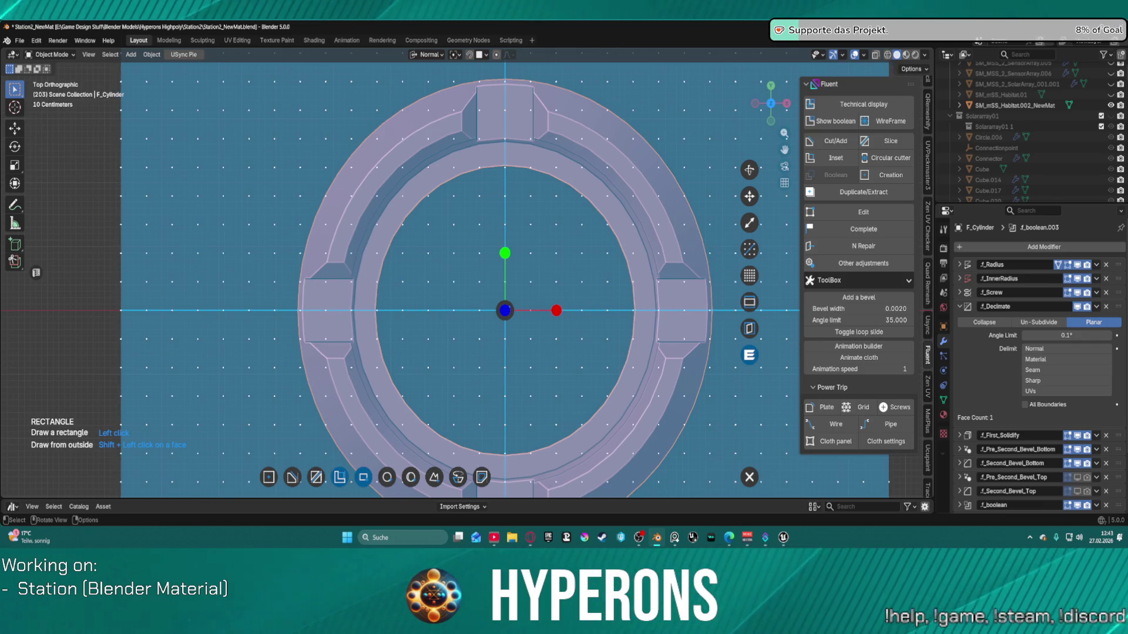
pyautogui.click(512, 314)
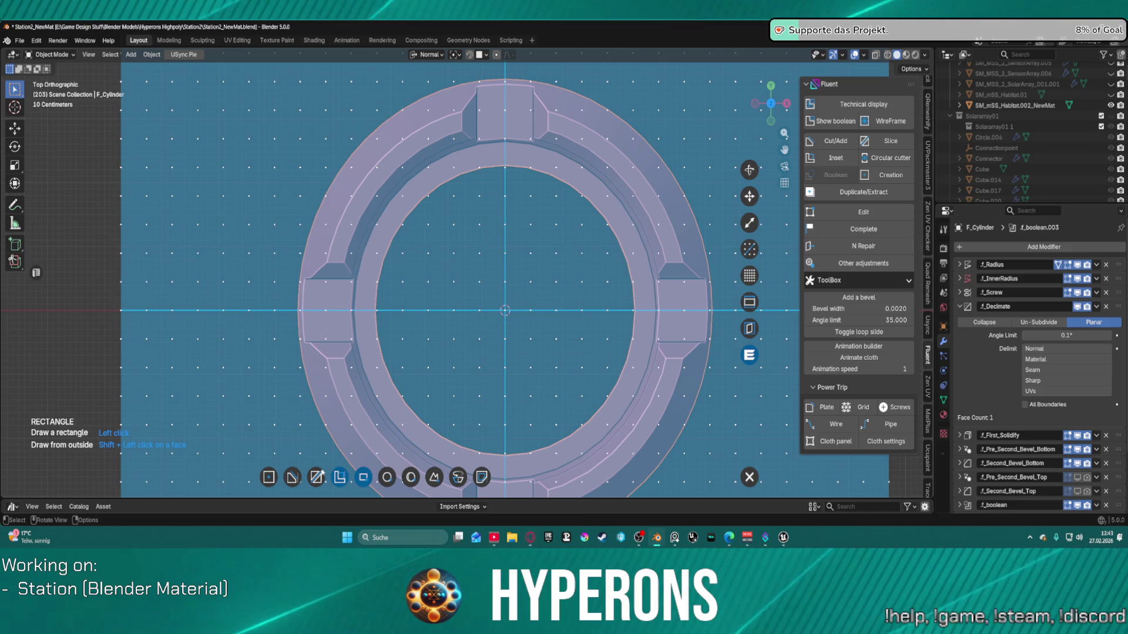
# Step: Draw a trial shape wedge from the ring centre past the upper-left rim, then delete back to the centre
pyautogui.click(428, 481)
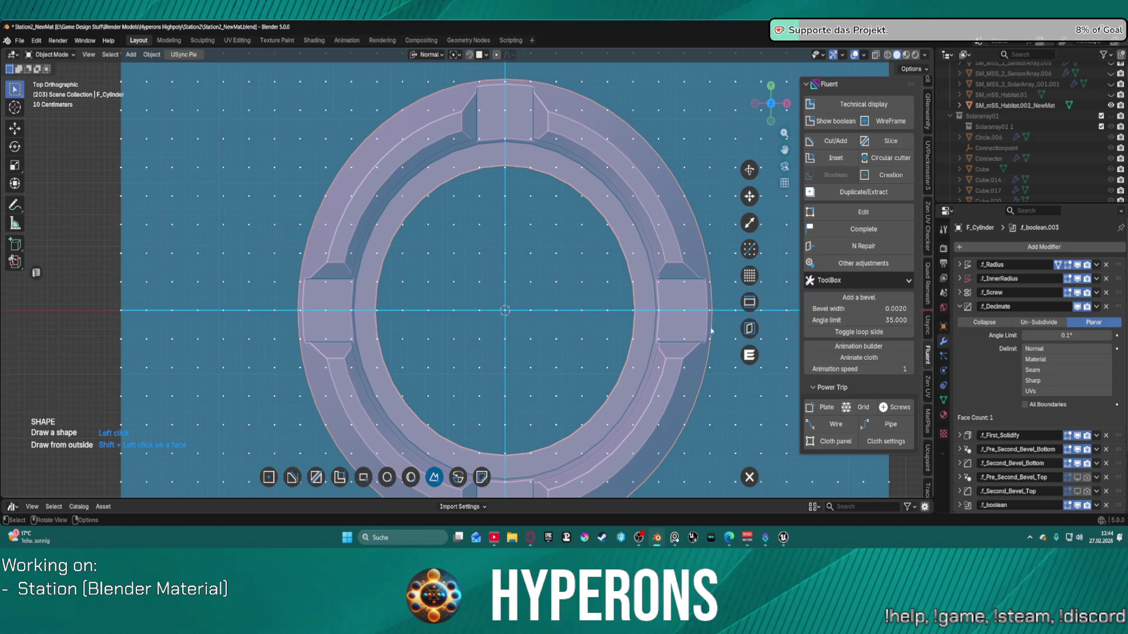
pyautogui.click(504, 312)
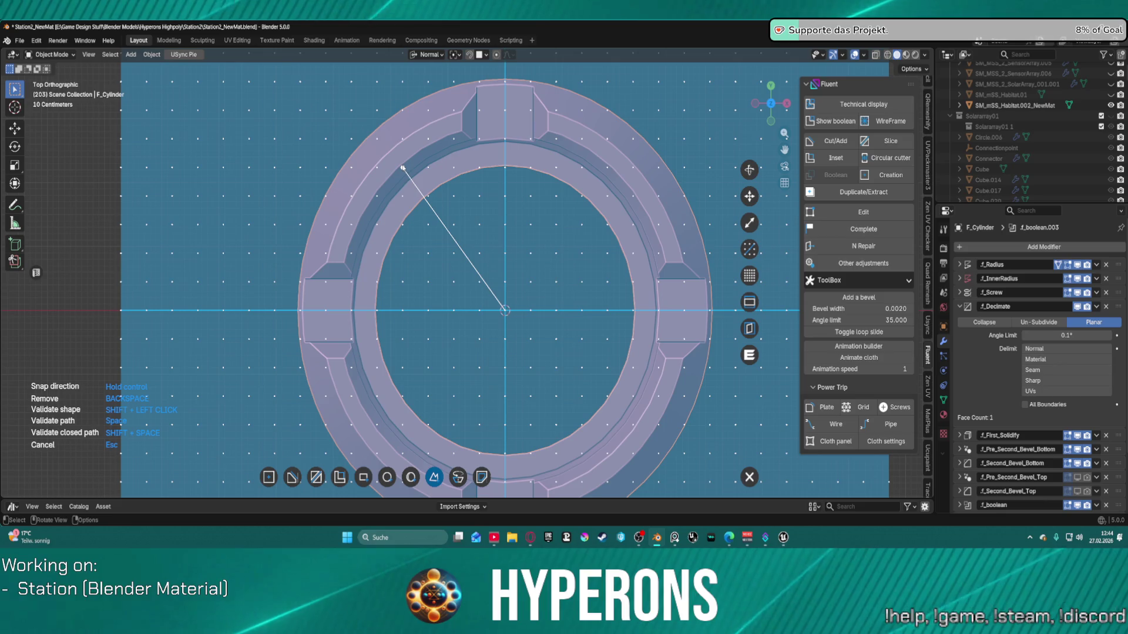
pyautogui.click(403, 164)
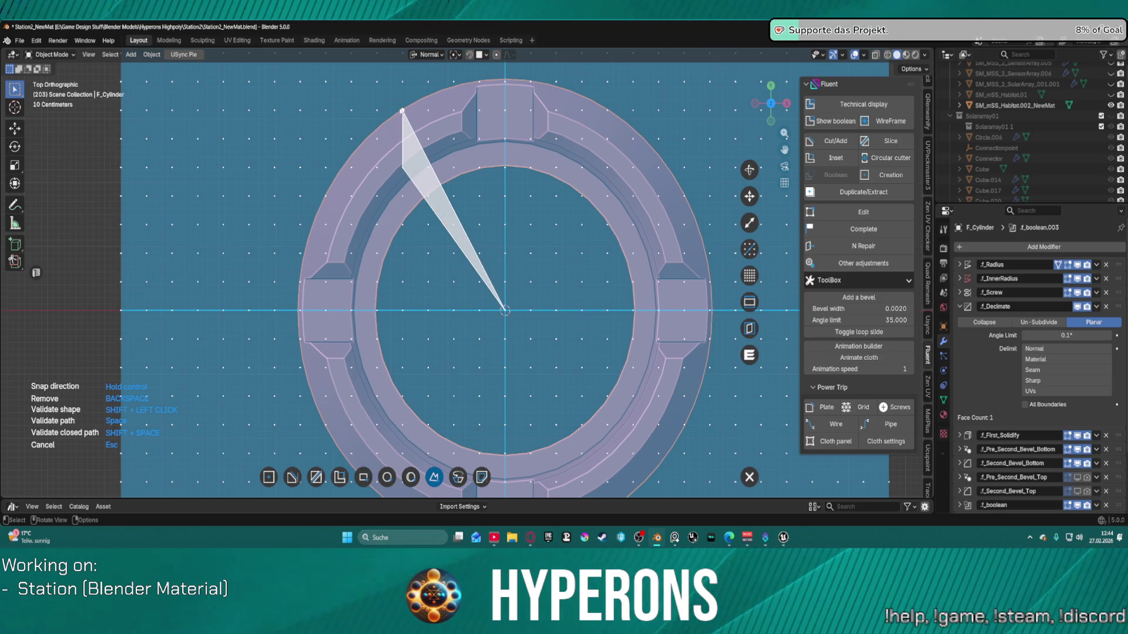
pyautogui.click(403, 82)
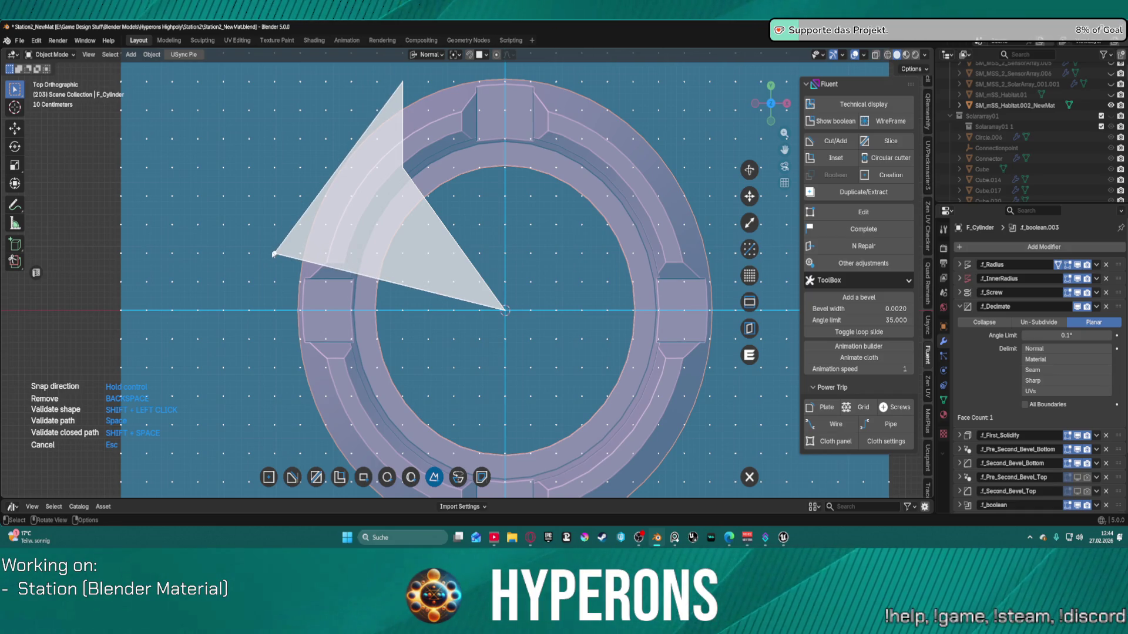
pyautogui.click(274, 253)
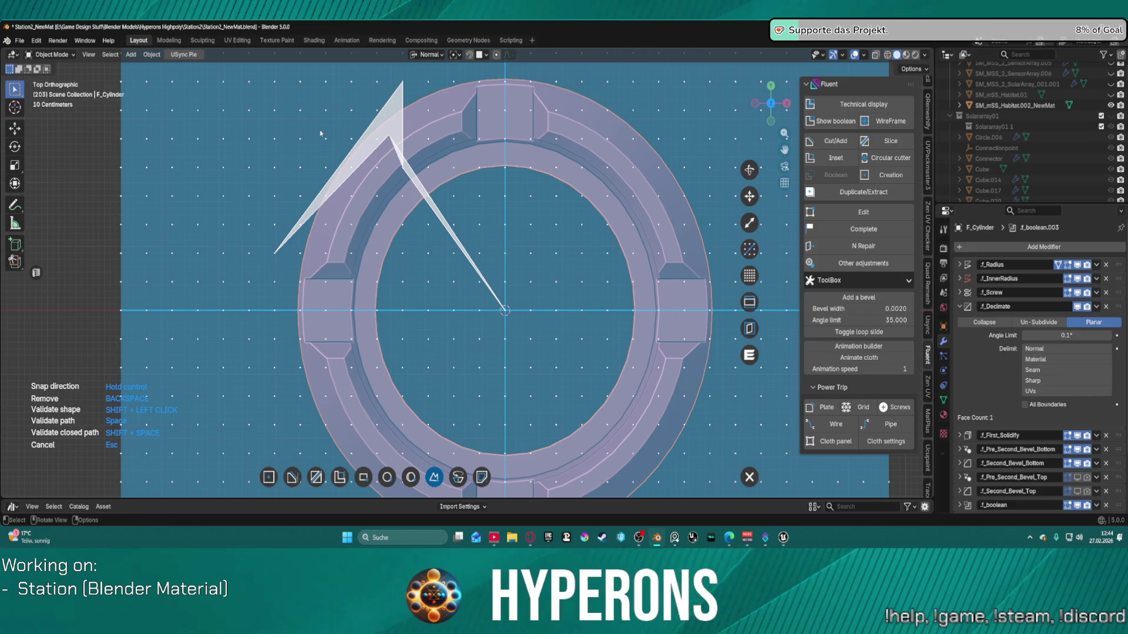
pyautogui.press('BackSpace')
pyautogui.press('BackSpace')
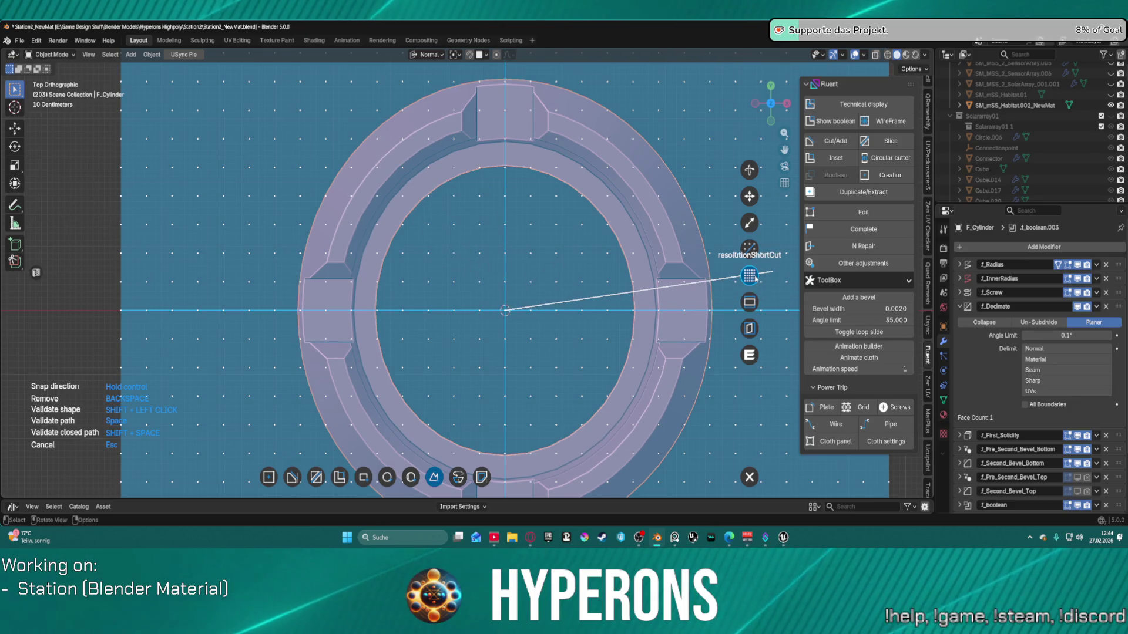
# Step: Lower the grid snapping resolution to 18
pyautogui.click(704, 284)
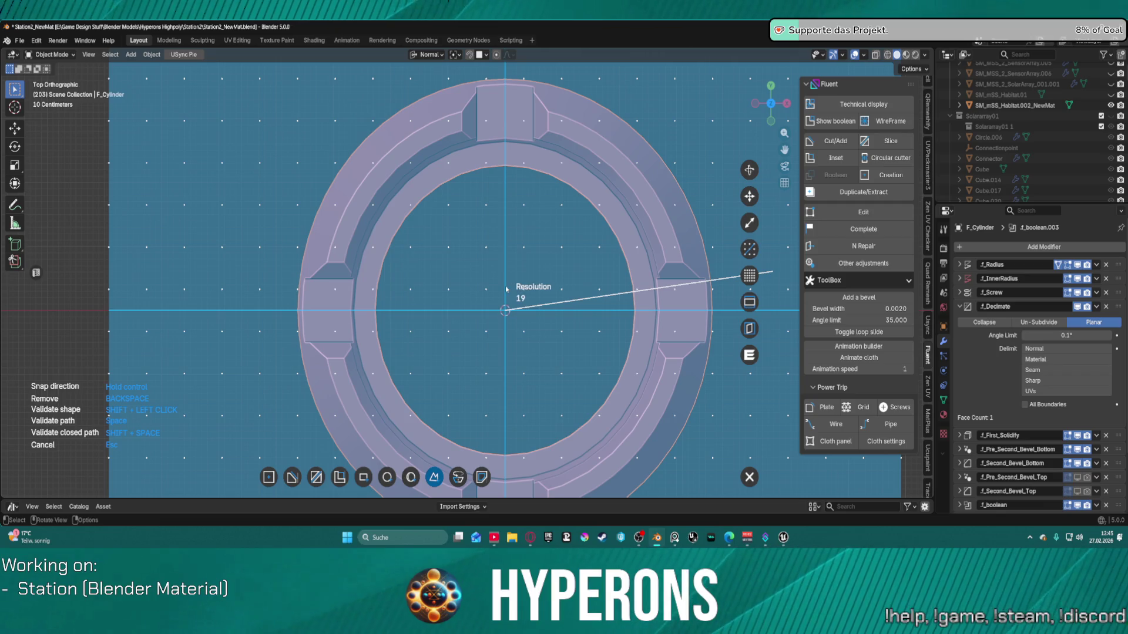
pyautogui.scroll(-1, 498, 286)
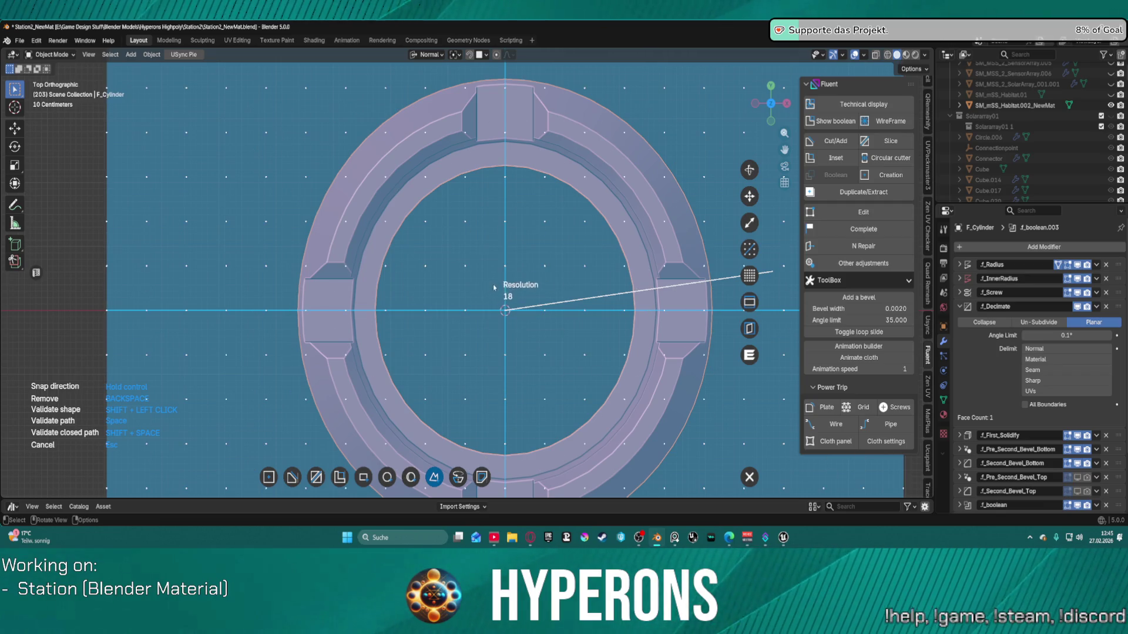
pyautogui.click(500, 284)
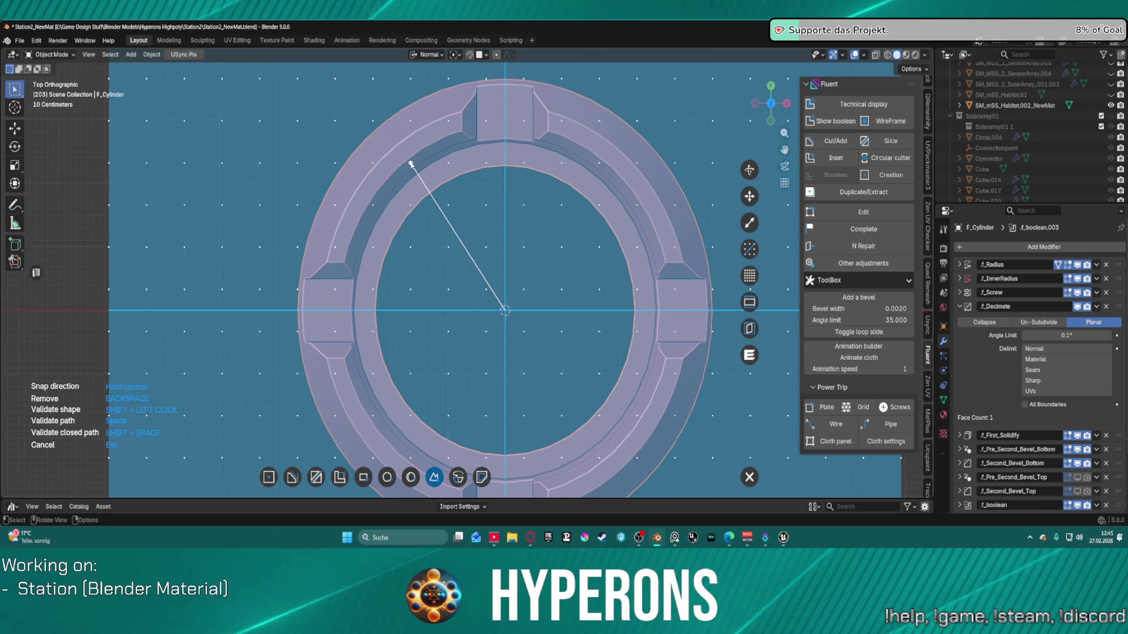
# Step: Place wedge points on the upper rim, above it, and beyond the ring's left edge
pyautogui.click(410, 163)
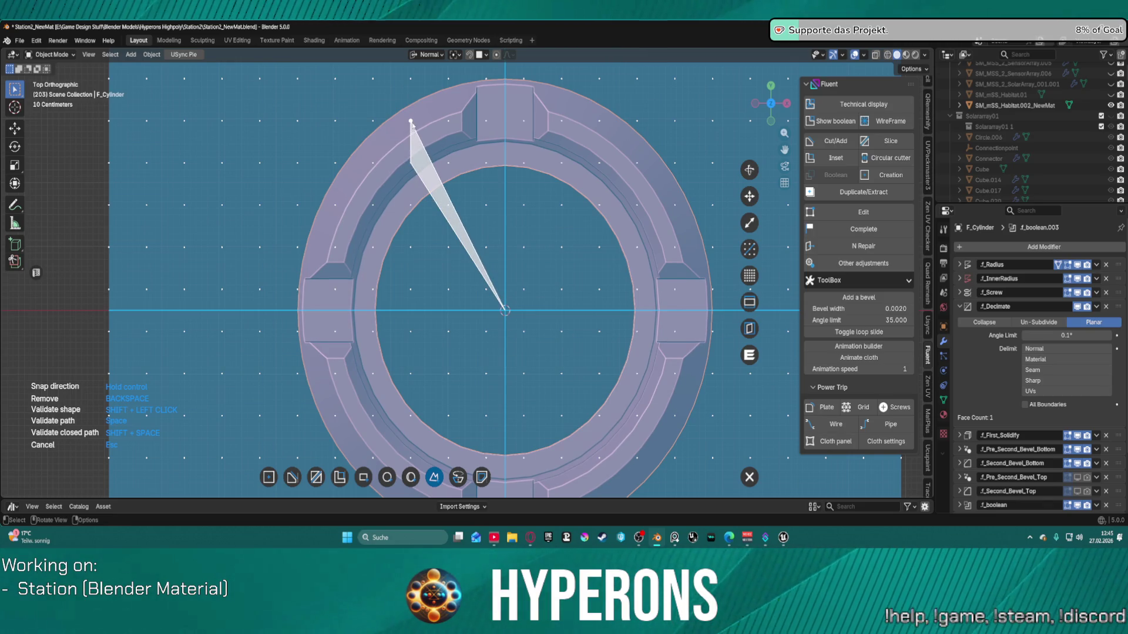
pyautogui.click(411, 120)
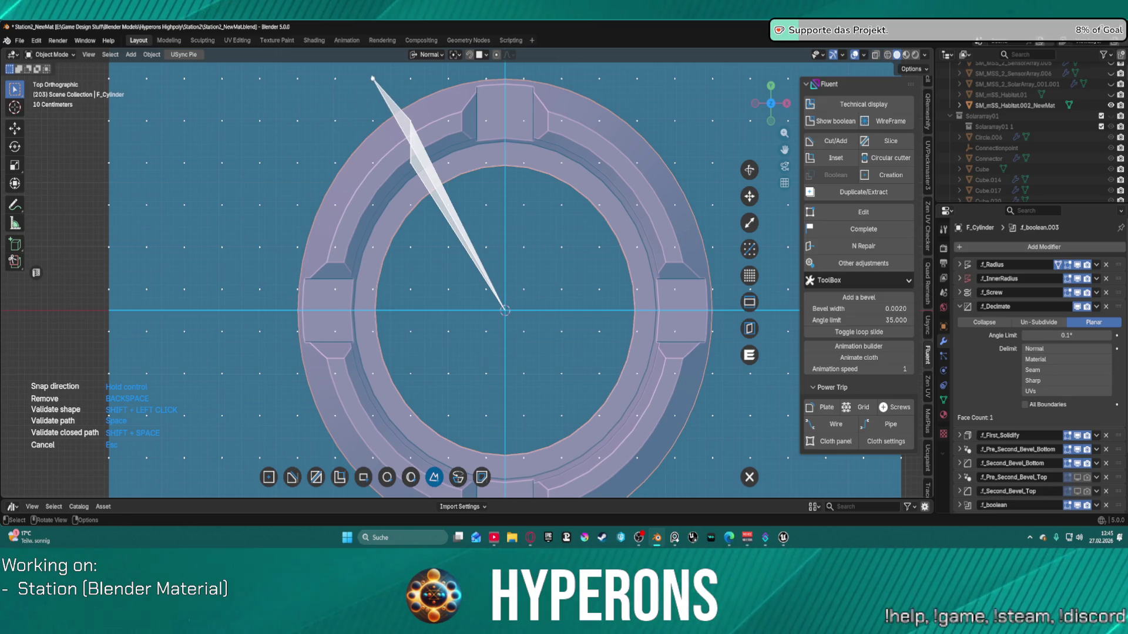
pyautogui.click(372, 77)
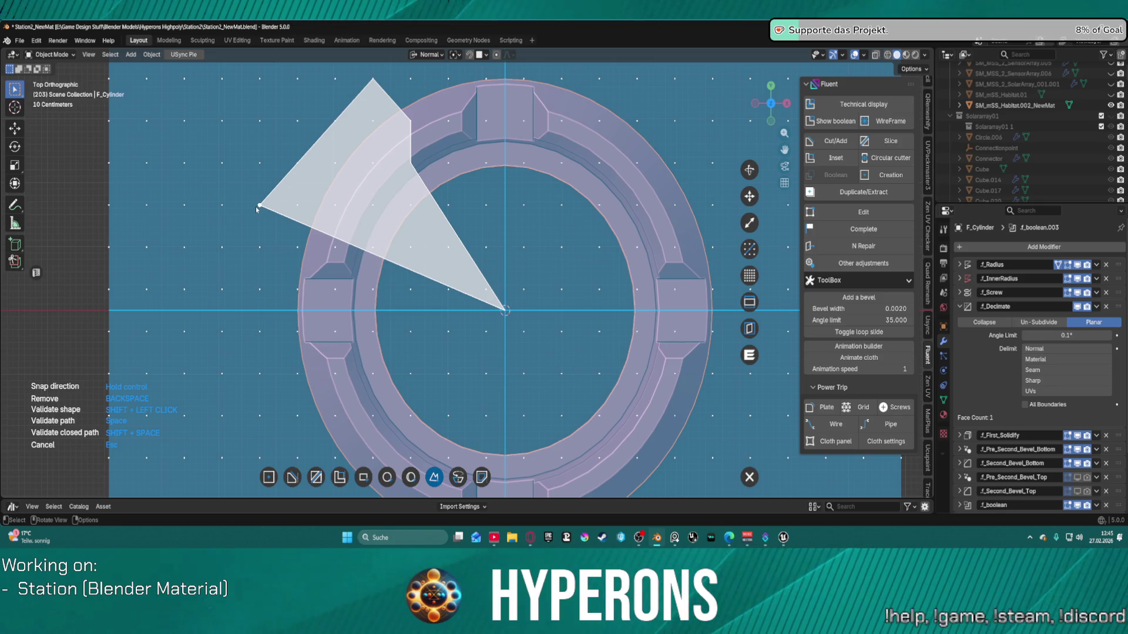
pyautogui.click(315, 206)
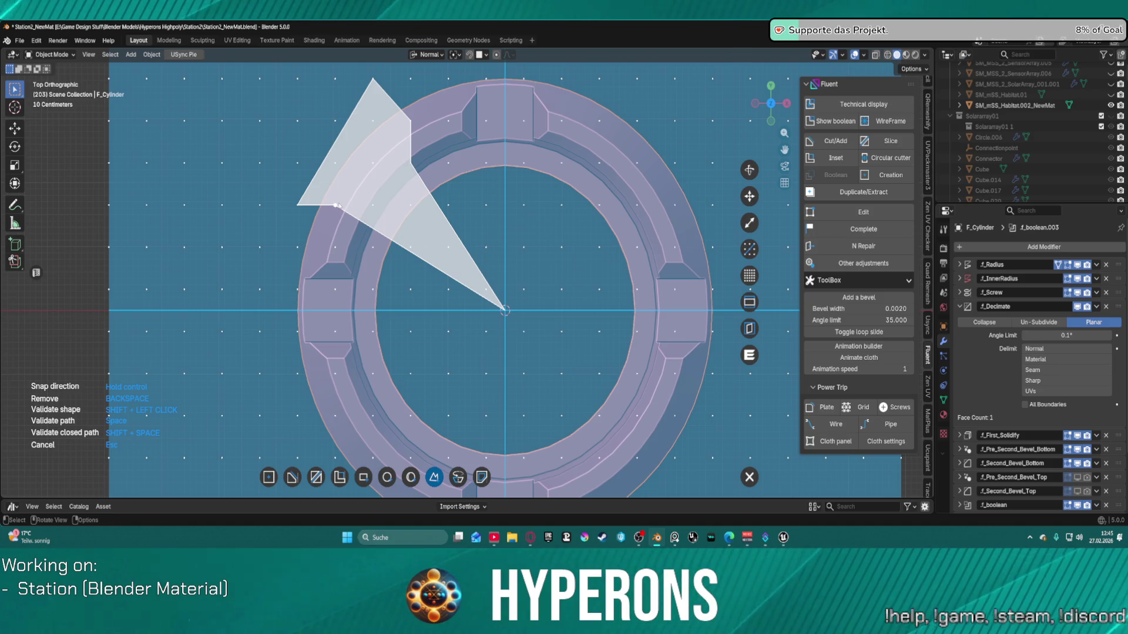